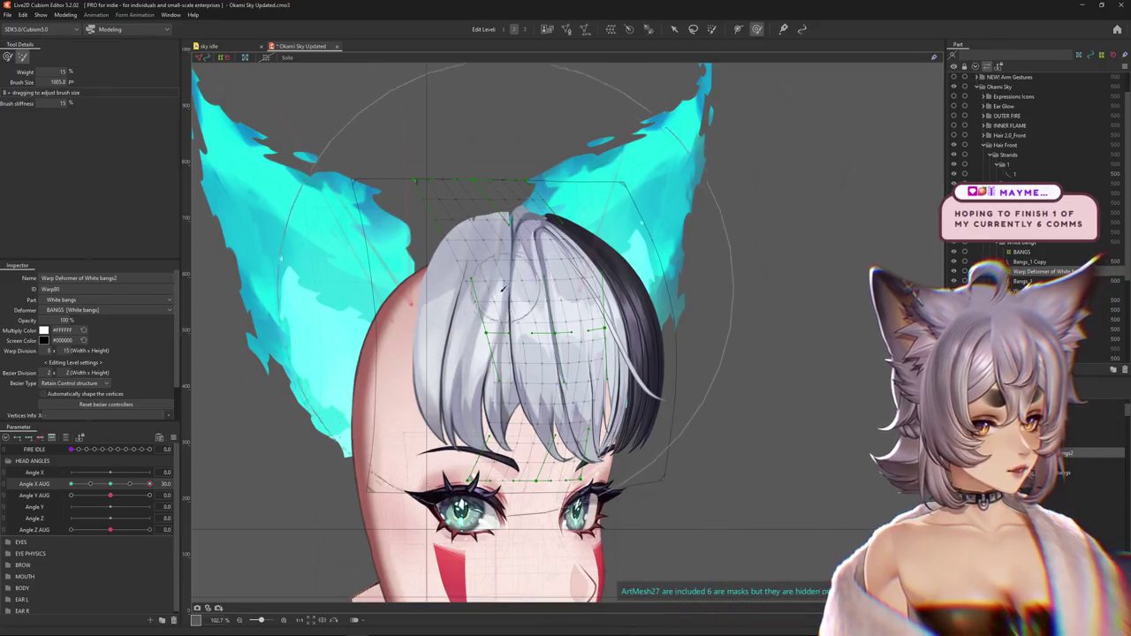
Shrink the Deform Brush over the White bangs2 warp and turn the head back toward centre
{"action": "left_click_drag", "start_coordinate": [502, 287], "coordinate": [521, 287]}
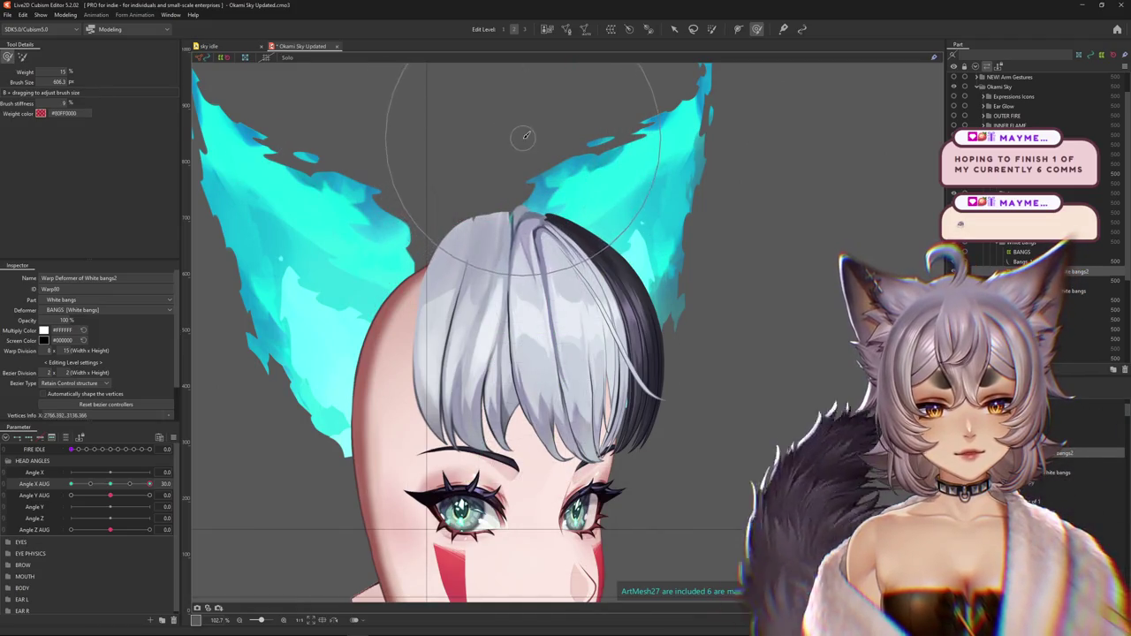
{"action": "mouse_move", "coordinate": [512, 132]}
{"action": "left_mouse_down"}
{"action": "mouse_move", "coordinate": [462, 246]}
{"action": "mouse_move", "coordinate": [497, 281]}
{"action": "left_mouse_up"}
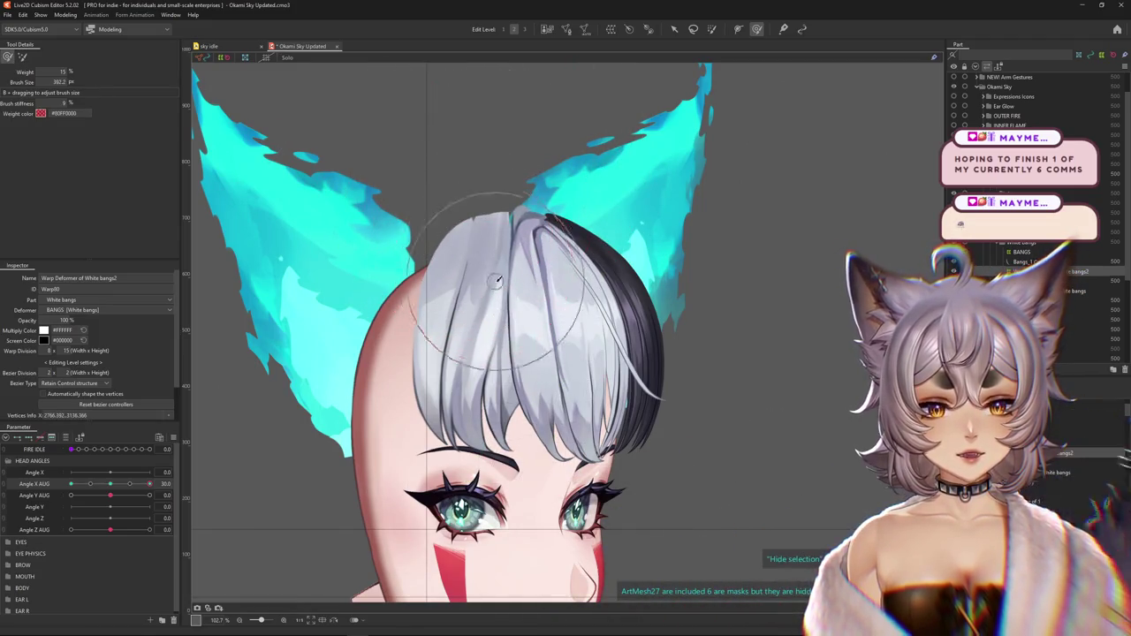
{"action": "mouse_move", "coordinate": [150, 484]}
{"action": "left_mouse_down"}
{"action": "mouse_move", "coordinate": [129, 485]}
{"action": "mouse_move", "coordinate": [150, 484]}
{"action": "left_mouse_up"}
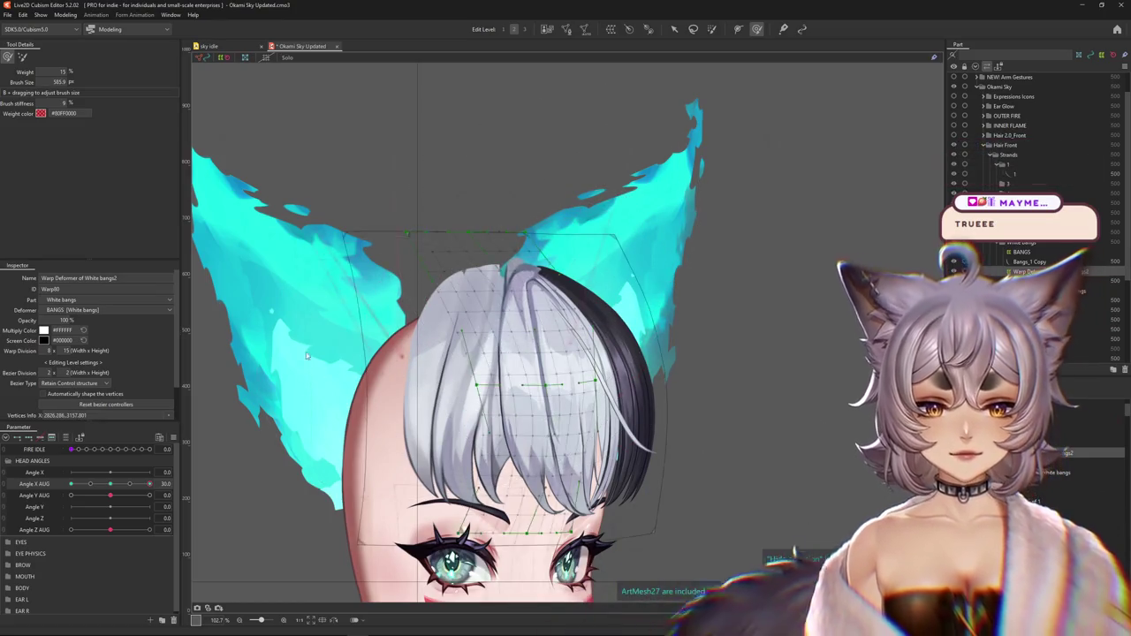
{"action": "left_click", "coordinate": [24, 58]}
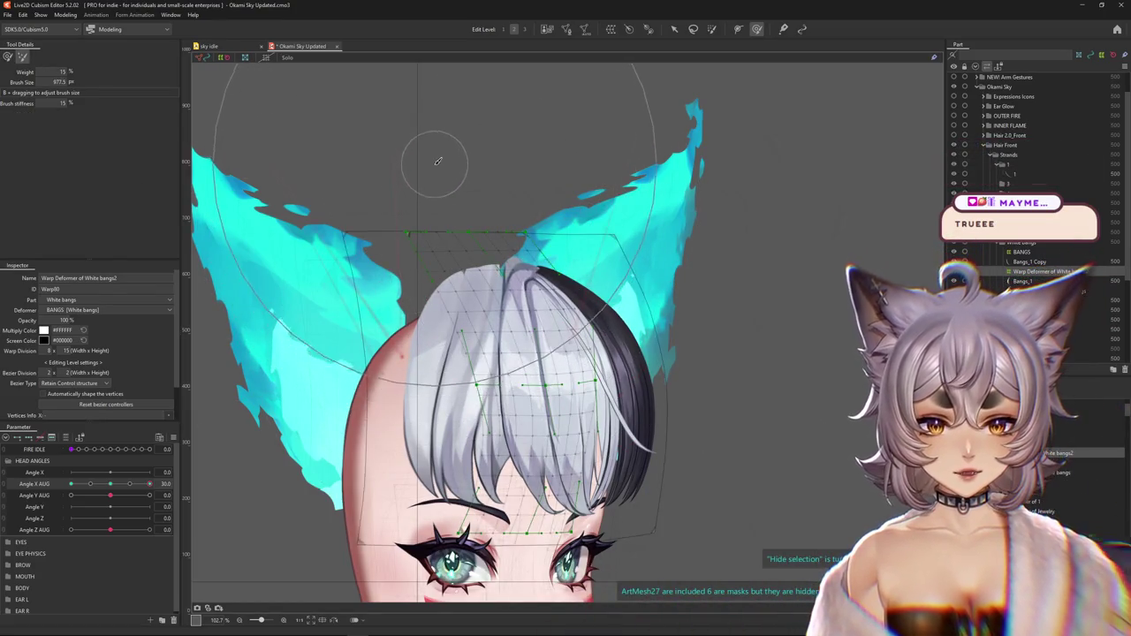
{"action": "left_click", "coordinate": [8, 58]}
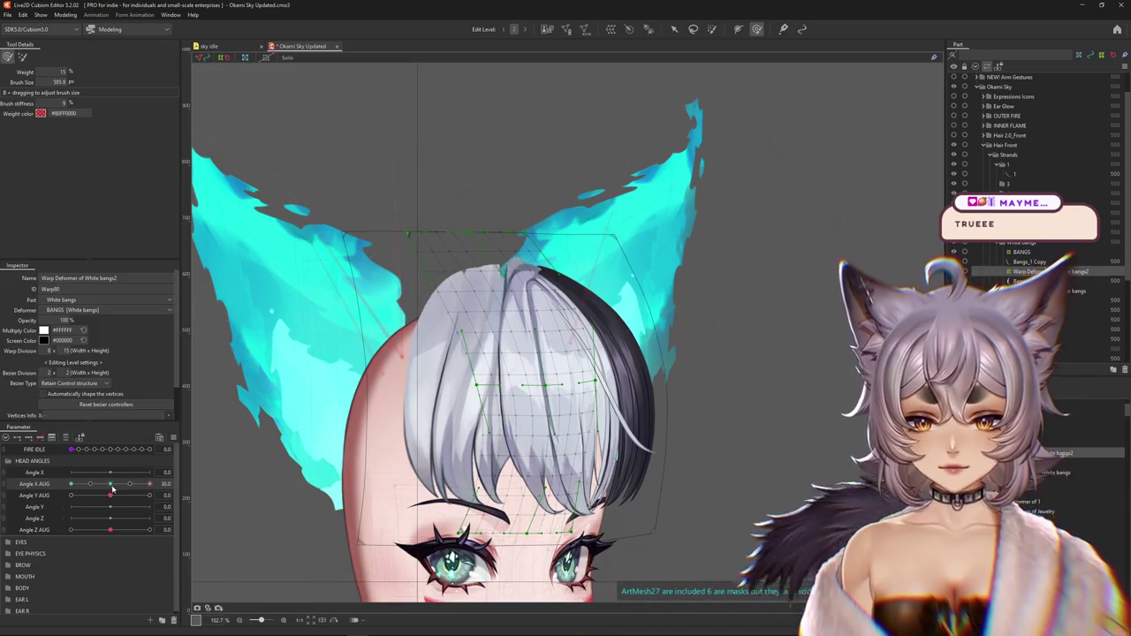
{"action": "mouse_move", "coordinate": [149, 484]}
{"action": "left_mouse_down"}
{"action": "mouse_move", "coordinate": [118, 486]}
{"action": "mouse_move", "coordinate": [149, 484]}
{"action": "left_mouse_up"}
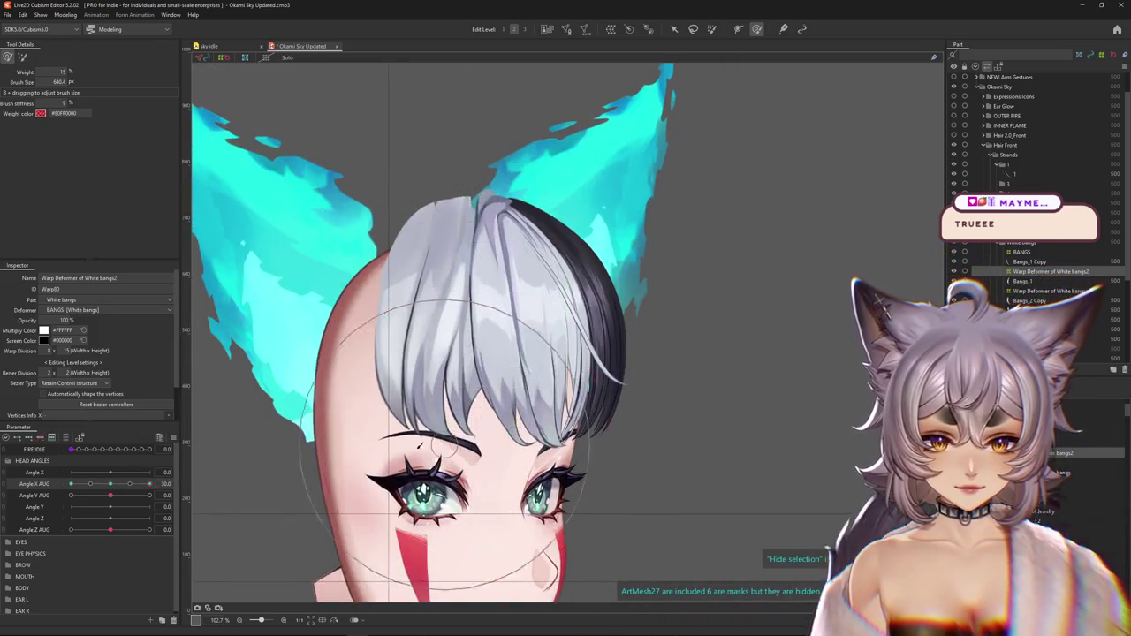
Resize the weighted Deform Brush and hide the deformer grid to check the bangs at Angle X AUG -30
{"action": "left_click_drag", "start_coordinate": [419, 446], "coordinate": [550, 143]}
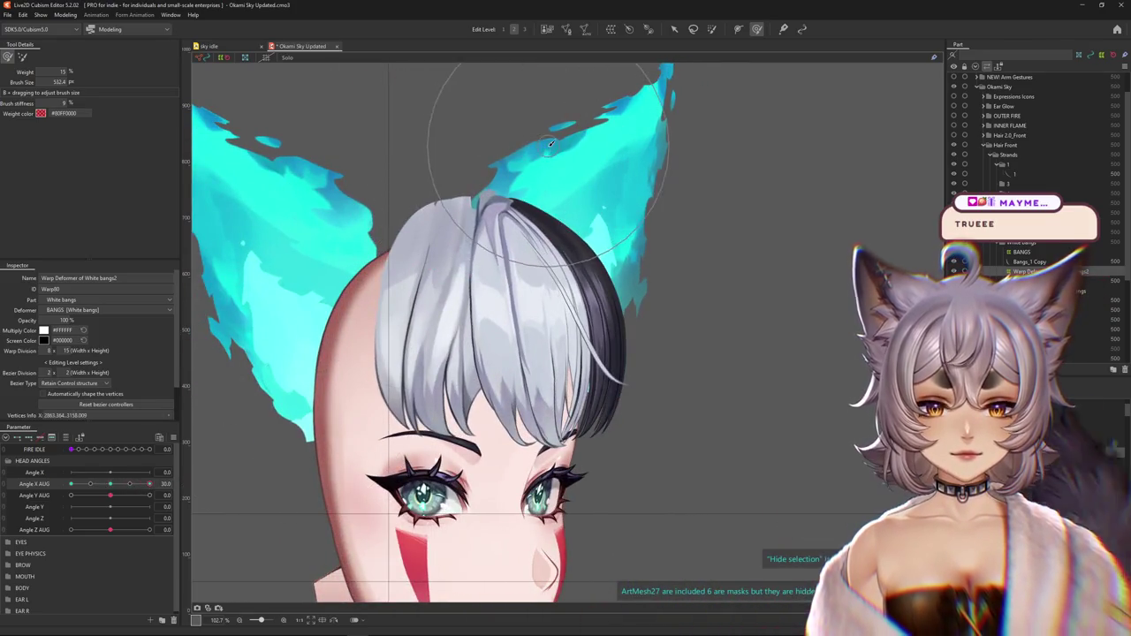
{"action": "left_click", "coordinate": [23, 55]}
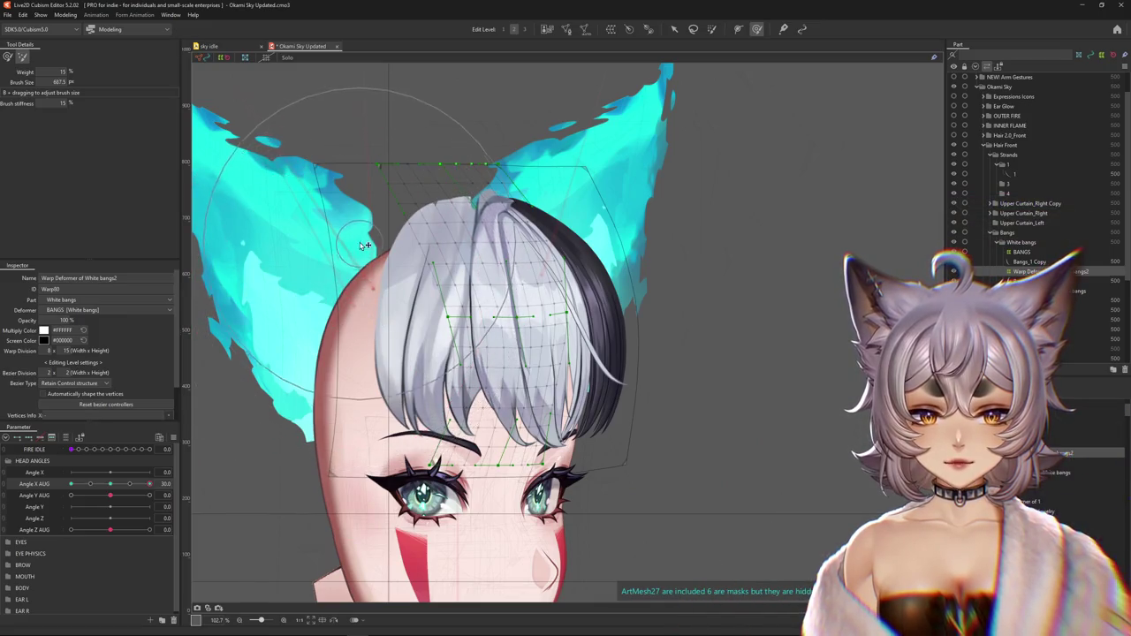
{"action": "left_click", "coordinate": [8, 55]}
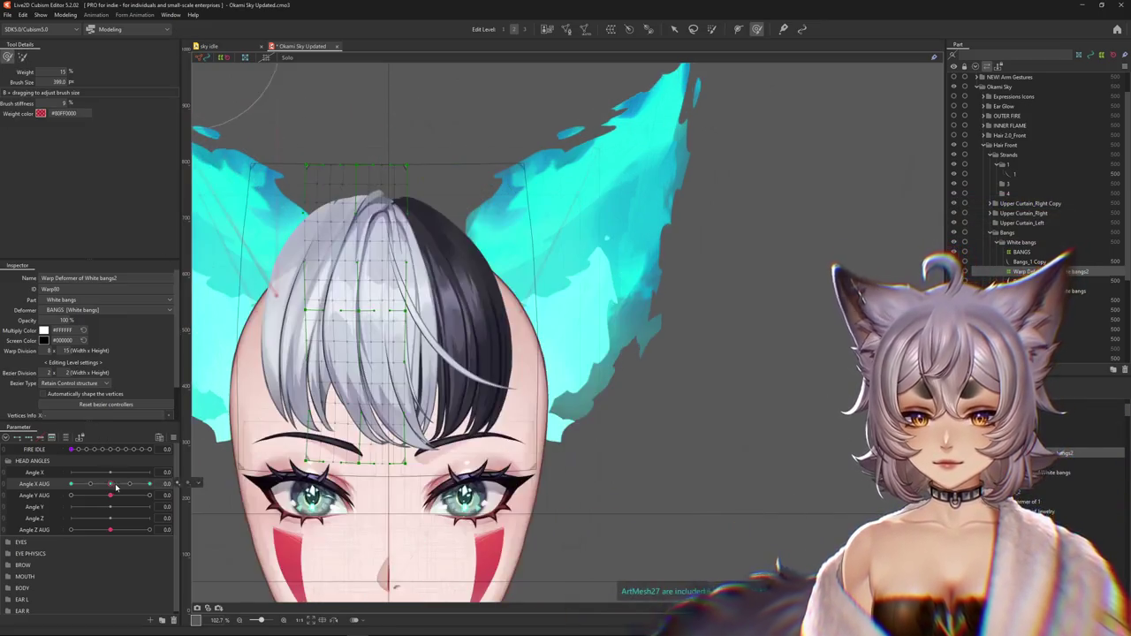
{"action": "key", "text": "ctrl+h"}
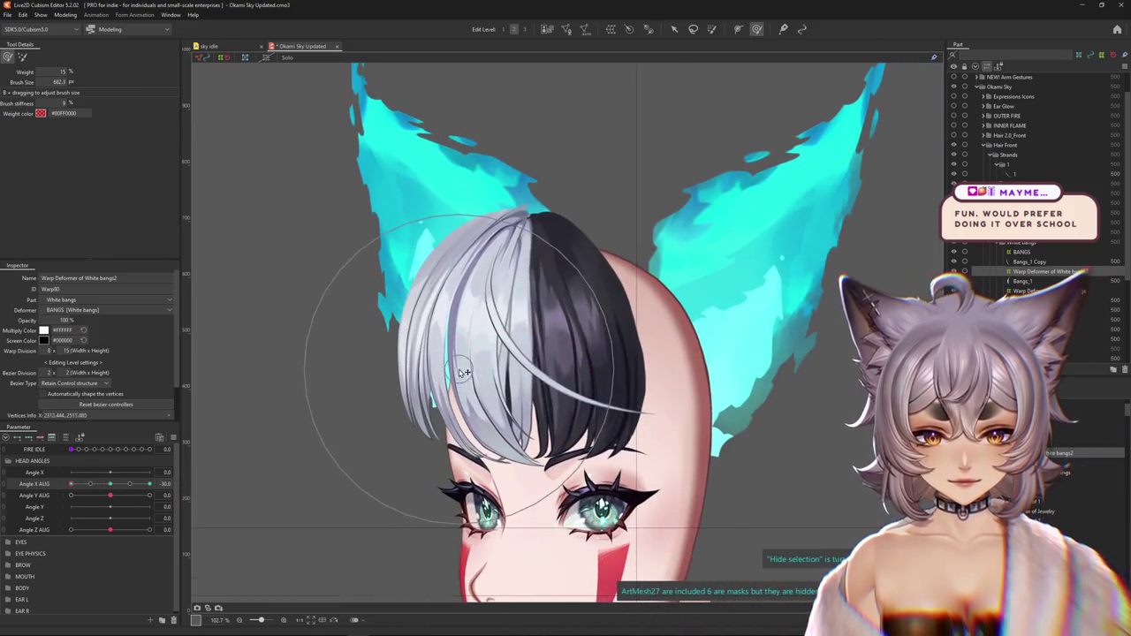
{"action": "left_click_drag", "start_coordinate": [303, 182], "coordinate": [555, 357]}
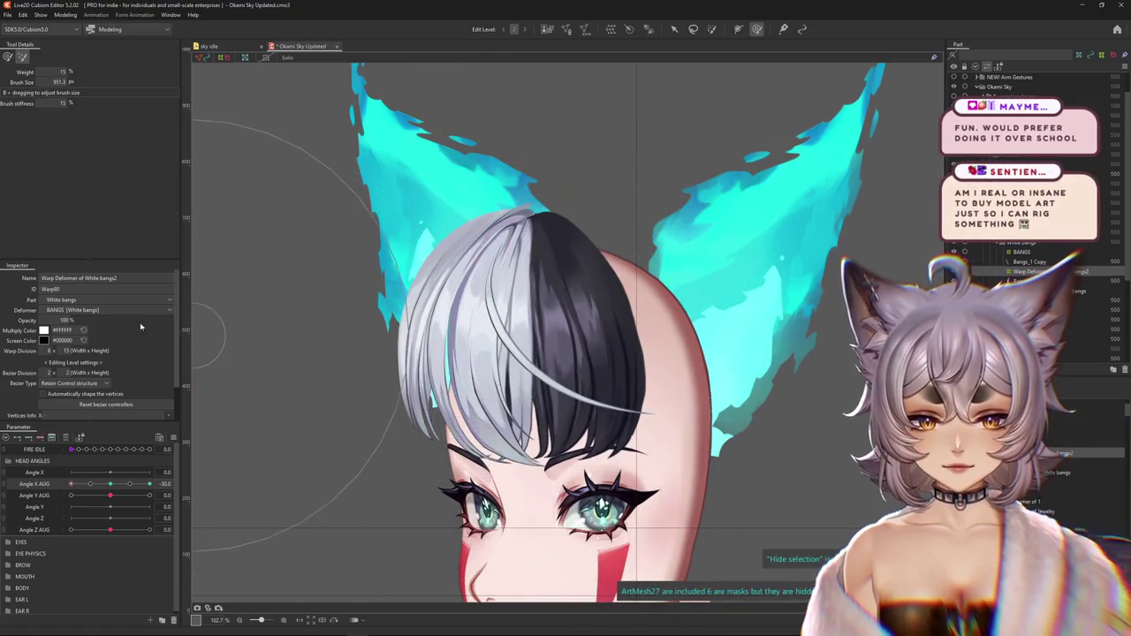
{"action": "left_click", "coordinate": [7, 55]}
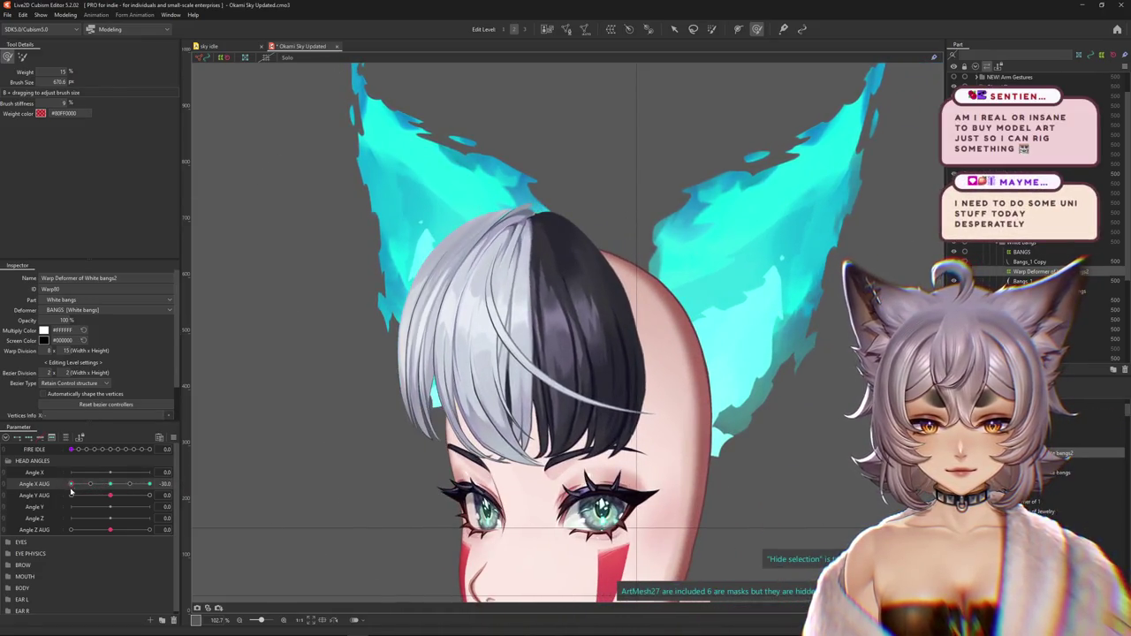
{"action": "mouse_move", "coordinate": [64, 488]}
{"action": "left_mouse_down"}
{"action": "mouse_move", "coordinate": [123, 502]}
{"action": "mouse_move", "coordinate": [70, 488]}
{"action": "left_mouse_up"}
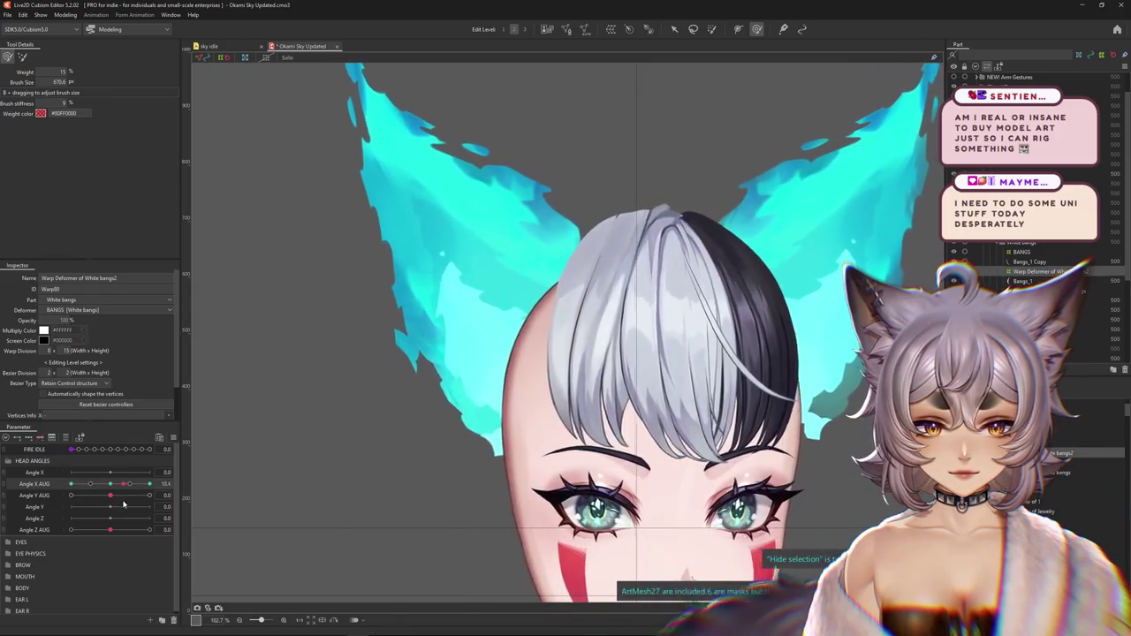
{"action": "scroll", "coordinate": [560, 418], "scroll_direction": "up", "scroll_amount": 5}
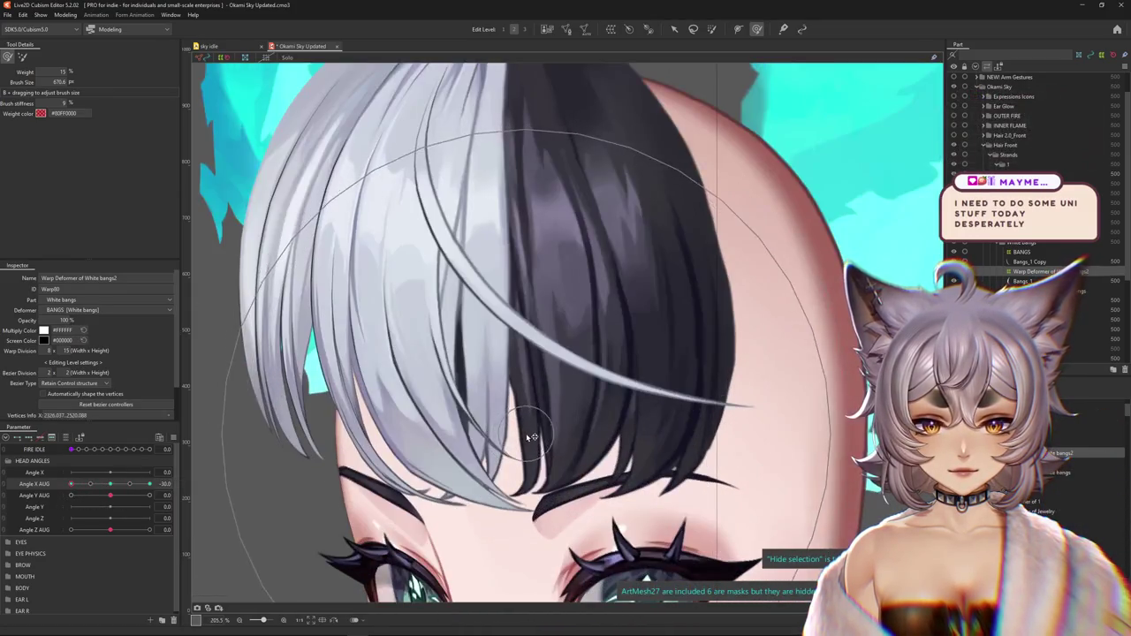
{"action": "scroll", "coordinate": [521, 430], "scroll_direction": "down", "scroll_amount": 1}
{"action": "scroll", "coordinate": [521, 430], "scroll_direction": "down", "scroll_amount": 2}
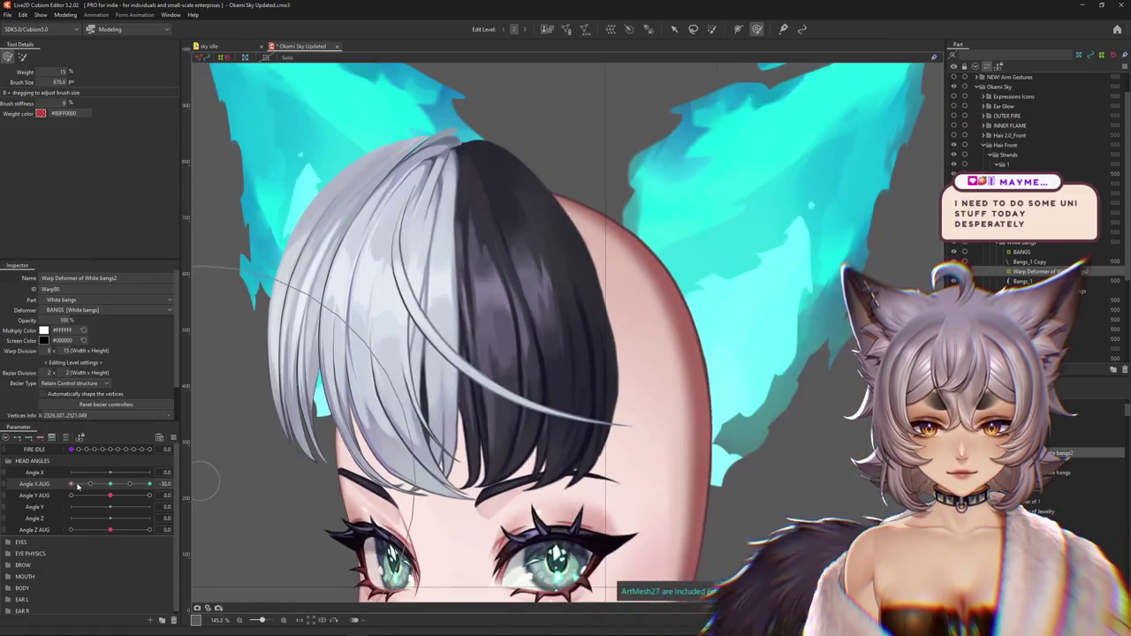
{"action": "left_click_drag", "start_coordinate": [70, 484], "coordinate": [110, 484]}
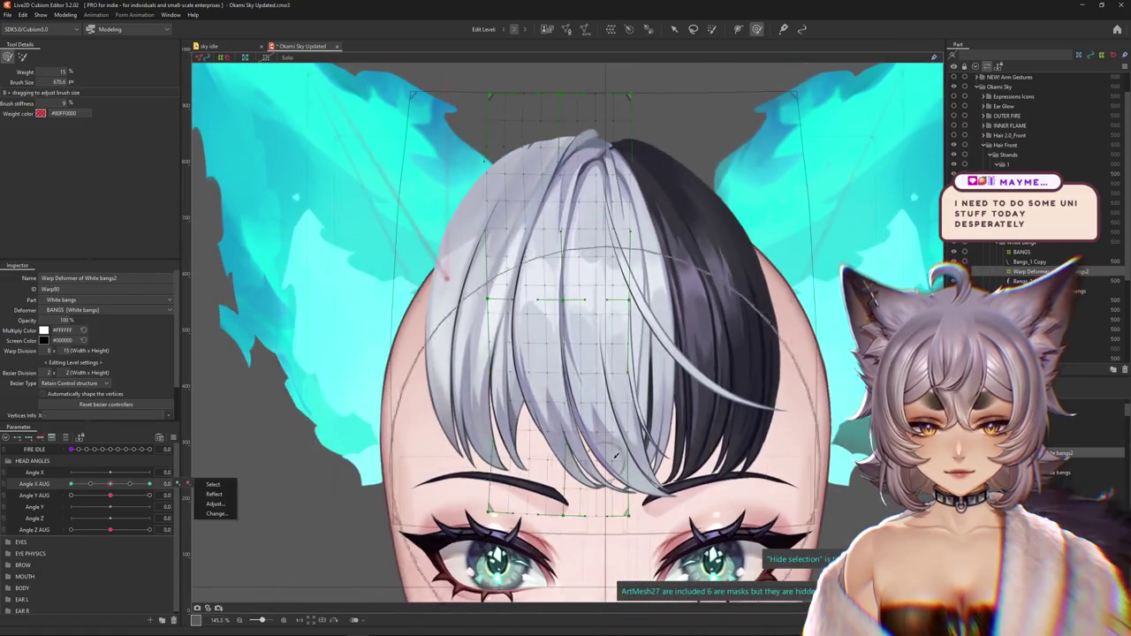
{"action": "scroll", "coordinate": [568, 450], "scroll_direction": "up", "scroll_amount": 3}
{"action": "right_click", "coordinate": [640, 463]}
{"action": "left_click", "coordinate": [632, 500]}
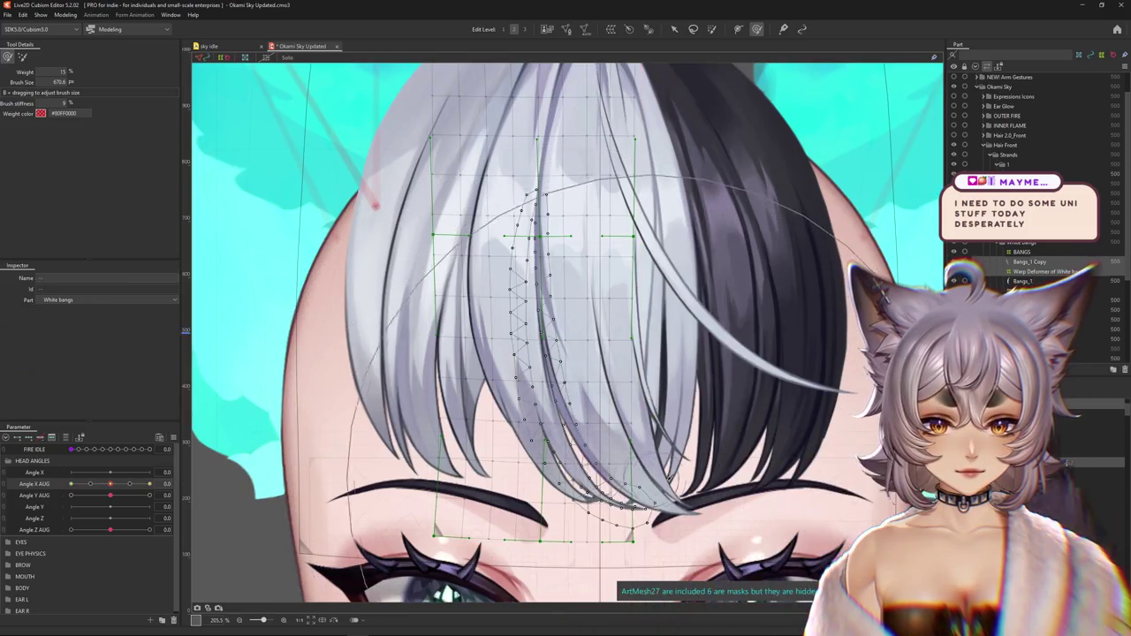
{"action": "right_click", "coordinate": [633, 479]}
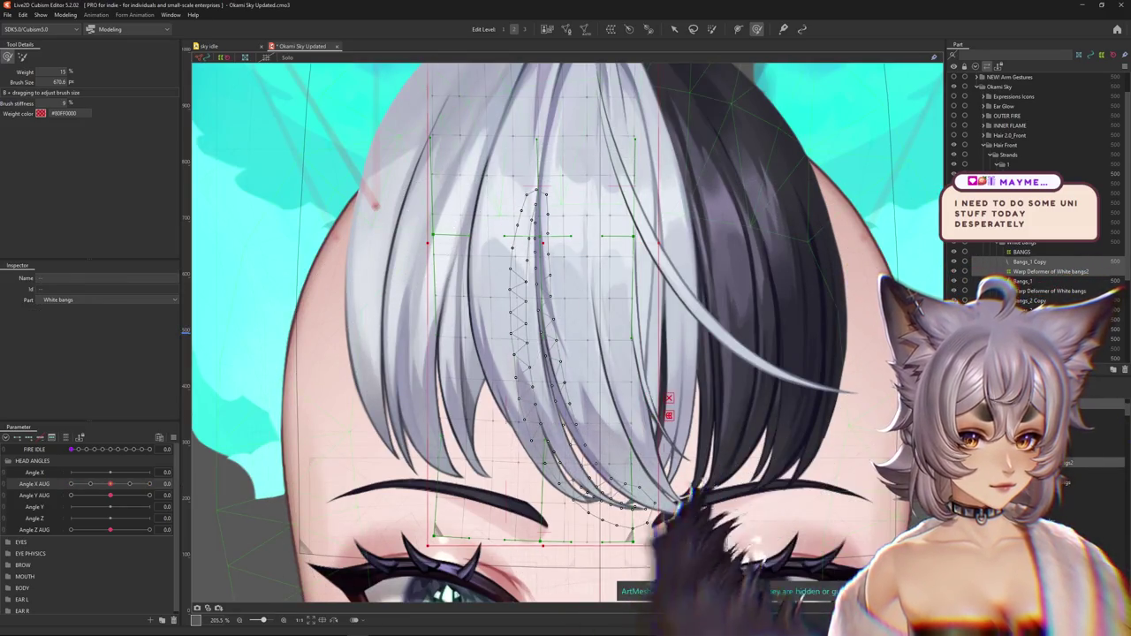
{"action": "left_click", "coordinate": [671, 521]}
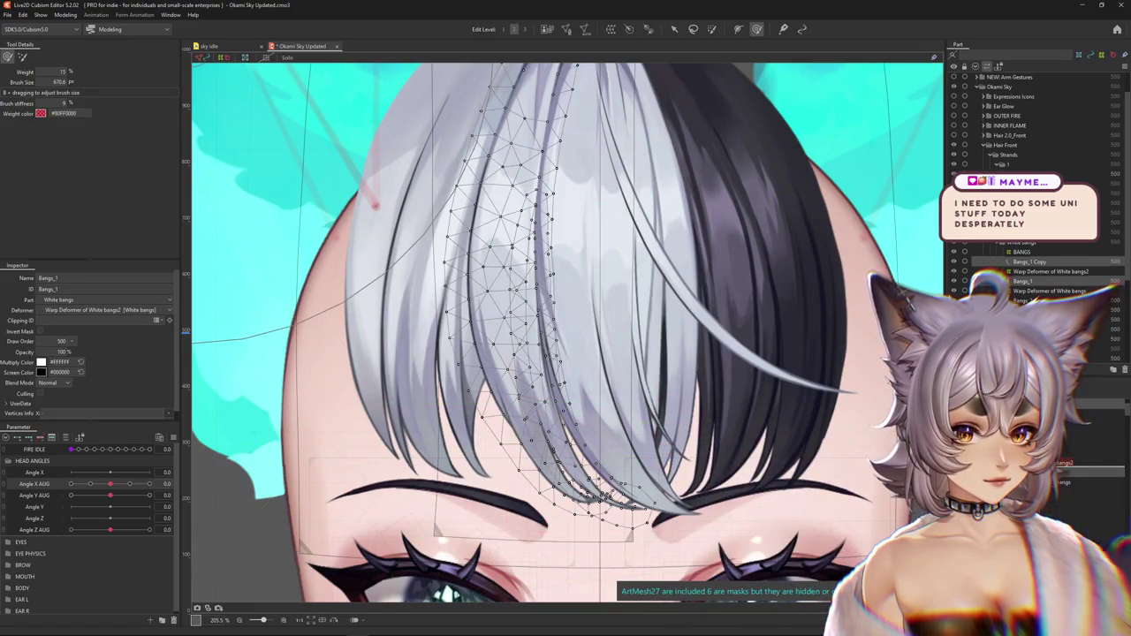
{"action": "left_click", "coordinate": [618, 499]}
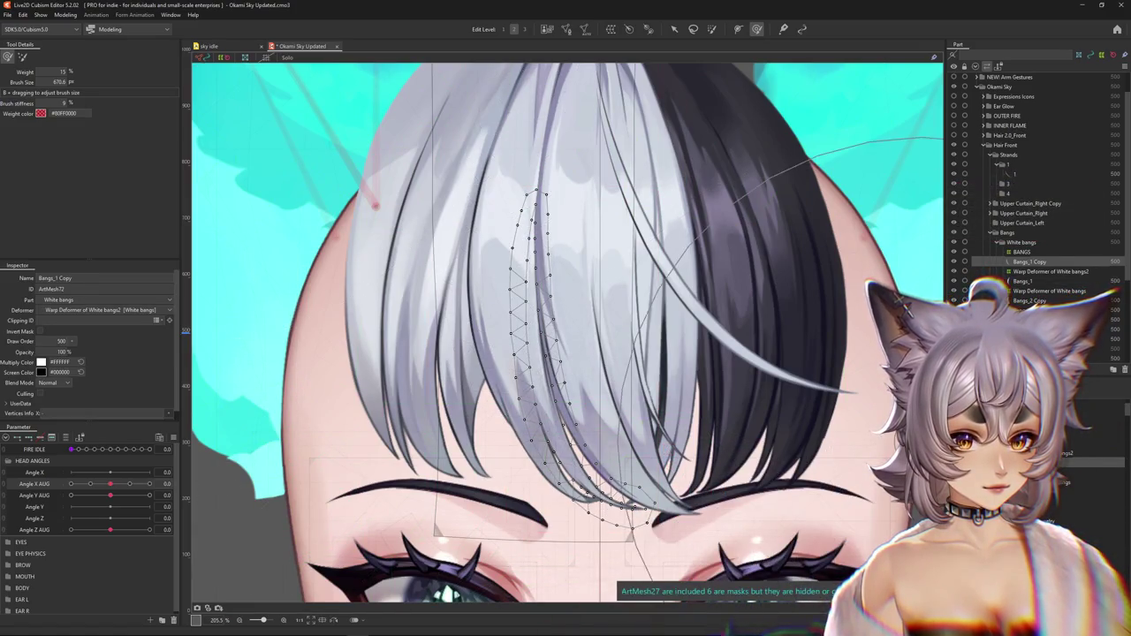
{"action": "left_click", "coordinate": [622, 502]}
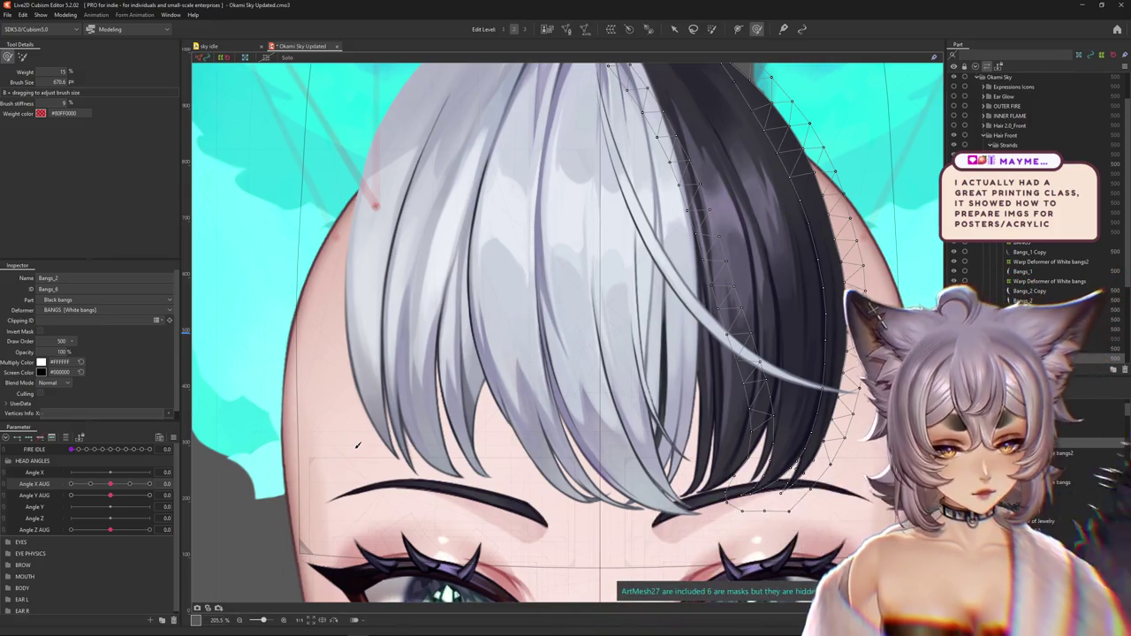
{"action": "left_click", "coordinate": [1049, 261]}
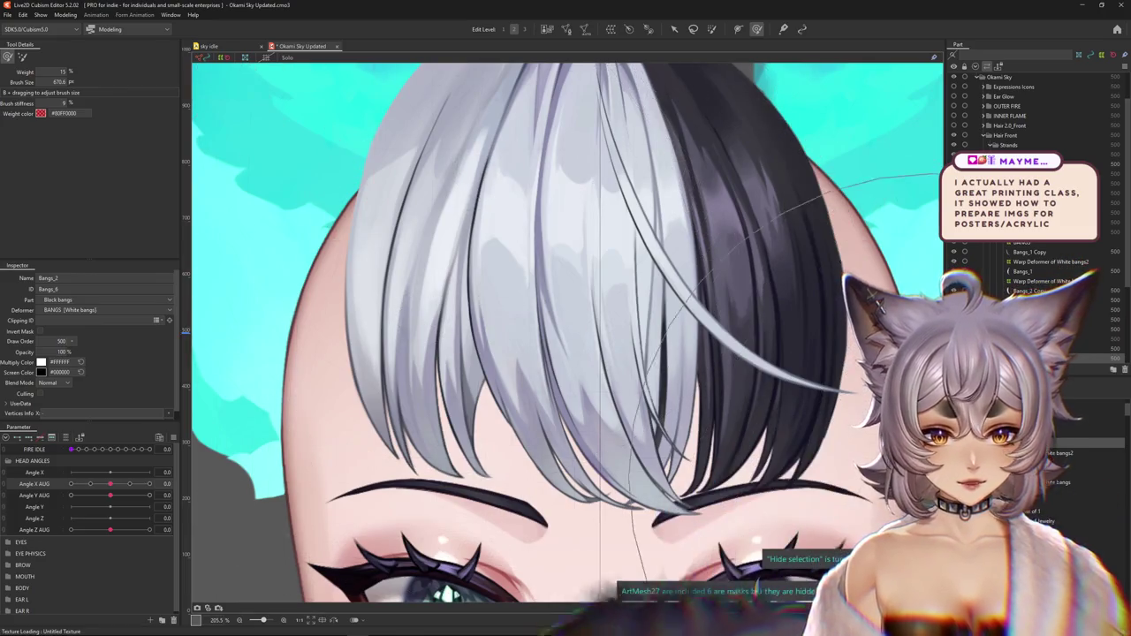
{"action": "scroll", "coordinate": [565, 332], "scroll_direction": "down", "scroll_amount": 5}
{"action": "mouse_move", "coordinate": [110, 483]}
{"action": "left_mouse_down"}
{"action": "mouse_move", "coordinate": [152, 487]}
{"action": "mouse_move", "coordinate": [71, 484]}
{"action": "left_mouse_up"}
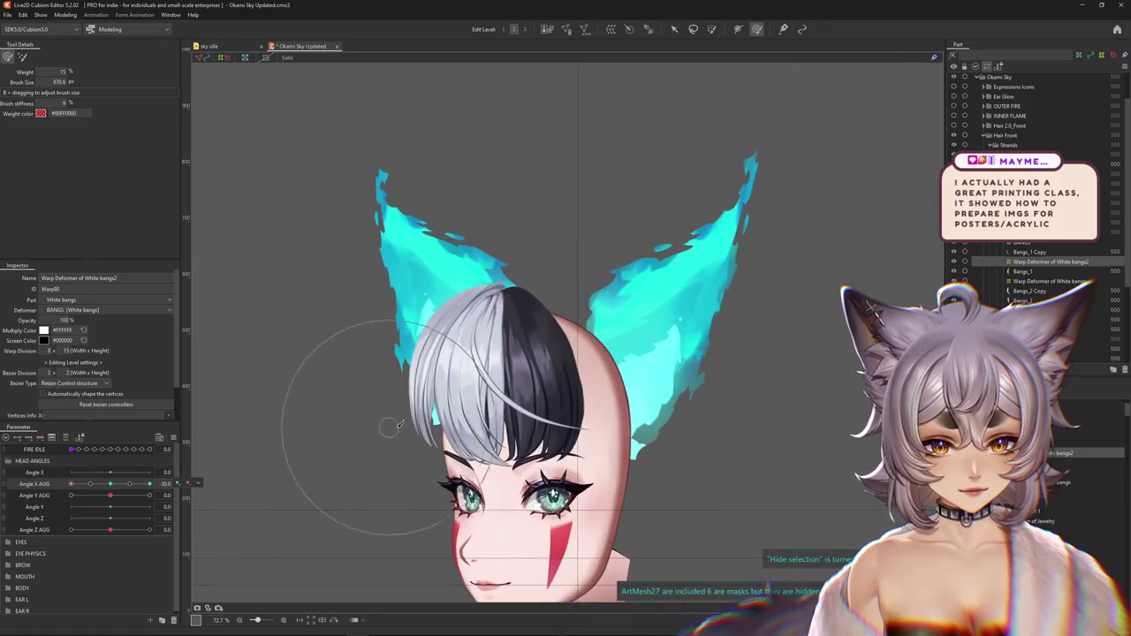
Swing the head side to side, hiding and showing the grid to check the white bangs
{"action": "scroll", "coordinate": [380, 371], "scroll_direction": "up", "scroll_amount": 2}
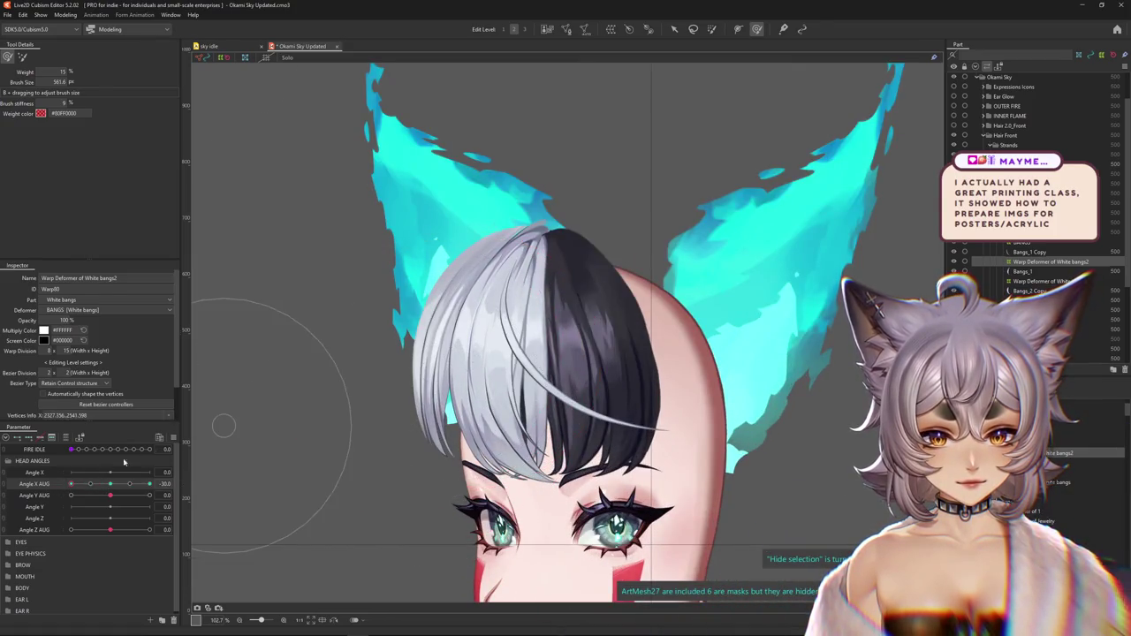
{"action": "left_click_drag", "start_coordinate": [71, 485], "coordinate": [149, 484]}
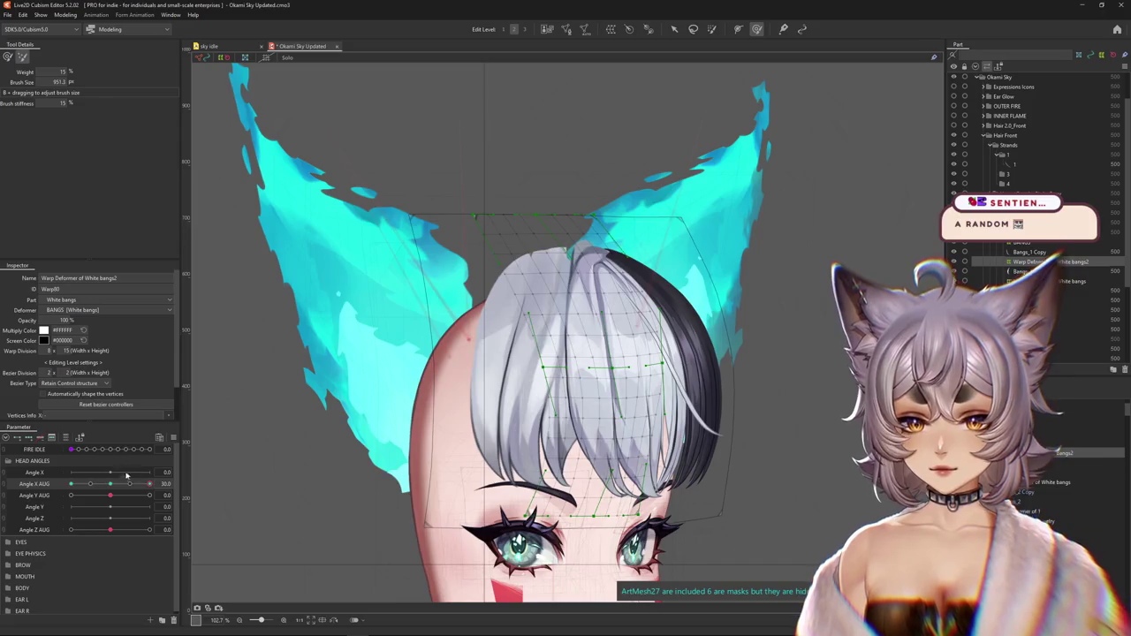
{"action": "mouse_move", "coordinate": [126, 484]}
{"action": "left_mouse_down"}
{"action": "mouse_move", "coordinate": [109, 484]}
{"action": "mouse_move", "coordinate": [130, 483]}
{"action": "left_mouse_up"}
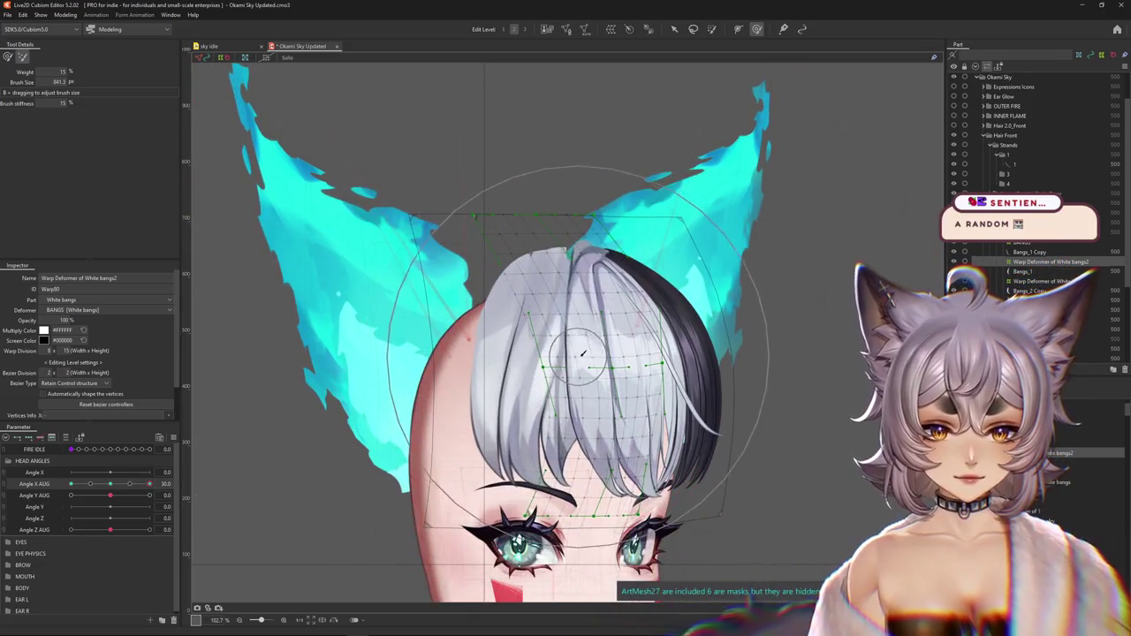
{"action": "key", "text": "h"}
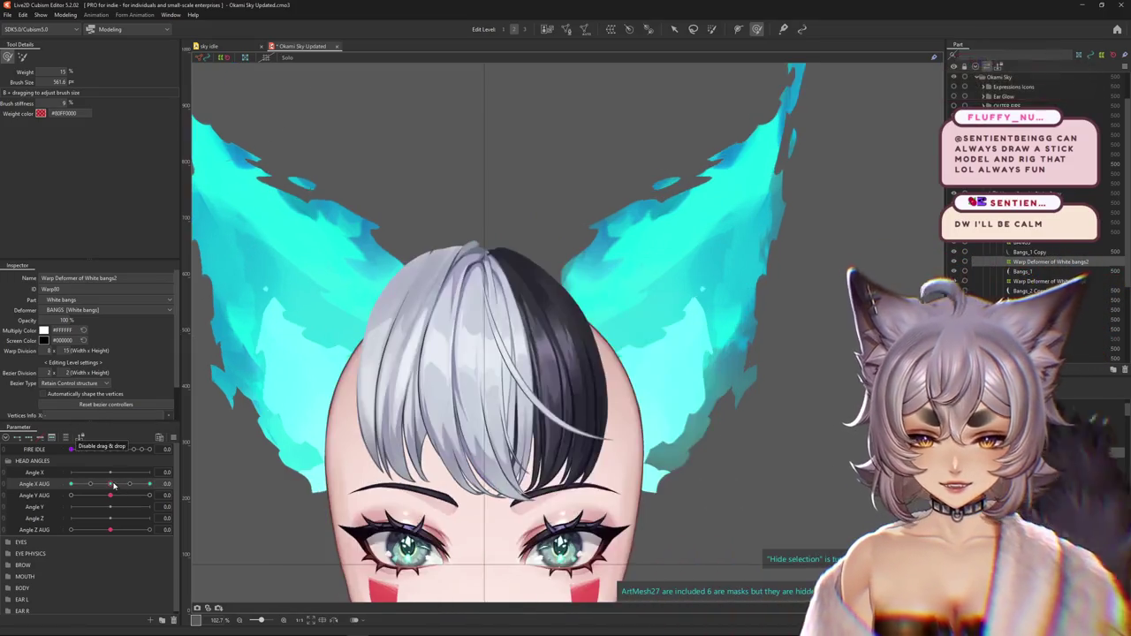
{"action": "left_click_drag", "start_coordinate": [149, 483], "coordinate": [70, 483]}
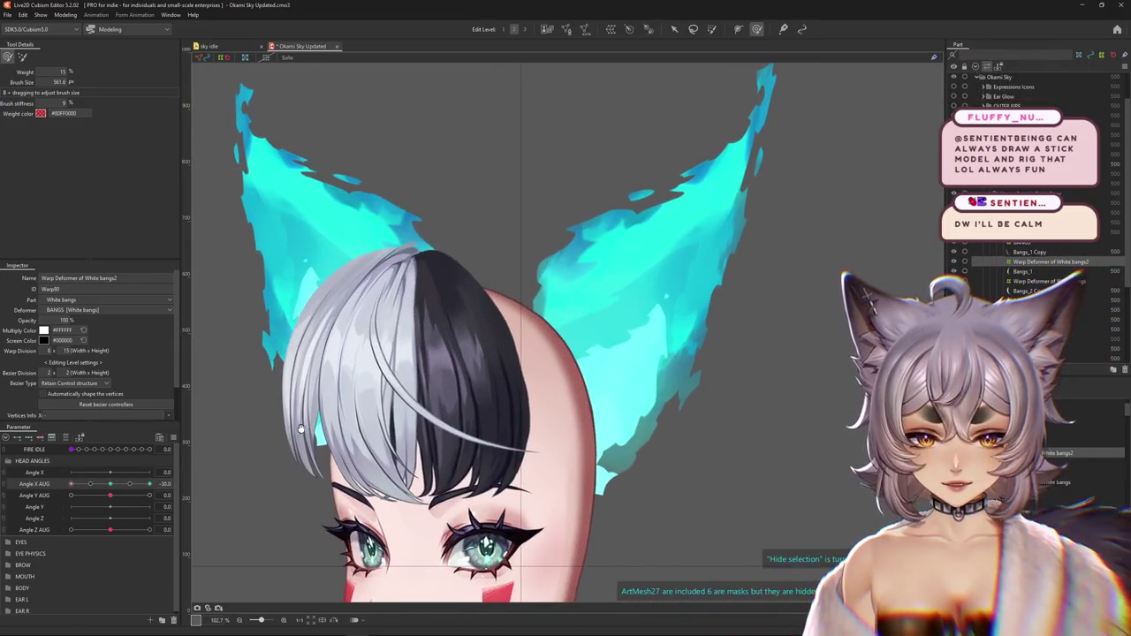
{"action": "key", "text": "h"}
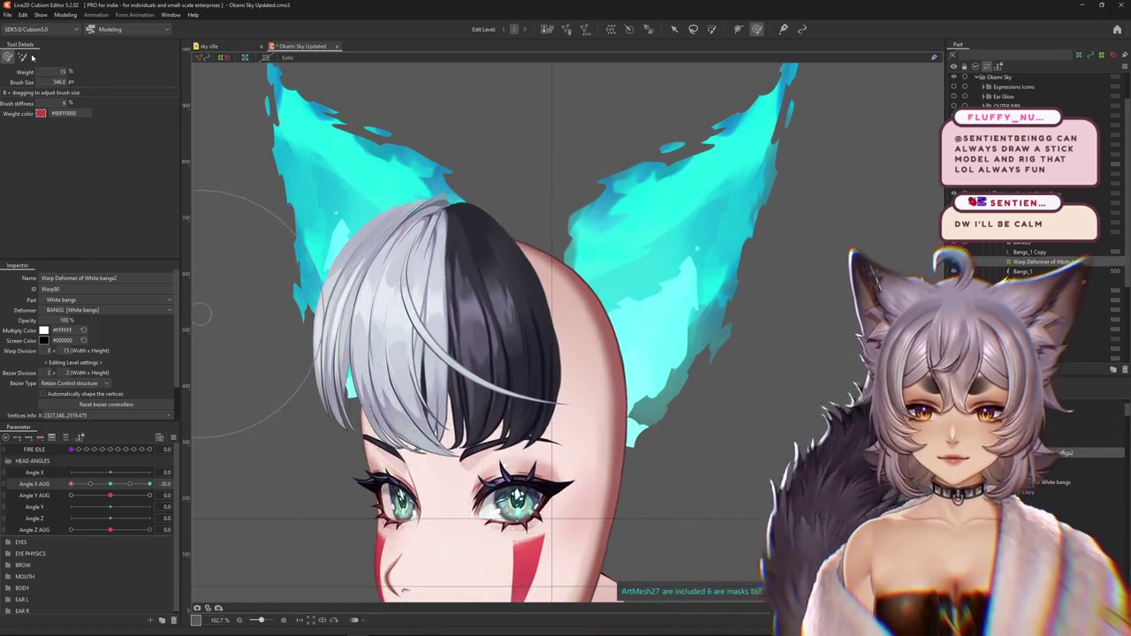
Enlarge the brush to cover the whole head and hide the White bangs warp mesh
{"action": "key", "text": "b"}
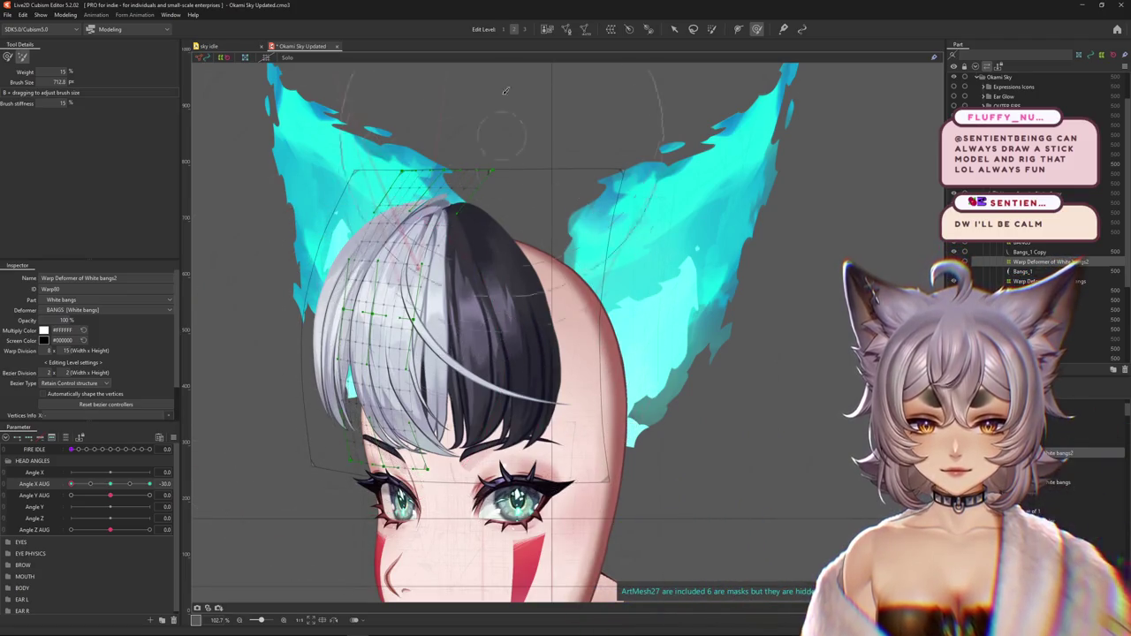
{"action": "left_click_drag", "start_coordinate": [506, 90], "coordinate": [523, 360]}
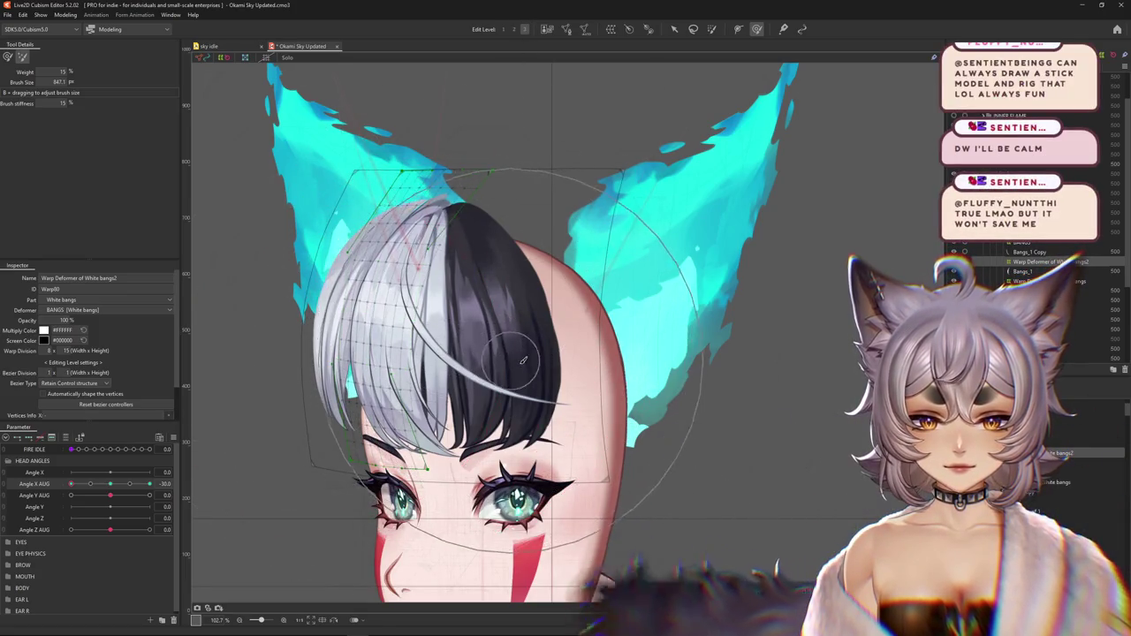
{"action": "key", "text": "h"}
{"action": "key", "text": "b"}
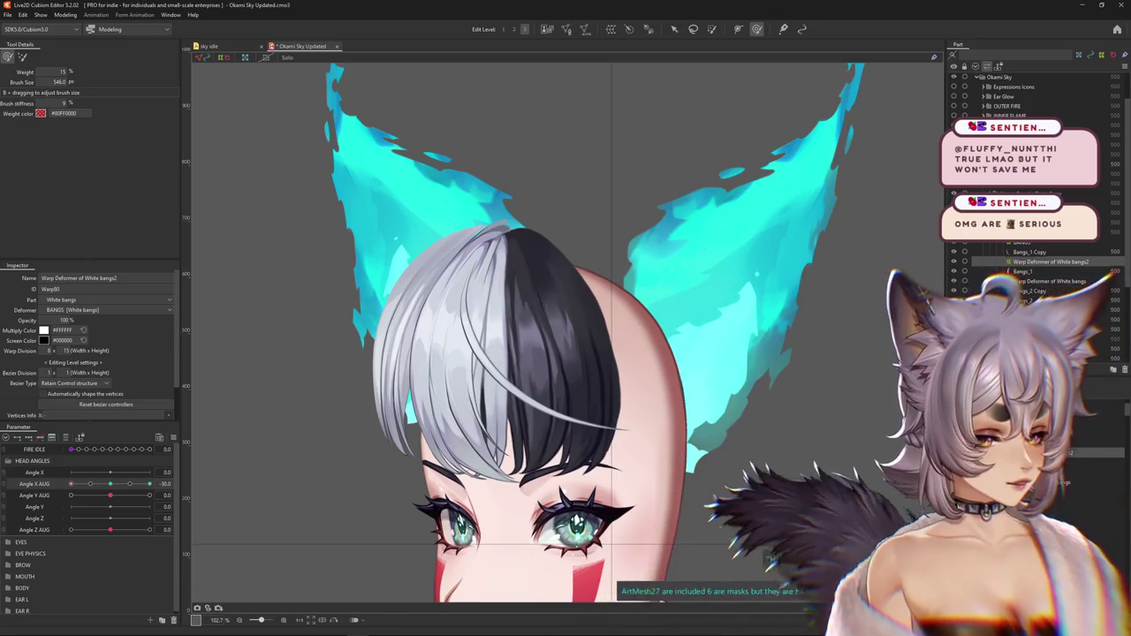
{"action": "key", "text": "ctrl+h"}
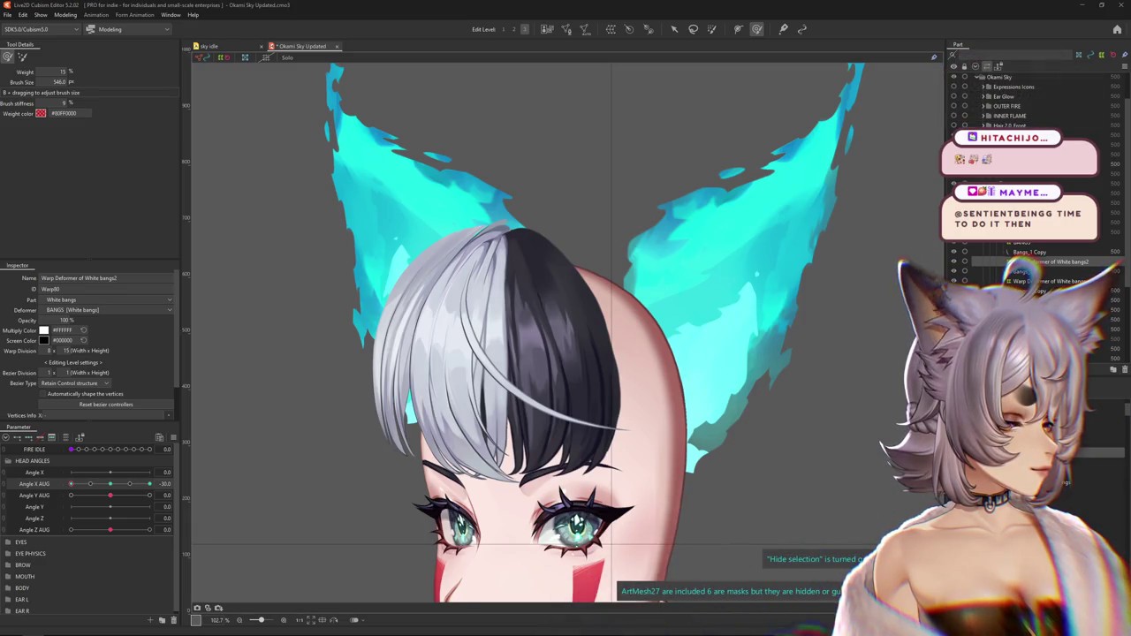
{"action": "key", "text": "ctrl+h"}
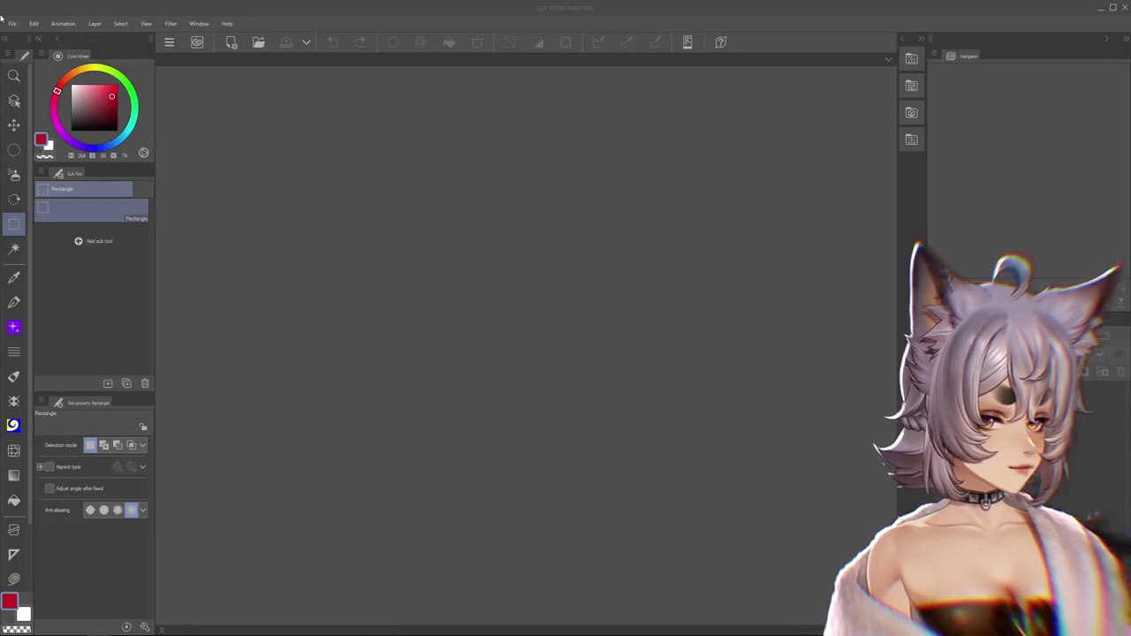
{"action": "left_click", "coordinate": [14, 25]}
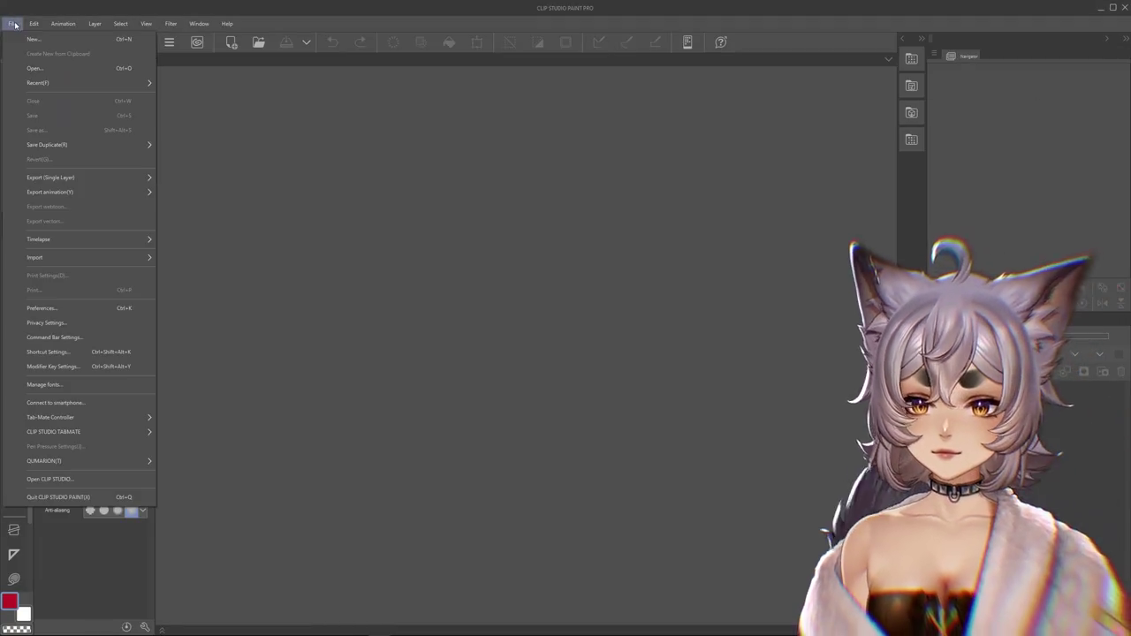
Open the MAV MODEL.psd character artwork
{"action": "left_click", "coordinate": [35, 68]}
{"action": "key", "text": "Escape"}
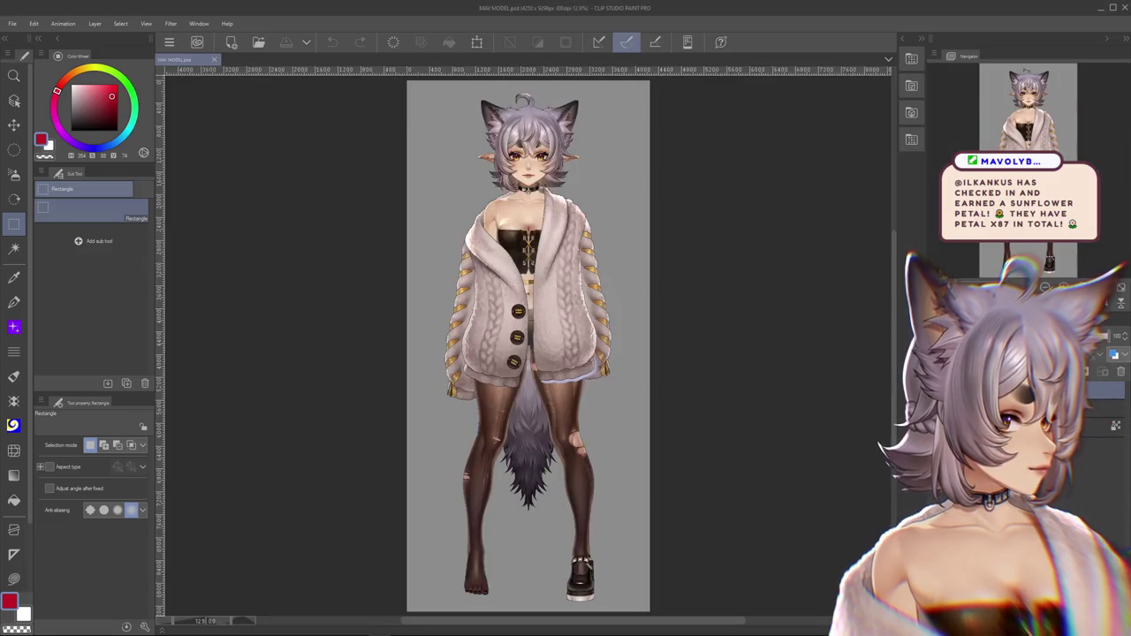
{"action": "scroll", "coordinate": [552, 177], "scroll_direction": "up", "scroll_amount": 1}
{"action": "scroll", "coordinate": [552, 177], "scroll_direction": "up", "scroll_amount": 1}
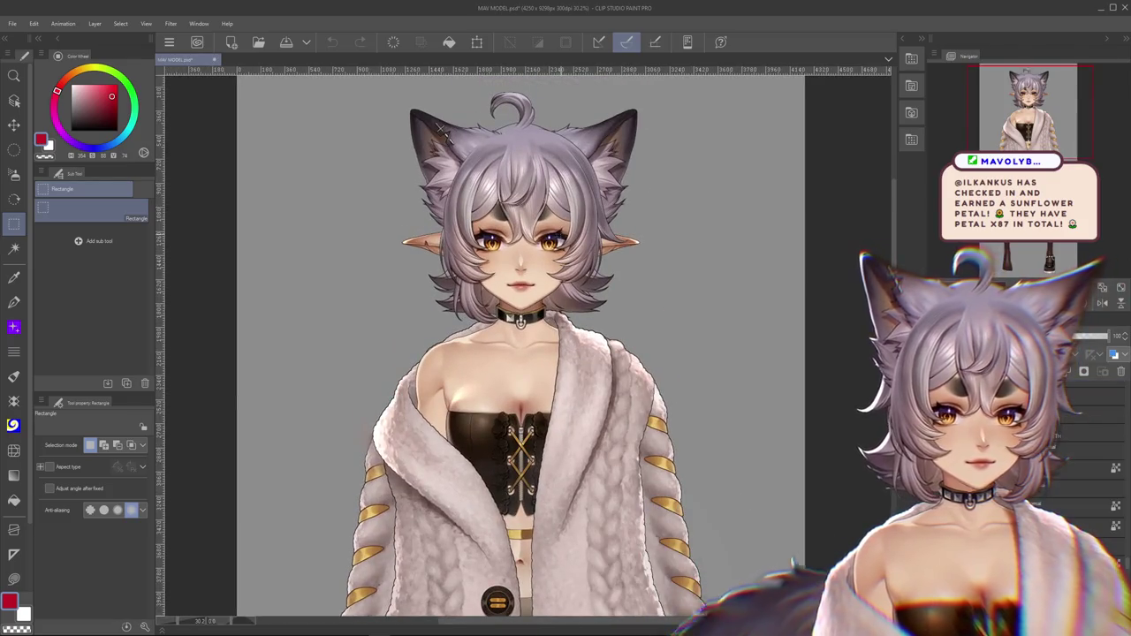
Select around the head, switch to the tapered pen, and undo the stray mouth stroke
{"action": "left_click_drag", "start_coordinate": [439, 126], "coordinate": [569, 228]}
{"action": "key", "text": "ctrl+d"}
{"action": "left_click", "coordinate": [15, 302]}
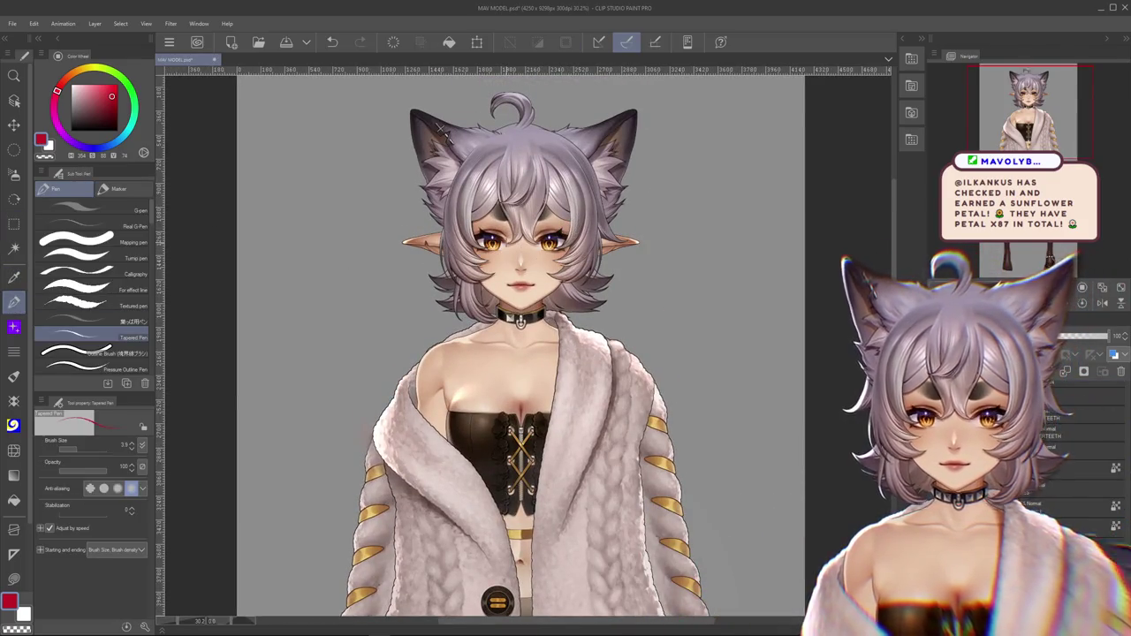
{"action": "scroll", "coordinate": [489, 235], "scroll_direction": "up", "scroll_amount": 1}
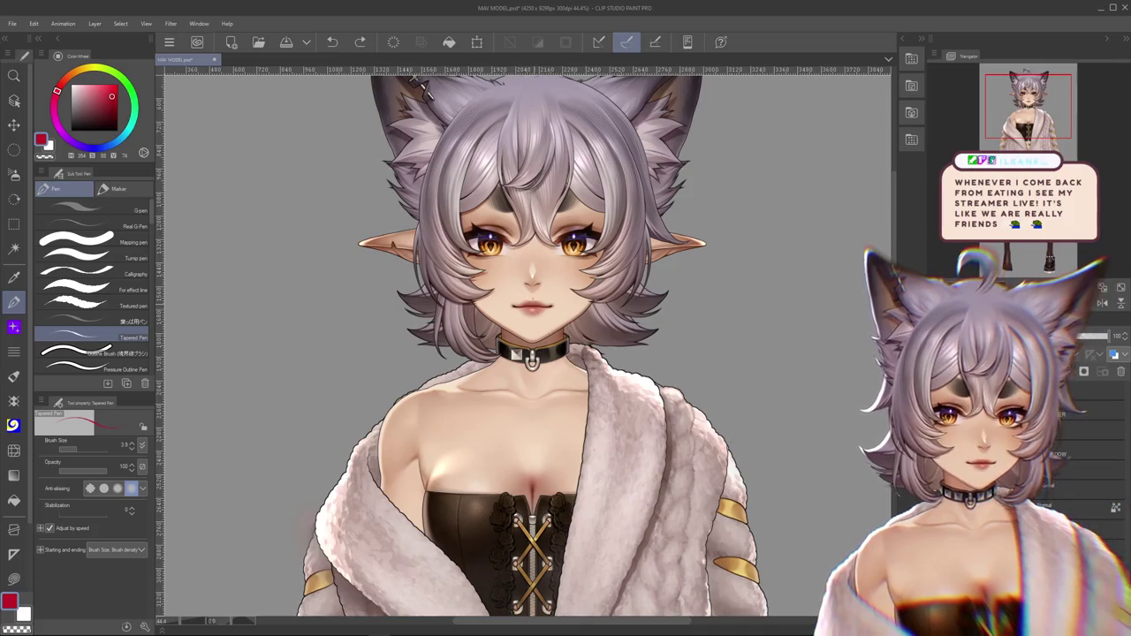
{"action": "key", "text": "ctrl+z"}
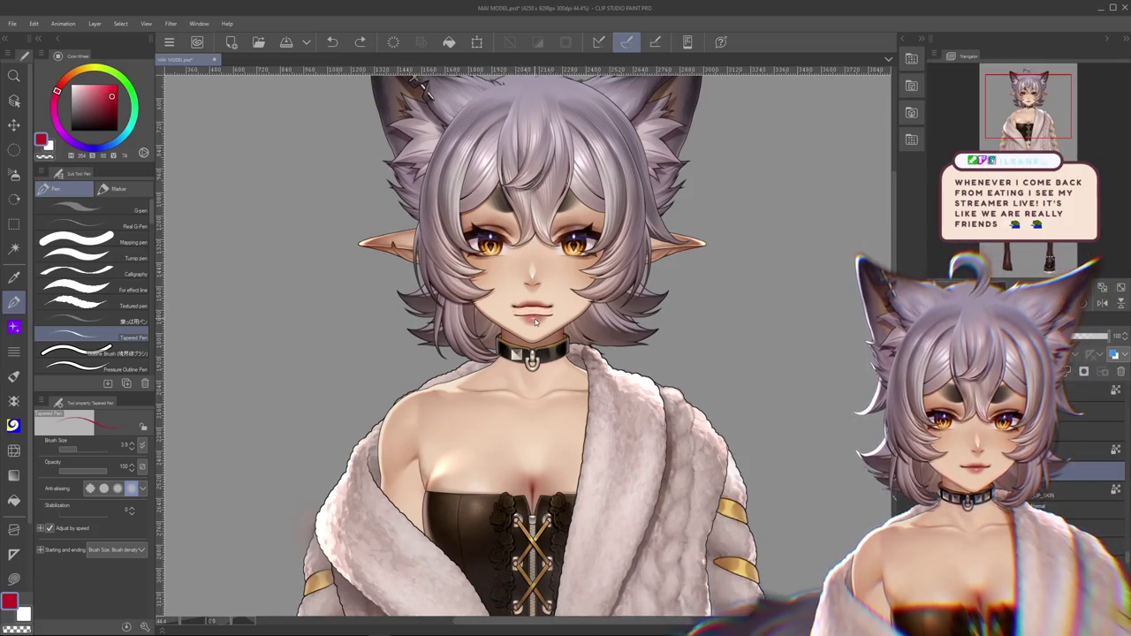
{"action": "key", "text": "ctrl+z"}
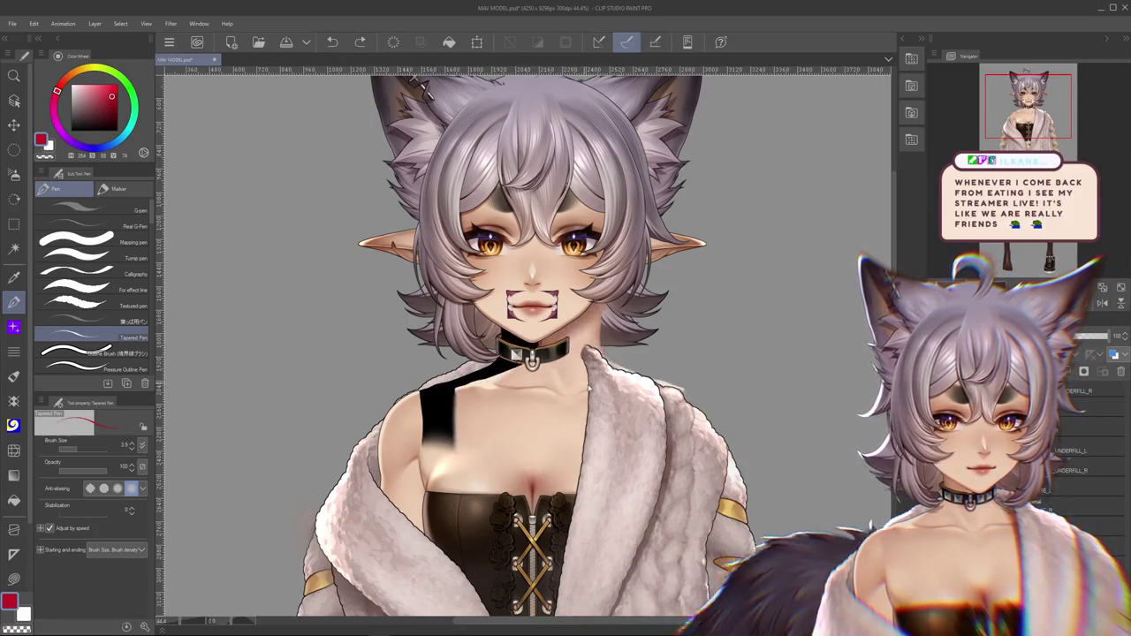
Zoom and pan the MAV MODEL figure to inspect the legs and feet
{"action": "scroll", "coordinate": [640, 426], "scroll_direction": "down", "scroll_amount": 3}
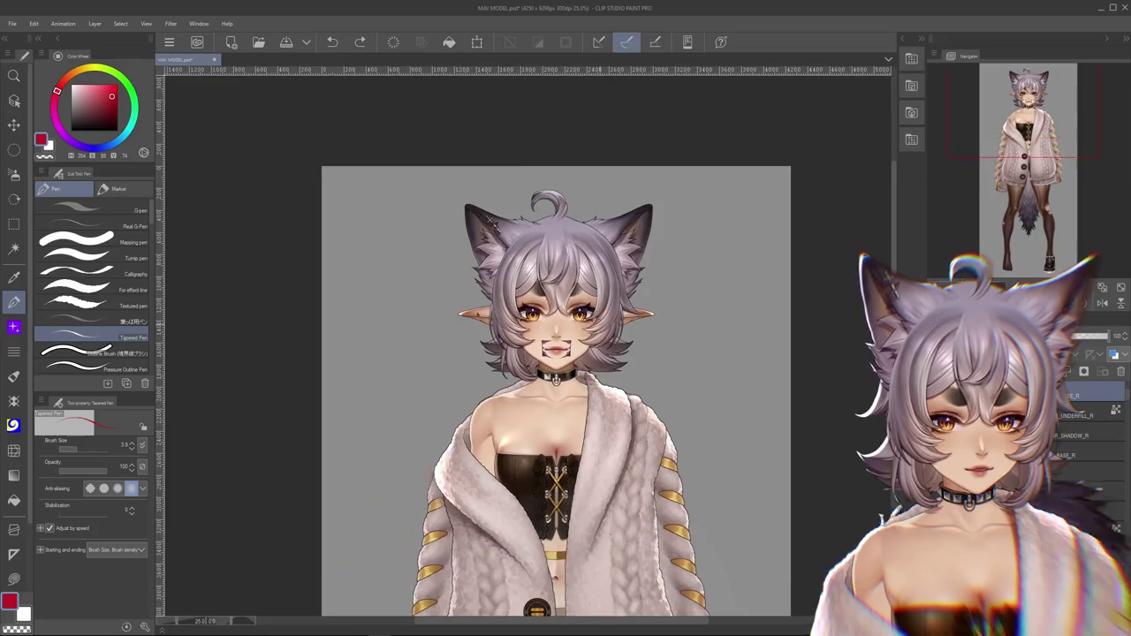
{"action": "scroll", "coordinate": [639, 426], "scroll_direction": "up", "scroll_amount": 2}
{"action": "scroll", "coordinate": [606, 279], "scroll_direction": "up", "scroll_amount": 2}
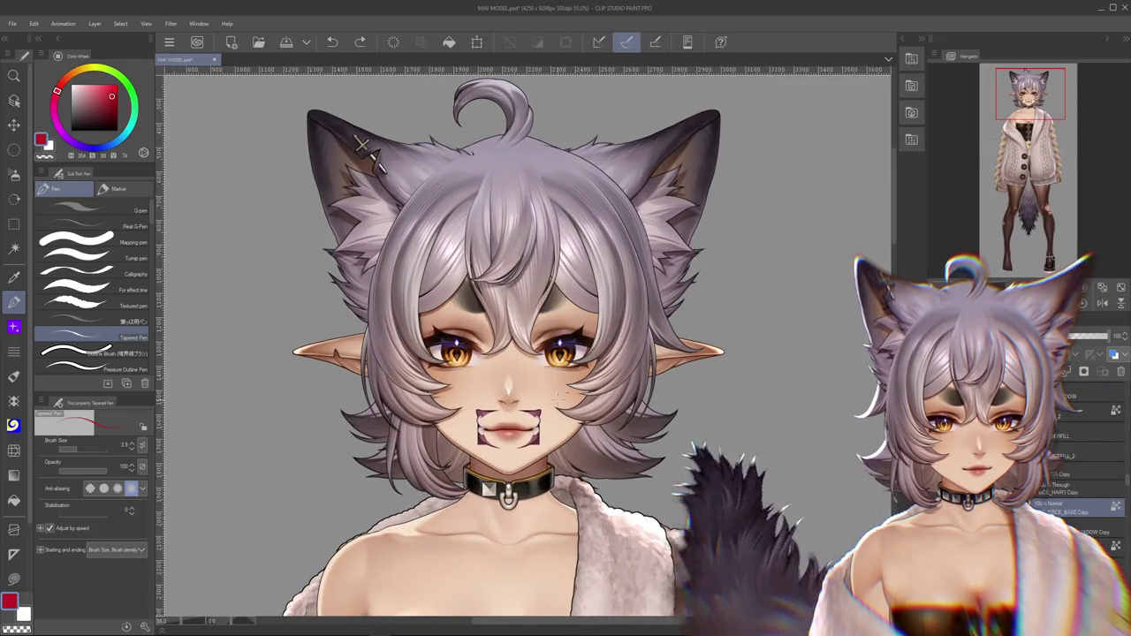
{"action": "scroll", "coordinate": [439, 574], "scroll_direction": "up", "scroll_amount": 3}
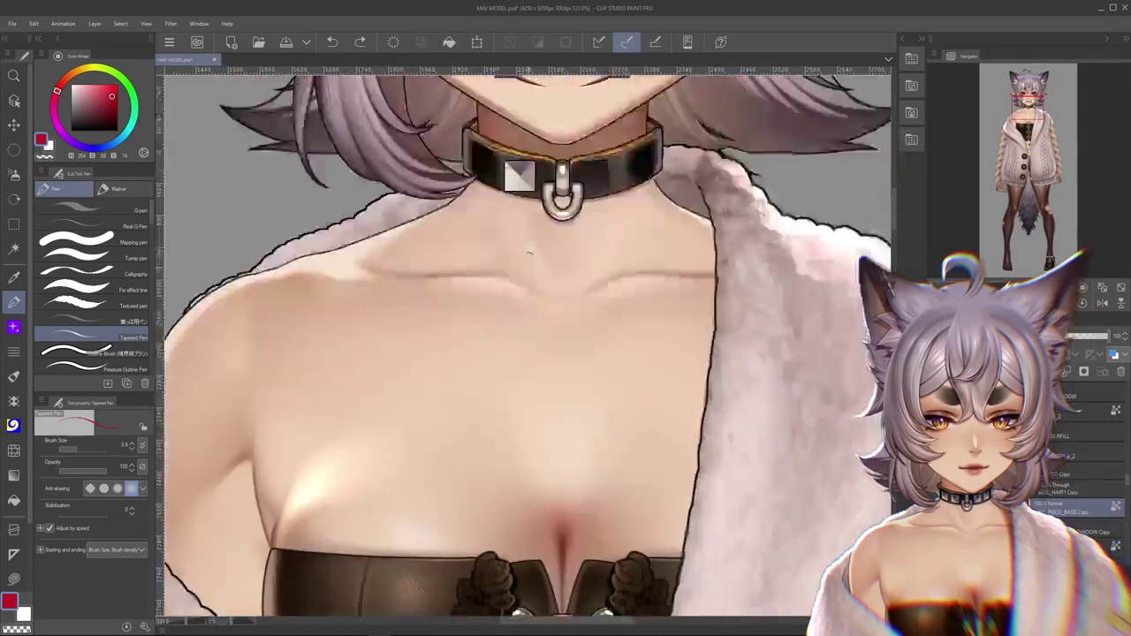
{"action": "scroll", "coordinate": [527, 344], "scroll_direction": "down", "scroll_amount": 3}
{"action": "scroll", "coordinate": [528, 345], "scroll_direction": "down", "scroll_amount": 2}
{"action": "left_click_drag", "start_coordinate": [633, 411], "coordinate": [610, 183]}
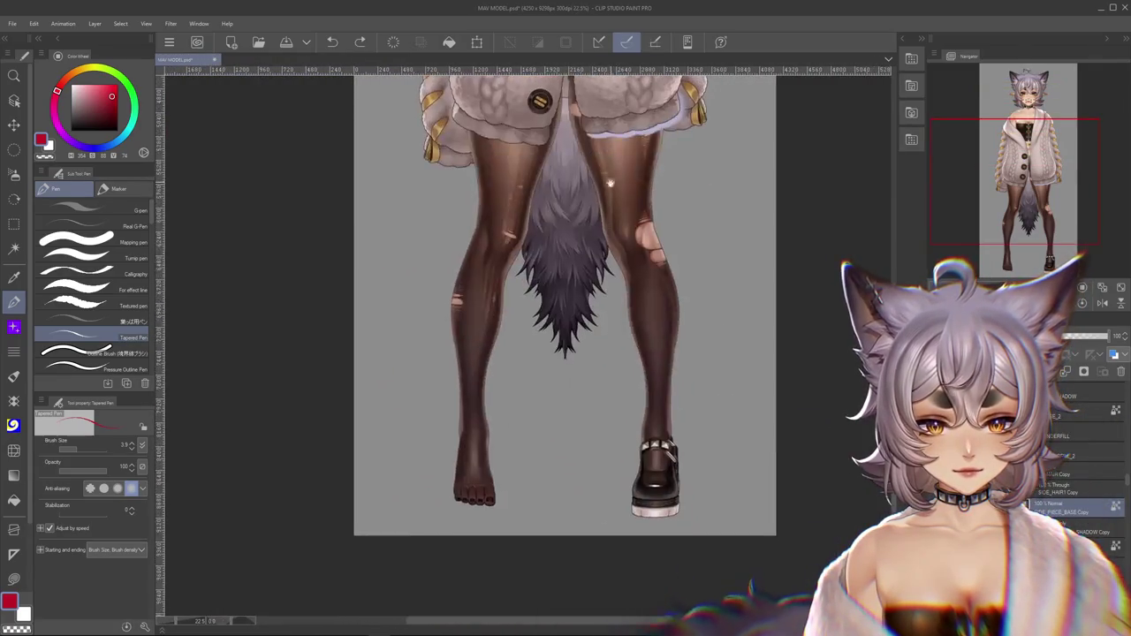
{"action": "scroll", "coordinate": [660, 453], "scroll_direction": "up", "scroll_amount": 2}
{"action": "scroll", "coordinate": [661, 453], "scroll_direction": "up", "scroll_amount": 1}
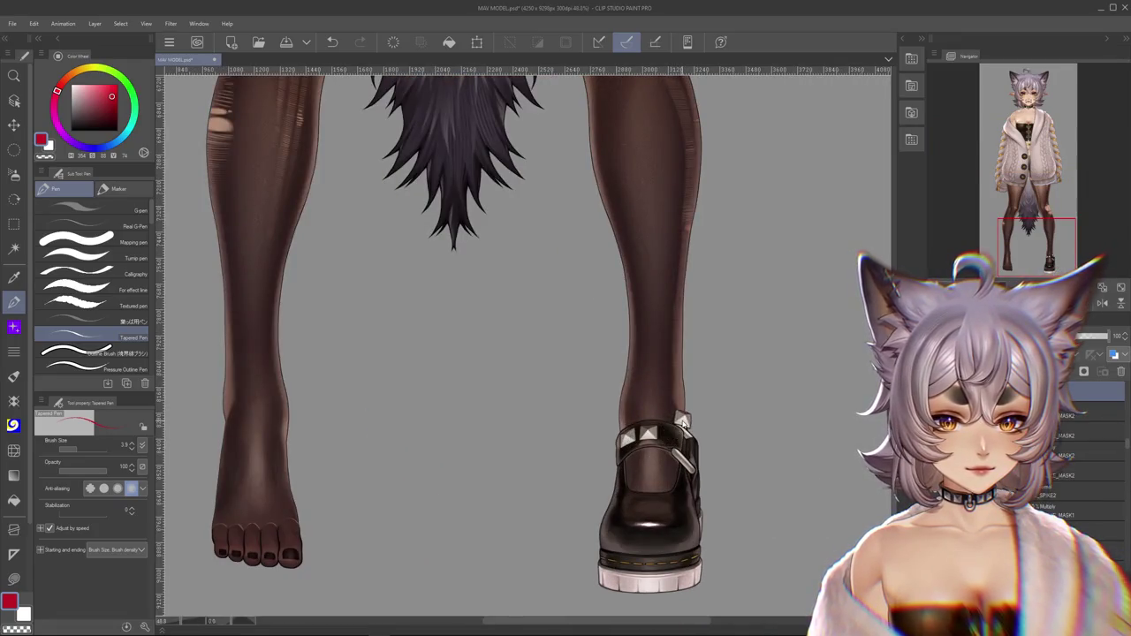
{"action": "scroll", "coordinate": [681, 419], "scroll_direction": "down", "scroll_amount": 1}
Bring the face and coat back into view, clear the selection and zoom in
{"action": "left_click_drag", "start_coordinate": [681, 265], "coordinate": [818, 545]}
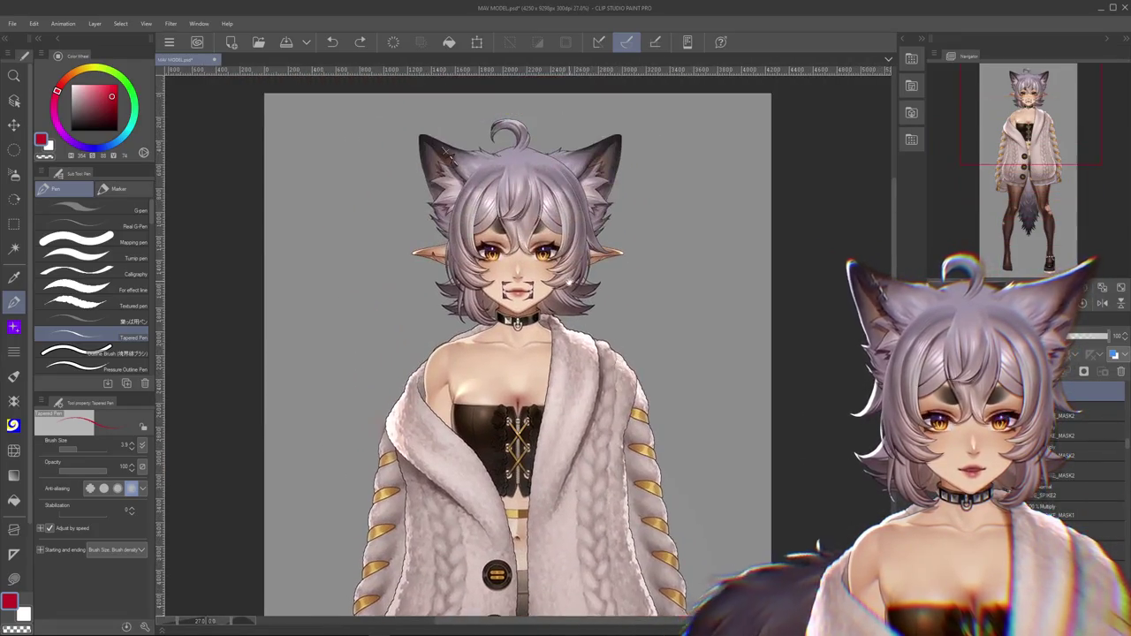
{"action": "scroll", "coordinate": [516, 322], "scroll_direction": "up", "scroll_amount": 2}
{"action": "scroll", "coordinate": [517, 323], "scroll_direction": "up", "scroll_amount": 2}
{"action": "scroll", "coordinate": [518, 381], "scroll_direction": "up", "scroll_amount": 3}
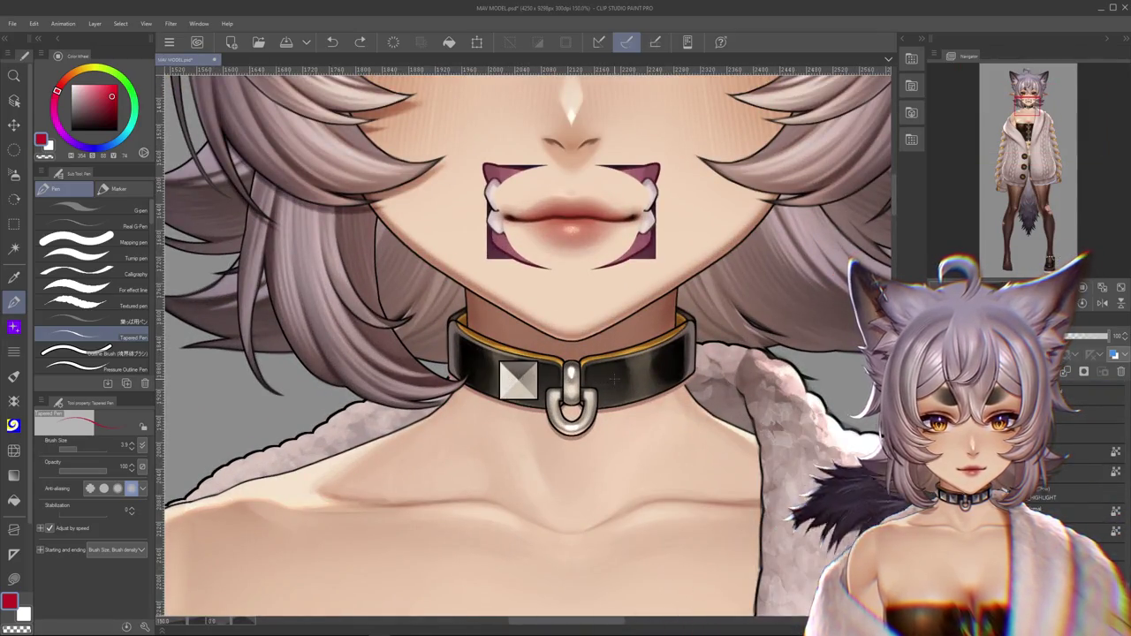
{"action": "scroll", "coordinate": [554, 335], "scroll_direction": "down", "scroll_amount": 3}
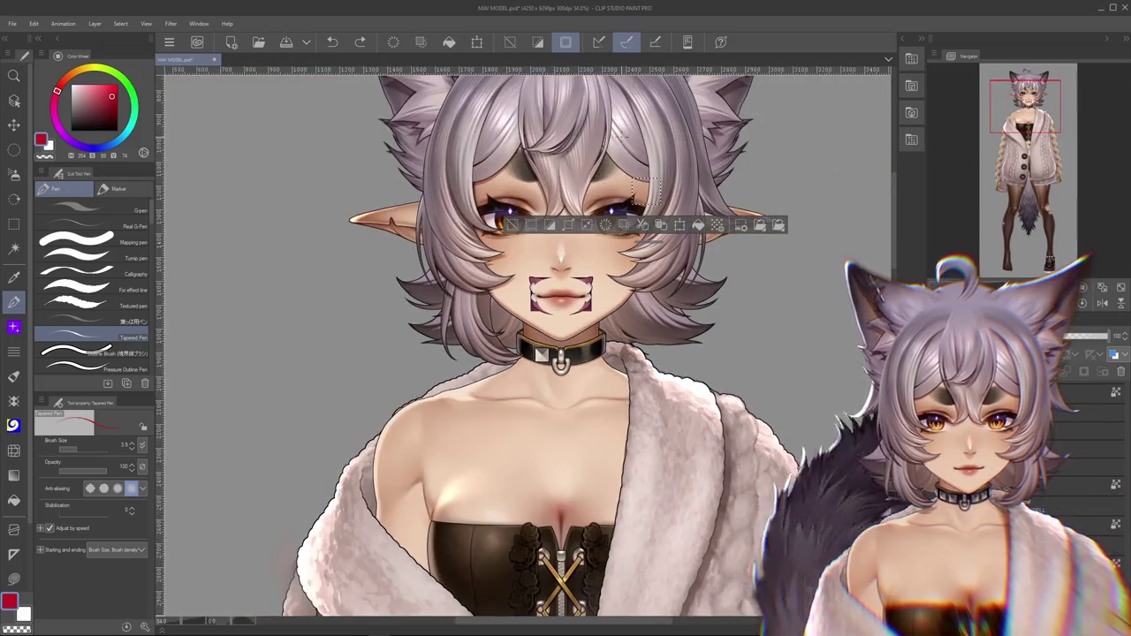
{"action": "scroll", "coordinate": [530, 353], "scroll_direction": "down", "scroll_amount": 1}
{"action": "key", "text": "ctrl+d"}
{"action": "scroll", "coordinate": [530, 353], "scroll_direction": "up", "scroll_amount": 2}
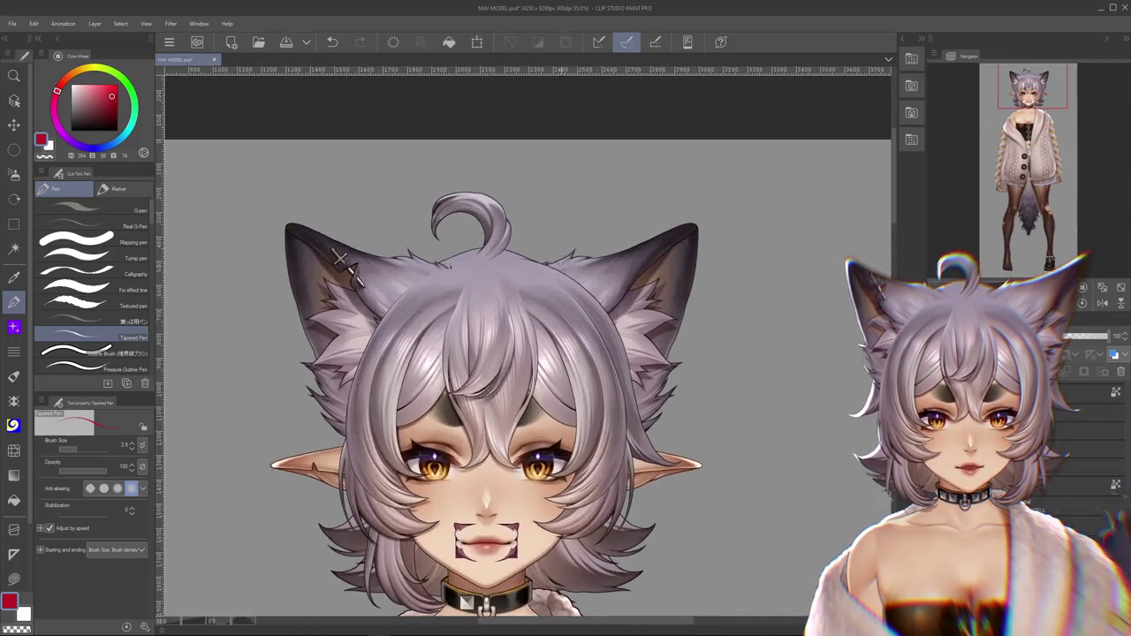
{"action": "scroll", "coordinate": [459, 542], "scroll_direction": "up", "scroll_amount": 1}
{"action": "scroll", "coordinate": [459, 542], "scroll_direction": "up", "scroll_amount": 1}
{"action": "scroll", "coordinate": [460, 542], "scroll_direction": "up", "scroll_amount": 1}
{"action": "scroll", "coordinate": [460, 542], "scroll_direction": "up", "scroll_amount": 1}
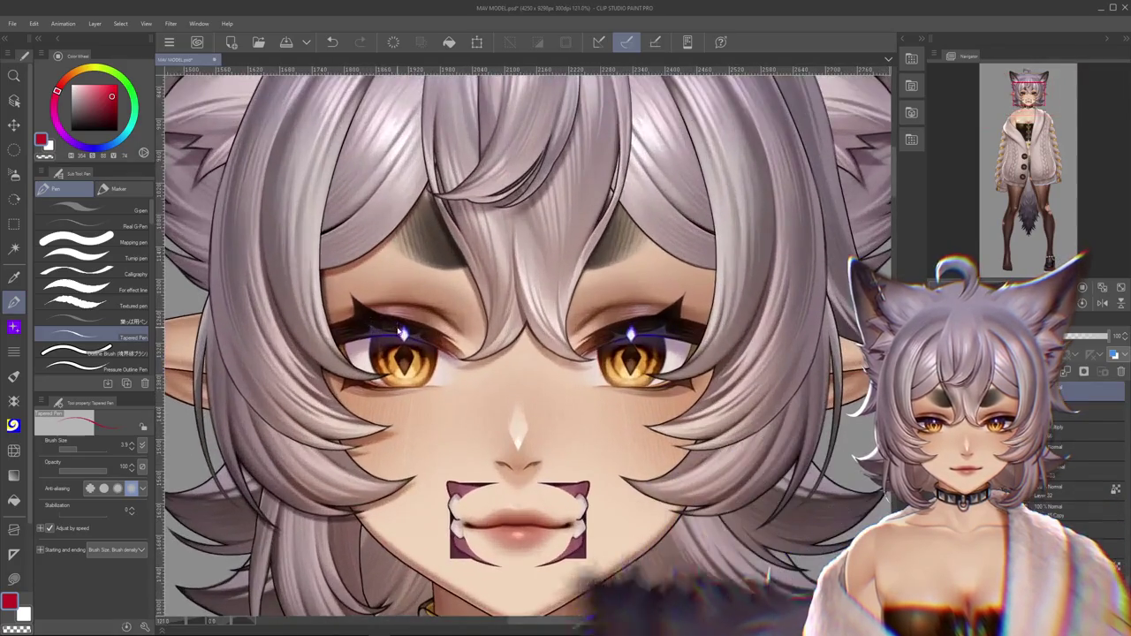
Trial-warp the eyes, compare with redo, and revert both eyes to their original shape
{"action": "left_click_drag", "start_coordinate": [400, 331], "coordinate": [444, 362]}
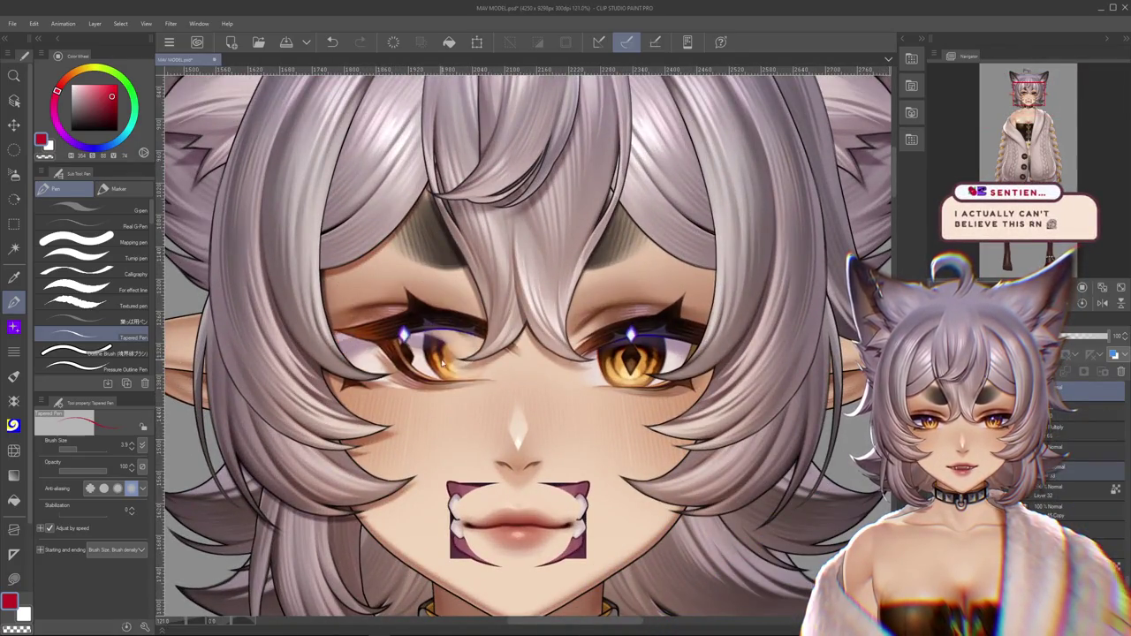
{"action": "key", "text": "ctrl+z"}
{"action": "key", "text": "ctrl+y"}
{"action": "key", "text": "ctrl+z"}
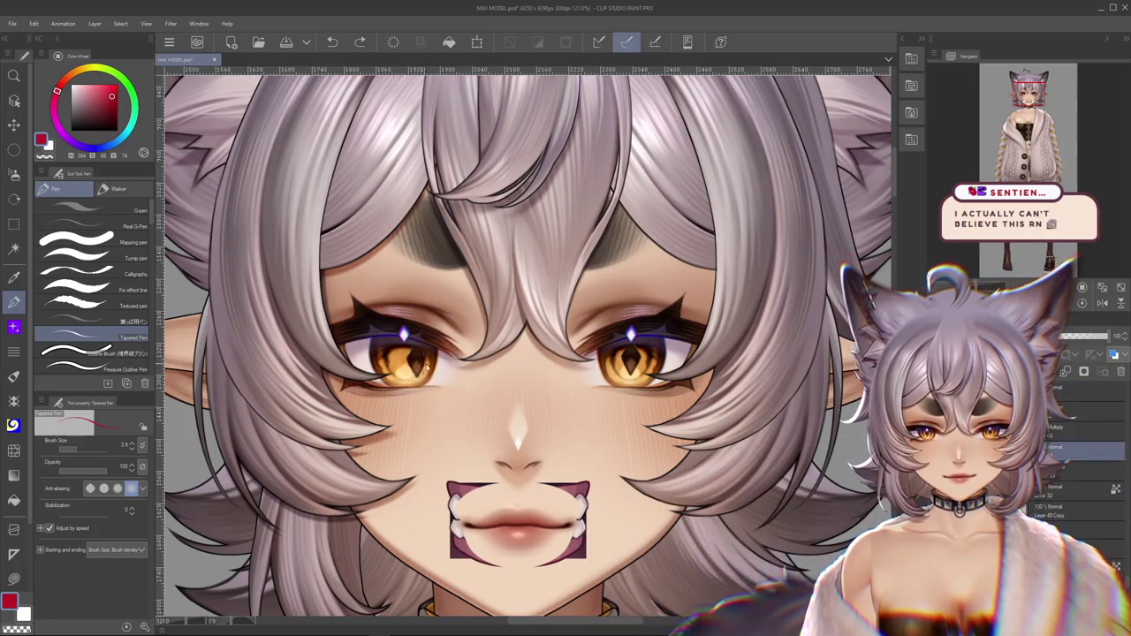
{"action": "key", "text": "ctrl+y"}
{"action": "key", "text": "ctrl+z"}
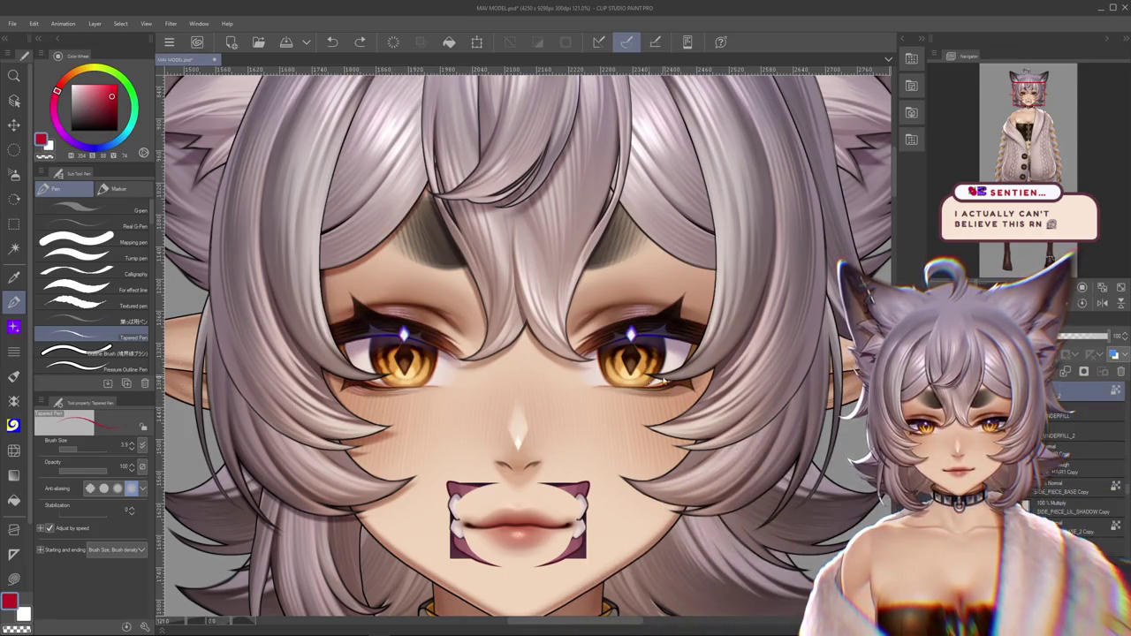
{"action": "scroll", "coordinate": [645, 326], "scroll_direction": "up", "scroll_amount": 2}
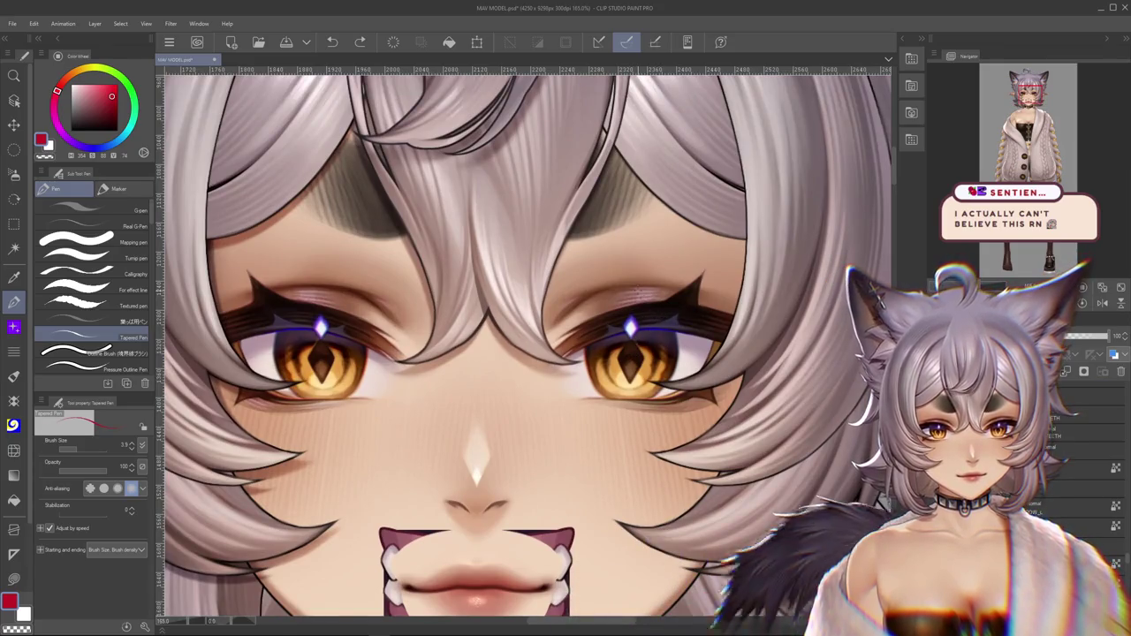
{"action": "key", "text": "ctrl+y"}
{"action": "key", "text": "ctrl+z"}
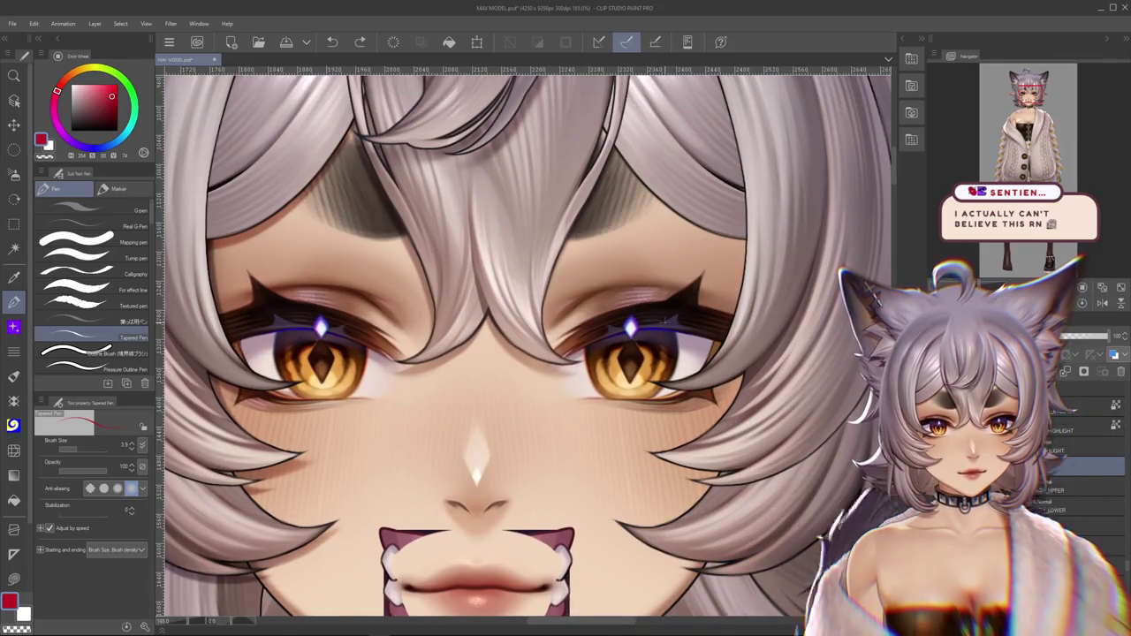
Zoom out and close MAV MODEL without saving the changes
{"action": "scroll", "coordinate": [667, 320], "scroll_direction": "down", "scroll_amount": 1}
{"action": "scroll", "coordinate": [667, 319], "scroll_direction": "down", "scroll_amount": 3}
{"action": "scroll", "coordinate": [667, 320], "scroll_direction": "down", "scroll_amount": 2}
{"action": "scroll", "coordinate": [667, 320], "scroll_direction": "down", "scroll_amount": 2}
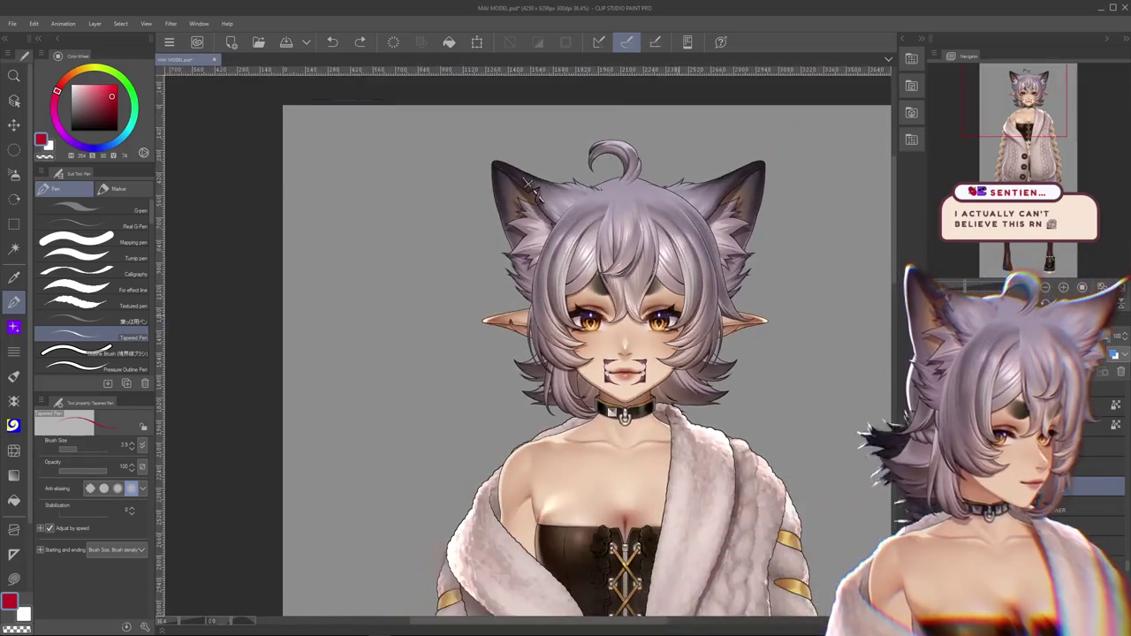
{"action": "scroll", "coordinate": [528, 186], "scroll_direction": "down", "scroll_amount": 1}
{"action": "scroll", "coordinate": [521, 230], "scroll_direction": "down", "scroll_amount": 1}
{"action": "scroll", "coordinate": [517, 265], "scroll_direction": "down", "scroll_amount": 1}
{"action": "scroll", "coordinate": [513, 286], "scroll_direction": "down", "scroll_amount": 1}
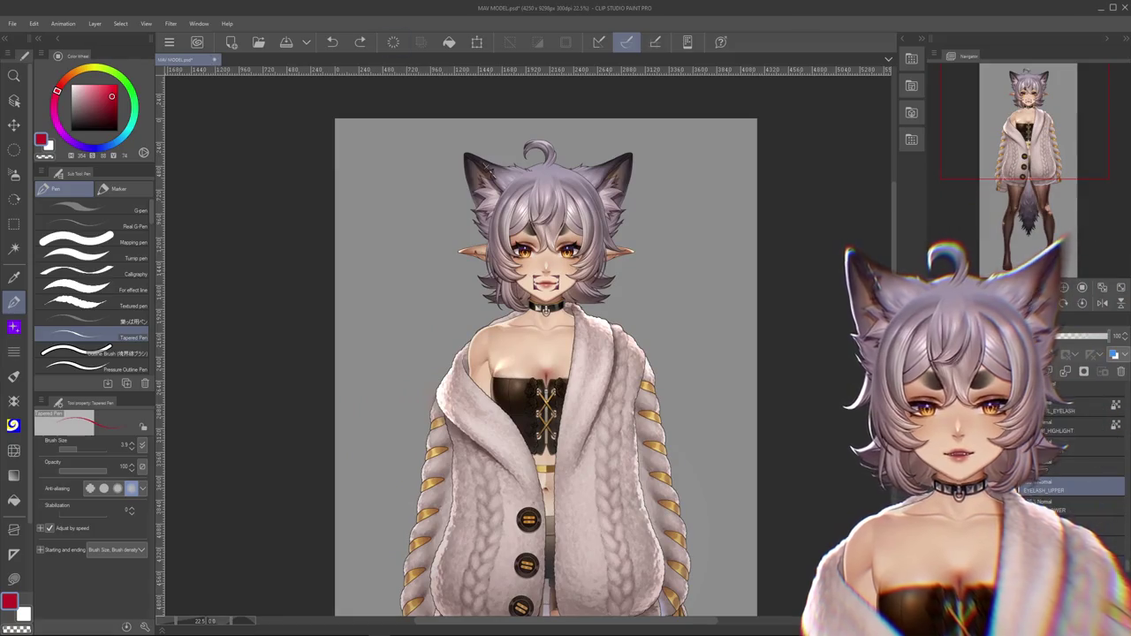
{"action": "left_click", "coordinate": [1124, 8]}
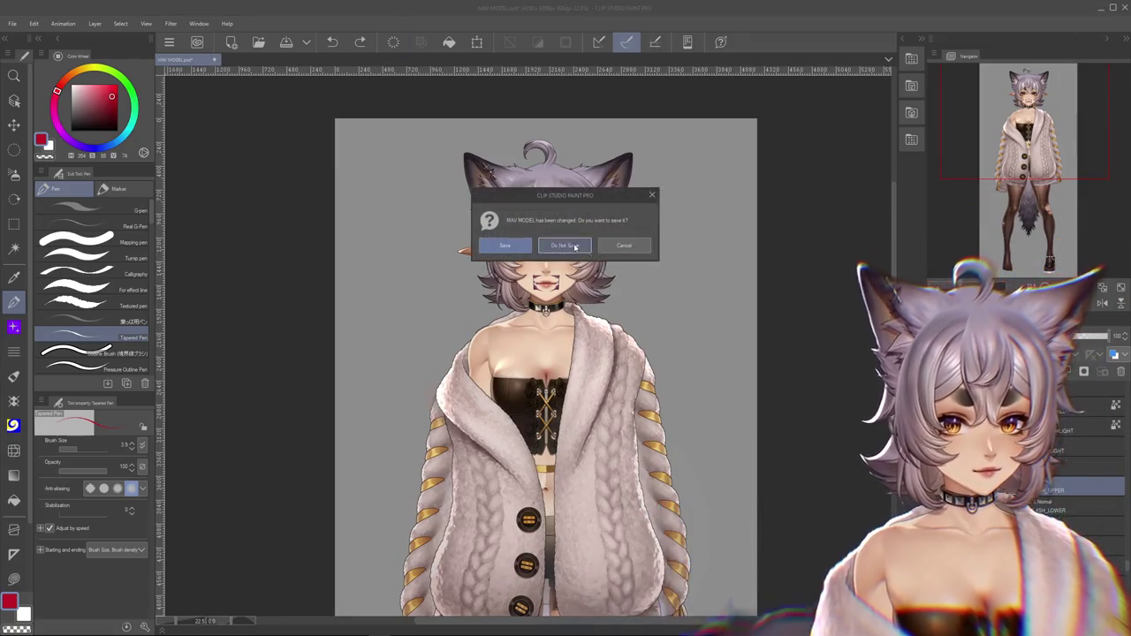
{"action": "left_click", "coordinate": [575, 242]}
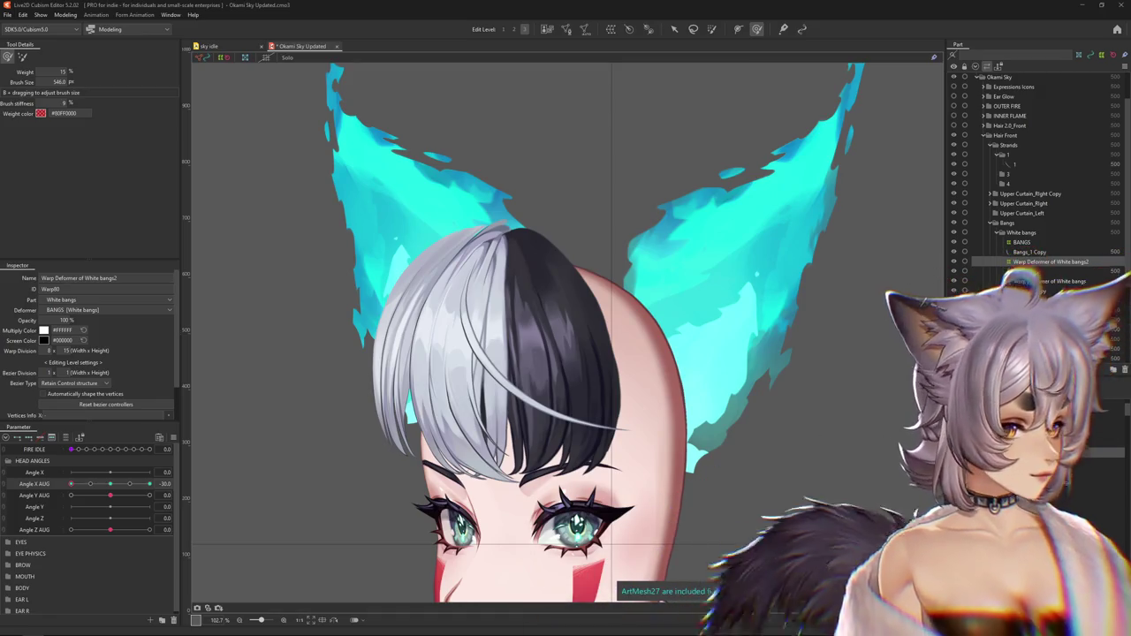
{"action": "key", "text": "ctrl+h"}
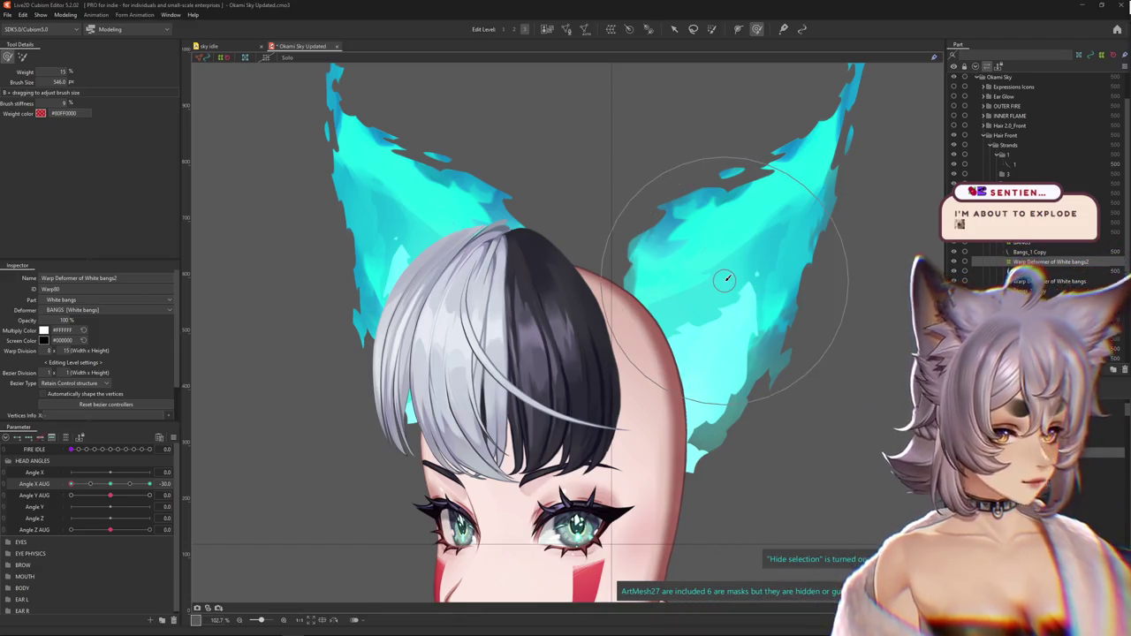
{"action": "scroll", "coordinate": [728, 278], "scroll_direction": "up", "scroll_amount": 2}
Turn the head to Angle X AUG 30 and bend the white fringe with a smaller Deform Brush
{"action": "scroll", "coordinate": [301, 378], "scroll_direction": "down", "scroll_amount": 3}
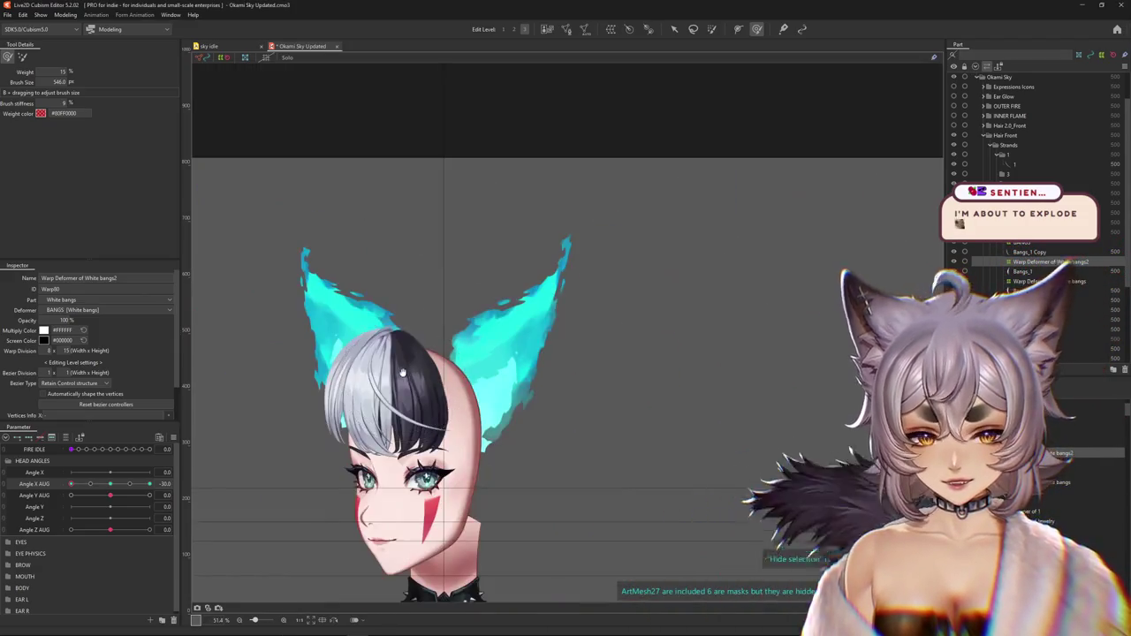
{"action": "scroll", "coordinate": [448, 353], "scroll_direction": "up", "scroll_amount": 3}
{"action": "left_click_drag", "start_coordinate": [109, 484], "coordinate": [154, 485]}
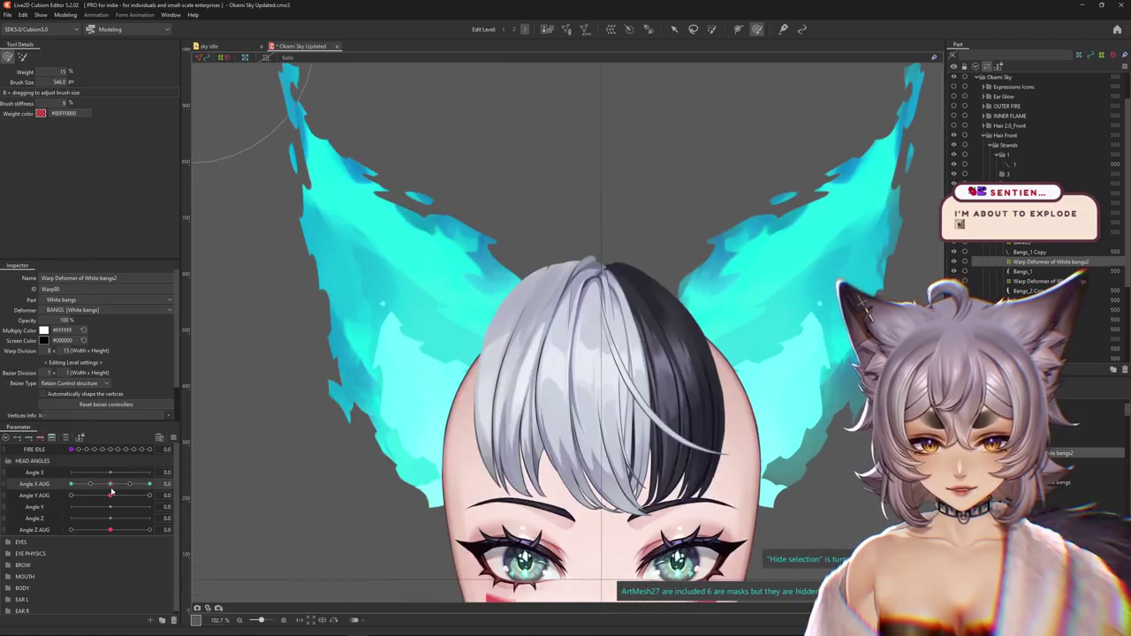
{"action": "scroll", "coordinate": [548, 397], "scroll_direction": "right", "scroll_amount": 3}
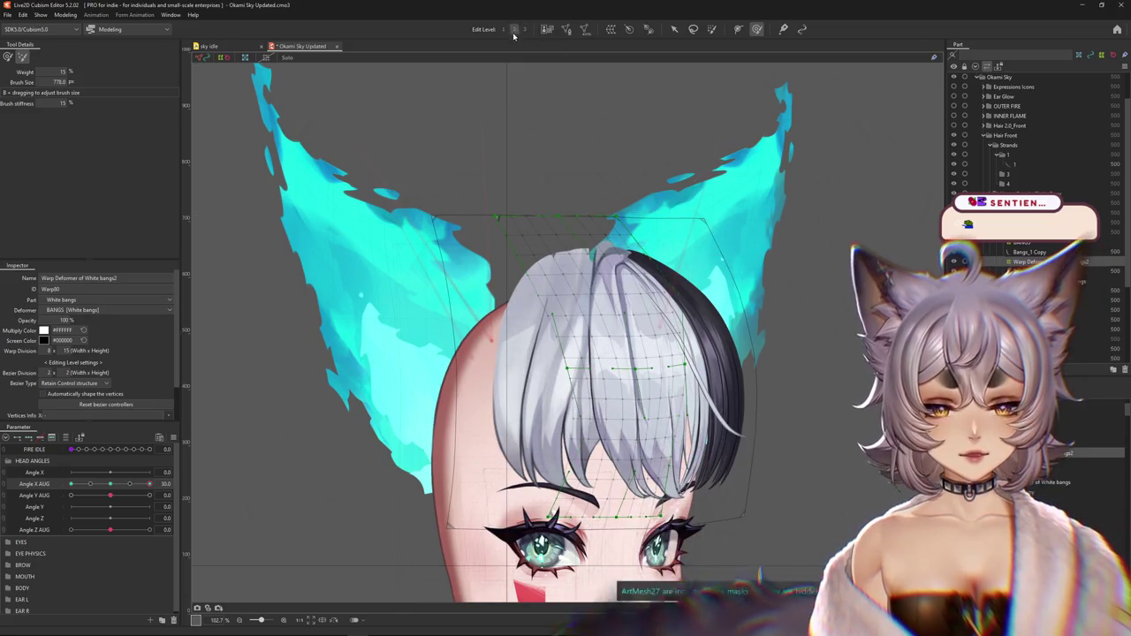
{"action": "left_click_drag", "start_coordinate": [592, 139], "coordinate": [621, 449]}
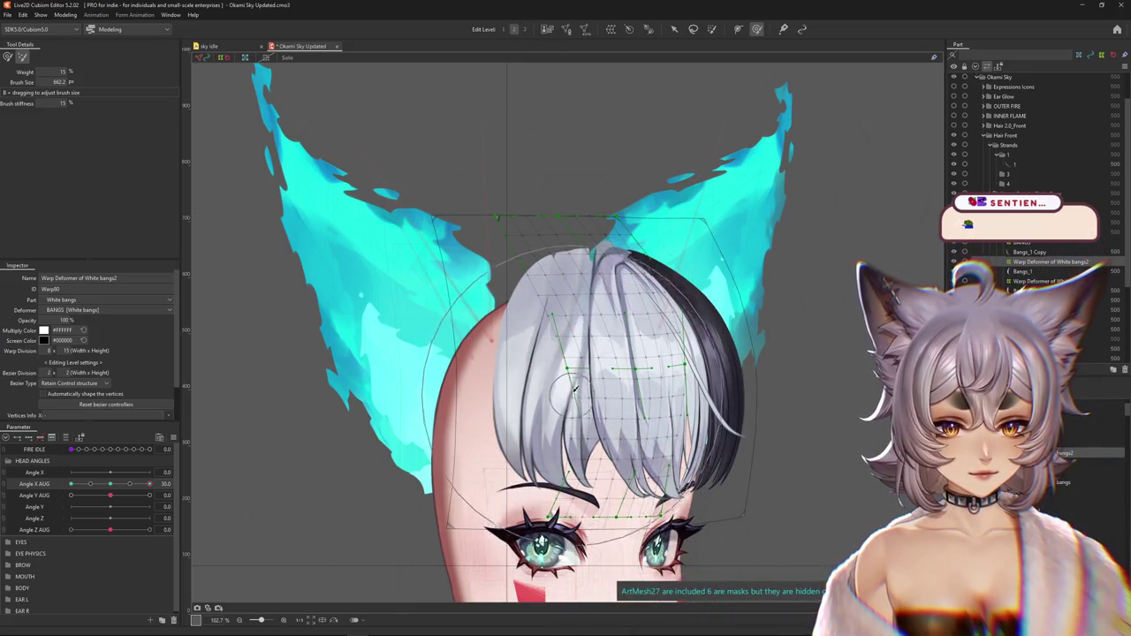
{"action": "left_click_drag", "start_coordinate": [449, 369], "coordinate": [432, 351]}
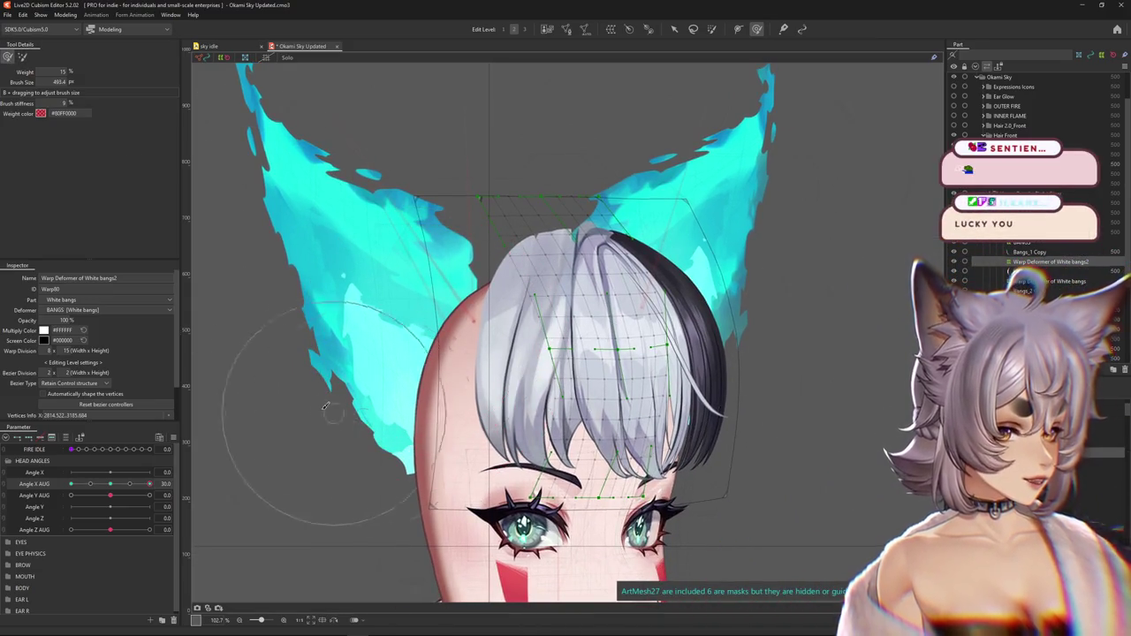
{"action": "left_click_drag", "start_coordinate": [325, 406], "coordinate": [325, 413]}
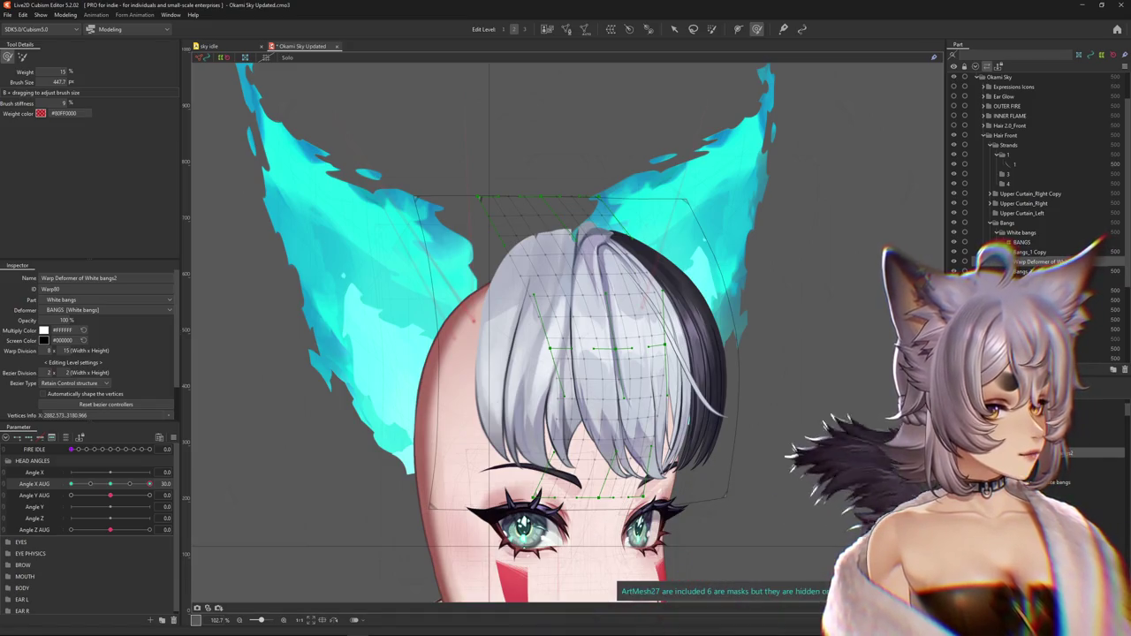
{"action": "scroll", "coordinate": [535, 371], "scroll_direction": "down", "scroll_amount": 4}
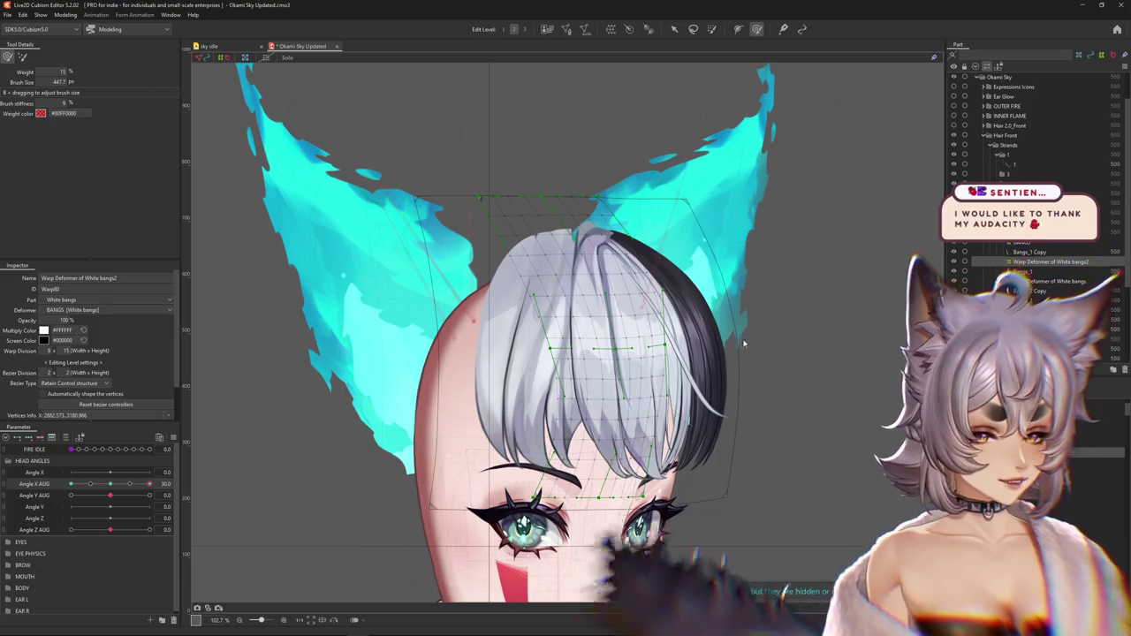
Zoom in and resize the Deform Brush repeatedly while smoothing the upper White bangs2 at Angle X AUG 30
{"action": "scroll", "coordinate": [534, 371], "scroll_direction": "up", "scroll_amount": 6}
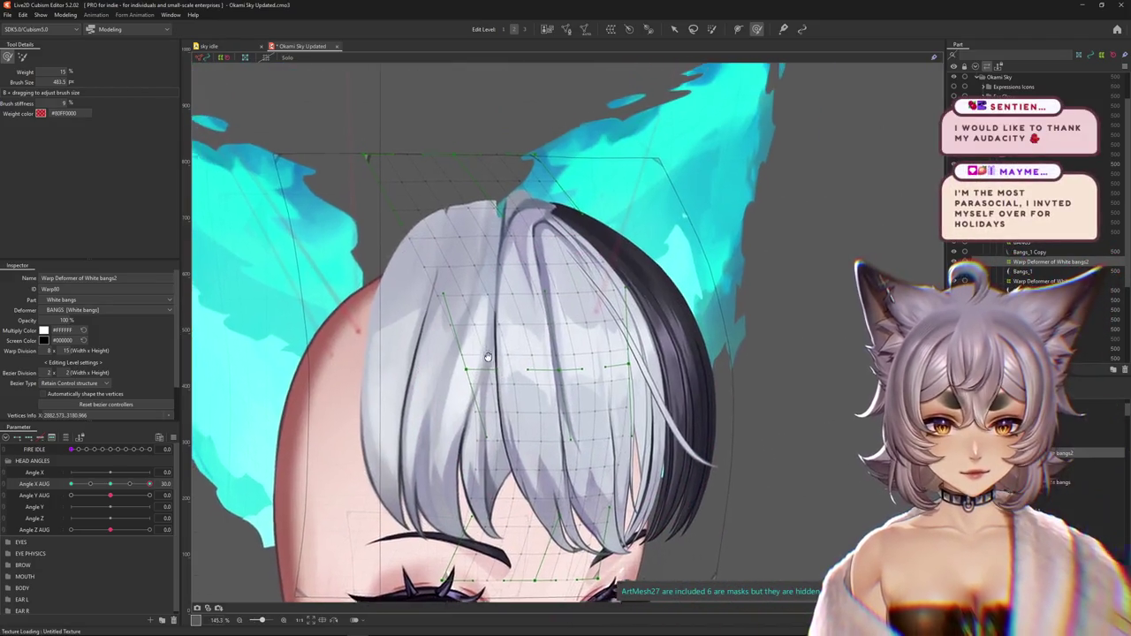
{"action": "left_click_drag", "start_coordinate": [530, 368], "coordinate": [511, 311]}
{"action": "scroll", "coordinate": [527, 371], "scroll_direction": "down", "scroll_amount": 2}
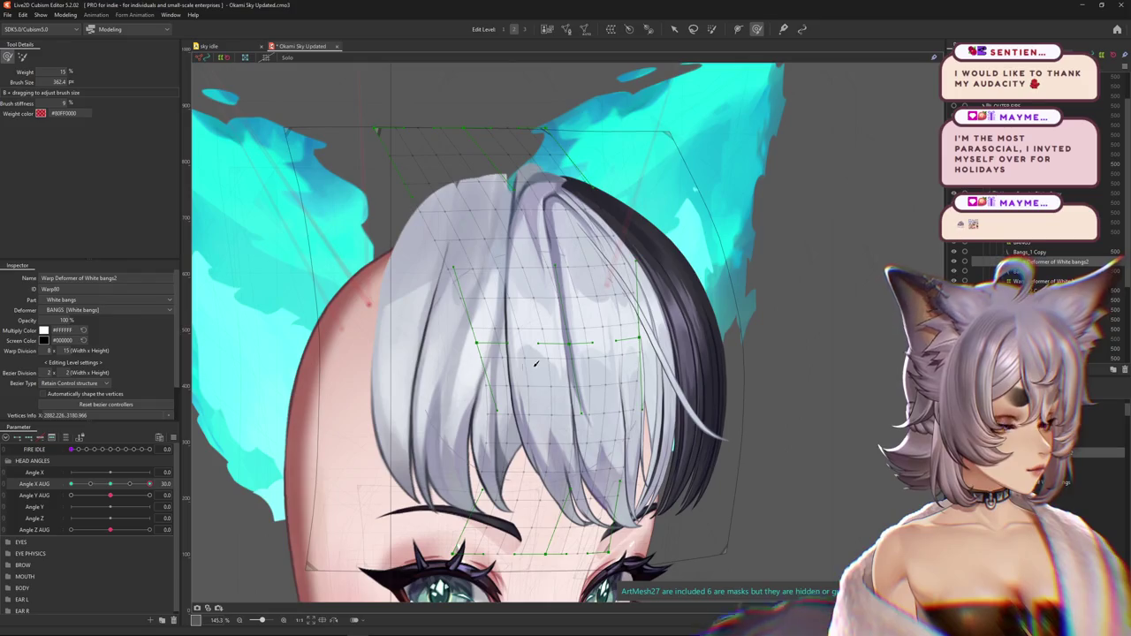
{"action": "scroll", "coordinate": [535, 363], "scroll_direction": "down", "scroll_amount": 4}
{"action": "scroll", "coordinate": [534, 413], "scroll_direction": "up", "scroll_amount": 2}
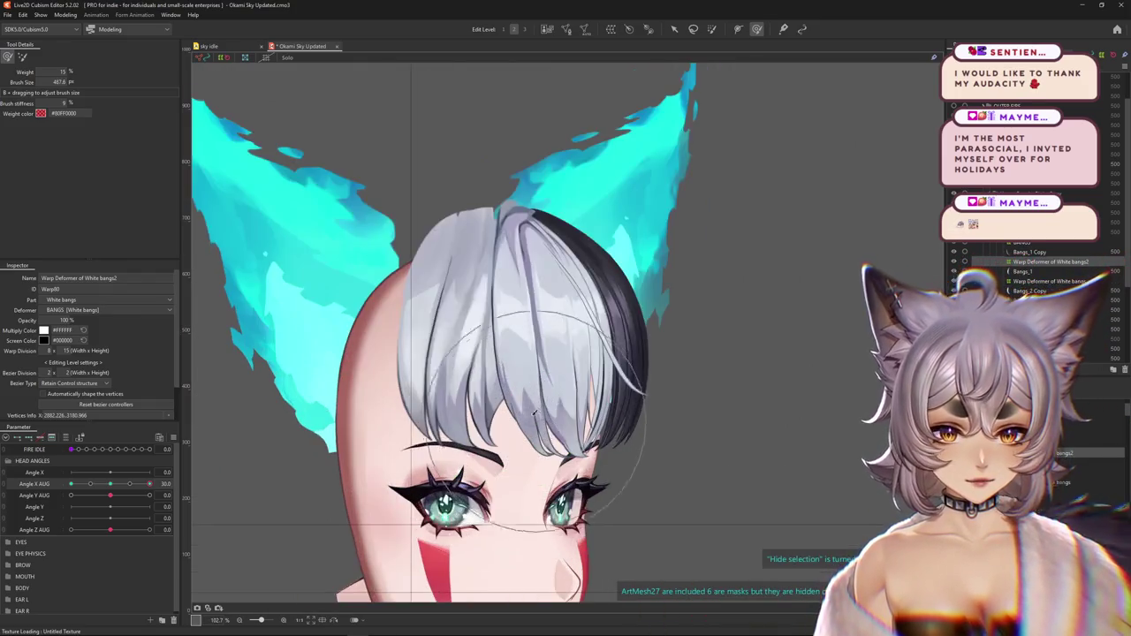
{"action": "left_click_drag", "start_coordinate": [60, 81], "coordinate": [69, 81]}
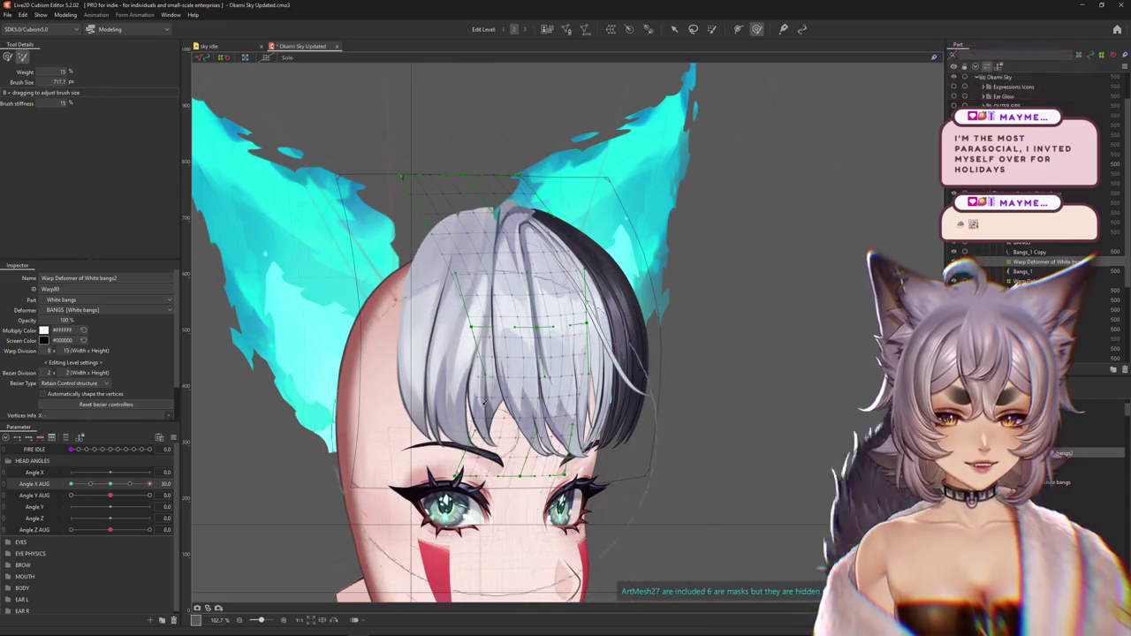
{"action": "mouse_move", "coordinate": [531, 438]}
{"action": "left_mouse_down"}
{"action": "mouse_move", "coordinate": [260, 198]}
{"action": "mouse_move", "coordinate": [509, 413]}
{"action": "left_mouse_up"}
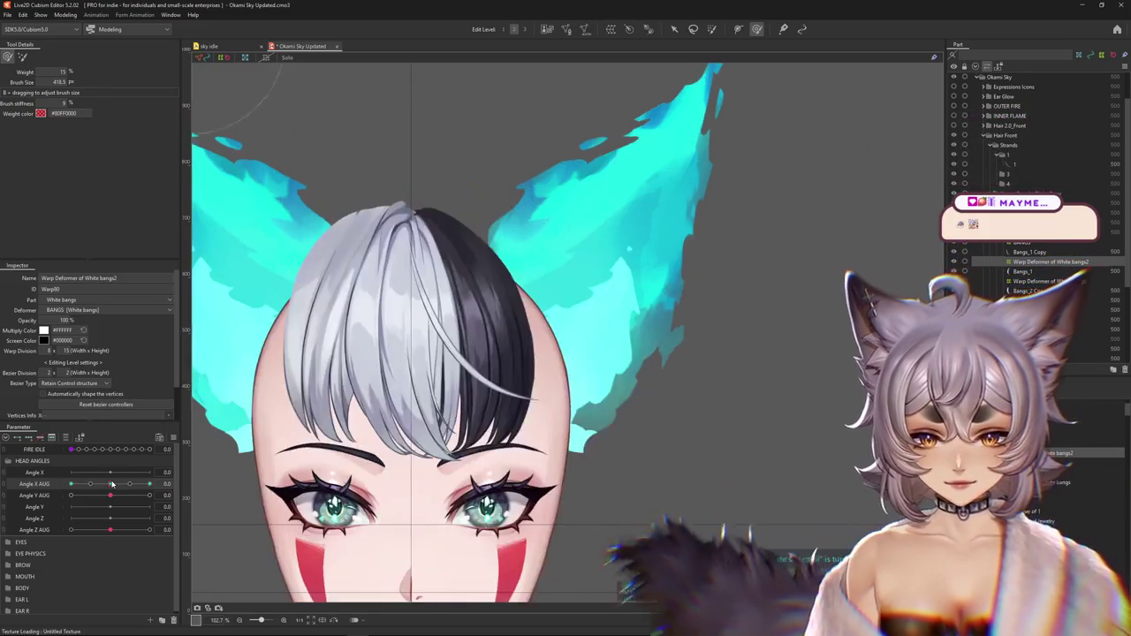
{"action": "left_click_drag", "start_coordinate": [390, 378], "coordinate": [509, 286]}
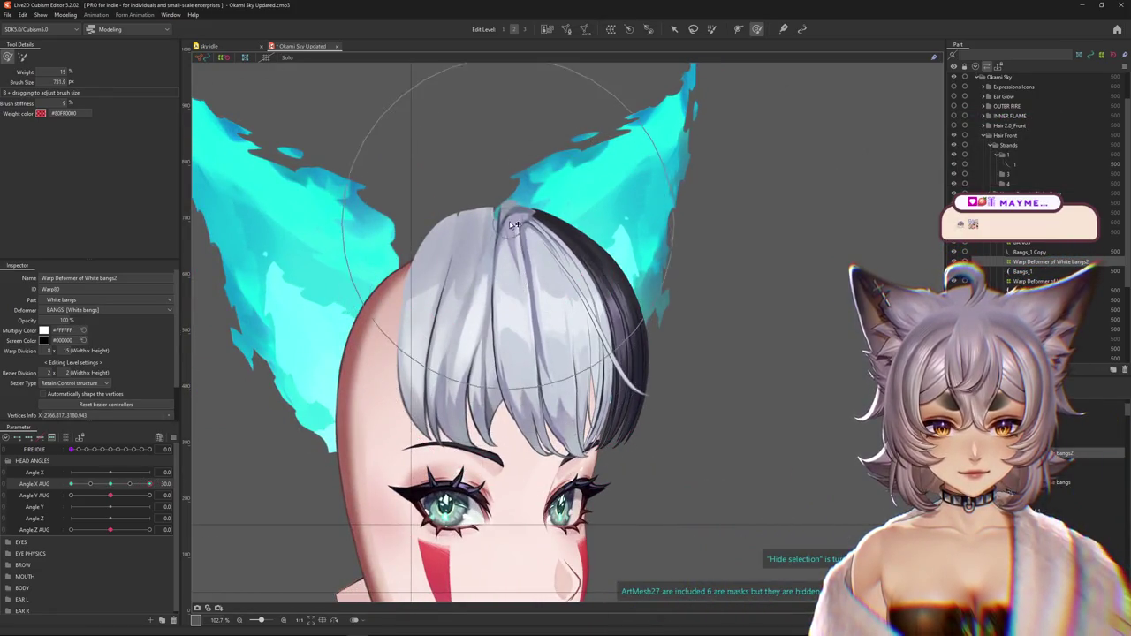
{"action": "left_click_drag", "start_coordinate": [496, 398], "coordinate": [502, 301]}
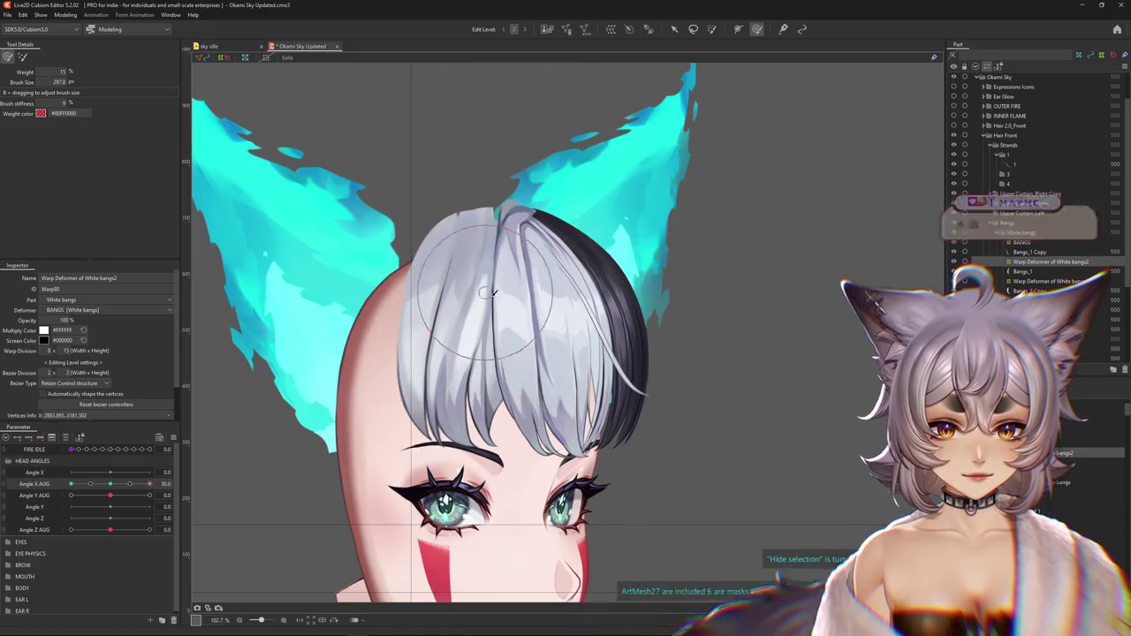
{"action": "left_click_drag", "start_coordinate": [130, 494], "coordinate": [205, 496]}
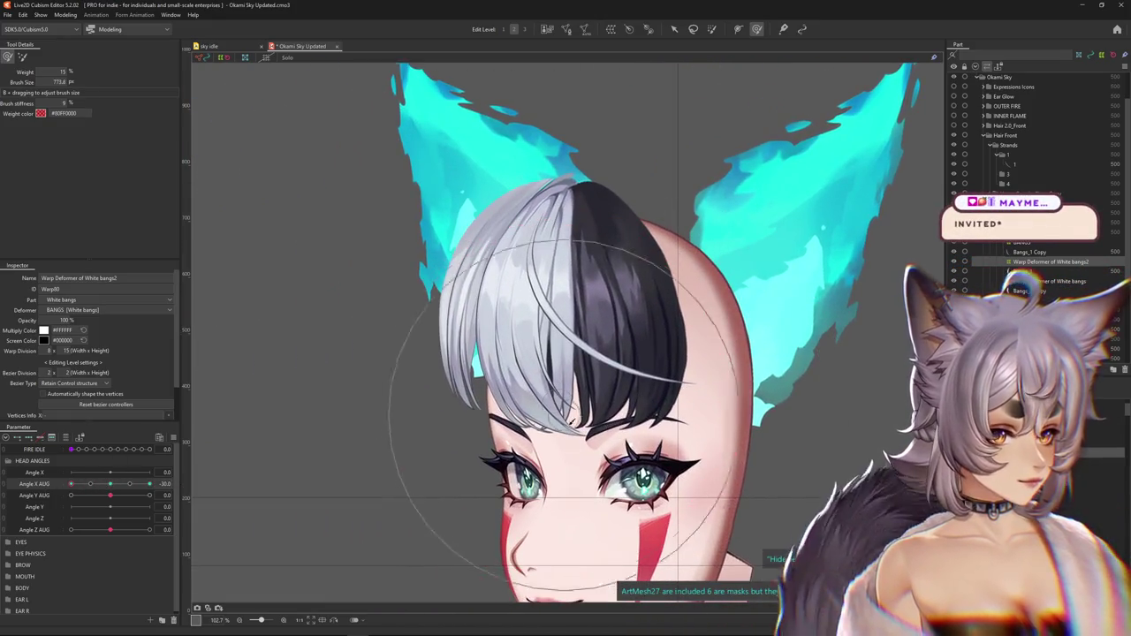
Select the Bangs_1 Copy strand and turn the head fully to Angle X AUG 30
{"action": "mouse_move", "coordinate": [649, 391]}
{"action": "left_mouse_down"}
{"action": "mouse_move", "coordinate": [486, 424]}
{"action": "mouse_move", "coordinate": [454, 400]}
{"action": "left_mouse_up"}
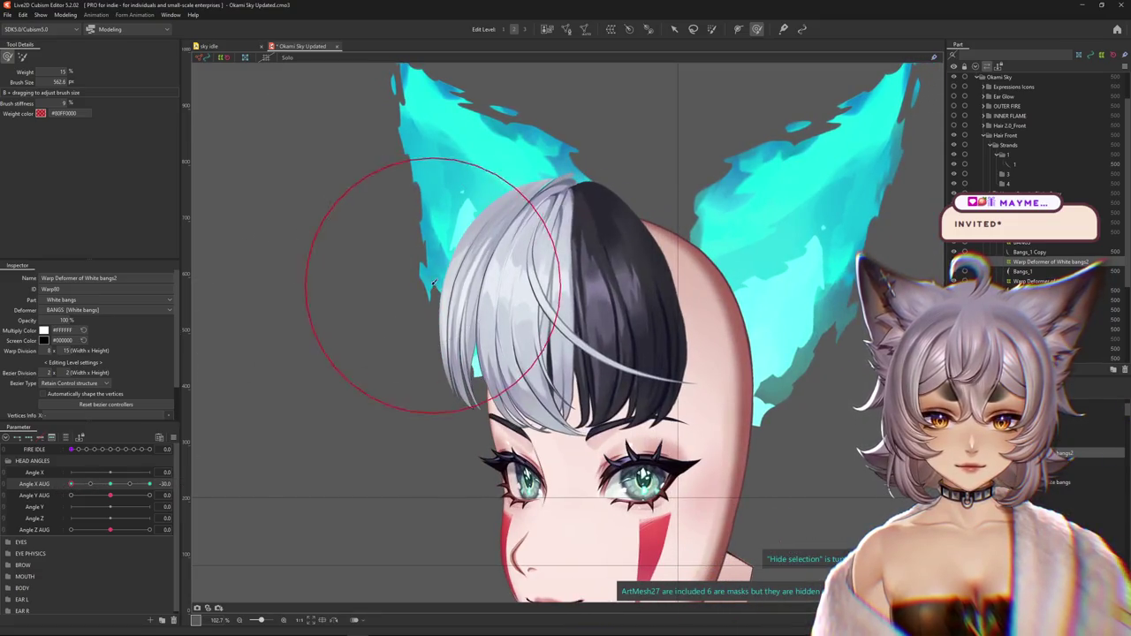
{"action": "mouse_move", "coordinate": [70, 484]}
{"action": "left_mouse_down"}
{"action": "mouse_move", "coordinate": [89, 485]}
{"action": "mouse_move", "coordinate": [71, 485]}
{"action": "left_mouse_up"}
{"action": "left_click", "coordinate": [442, 283]}
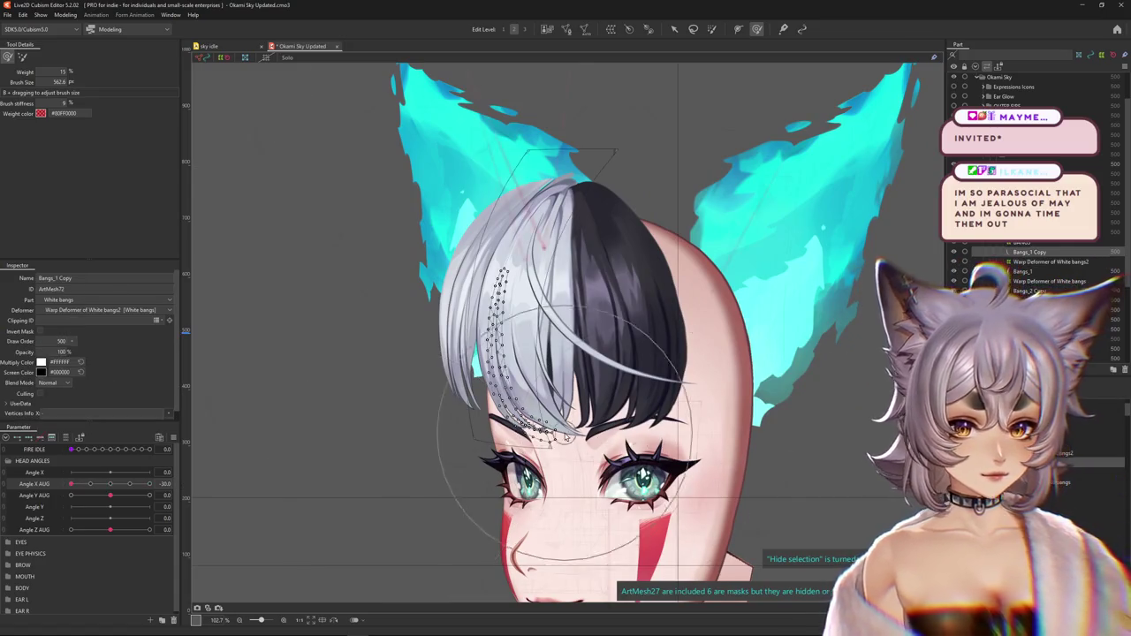
{"action": "scroll", "coordinate": [441, 283], "scroll_direction": "up", "scroll_amount": 2}
{"action": "scroll", "coordinate": [227, 480], "scroll_direction": "up", "scroll_amount": 2}
{"action": "left_click_drag", "start_coordinate": [108, 485], "coordinate": [150, 484]}
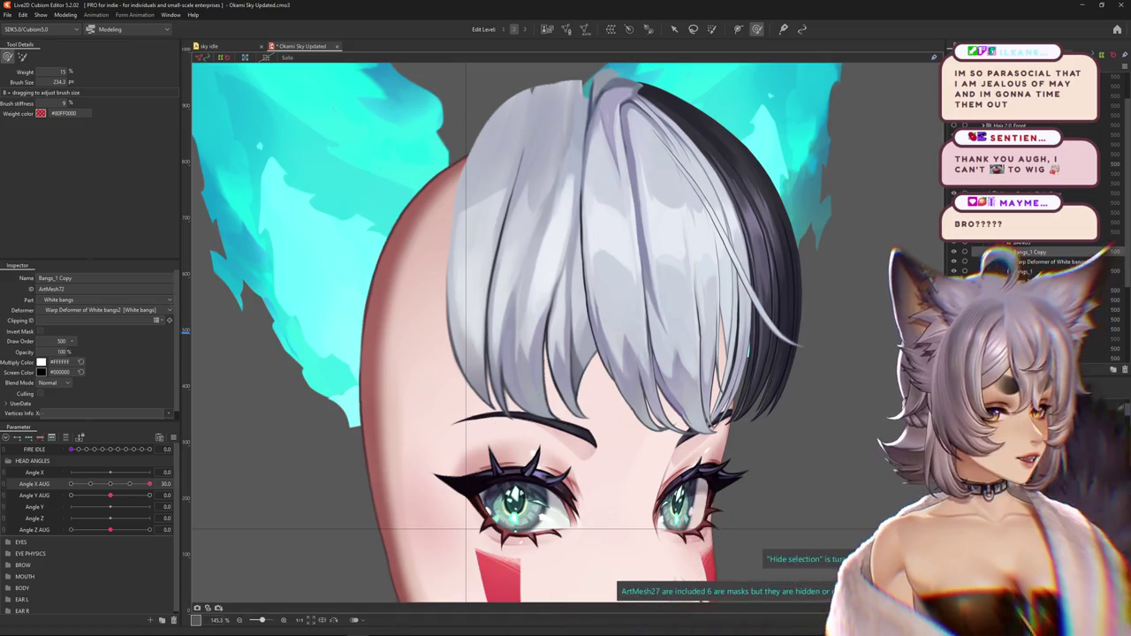
Centre and zoom on the bangs at the 30 pose, resizing the brush and toggling the strand mesh
{"action": "left_click_drag", "start_coordinate": [239, 454], "coordinate": [194, 489]}
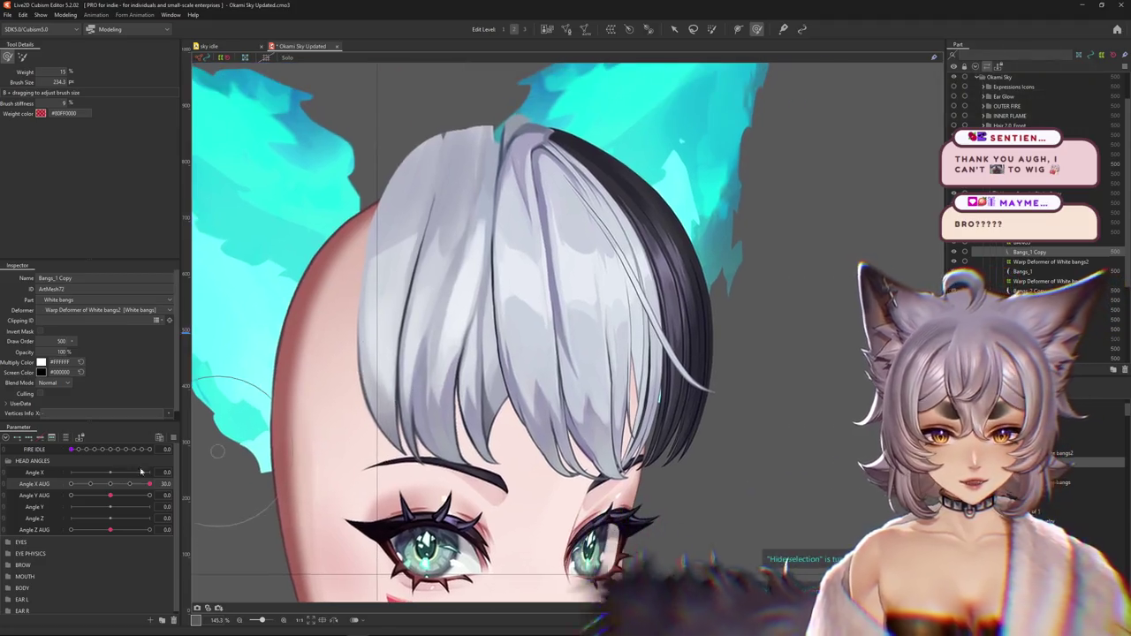
{"action": "scroll", "coordinate": [466, 399], "scroll_direction": "up", "scroll_amount": 3}
{"action": "scroll", "coordinate": [466, 399], "scroll_direction": "up", "scroll_amount": 2}
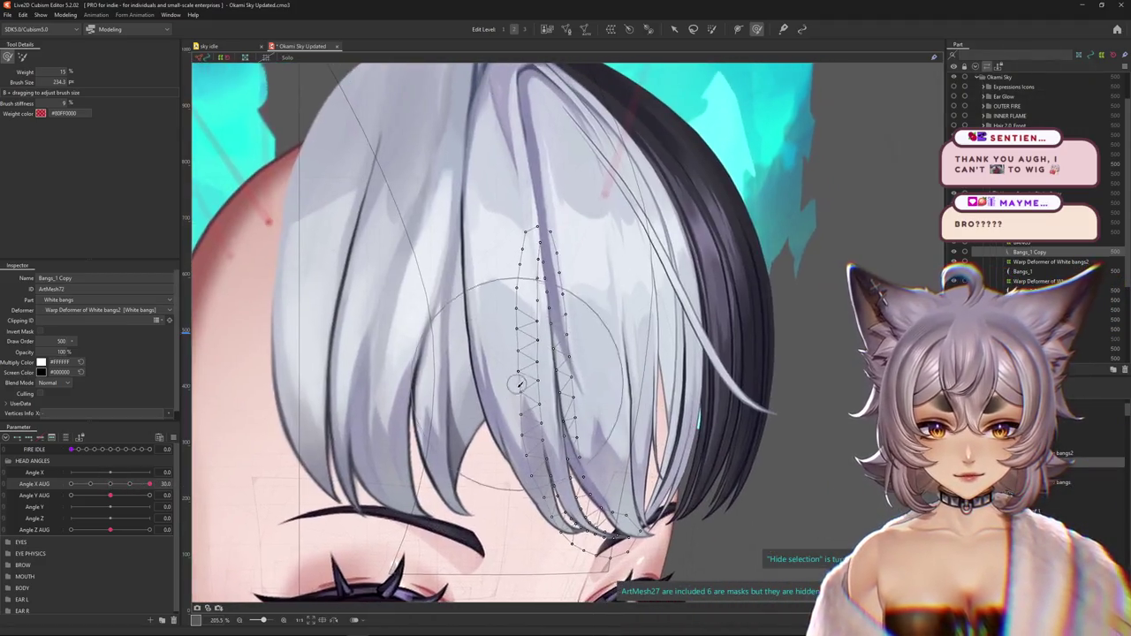
{"action": "scroll", "coordinate": [466, 399], "scroll_direction": "down", "scroll_amount": 4}
{"action": "scroll", "coordinate": [466, 399], "scroll_direction": "up", "scroll_amount": 5}
{"action": "scroll", "coordinate": [465, 399], "scroll_direction": "up", "scroll_amount": 2}
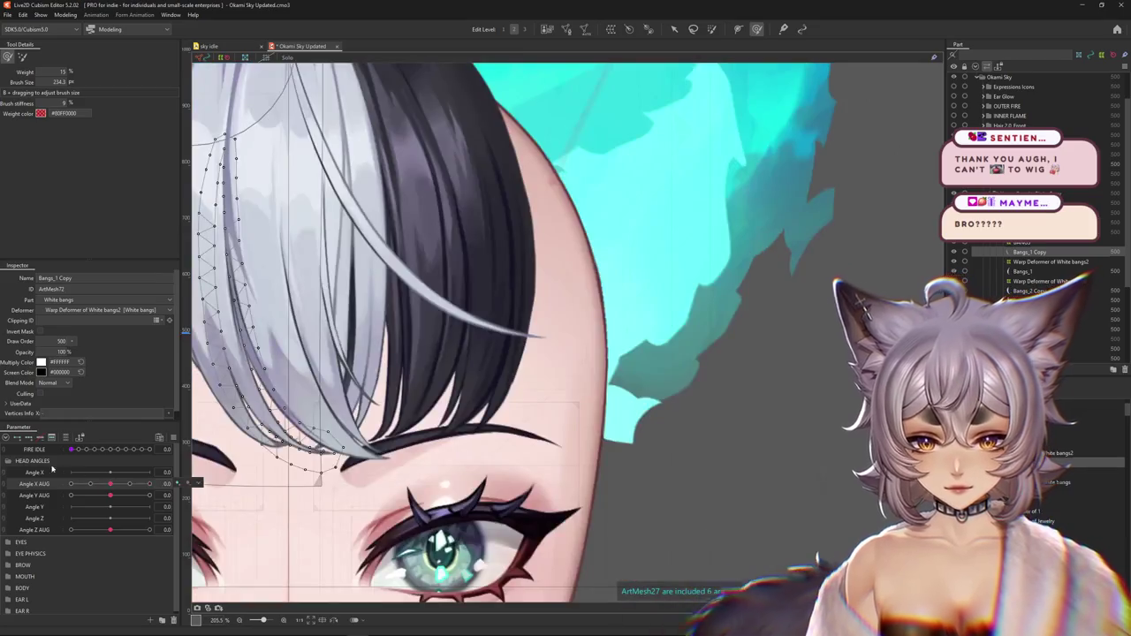
{"action": "left_click_drag", "start_coordinate": [111, 483], "coordinate": [149, 483]}
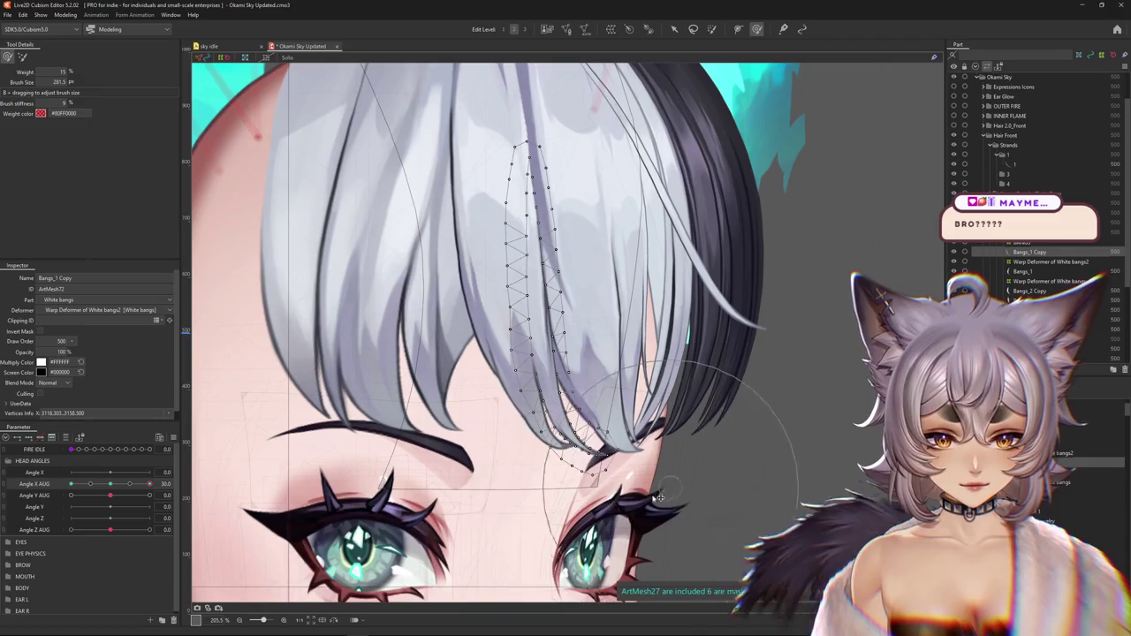
{"action": "mouse_move", "coordinate": [565, 432]}
{"action": "left_mouse_down"}
{"action": "mouse_move", "coordinate": [557, 439]}
{"action": "mouse_move", "coordinate": [541, 399]}
{"action": "left_mouse_up"}
{"action": "key", "text": "ctrl+h"}
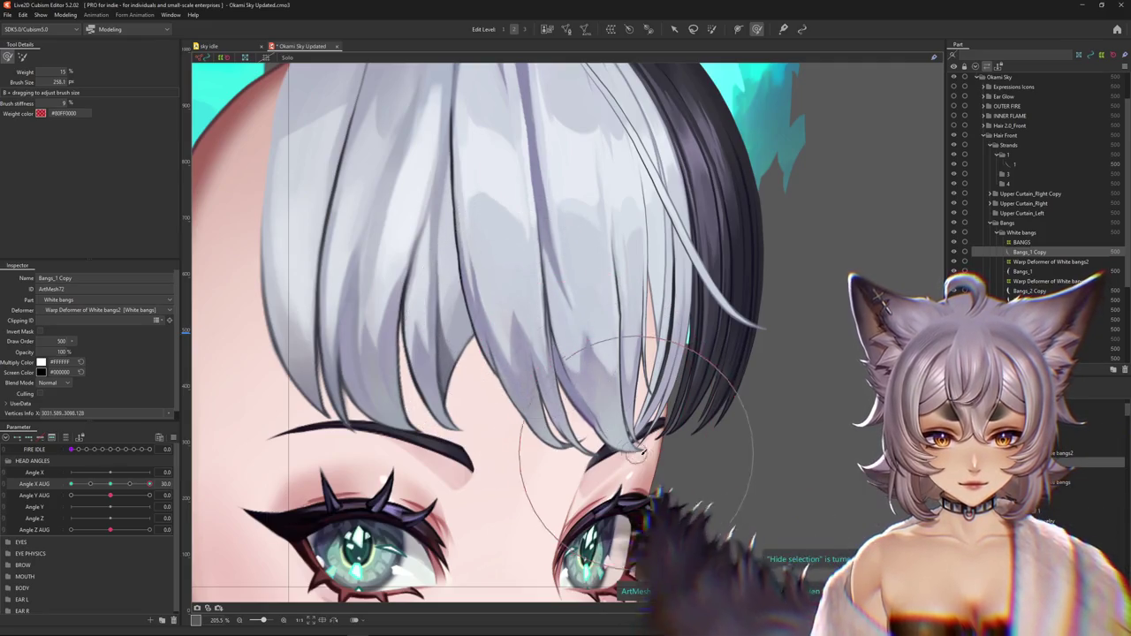
{"action": "mouse_move", "coordinate": [658, 486]}
{"action": "left_mouse_down"}
{"action": "mouse_move", "coordinate": [682, 488]}
{"action": "mouse_move", "coordinate": [583, 460]}
{"action": "mouse_move", "coordinate": [600, 433]}
{"action": "left_mouse_up"}
{"action": "key", "text": "ctrl+h"}
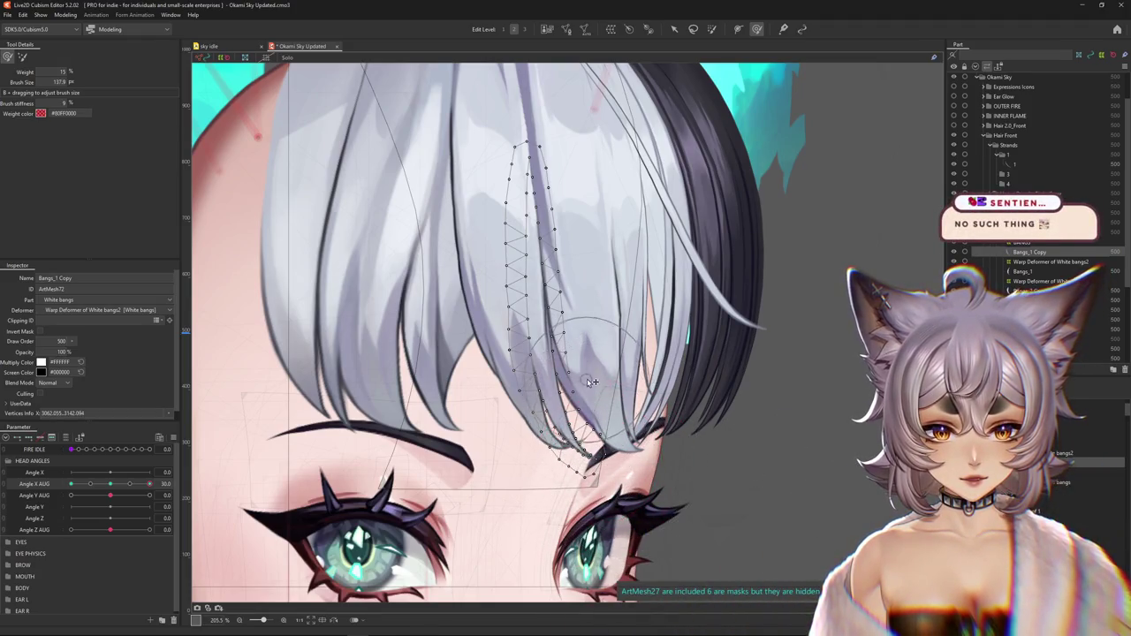
Reshape the Bangs_1 Copy tip near the eye, previewing with the mesh hidden
{"action": "key", "text": "ctrl+h"}
{"action": "scroll", "coordinate": [618, 379], "scroll_direction": "down", "scroll_amount": 2}
{"action": "left_click_drag", "start_coordinate": [631, 389], "coordinate": [659, 404]}
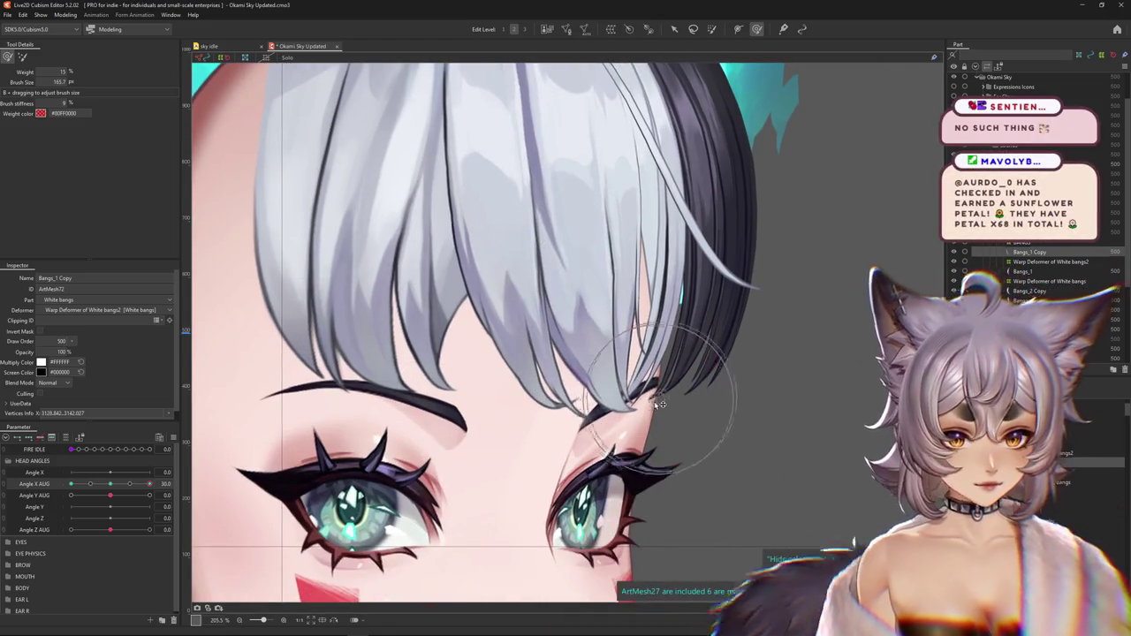
{"action": "key", "text": "ctrl+h"}
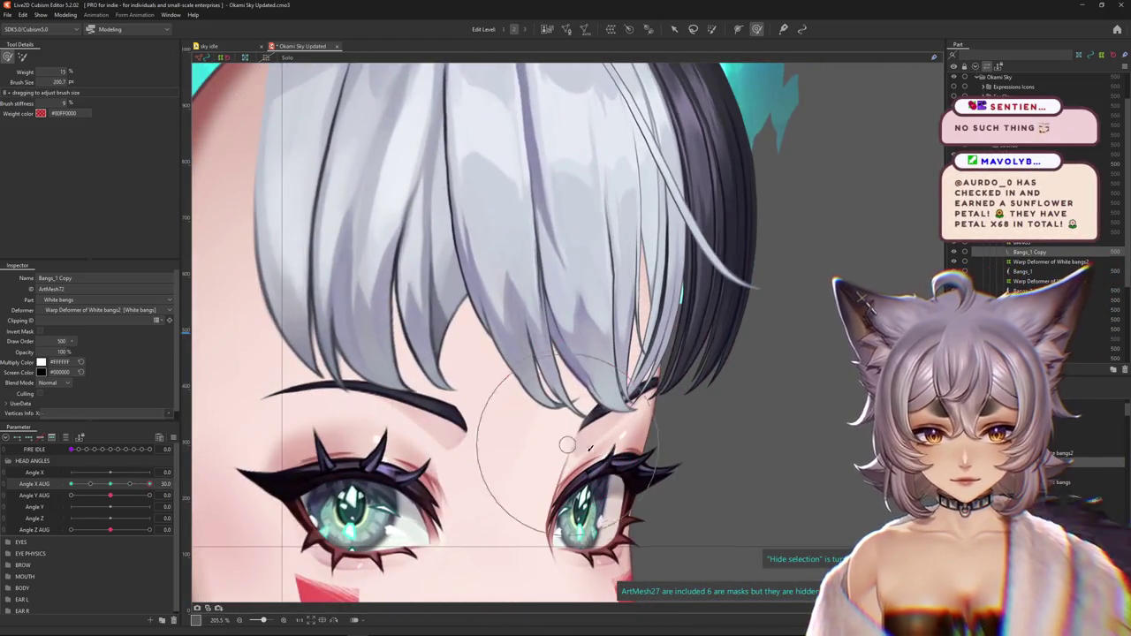
{"action": "left_click_drag", "start_coordinate": [590, 448], "coordinate": [598, 425]}
{"action": "scroll", "coordinate": [561, 376], "scroll_direction": "up", "scroll_amount": 1}
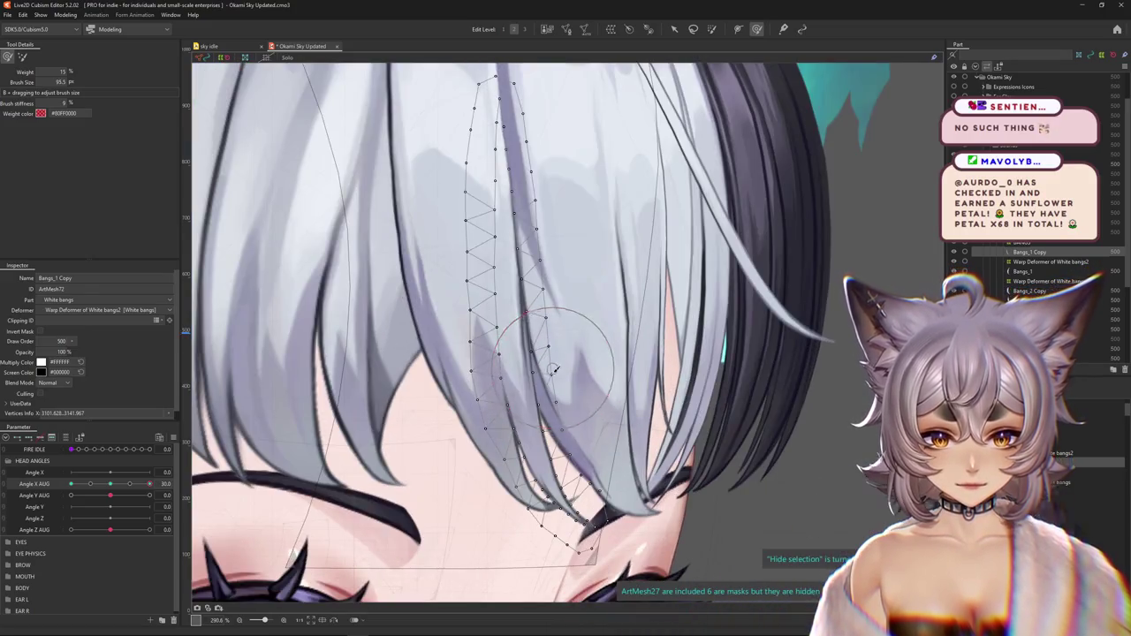
{"action": "key", "text": "ctrl+h"}
{"action": "scroll", "coordinate": [561, 376], "scroll_direction": "down", "scroll_amount": 2}
{"action": "scroll", "coordinate": [561, 376], "scroll_direction": "down", "scroll_amount": 2}
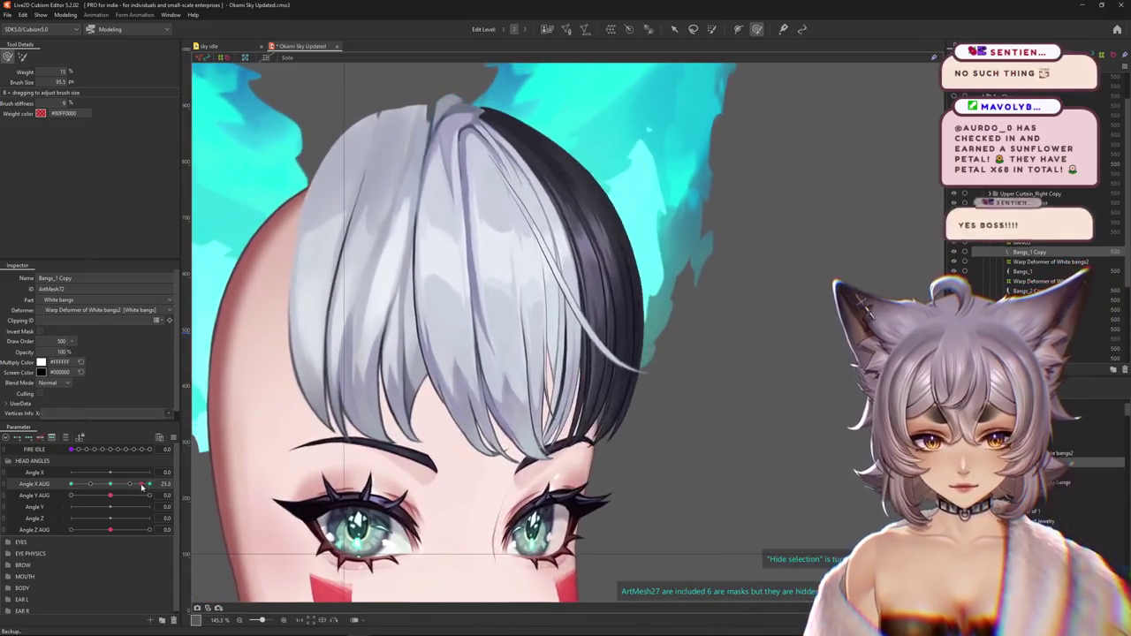
Enlarge the brush, show the strand mesh again, and return the head toward front
{"action": "left_click_drag", "start_coordinate": [542, 454], "coordinate": [644, 467]}
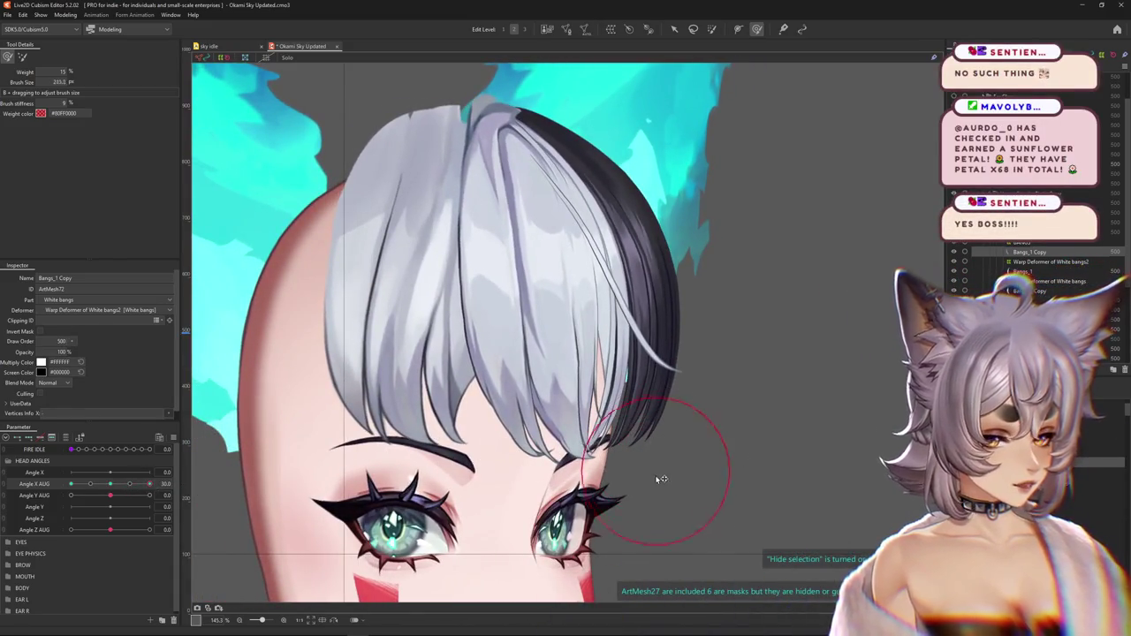
{"action": "key", "text": "ctrl+h"}
{"action": "scroll", "coordinate": [479, 467], "scroll_direction": "up", "scroll_amount": 1}
{"action": "scroll", "coordinate": [305, 500], "scroll_direction": "up", "scroll_amount": 1}
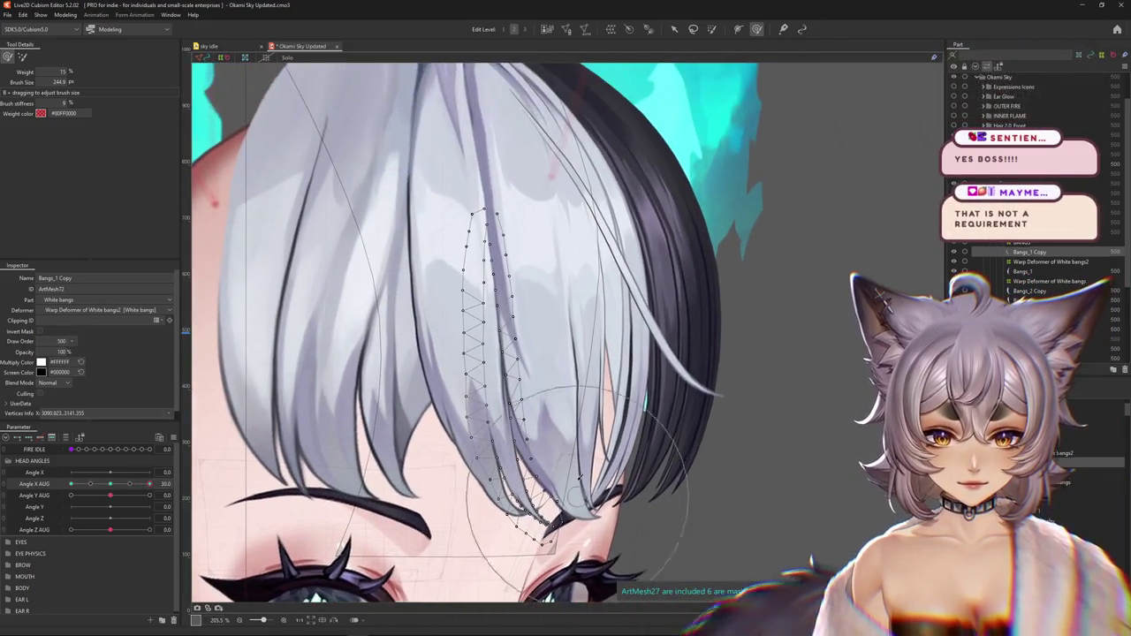
{"action": "scroll", "coordinate": [619, 482], "scroll_direction": "down", "scroll_amount": 3}
{"action": "left_click_drag", "start_coordinate": [148, 484], "coordinate": [71, 500]}
{"action": "scroll", "coordinate": [336, 459], "scroll_direction": "up", "scroll_amount": 3}
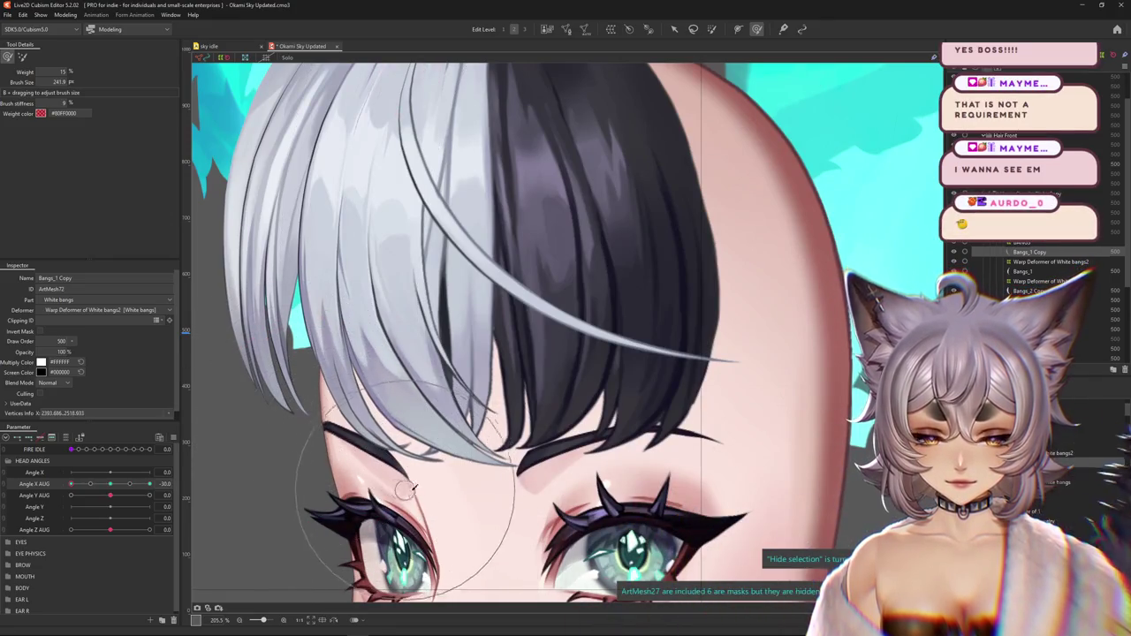
Zoom, hide the Bangs_1 Copy mesh to preview the strand, then select the White bangs warp deformer
{"action": "scroll", "coordinate": [479, 460], "scroll_direction": "up", "scroll_amount": 3}
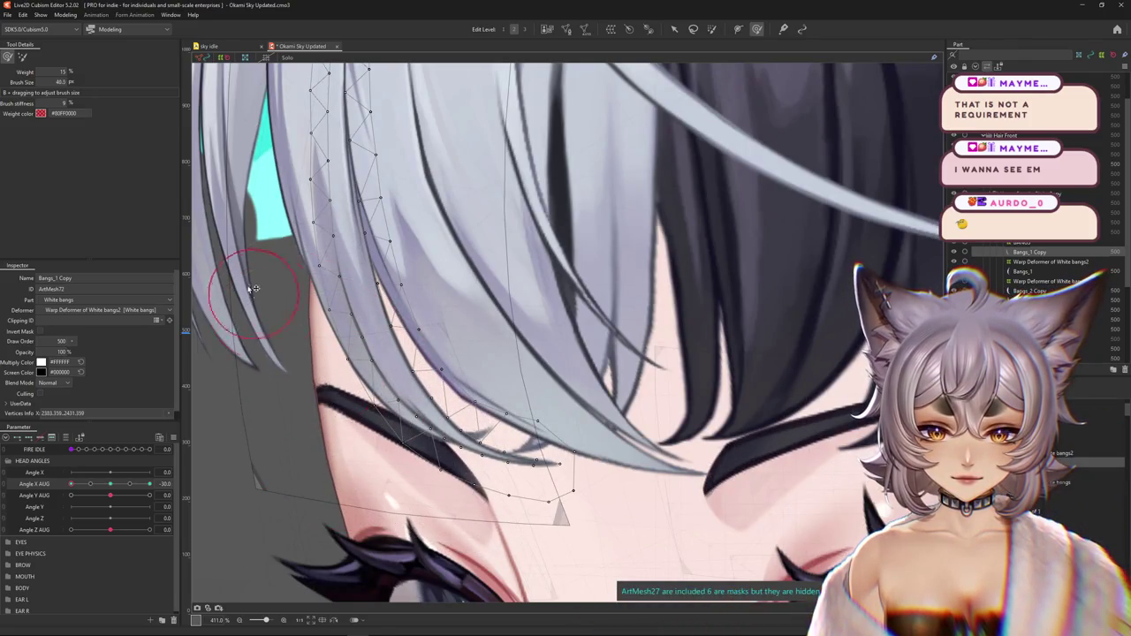
{"action": "scroll", "coordinate": [351, 344], "scroll_direction": "up", "scroll_amount": 3}
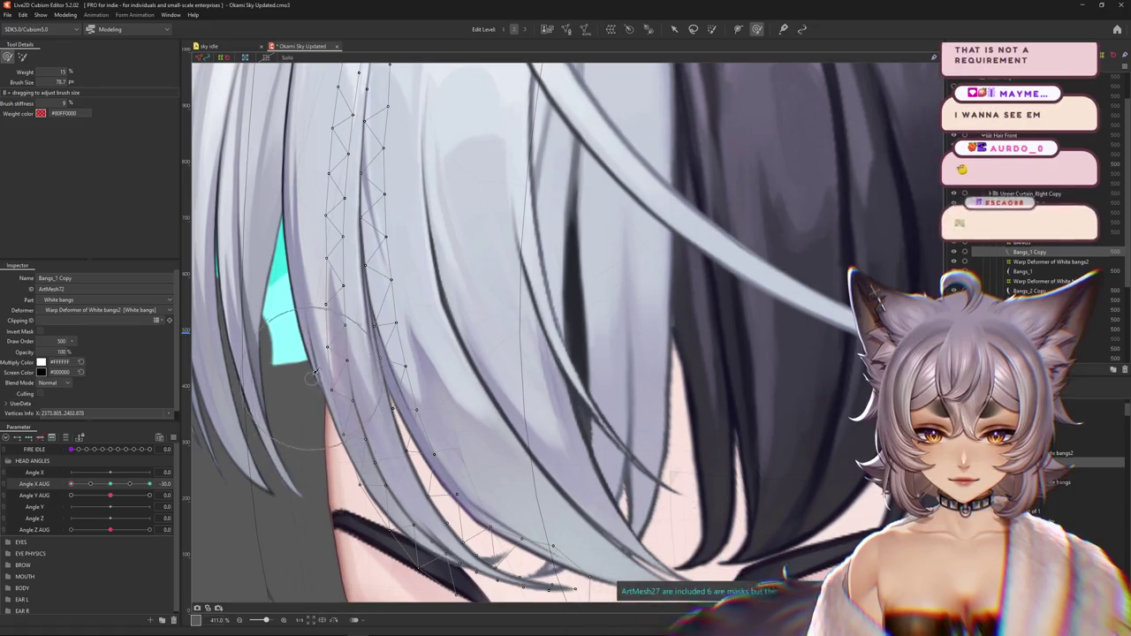
{"action": "key", "text": "ctrl+h"}
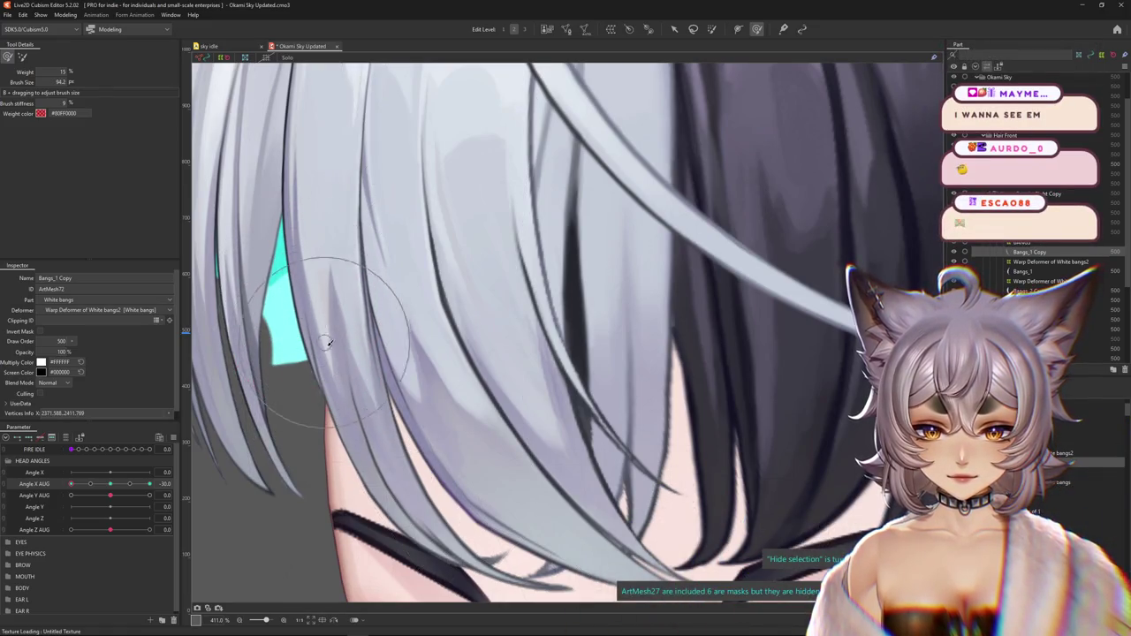
{"action": "scroll", "coordinate": [434, 321], "scroll_direction": "down", "scroll_amount": 3}
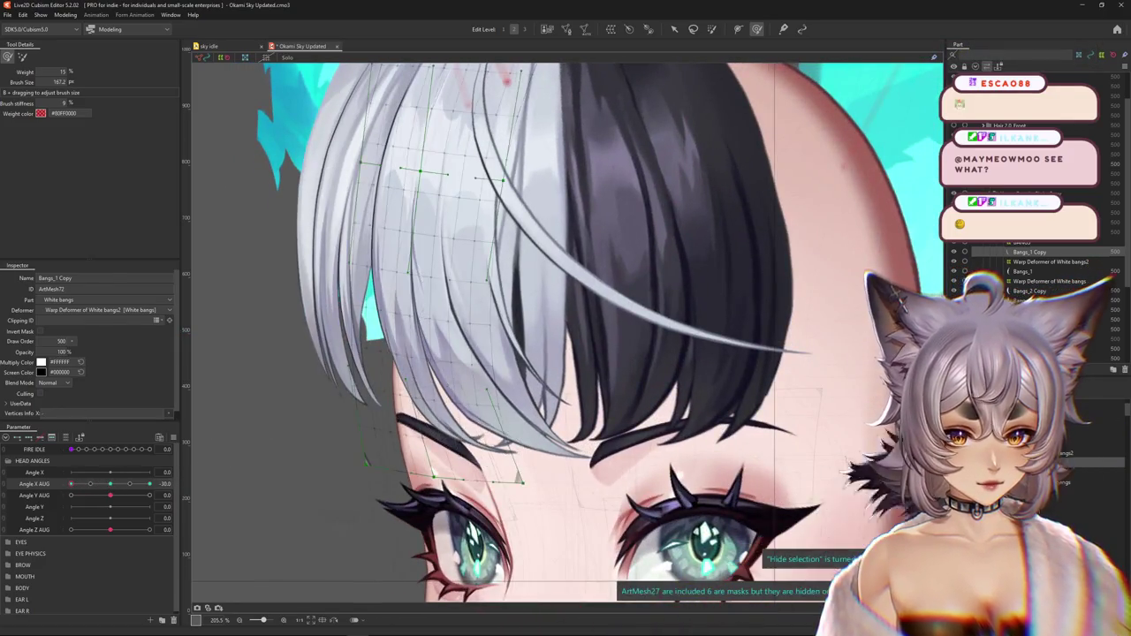
{"action": "left_click", "coordinate": [1050, 262]}
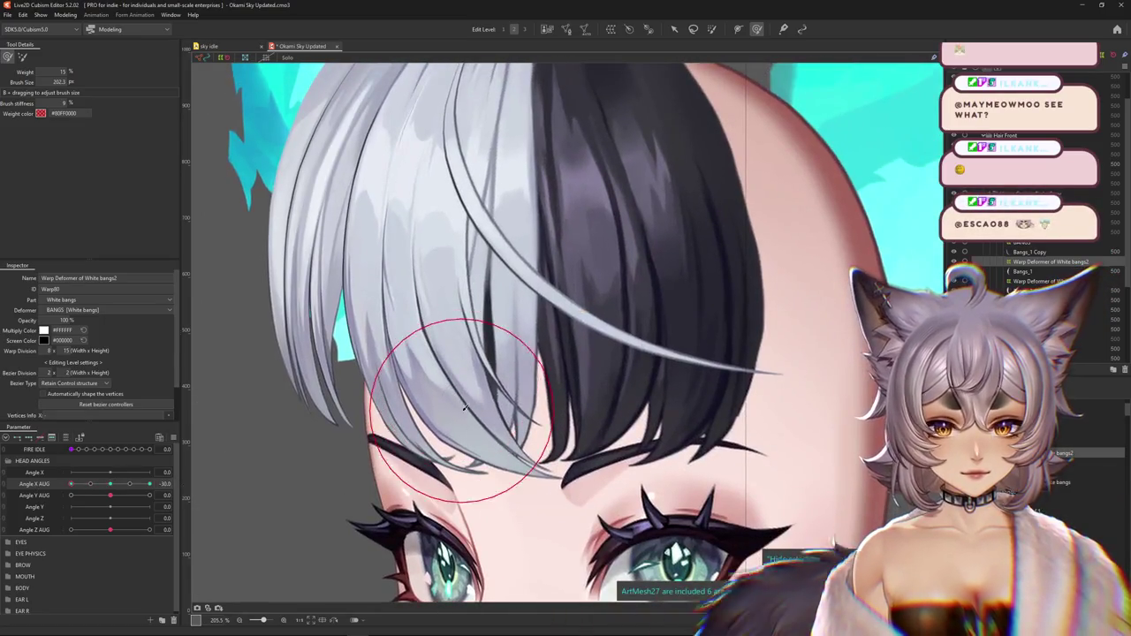
Resize the brush on the White bangs2 warp, select the Bangs_1 strand, and reset the head turn to centre
{"action": "mouse_move", "coordinate": [463, 408]}
{"action": "left_mouse_down"}
{"action": "mouse_move", "coordinate": [430, 361]}
{"action": "mouse_move", "coordinate": [488, 434]}
{"action": "mouse_move", "coordinate": [468, 430]}
{"action": "left_mouse_up"}
{"action": "scroll", "coordinate": [448, 431], "scroll_direction": "up", "scroll_amount": 2}
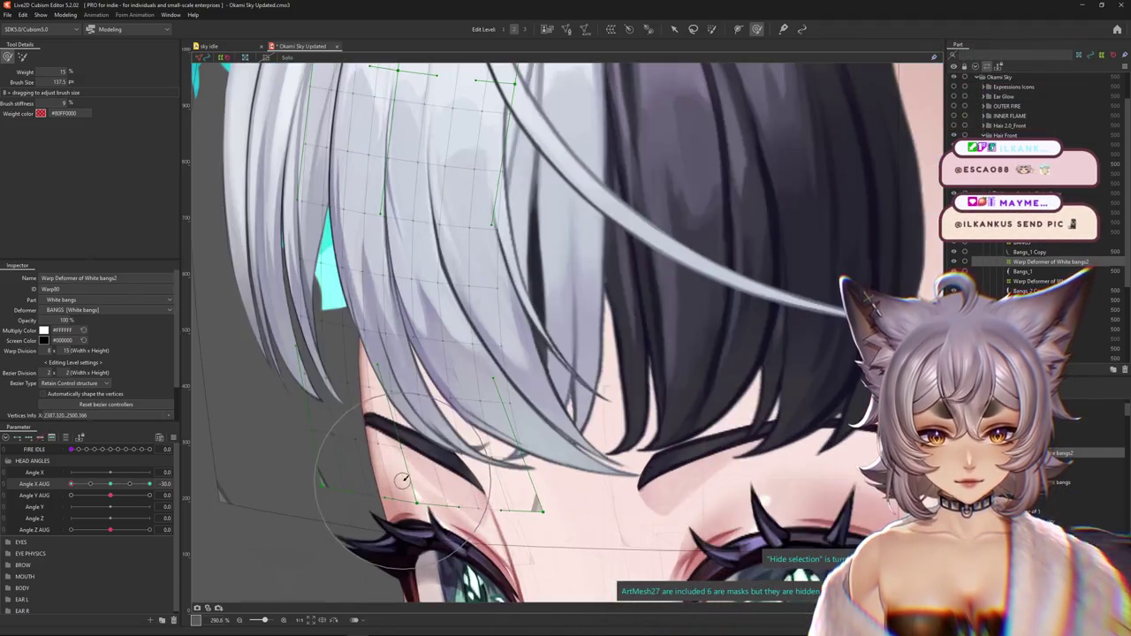
{"action": "left_click_drag", "start_coordinate": [413, 498], "coordinate": [355, 475]}
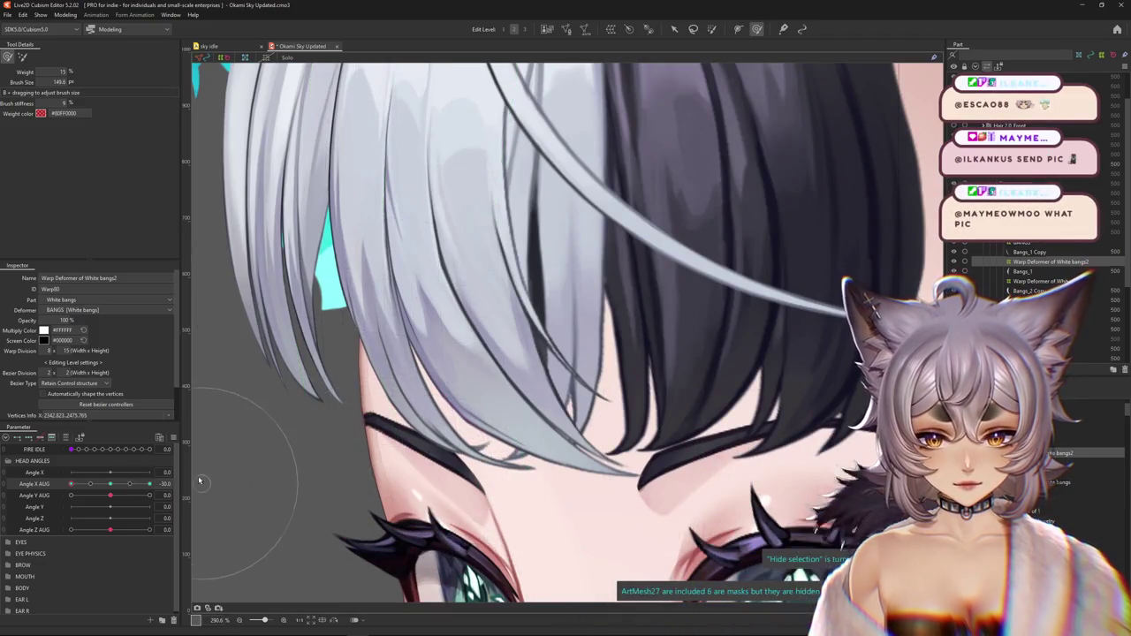
{"action": "left_click", "coordinate": [341, 448]}
{"action": "scroll", "coordinate": [341, 448], "scroll_direction": "down", "scroll_amount": 2}
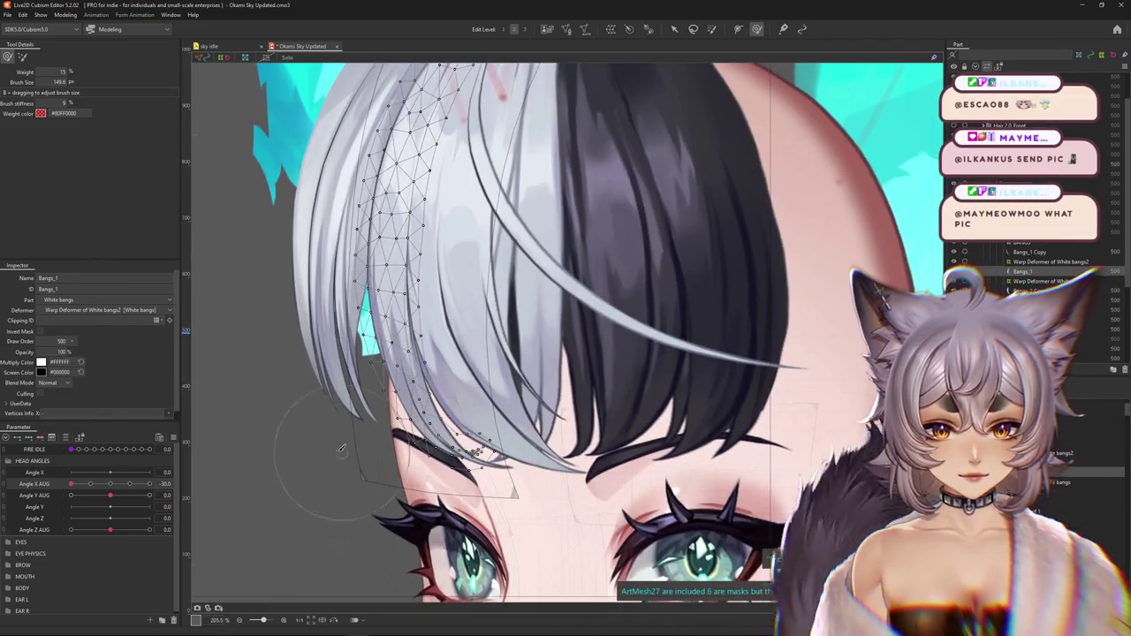
{"action": "double_click", "coordinate": [82, 481]}
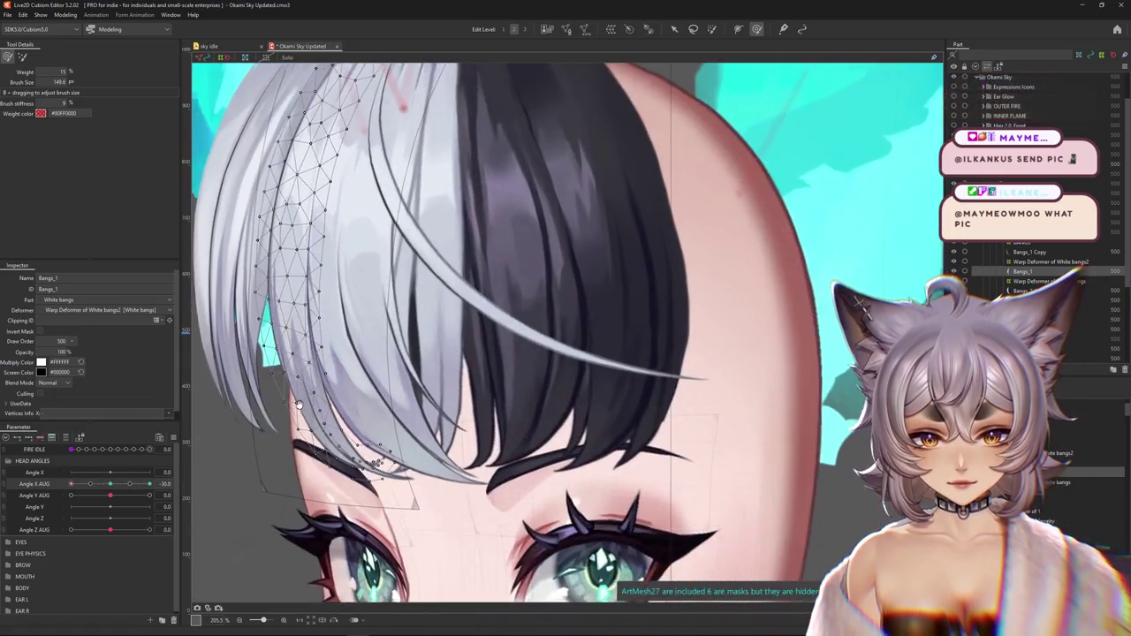
At Angle X AUG -30, brush-reshape the Bangs_1 strand, toggling Hide selection to check
{"action": "left_click_drag", "start_coordinate": [308, 416], "coordinate": [313, 471]}
{"action": "key", "text": "ctrl+h"}
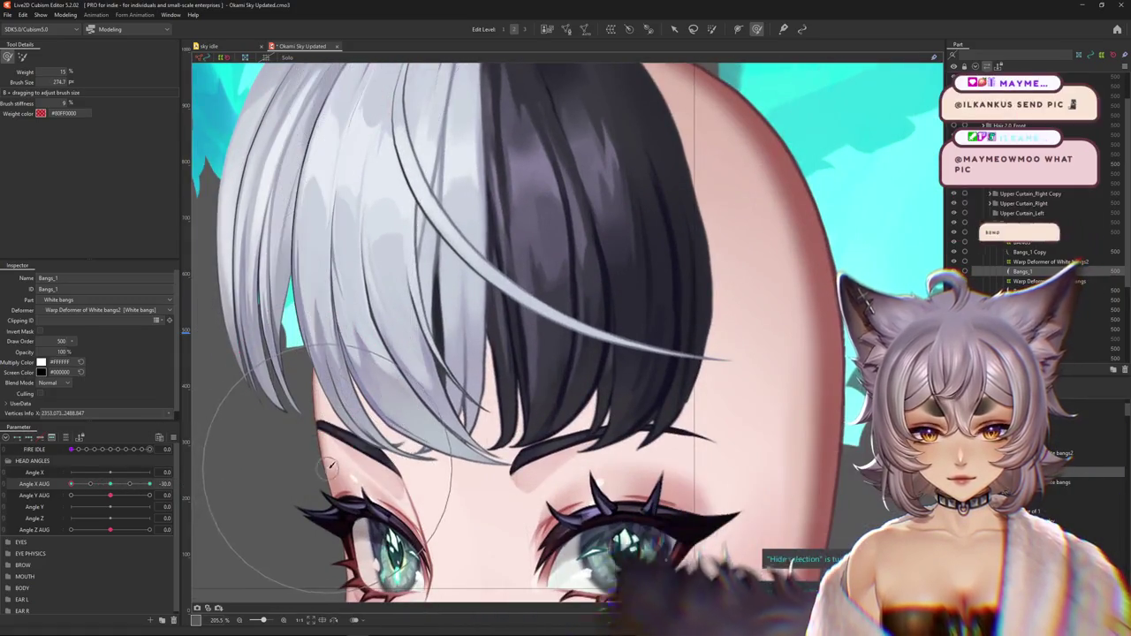
{"action": "key", "text": "ctrl+h"}
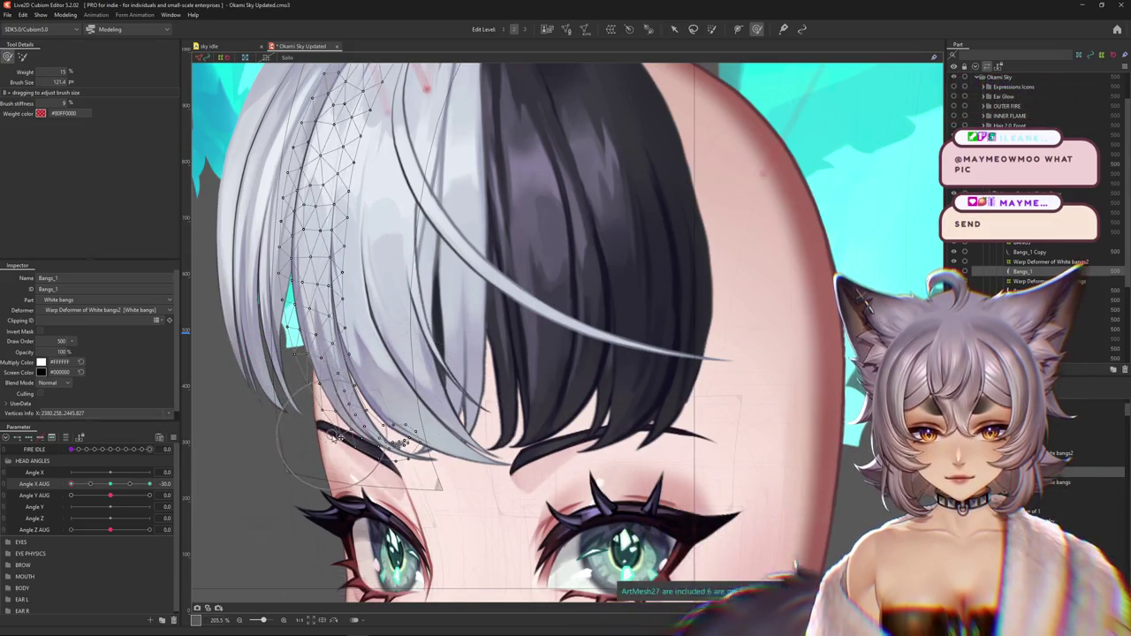
{"action": "key", "text": "ctrl+h"}
{"action": "left_click_drag", "start_coordinate": [397, 434], "coordinate": [455, 424]}
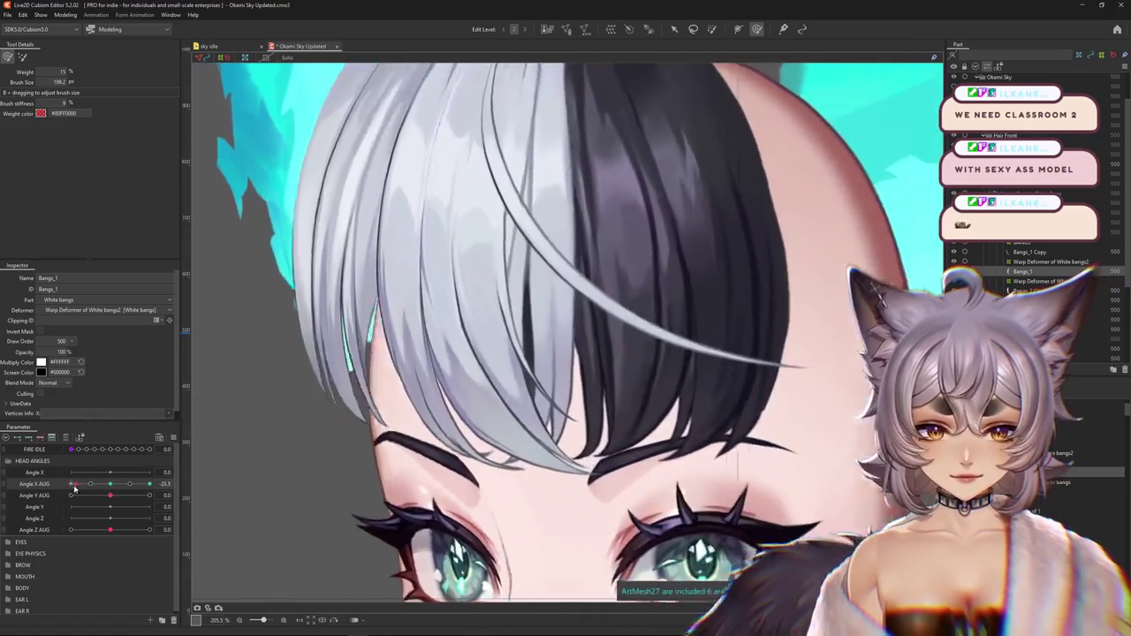
{"action": "mouse_move", "coordinate": [484, 433]}
{"action": "left_mouse_down"}
{"action": "mouse_move", "coordinate": [466, 500]}
{"action": "mouse_move", "coordinate": [380, 371]}
{"action": "left_mouse_up"}
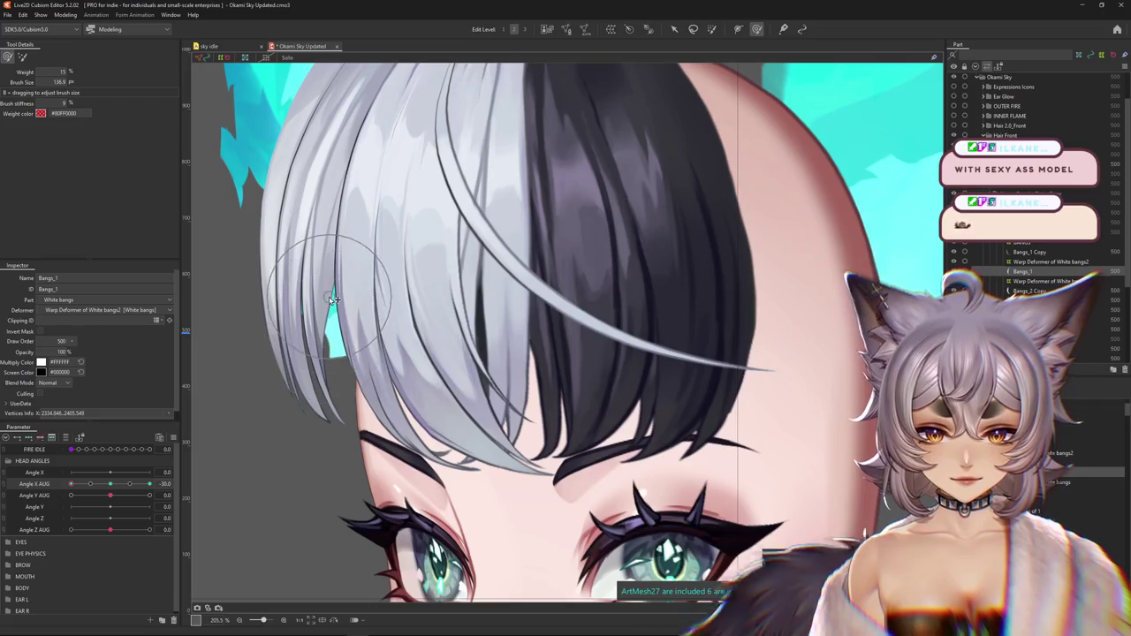
{"action": "scroll", "coordinate": [298, 435], "scroll_direction": "up", "scroll_amount": 2}
Sweep Angle X AUG from -30 to 30 to test the reshaped Bangs_1 strand
{"action": "left_click_drag", "start_coordinate": [117, 486], "coordinate": [60, 485]}
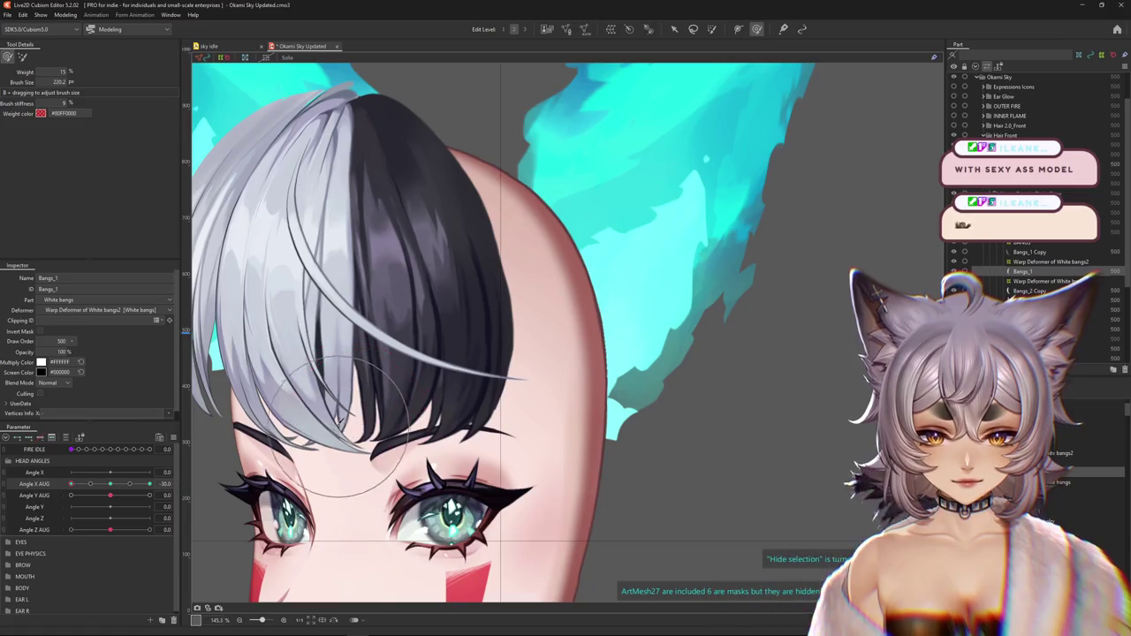
{"action": "left_click", "coordinate": [711, 29]}
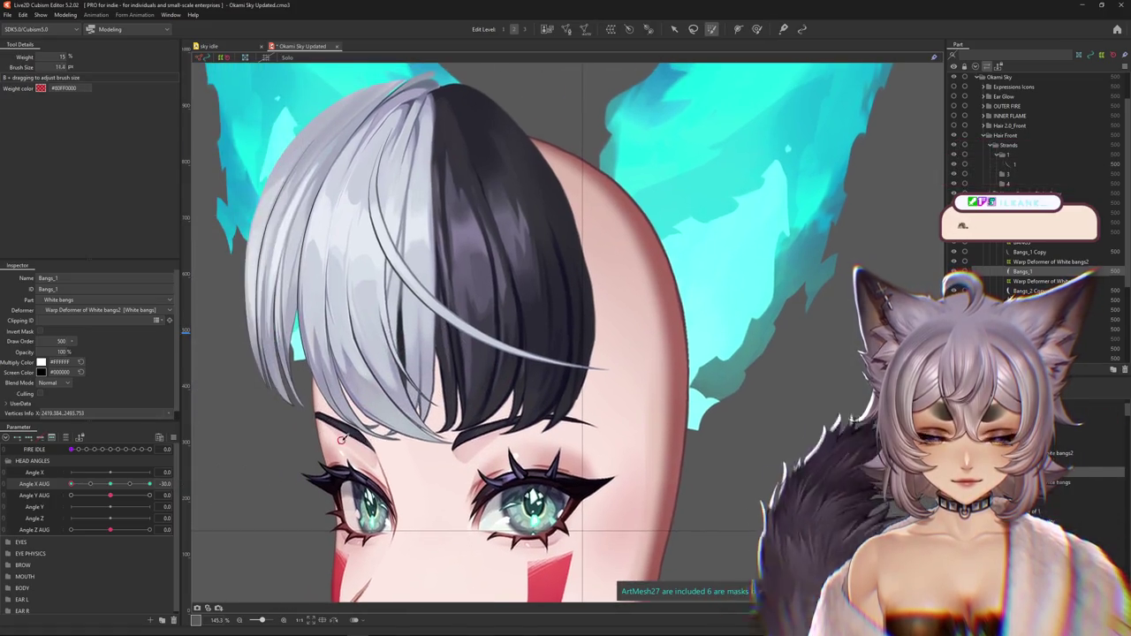
{"action": "left_click", "coordinate": [756, 29]}
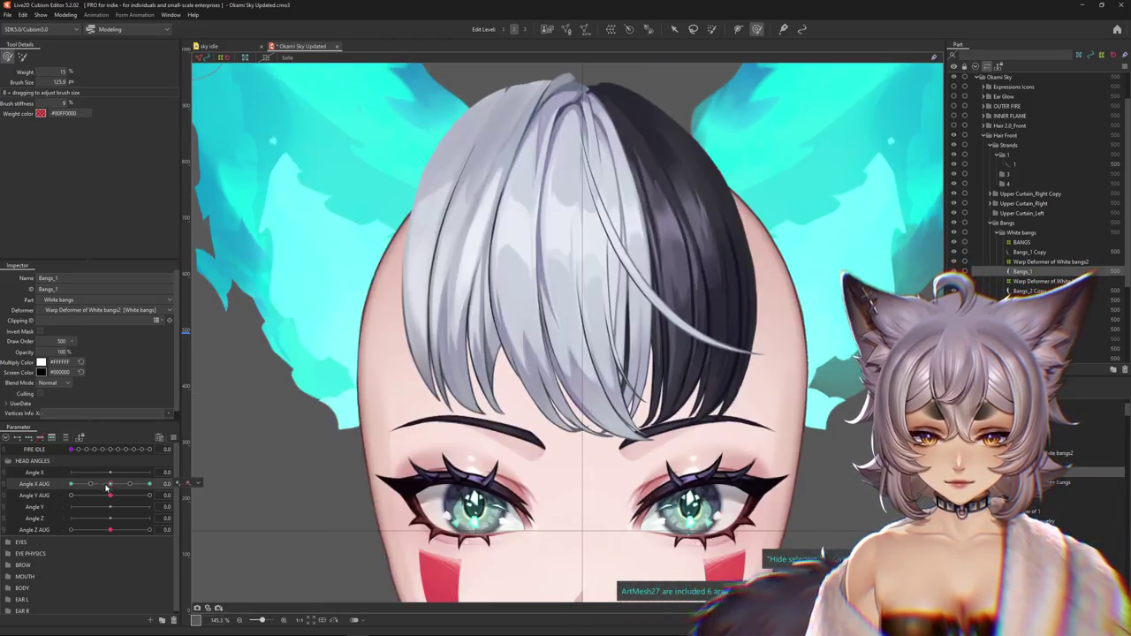
{"action": "left_click_drag", "start_coordinate": [70, 484], "coordinate": [149, 483]}
{"action": "left_click_drag", "start_coordinate": [427, 439], "coordinate": [277, 454]}
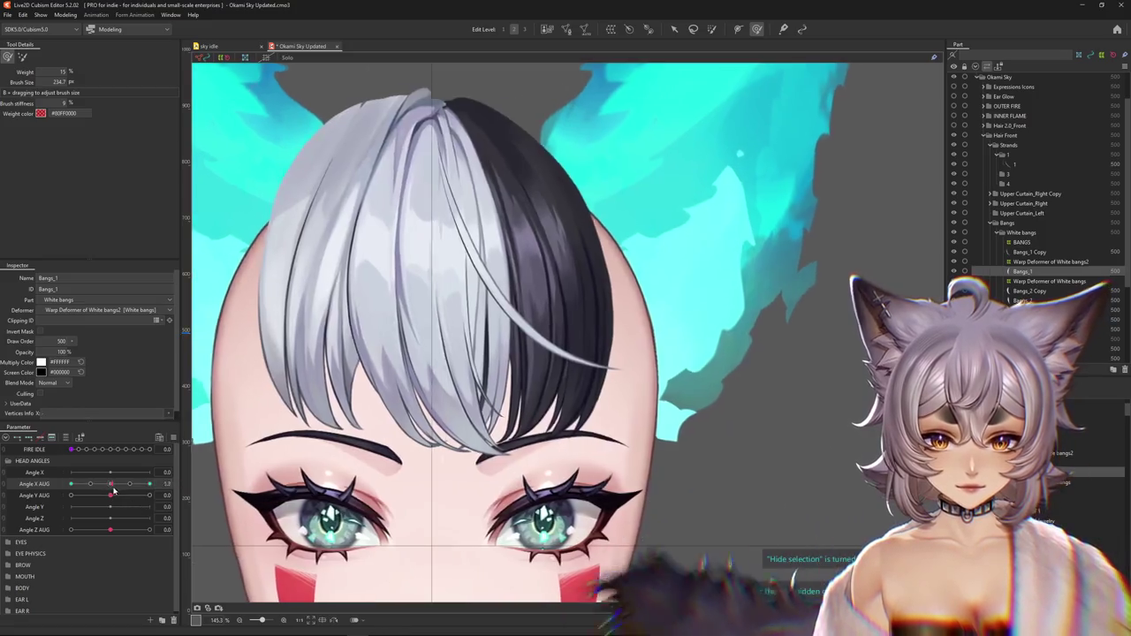
At Angle X AUG 30, sweep the white bang tip over the black fringe, then select Bangs_1 Copy
{"action": "left_click_drag", "start_coordinate": [109, 484], "coordinate": [150, 484]}
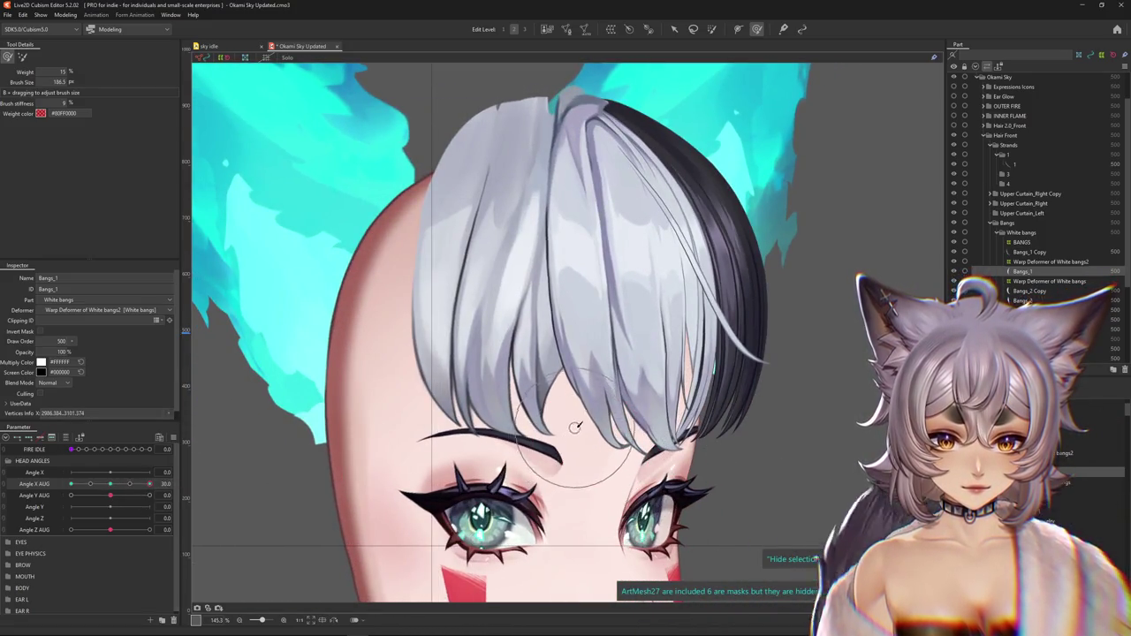
{"action": "left_click_drag", "start_coordinate": [574, 427], "coordinate": [647, 365]}
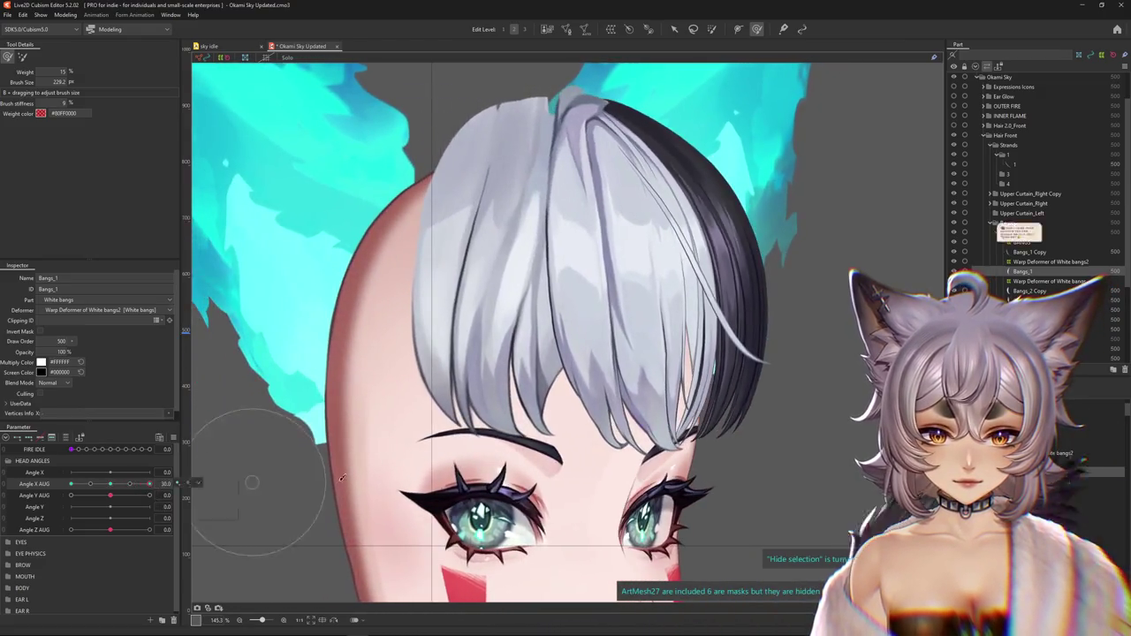
{"action": "left_click_drag", "start_coordinate": [698, 424], "coordinate": [680, 424]}
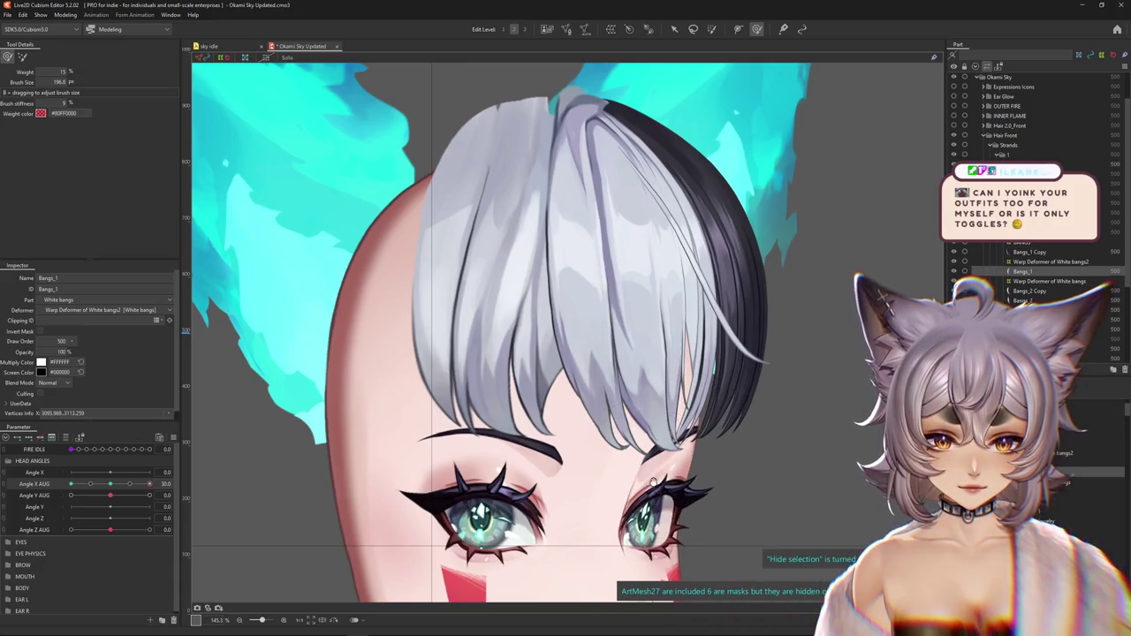
{"action": "scroll", "coordinate": [654, 482], "scroll_direction": "right", "scroll_amount": 1}
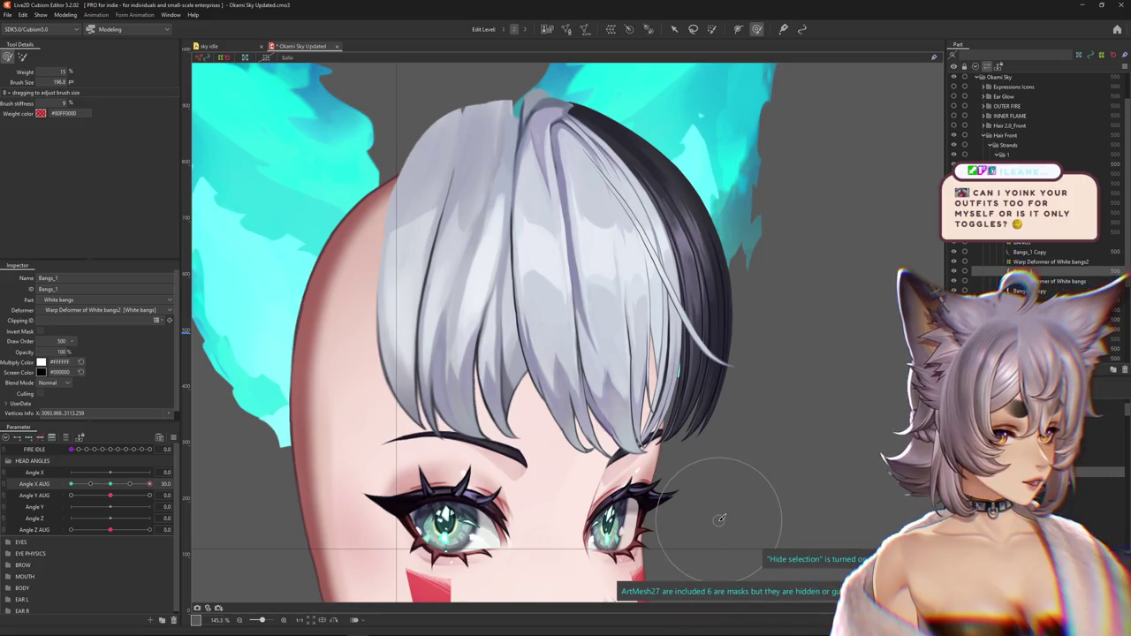
{"action": "scroll", "coordinate": [712, 523], "scroll_direction": "up", "scroll_amount": 3}
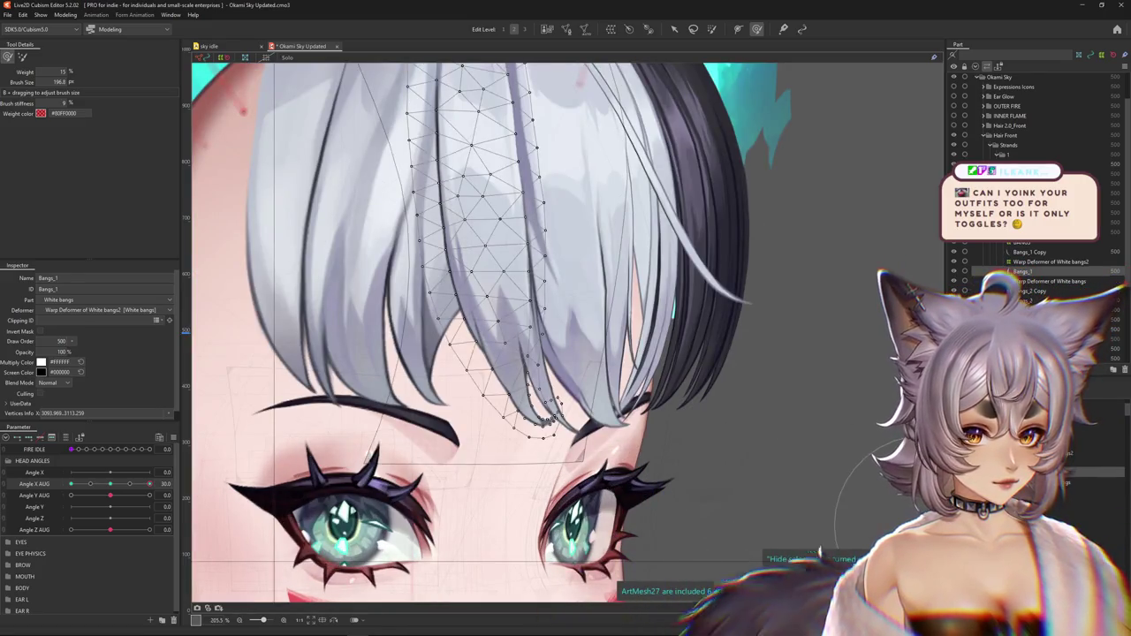
{"action": "left_click", "coordinate": [386, 480]}
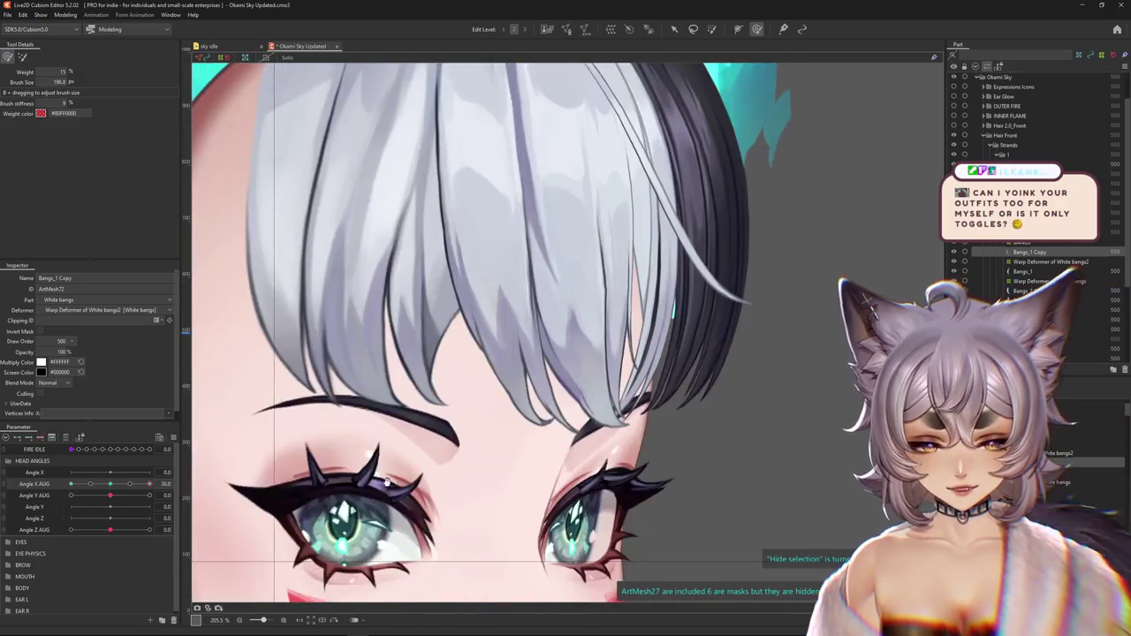
Size the deform brush over the Bangs_1 Copy strand and select the strand for editing
{"action": "left_click_drag", "start_coordinate": [386, 479], "coordinate": [547, 326]}
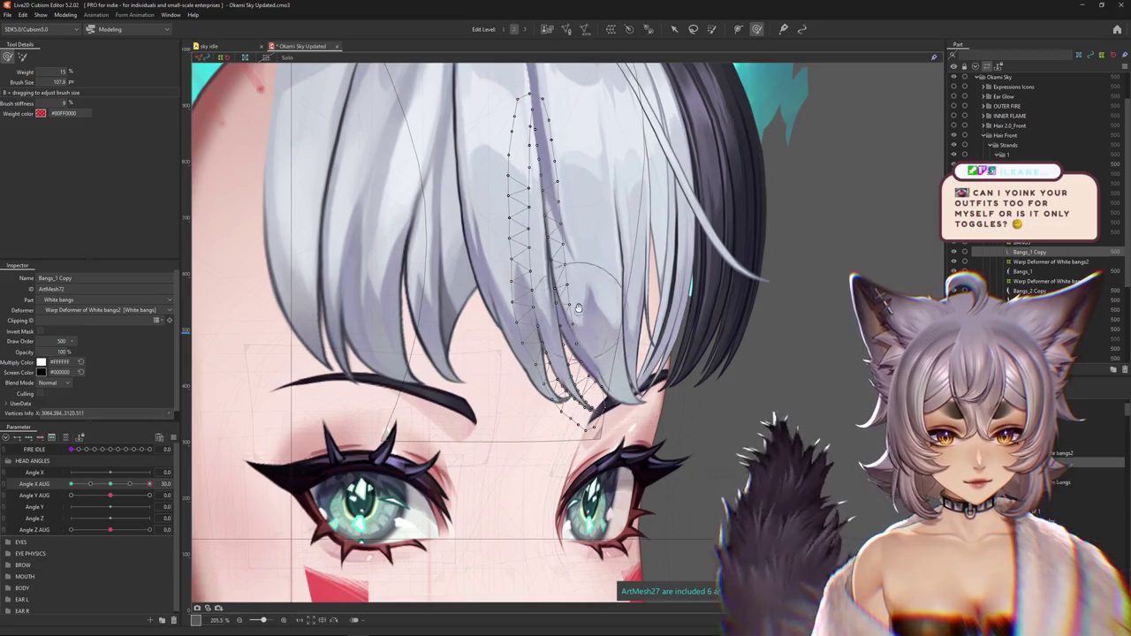
{"action": "left_click_drag", "start_coordinate": [602, 356], "coordinate": [571, 363]}
{"action": "key", "text": "ctrl+h"}
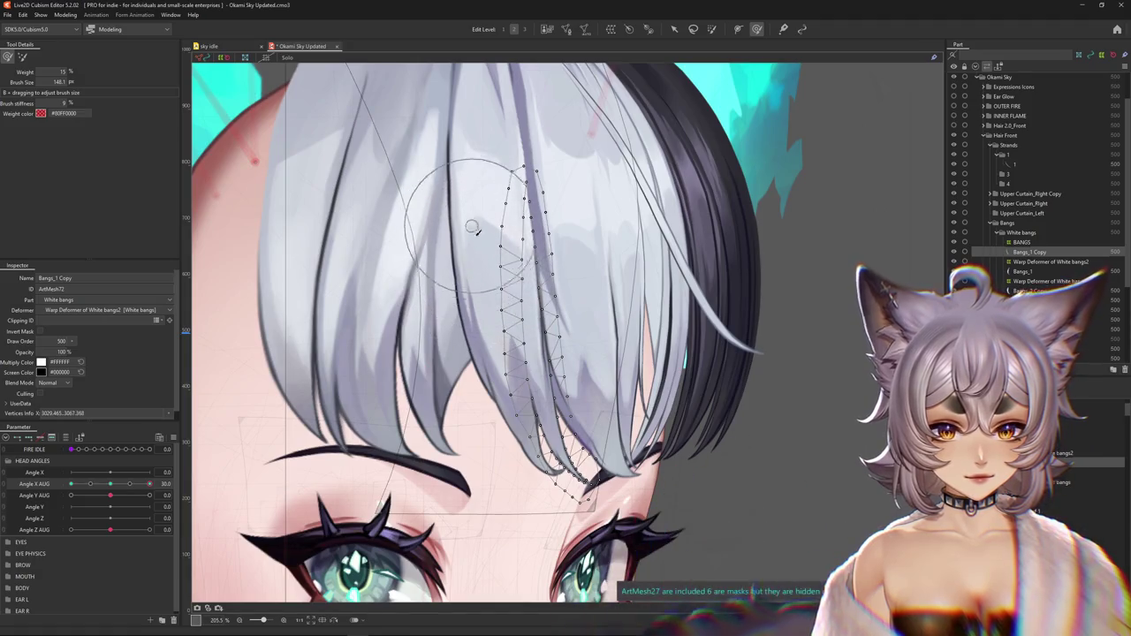
{"action": "left_click_drag", "start_coordinate": [534, 250], "coordinate": [565, 281]}
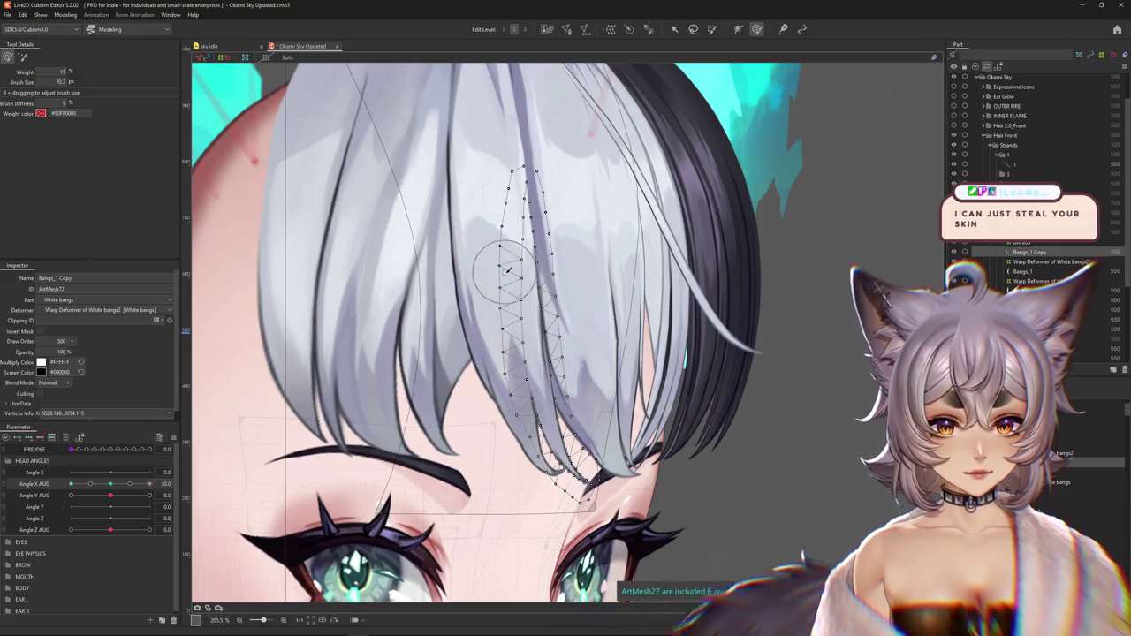
{"action": "left_click_drag", "start_coordinate": [508, 269], "coordinate": [600, 376]}
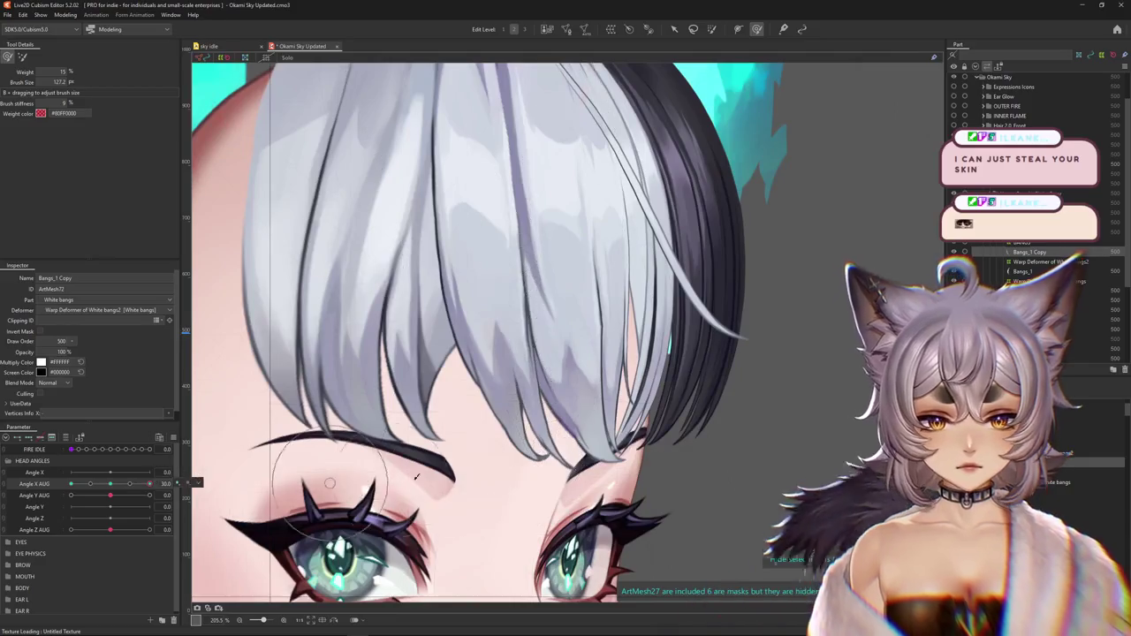
{"action": "mouse_move", "coordinate": [543, 442]}
{"action": "left_mouse_down"}
{"action": "mouse_move", "coordinate": [603, 474]}
{"action": "mouse_move", "coordinate": [581, 413]}
{"action": "left_mouse_up"}
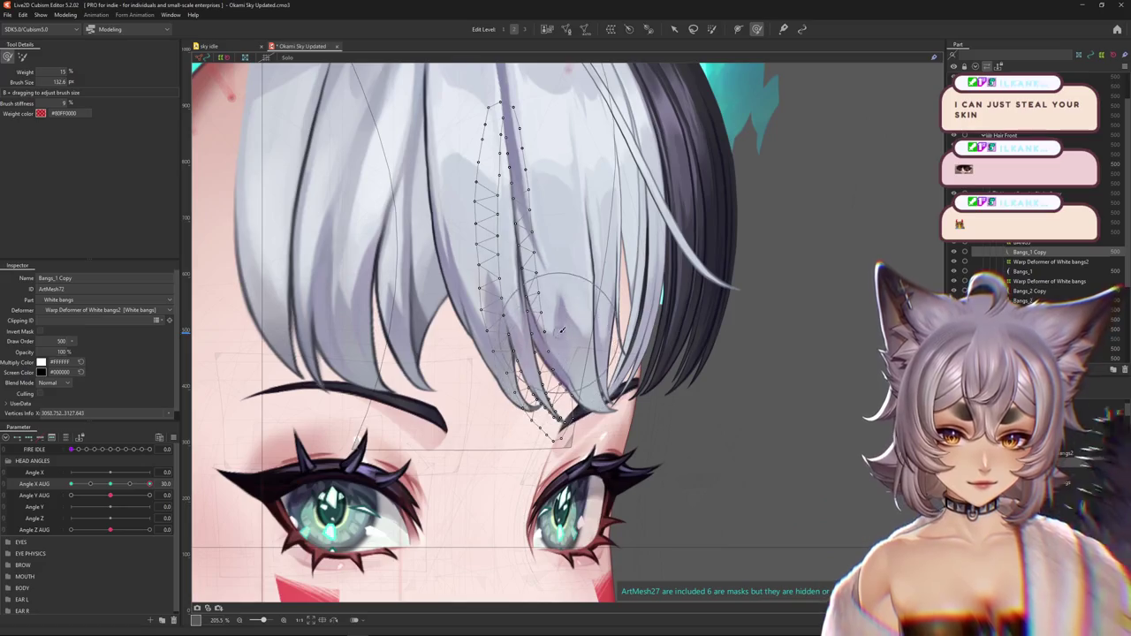
{"action": "left_click", "coordinate": [596, 439]}
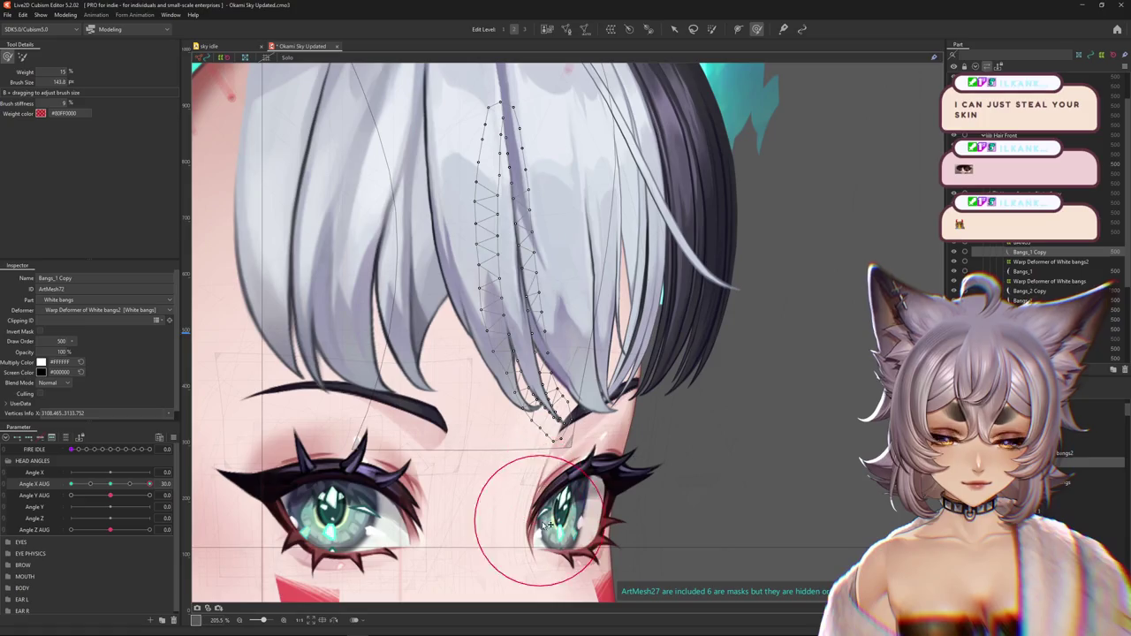
Bend the Bangs_1 Copy strand at Angle X AUG +30 with the deform brush
{"action": "left_click_drag", "start_coordinate": [572, 480], "coordinate": [568, 442]}
{"action": "key", "text": "ctrl+h"}
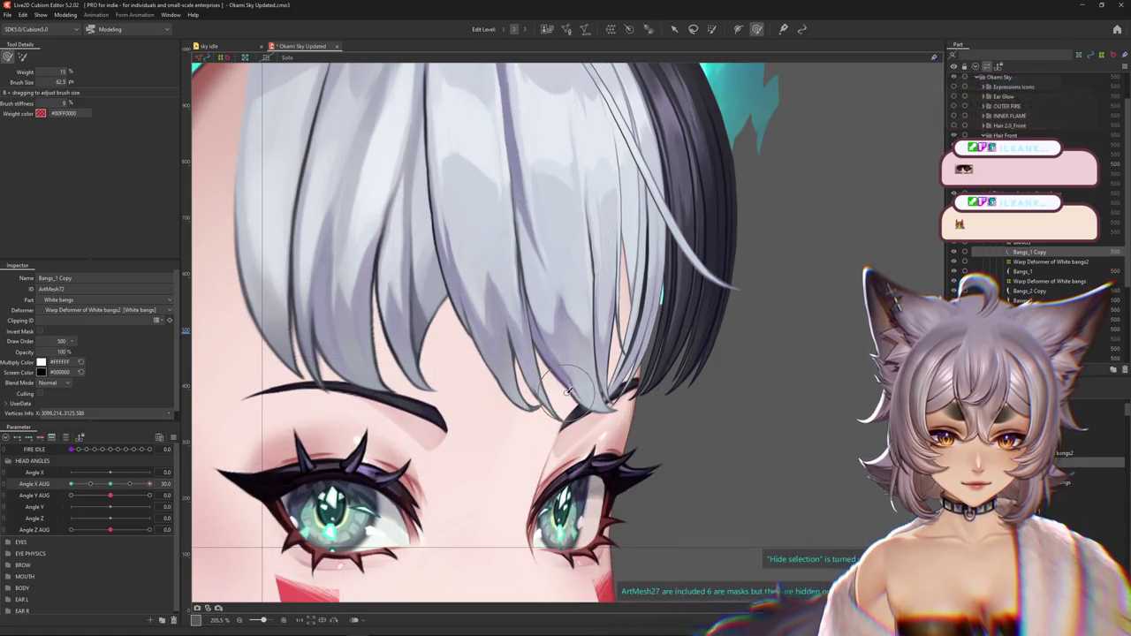
{"action": "scroll", "coordinate": [549, 416], "scroll_direction": "up", "scroll_amount": 1}
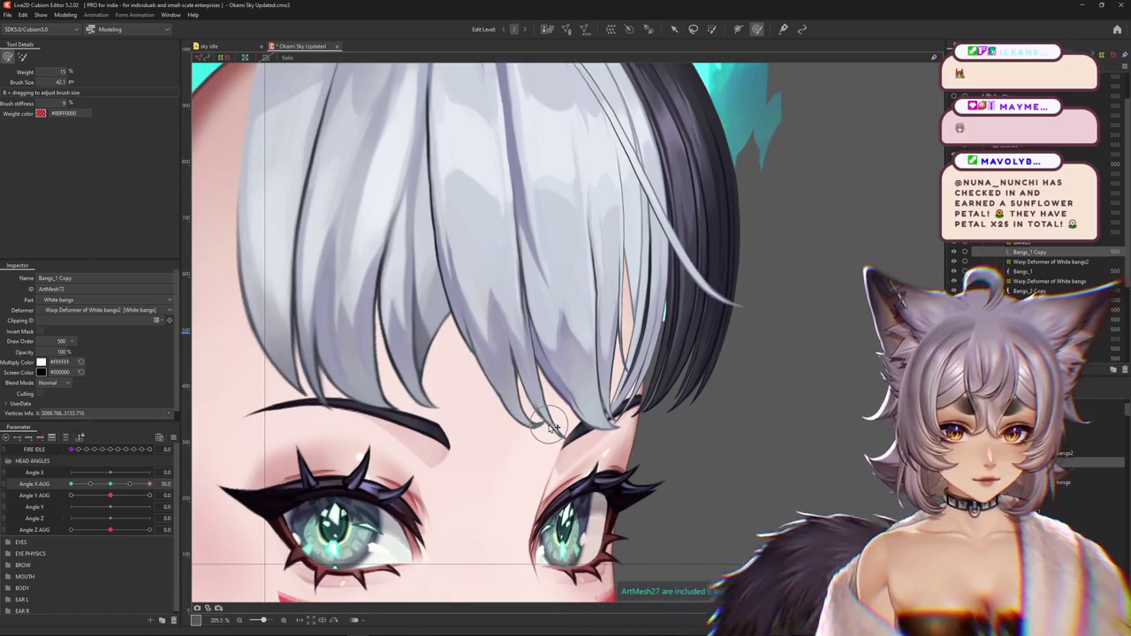
{"action": "left_click_drag", "start_coordinate": [548, 446], "coordinate": [552, 428]}
{"action": "scroll", "coordinate": [548, 426], "scroll_direction": "down", "scroll_amount": 3}
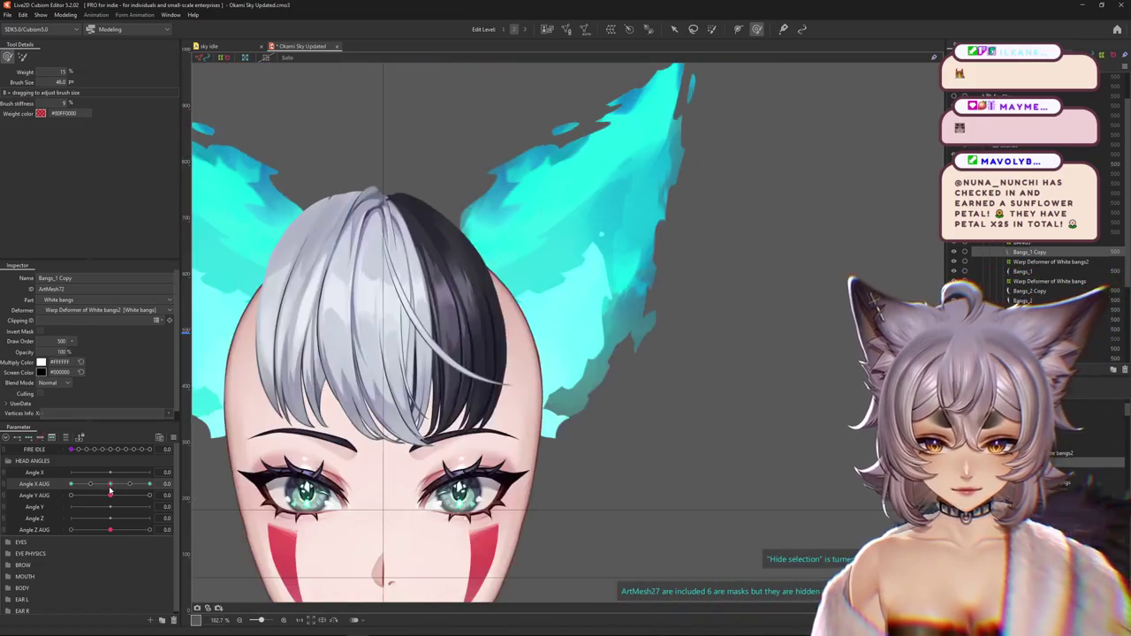
{"action": "left_click_drag", "start_coordinate": [150, 484], "coordinate": [150, 484]}
{"action": "scroll", "coordinate": [614, 422], "scroll_direction": "up", "scroll_amount": 5}
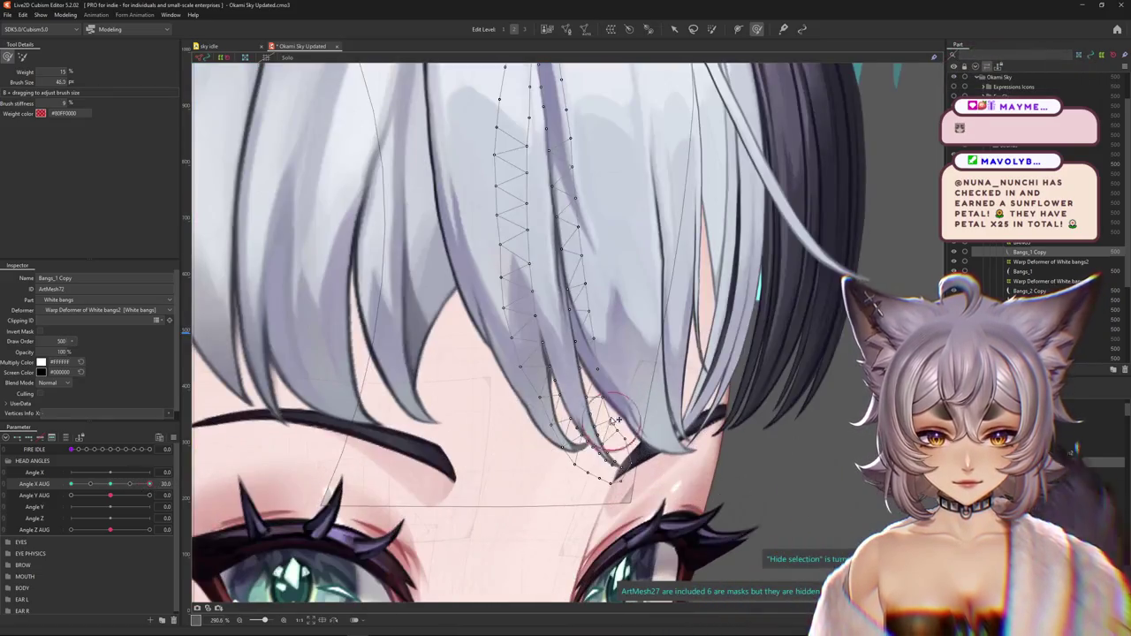
{"action": "left_click_drag", "start_coordinate": [605, 362], "coordinate": [600, 301]}
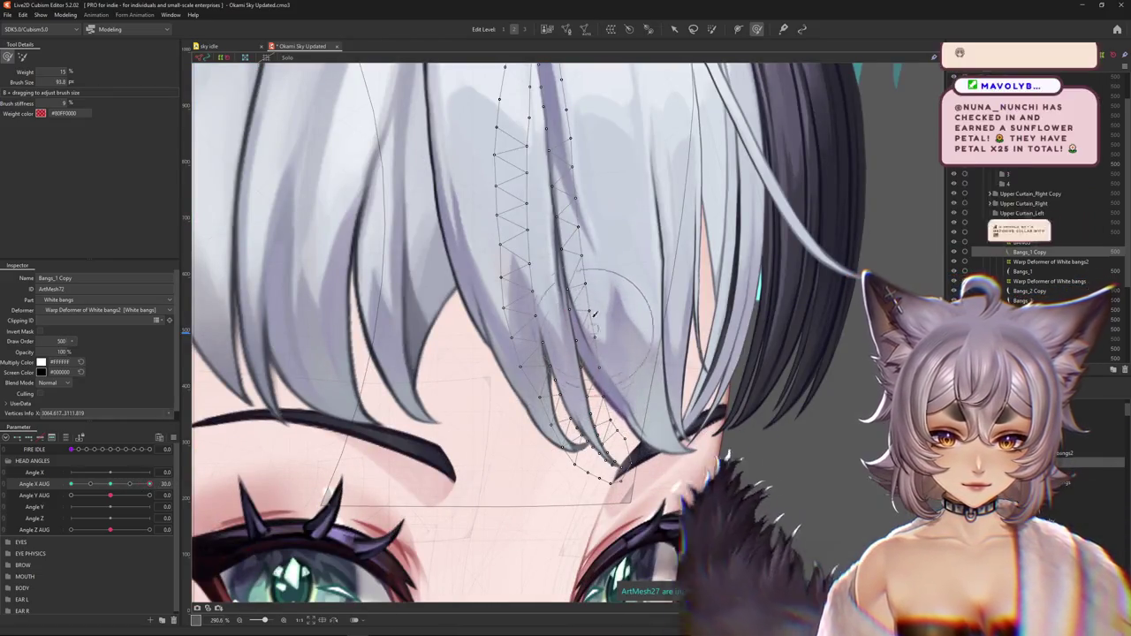
Toggle Hide selection to judge the +30 curve and refine it with a larger brush
{"action": "key", "text": "ctrl+h"}
{"action": "scroll", "coordinate": [582, 303], "scroll_direction": "down", "scroll_amount": 5}
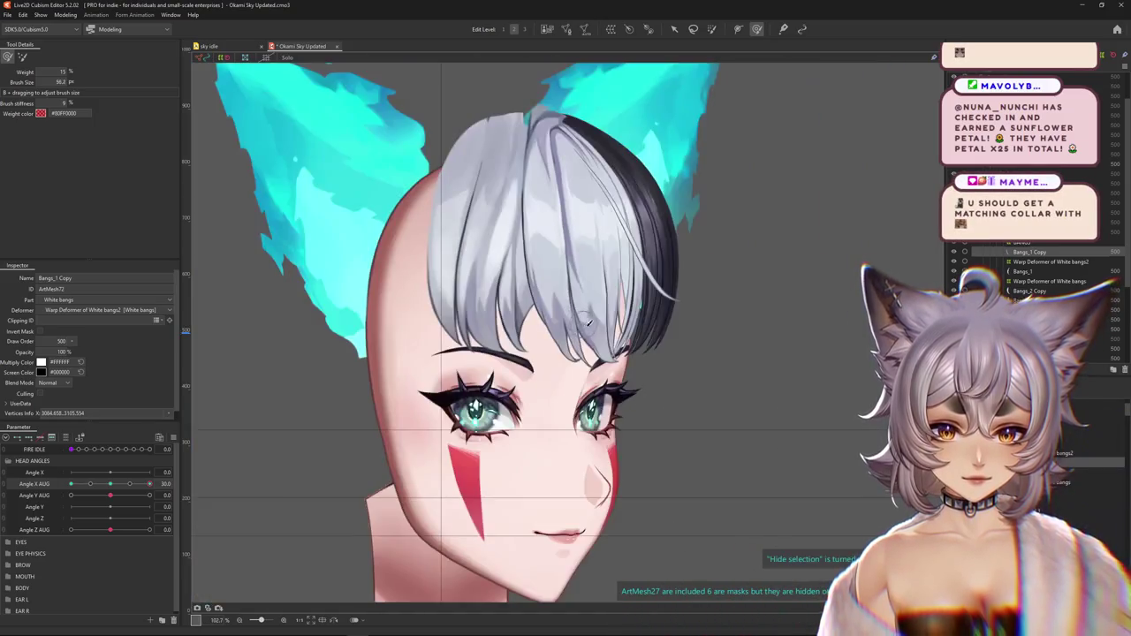
{"action": "scroll", "coordinate": [612, 345], "scroll_direction": "up", "scroll_amount": 8}
{"action": "key", "text": "ctrl+h"}
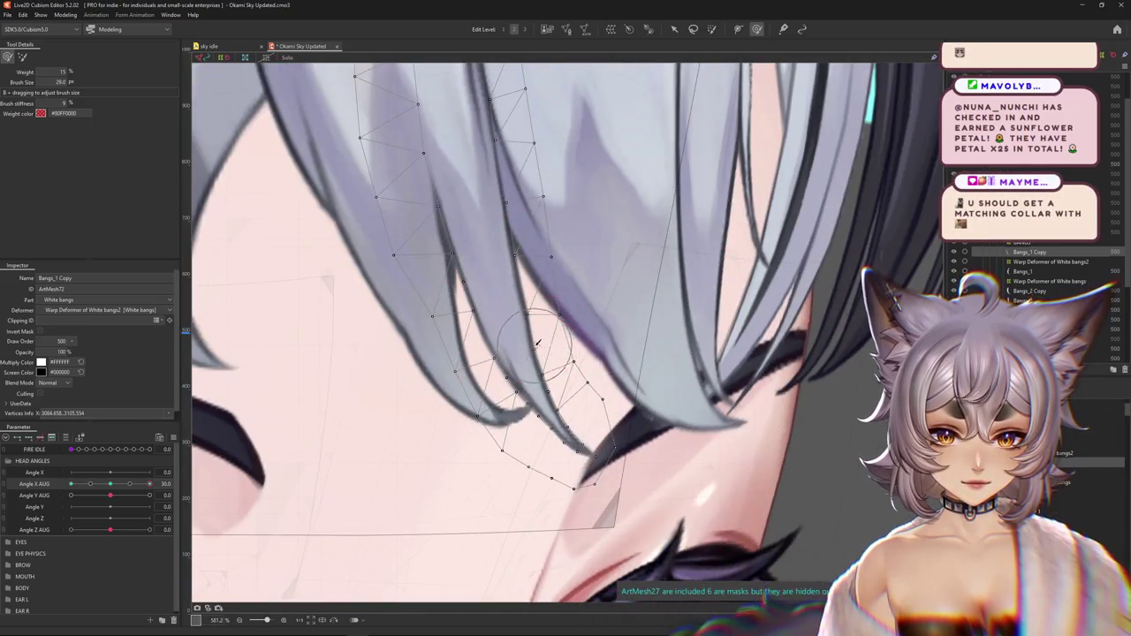
{"action": "left_click_drag", "start_coordinate": [527, 358], "coordinate": [530, 349]}
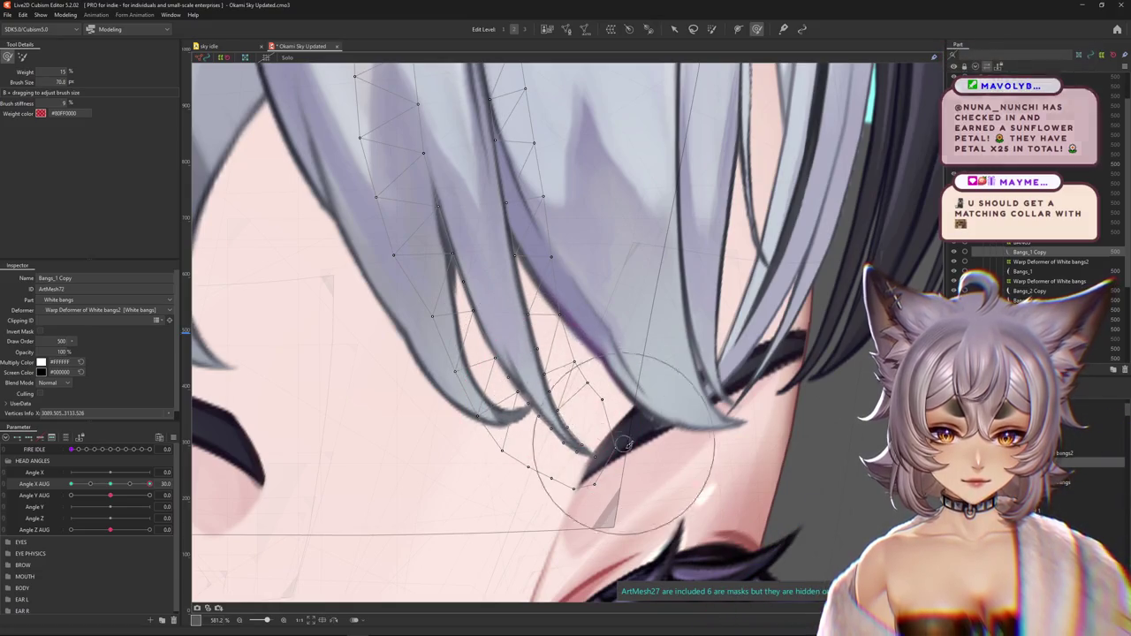
{"action": "key", "text": "ctrl+h"}
{"action": "scroll", "coordinate": [620, 506], "scroll_direction": "down", "scroll_amount": 3}
{"action": "scroll", "coordinate": [619, 506], "scroll_direction": "down", "scroll_amount": 3}
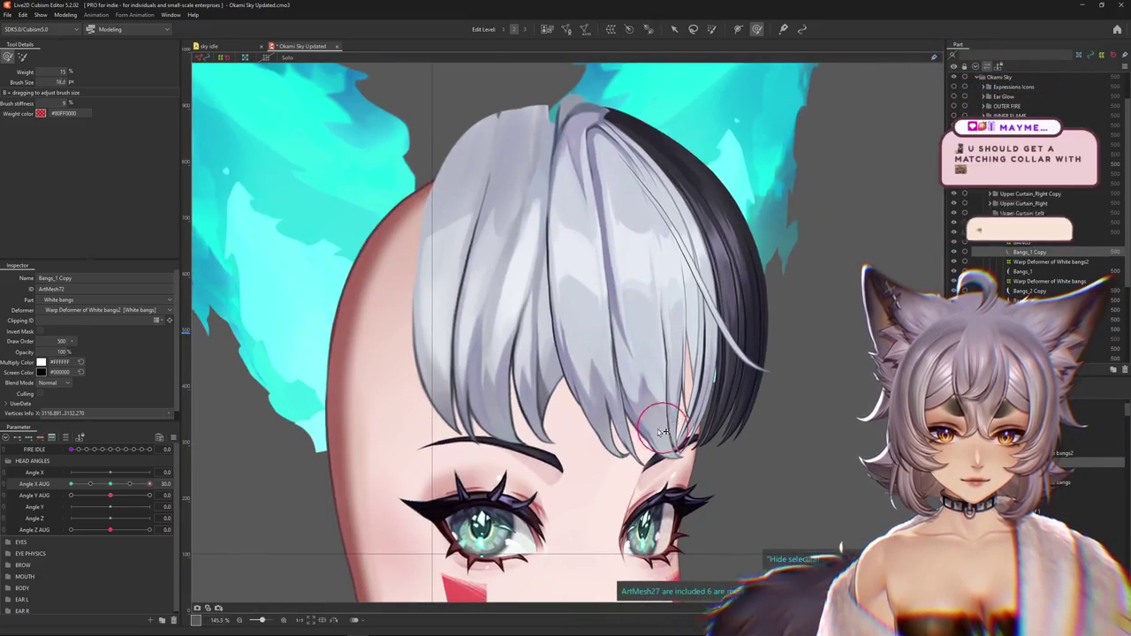
Bend the strand at Angle X AUG -30 and recheck it at both extremes
{"action": "left_click_drag", "start_coordinate": [138, 484], "coordinate": [129, 484]}
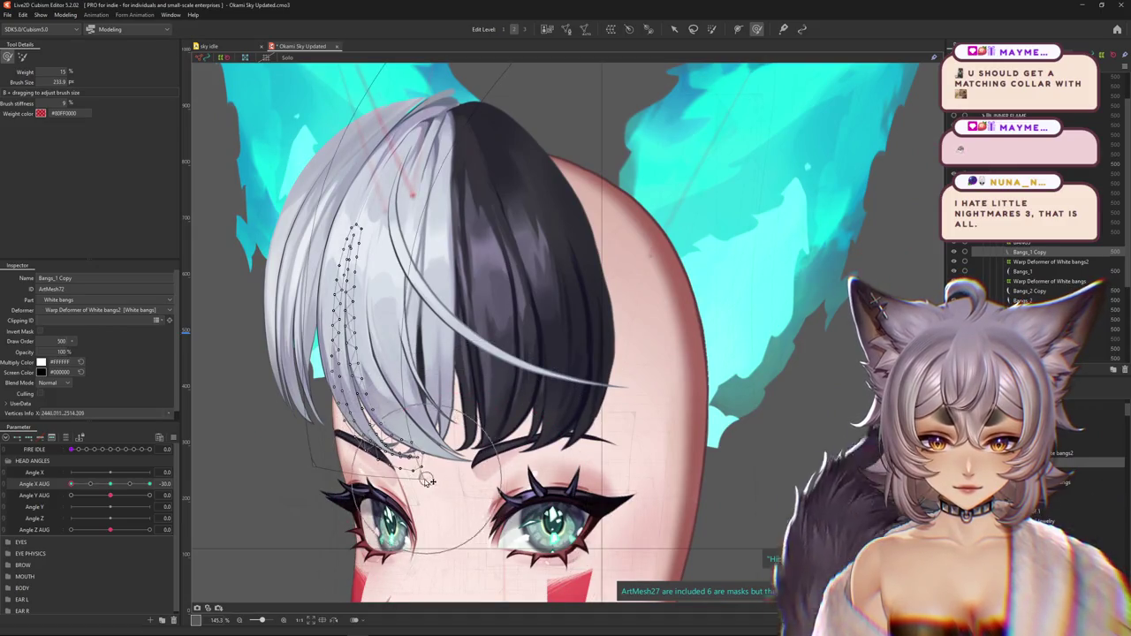
{"action": "key", "text": "ctrl+h"}
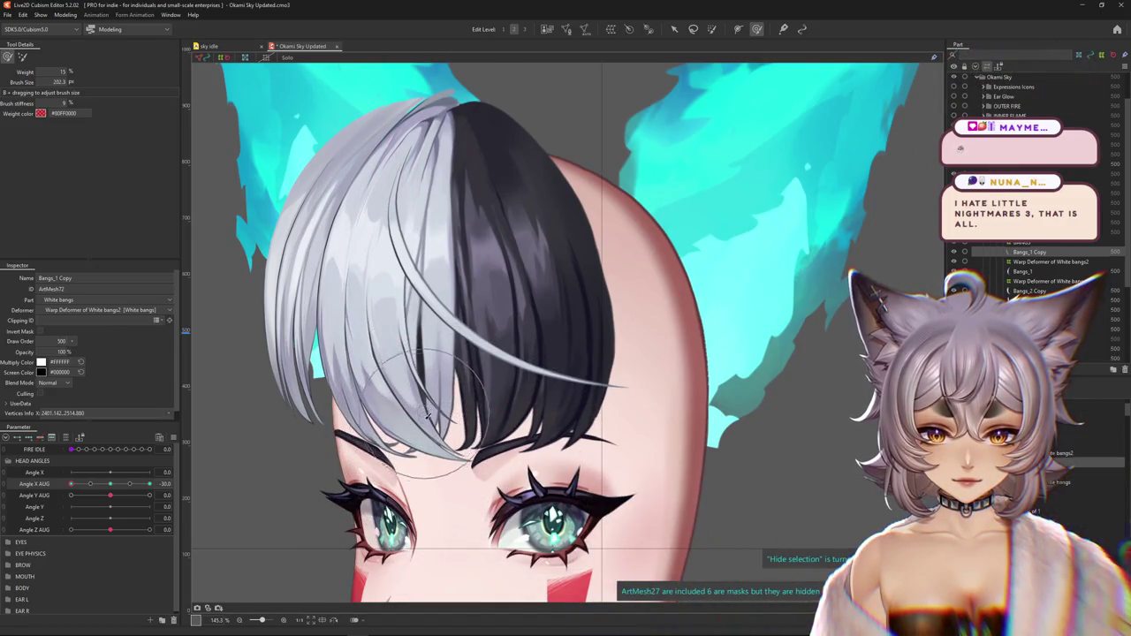
{"action": "scroll", "coordinate": [424, 466], "scroll_direction": "down", "scroll_amount": 3}
{"action": "left_click_drag", "start_coordinate": [71, 484], "coordinate": [167, 481]}
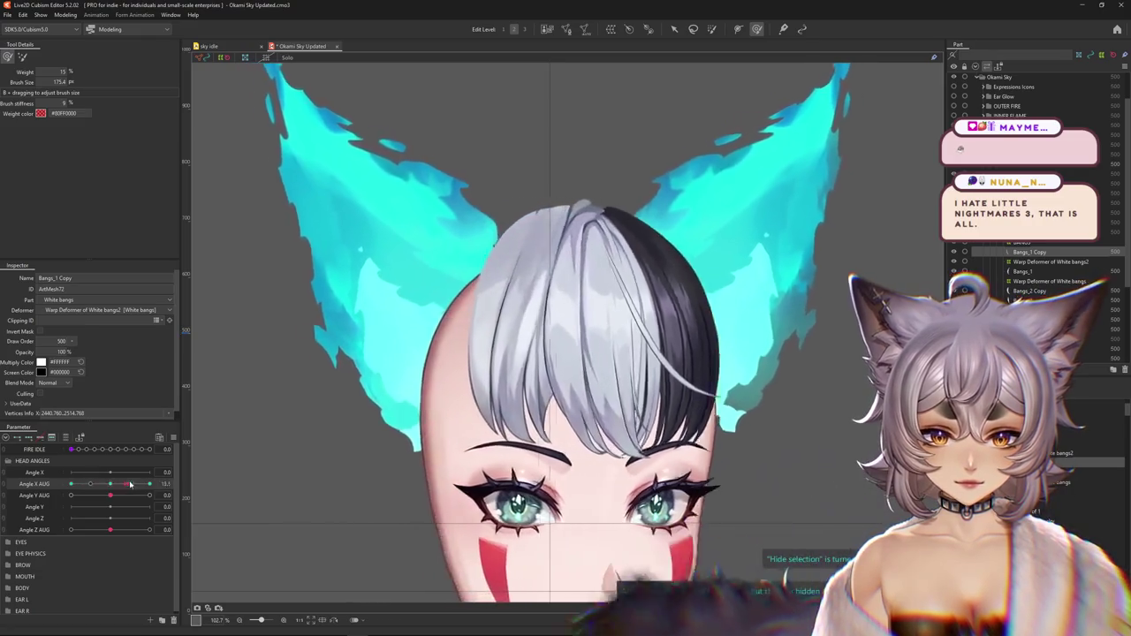
{"action": "key", "text": "ctrl+h"}
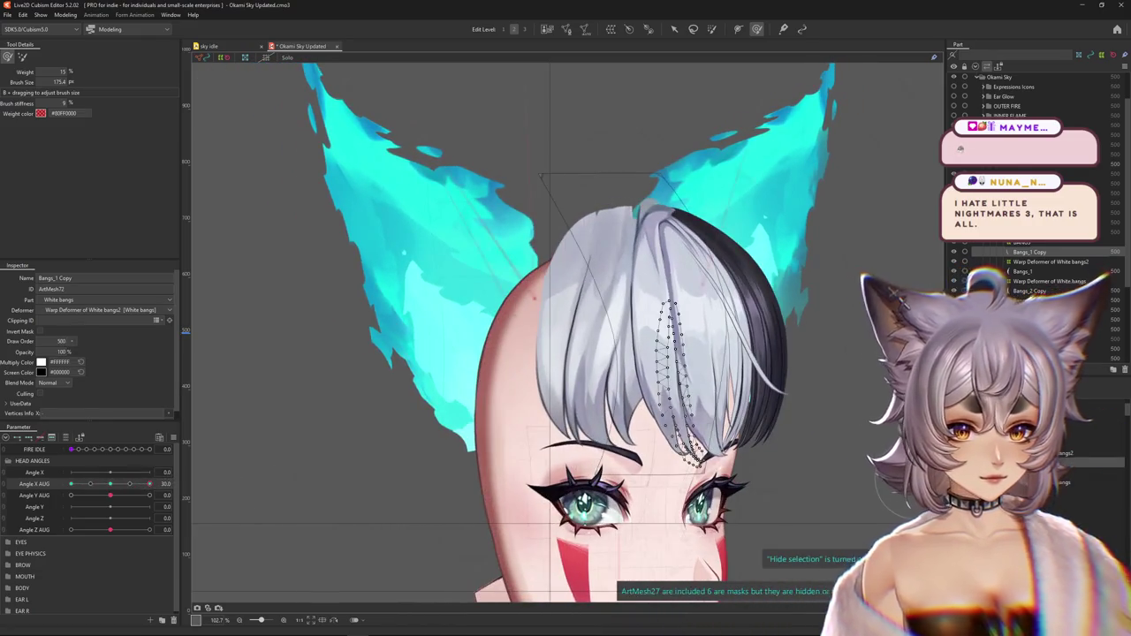
{"action": "left_click", "coordinate": [1049, 261]}
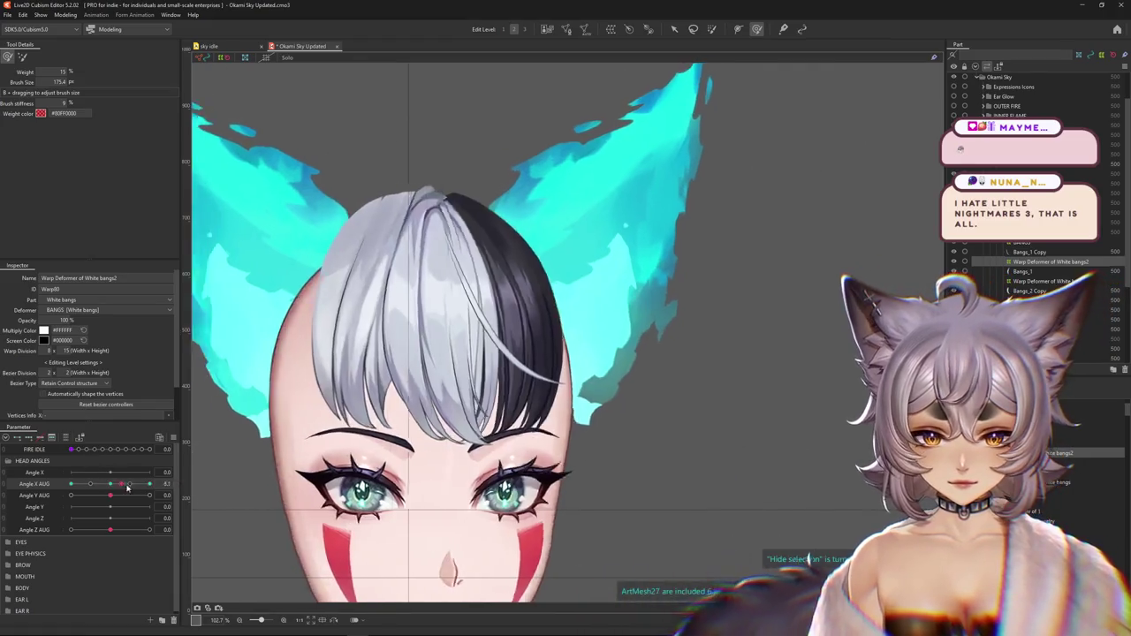
Return the head to front and select hair strand mesh 1 from the stacked objects
{"action": "left_click_drag", "start_coordinate": [441, 325], "coordinate": [455, 312]}
{"action": "key", "text": "ctrl+h"}
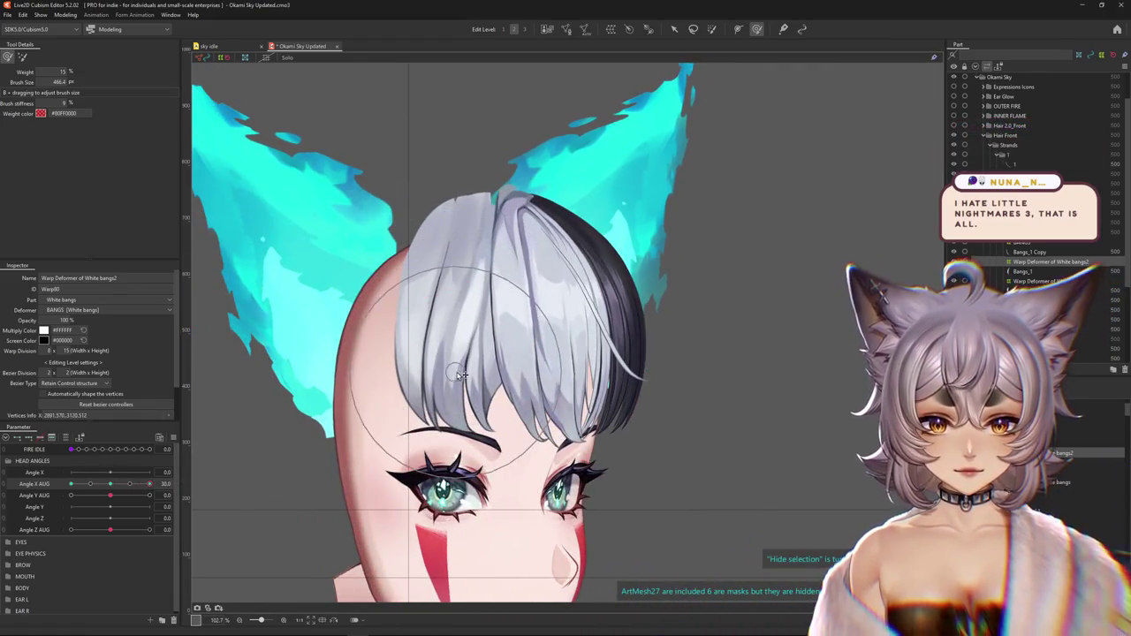
{"action": "left_click_drag", "start_coordinate": [149, 484], "coordinate": [71, 484]}
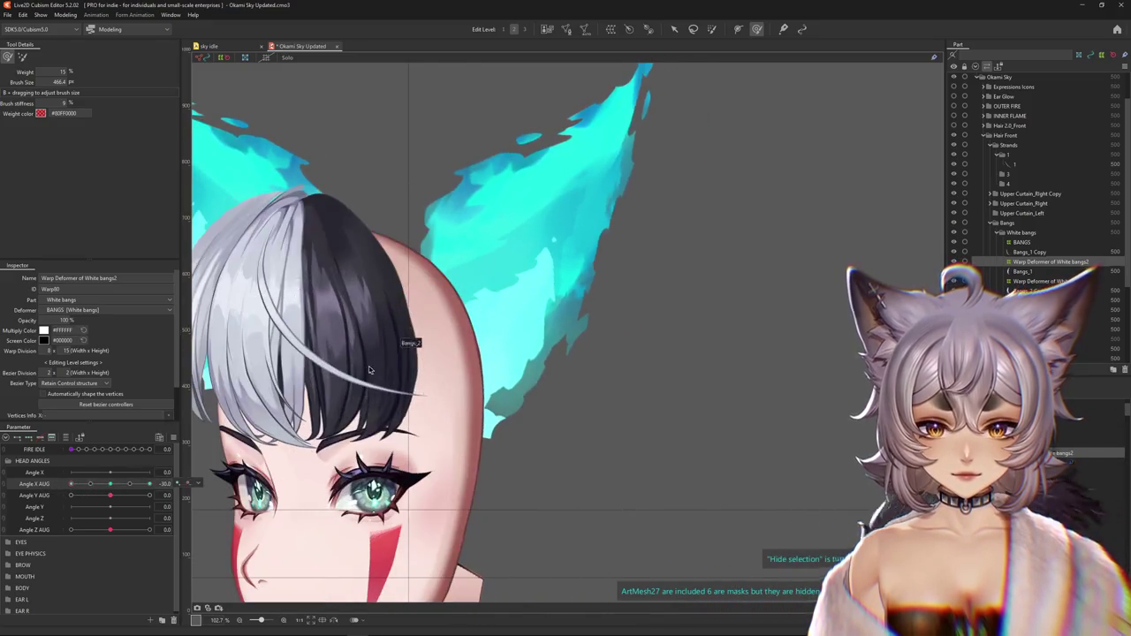
{"action": "right_click", "coordinate": [369, 369]}
{"action": "left_click", "coordinate": [397, 415]}
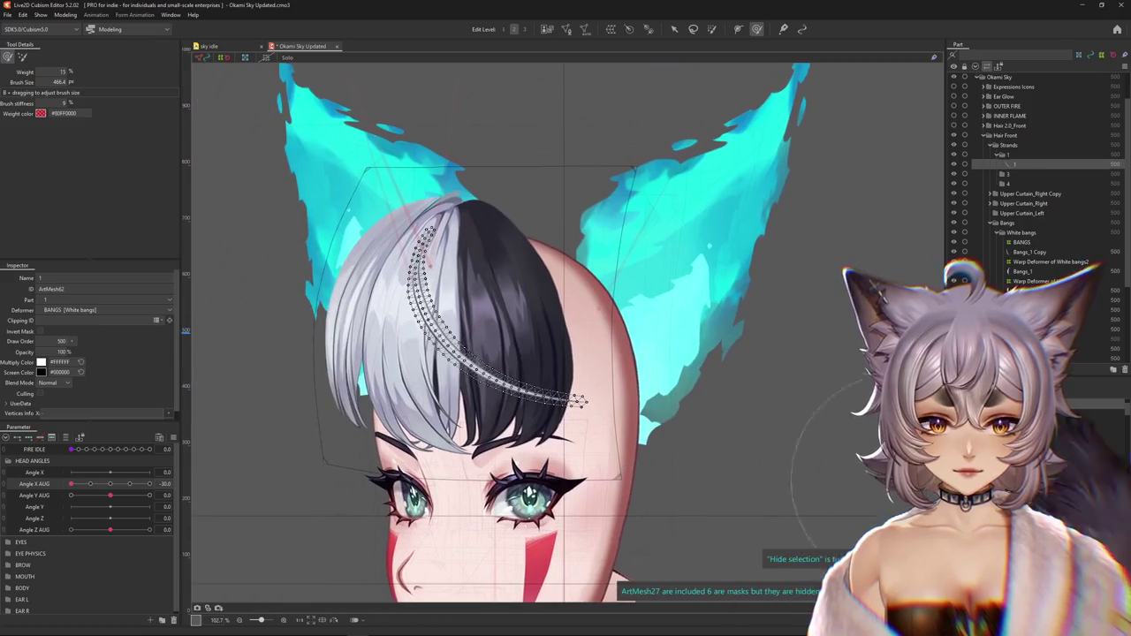
{"action": "left_click_drag", "start_coordinate": [70, 484], "coordinate": [109, 485]}
Create a Warp Deformer over strand mesh 1 and set its division to 8 × 8
{"action": "left_click", "coordinate": [621, 29]}
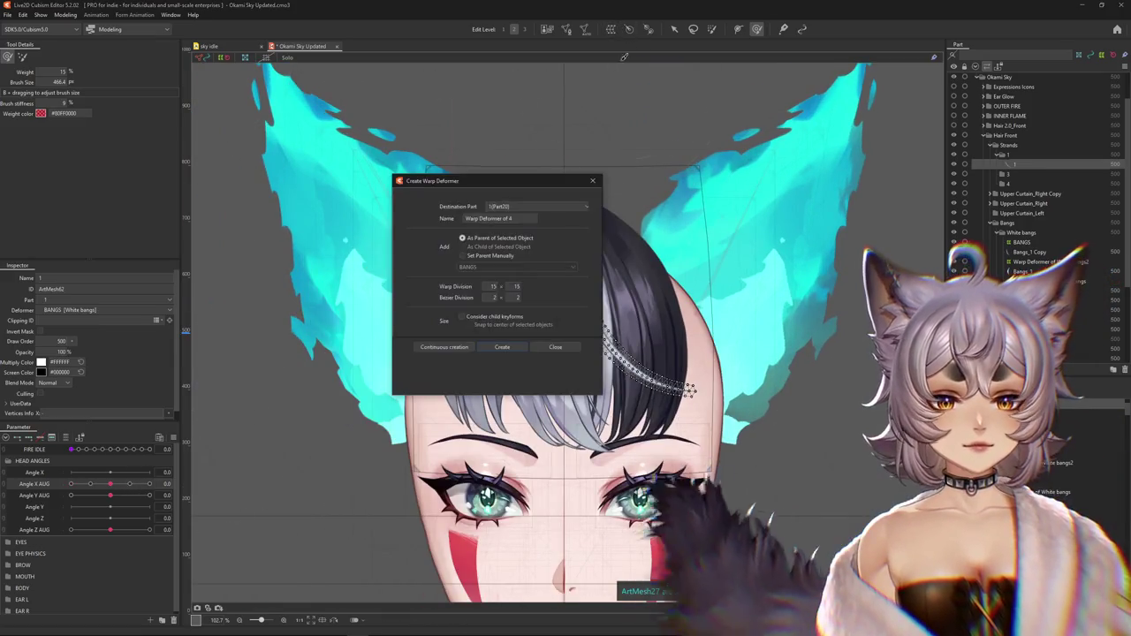
{"action": "left_click", "coordinate": [445, 348]}
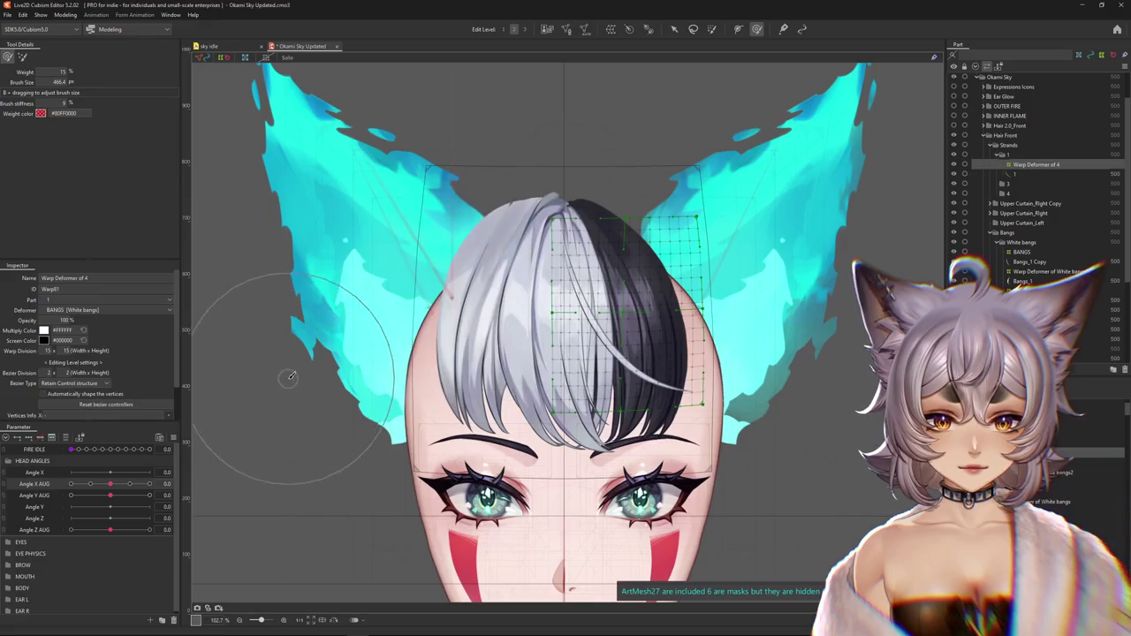
{"action": "double_click", "coordinate": [66, 350]}
{"action": "type", "text": "8"}
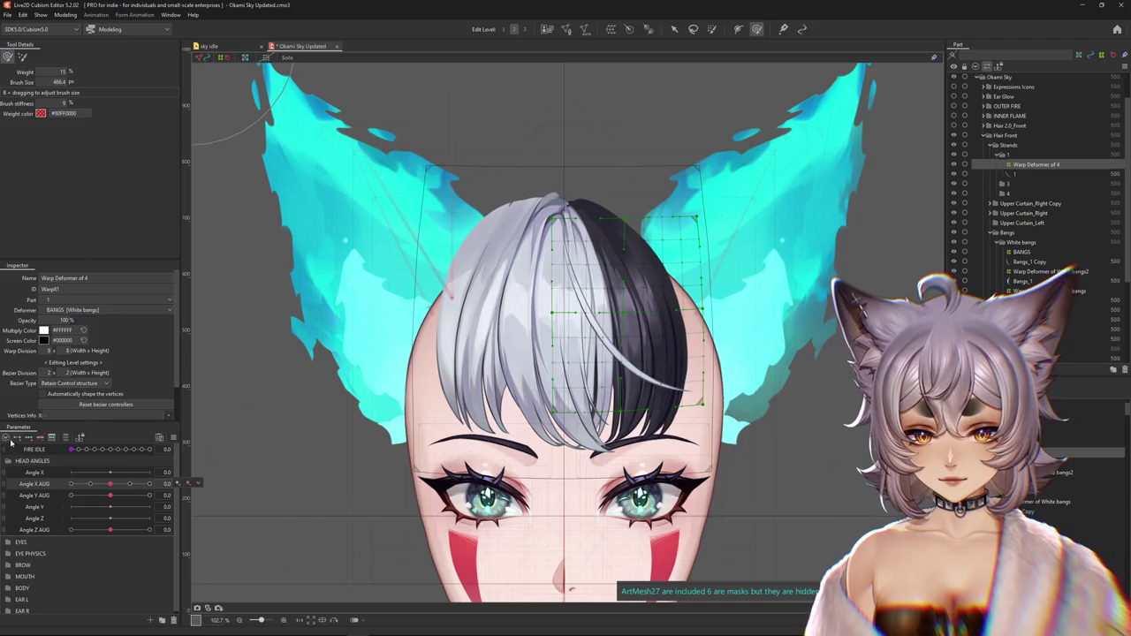
At the full head turn, bend strand 1's warp grid down and leftward, checking with the grid hidden
{"action": "left_click_drag", "start_coordinate": [110, 483], "coordinate": [70, 483]}
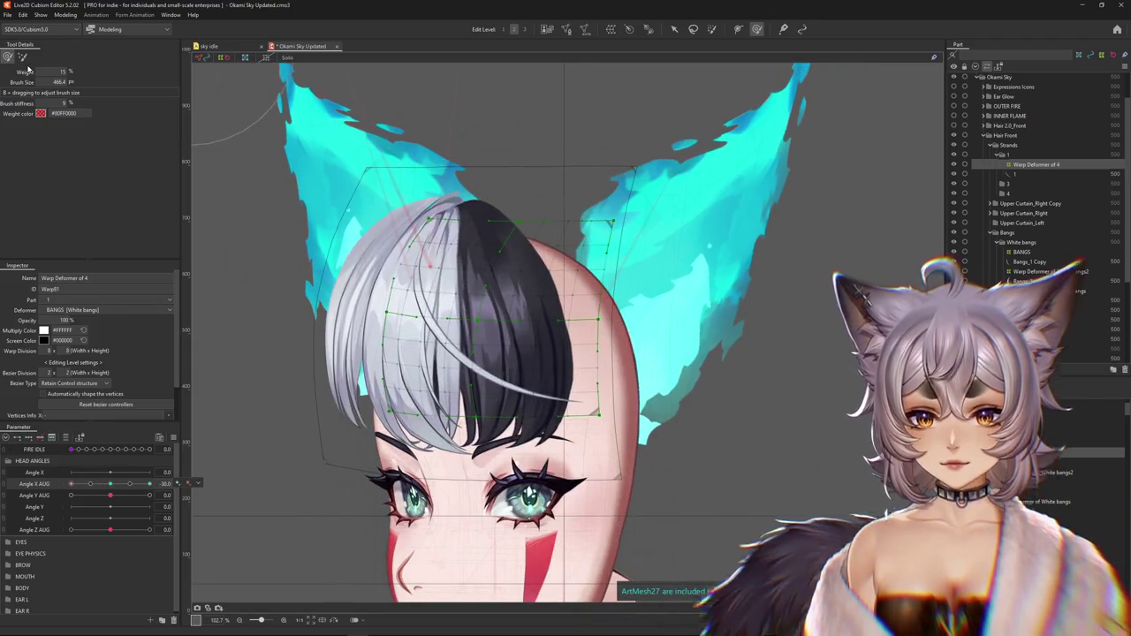
{"action": "left_click_drag", "start_coordinate": [283, 126], "coordinate": [516, 342]}
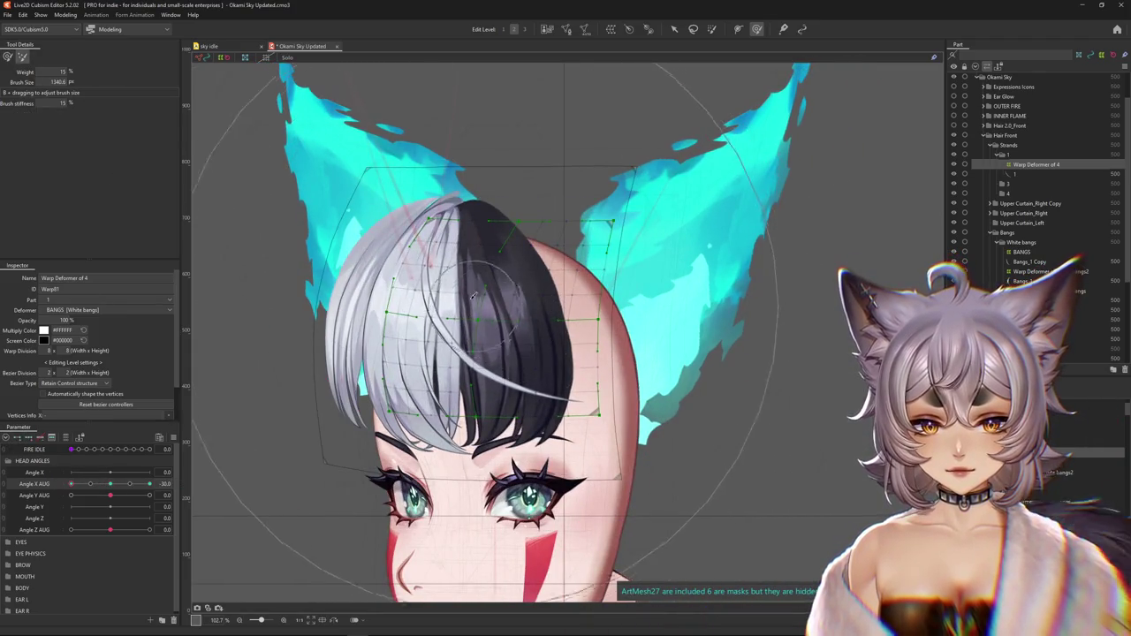
{"action": "left_click", "coordinate": [112, 484]}
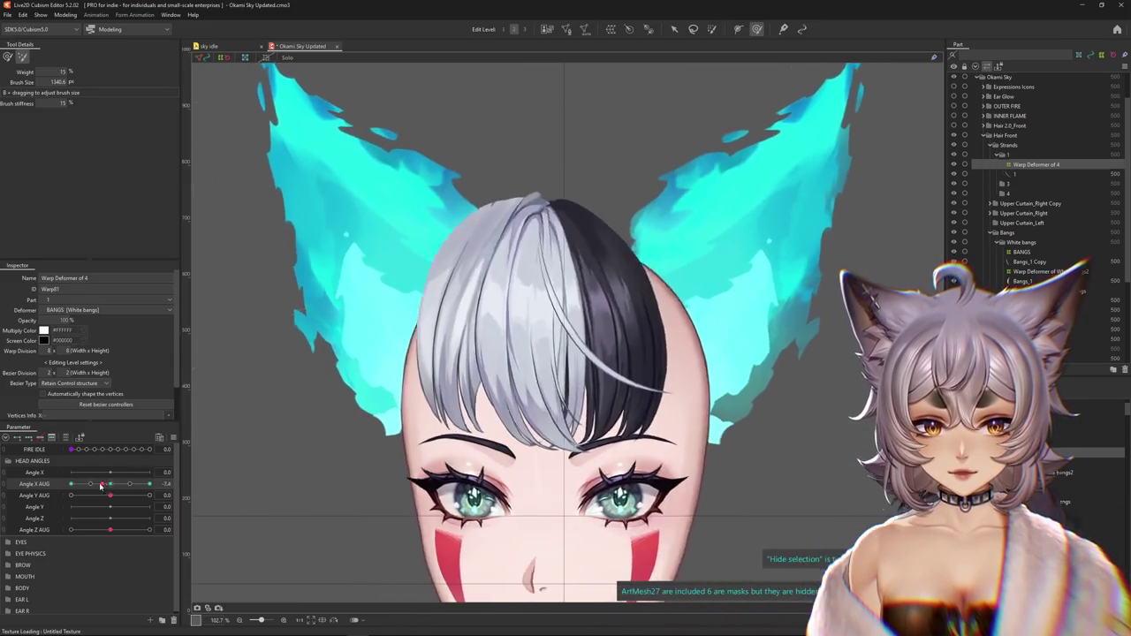
{"action": "left_click_drag", "start_coordinate": [110, 484], "coordinate": [63, 485]}
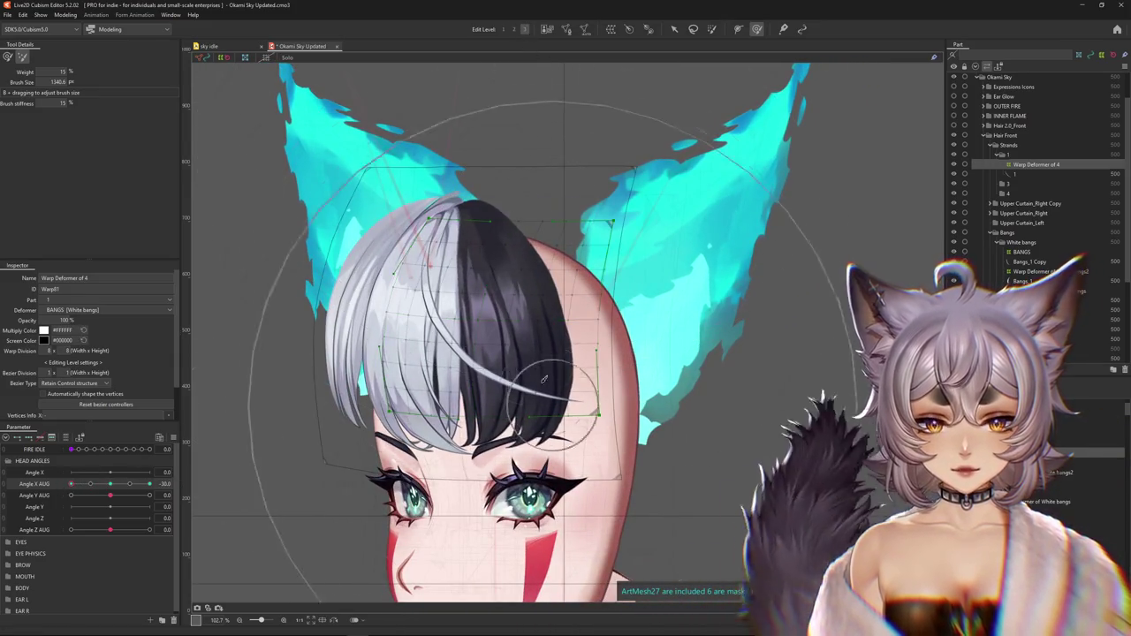
{"action": "left_click_drag", "start_coordinate": [494, 310], "coordinate": [494, 346]}
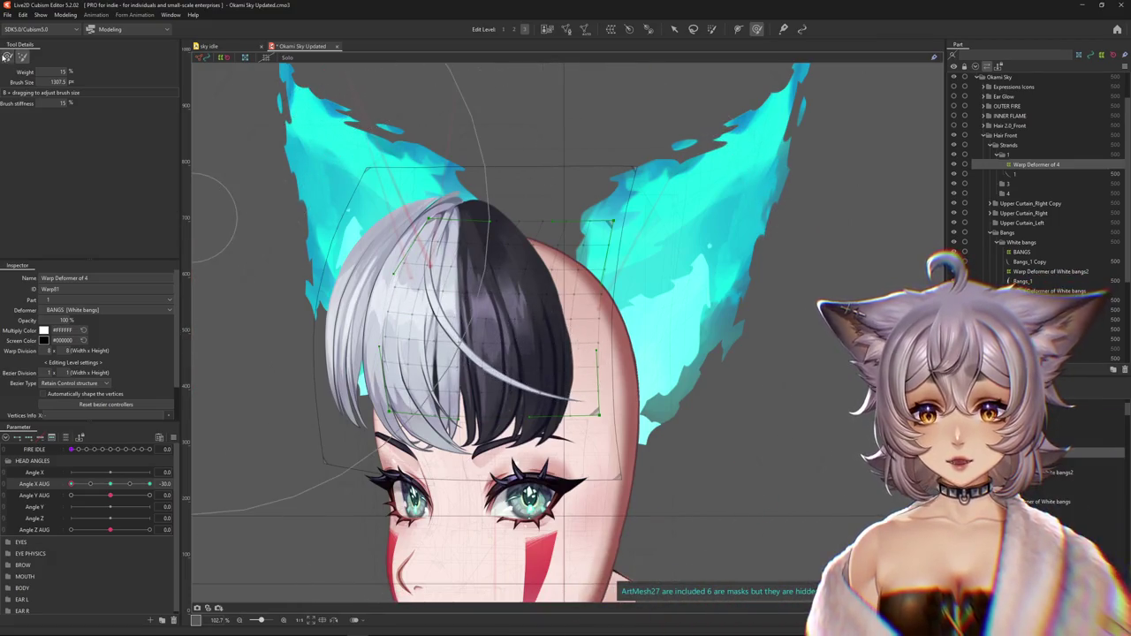
{"action": "left_click_drag", "start_coordinate": [559, 342], "coordinate": [477, 342]}
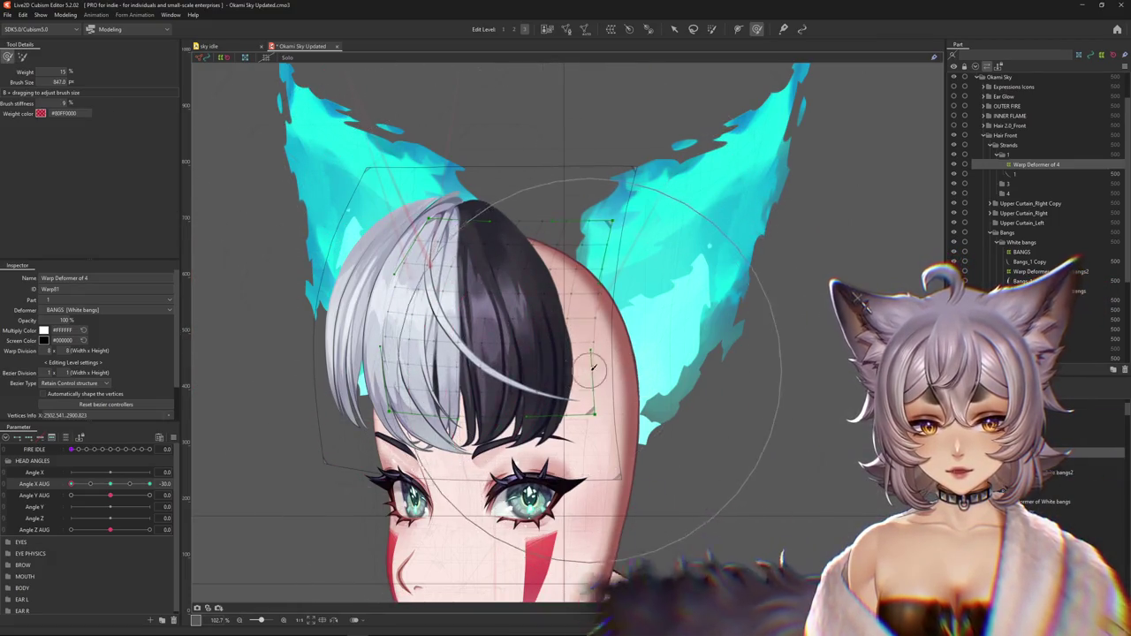
{"action": "key", "text": "ctrl+h"}
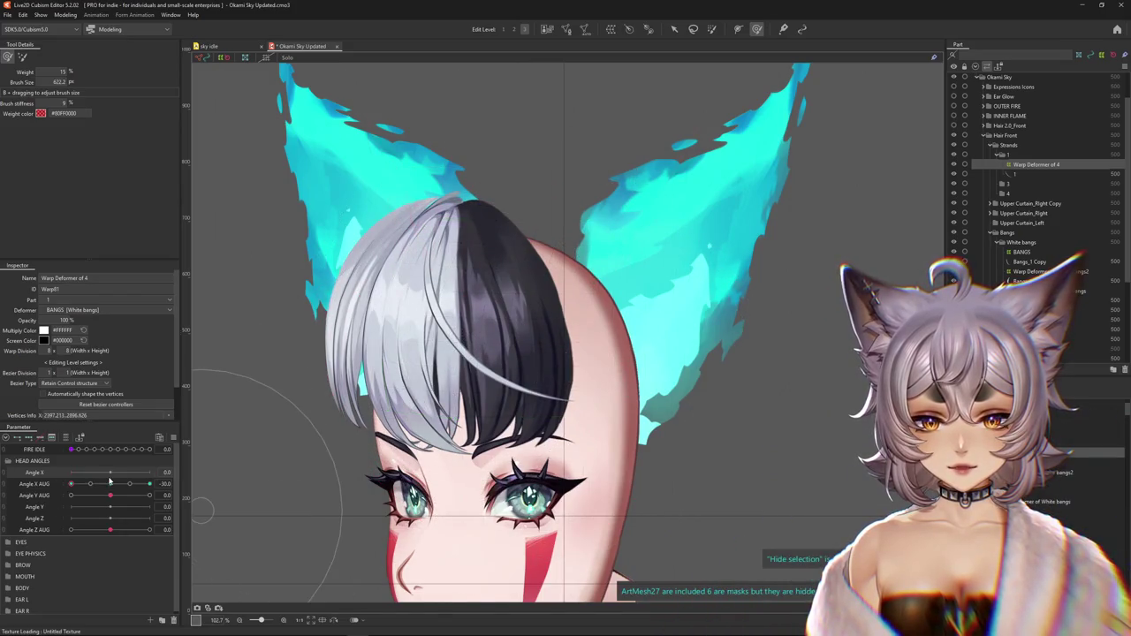
{"action": "left_click_drag", "start_coordinate": [109, 483], "coordinate": [90, 483]}
{"action": "key", "text": "ctrl+h"}
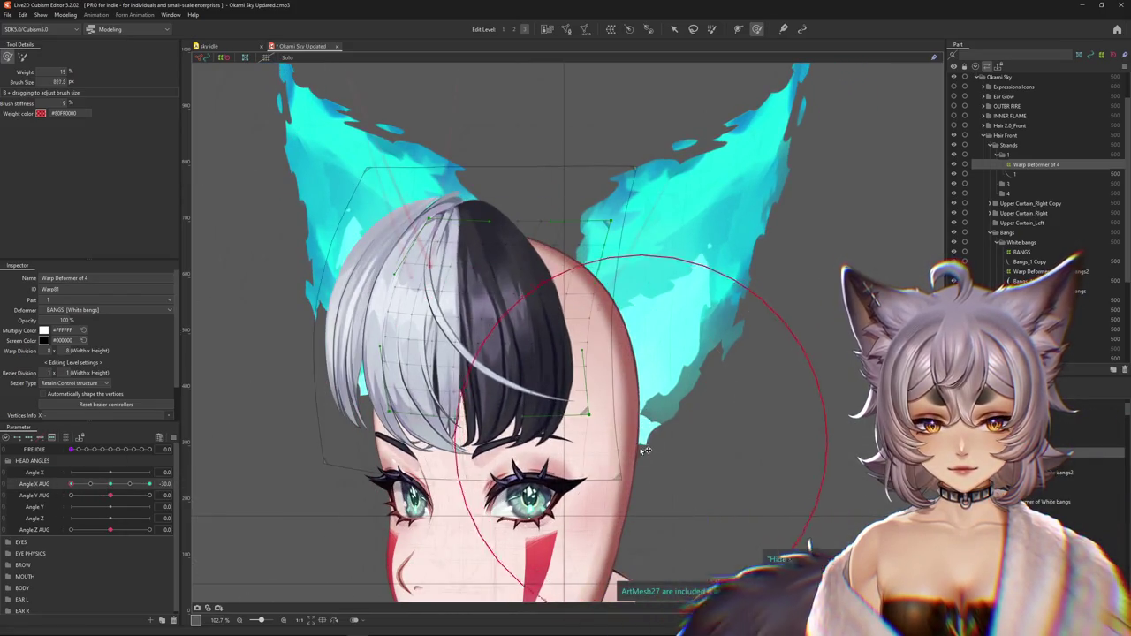
Nudge the grid's right edge left and recheck the strand across the Angle X AUG turn
{"action": "mouse_move", "coordinate": [645, 450]}
{"action": "left_mouse_down"}
{"action": "mouse_move", "coordinate": [576, 430]}
{"action": "mouse_move", "coordinate": [583, 225]}
{"action": "left_mouse_up"}
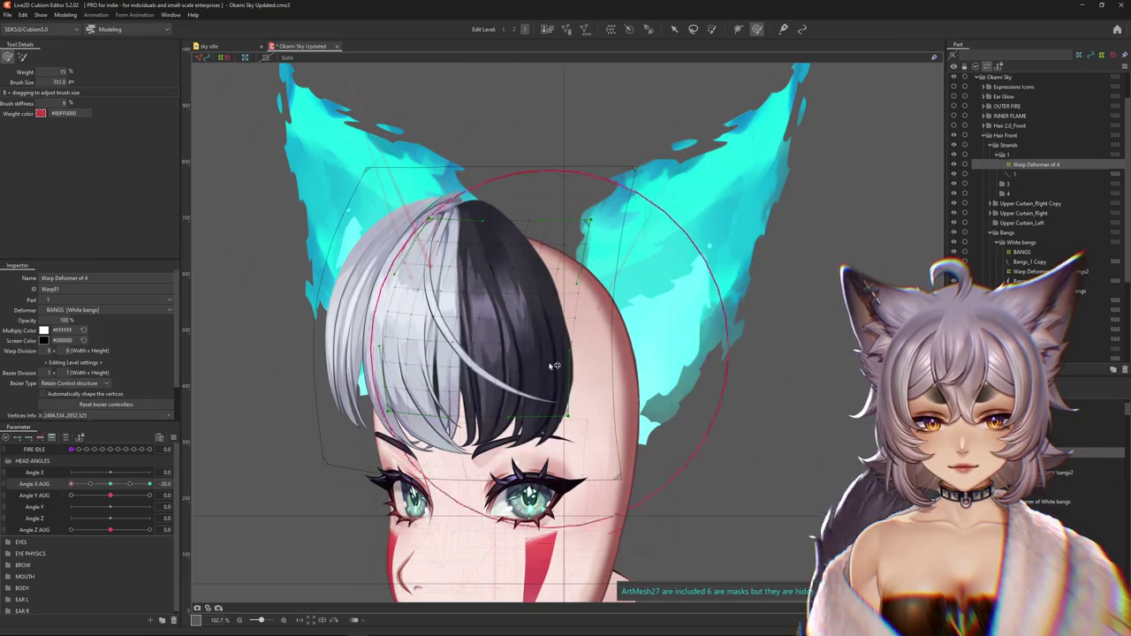
{"action": "left_click_drag", "start_coordinate": [554, 365], "coordinate": [408, 386]}
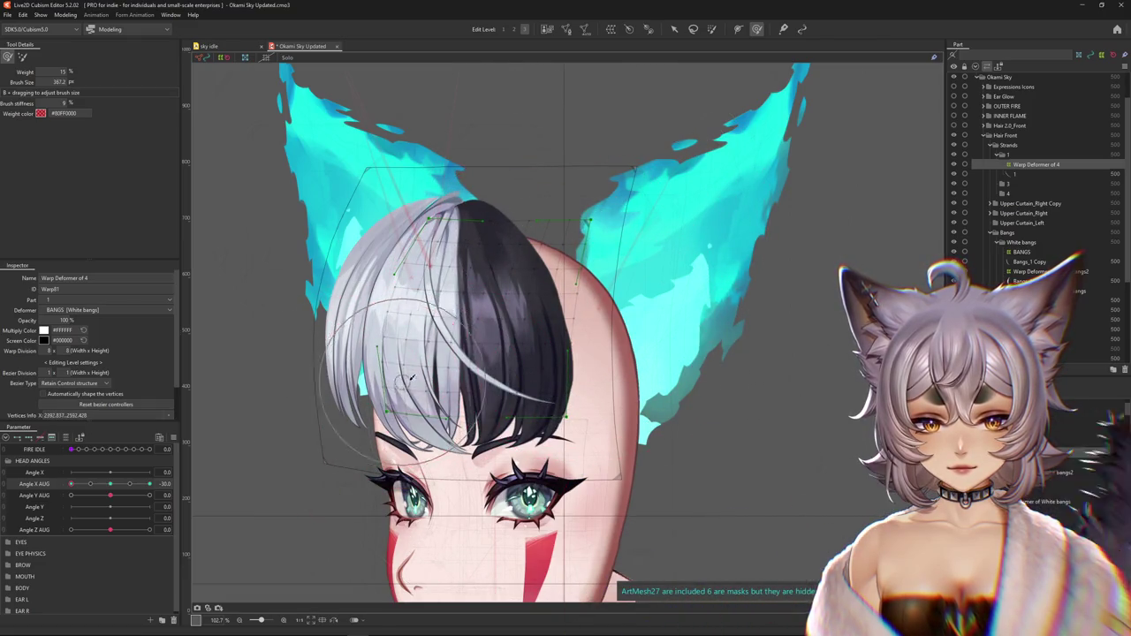
{"action": "mouse_move", "coordinate": [104, 487]}
{"action": "left_mouse_down"}
{"action": "mouse_move", "coordinate": [130, 484]}
{"action": "mouse_move", "coordinate": [109, 484]}
{"action": "left_mouse_up"}
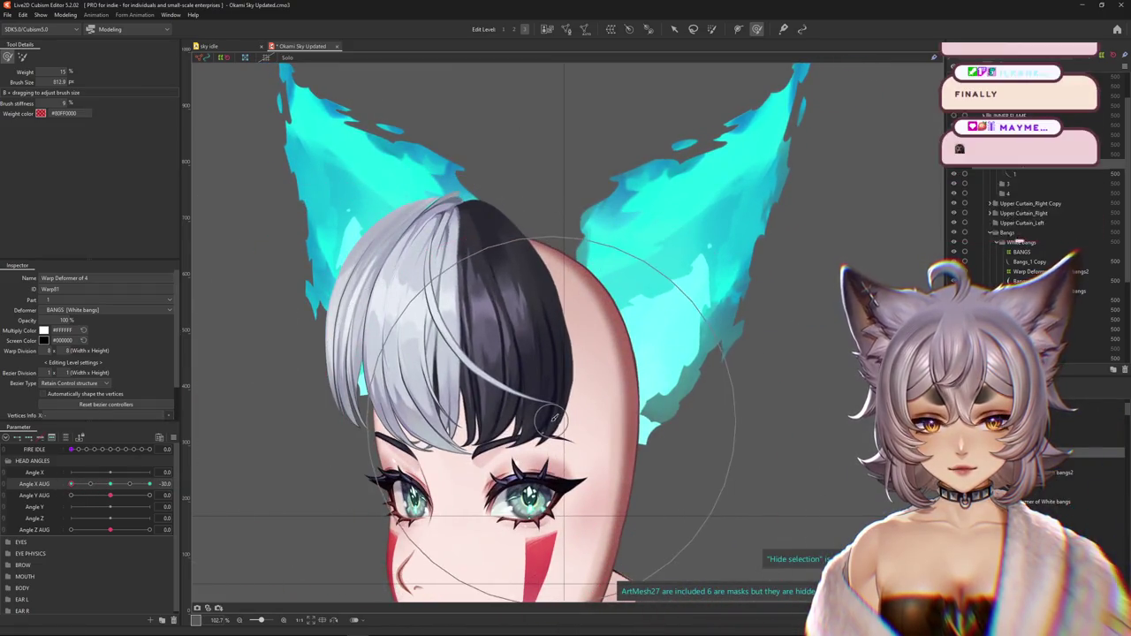
{"action": "mouse_move", "coordinate": [510, 427]}
{"action": "left_mouse_down"}
{"action": "mouse_move", "coordinate": [576, 369]}
{"action": "mouse_move", "coordinate": [551, 393]}
{"action": "left_mouse_up"}
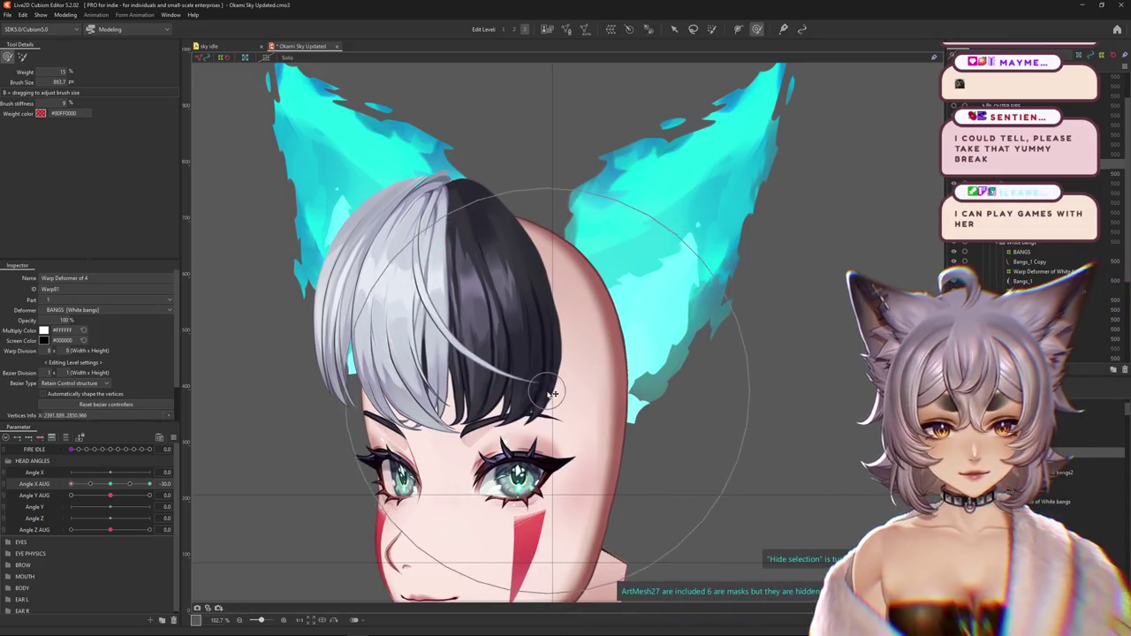
{"action": "left_click_drag", "start_coordinate": [424, 345], "coordinate": [389, 350]}
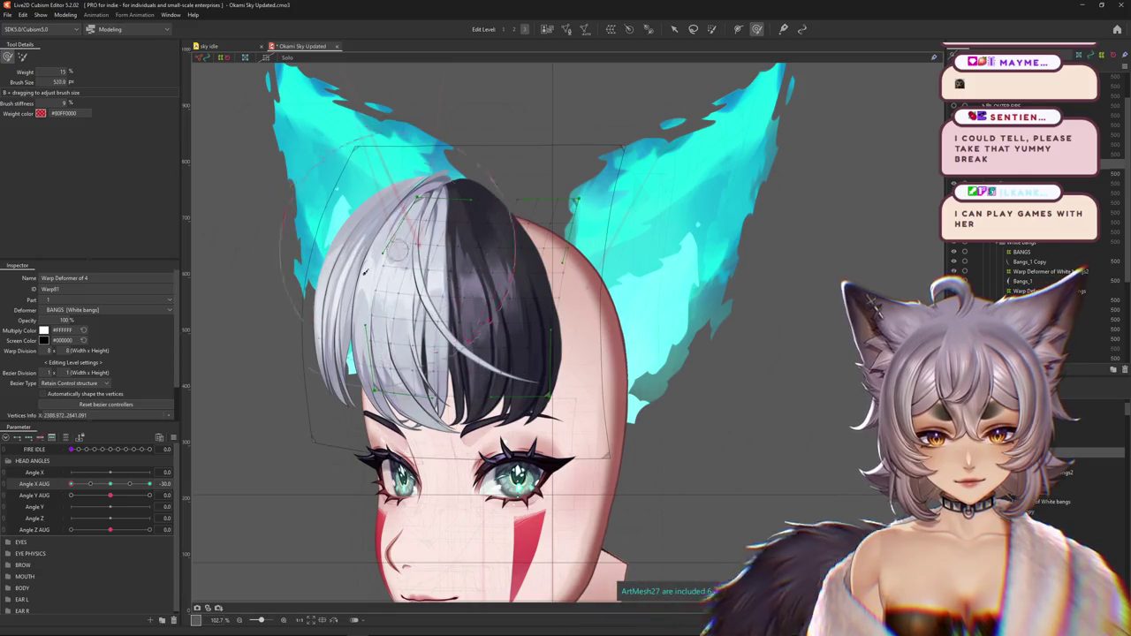
{"action": "key", "text": "ctrl+h"}
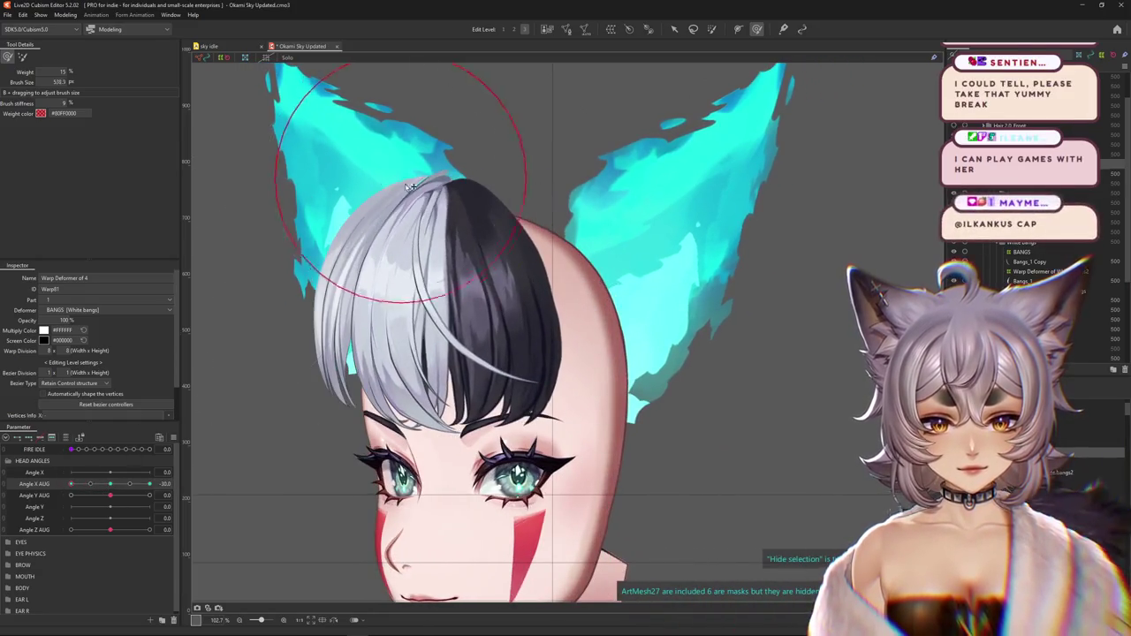
{"action": "left_click_drag", "start_coordinate": [411, 186], "coordinate": [623, 439]}
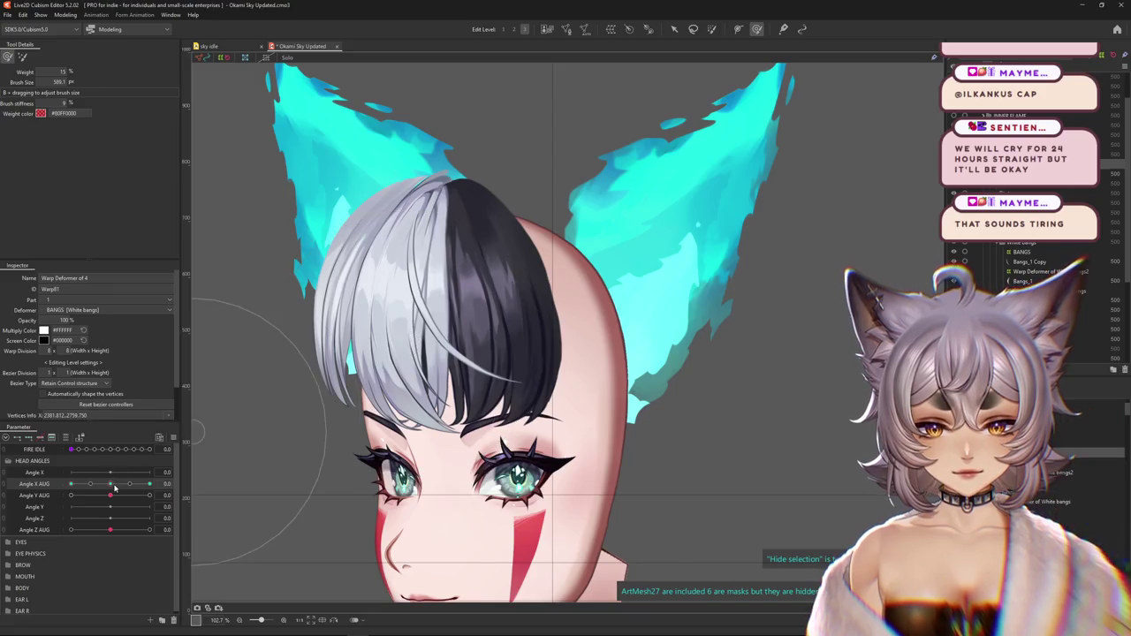
{"action": "left_click_drag", "start_coordinate": [113, 489], "coordinate": [149, 484]}
{"action": "left_click_drag", "start_coordinate": [672, 424], "coordinate": [592, 505]}
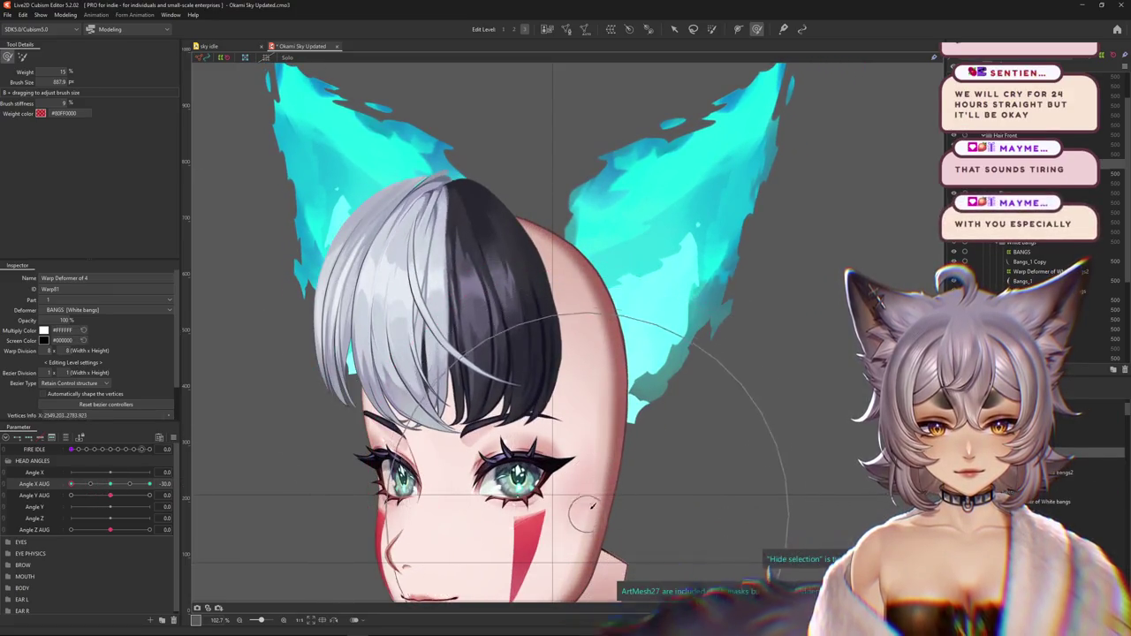
{"action": "left_click", "coordinate": [518, 30]}
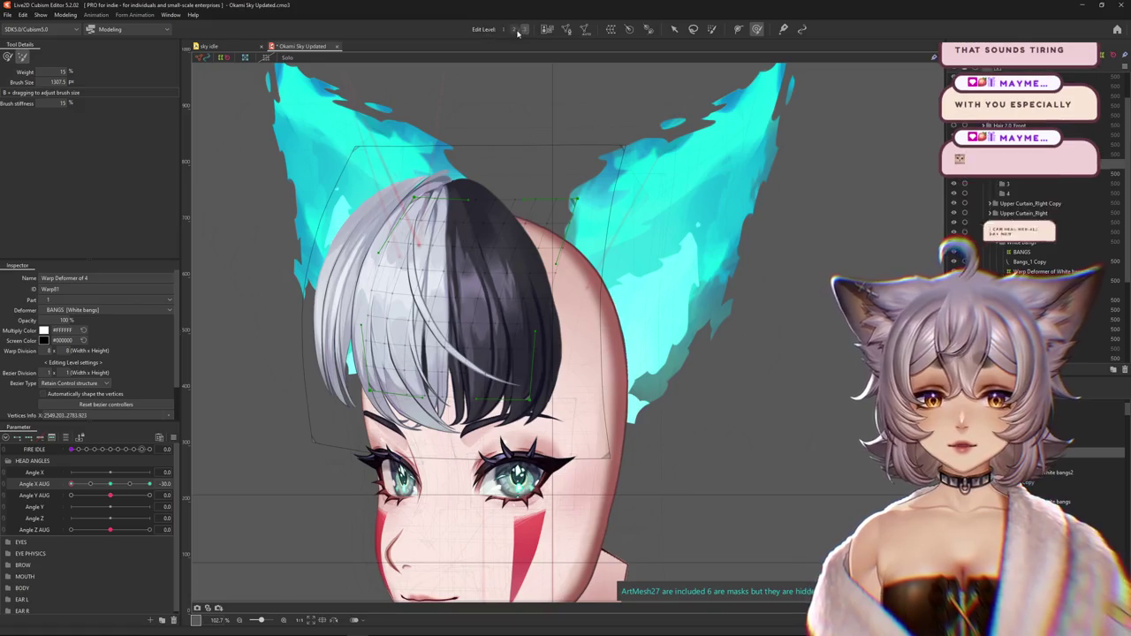
Select the white bangs' warp deformer and set its Bezier Division back to 1x1
{"action": "left_click", "coordinate": [518, 30]}
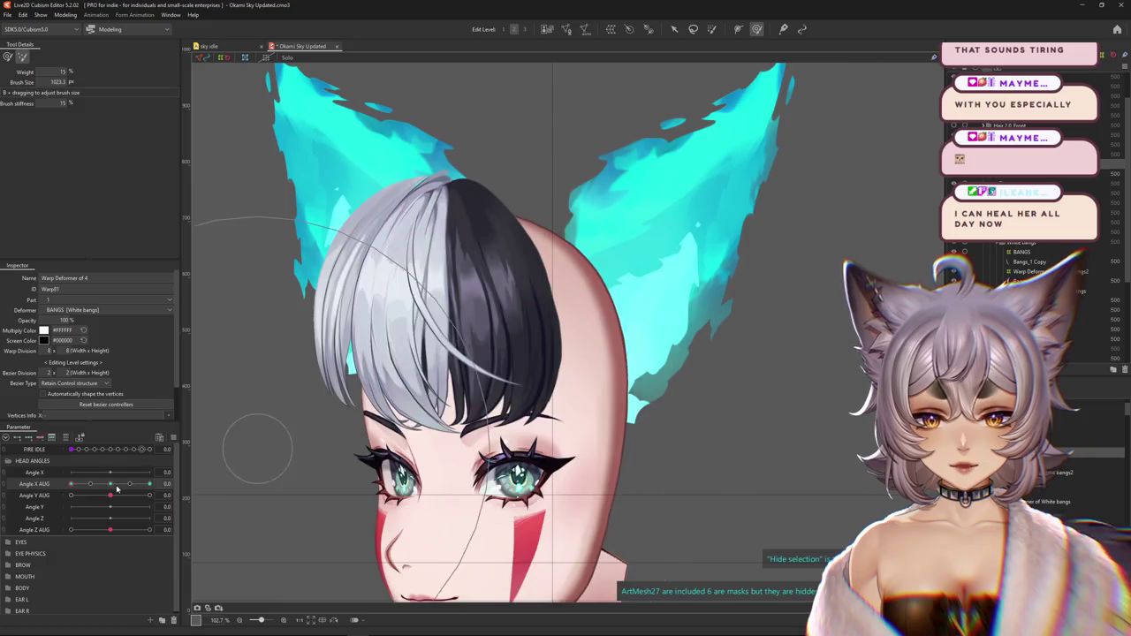
{"action": "left_click", "coordinate": [447, 350]}
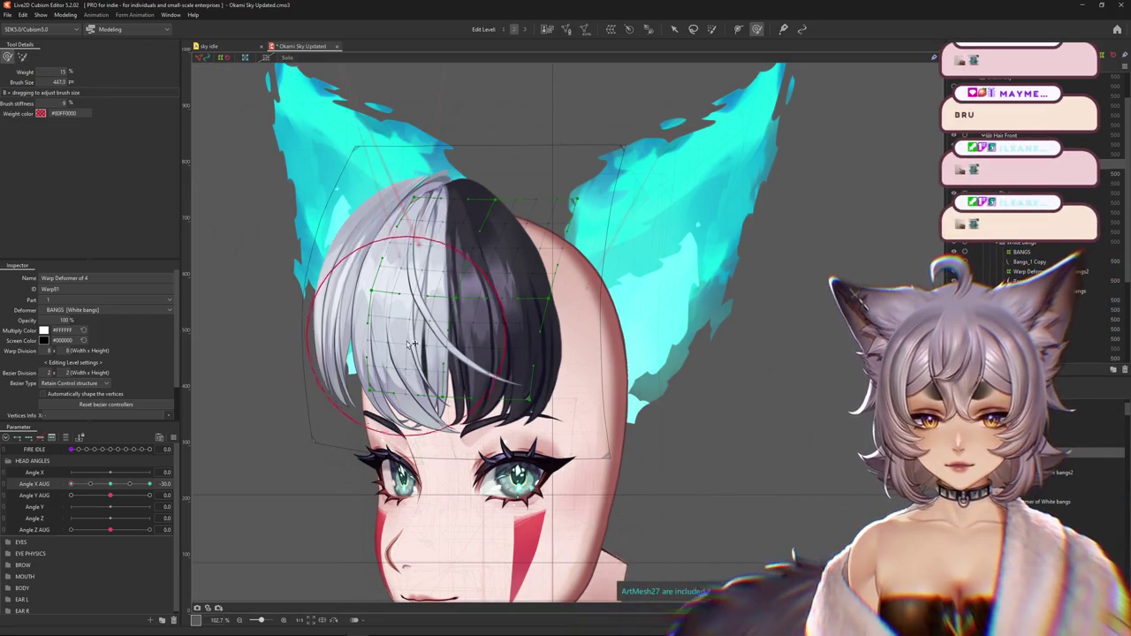
{"action": "left_click_drag", "start_coordinate": [409, 344], "coordinate": [359, 283]}
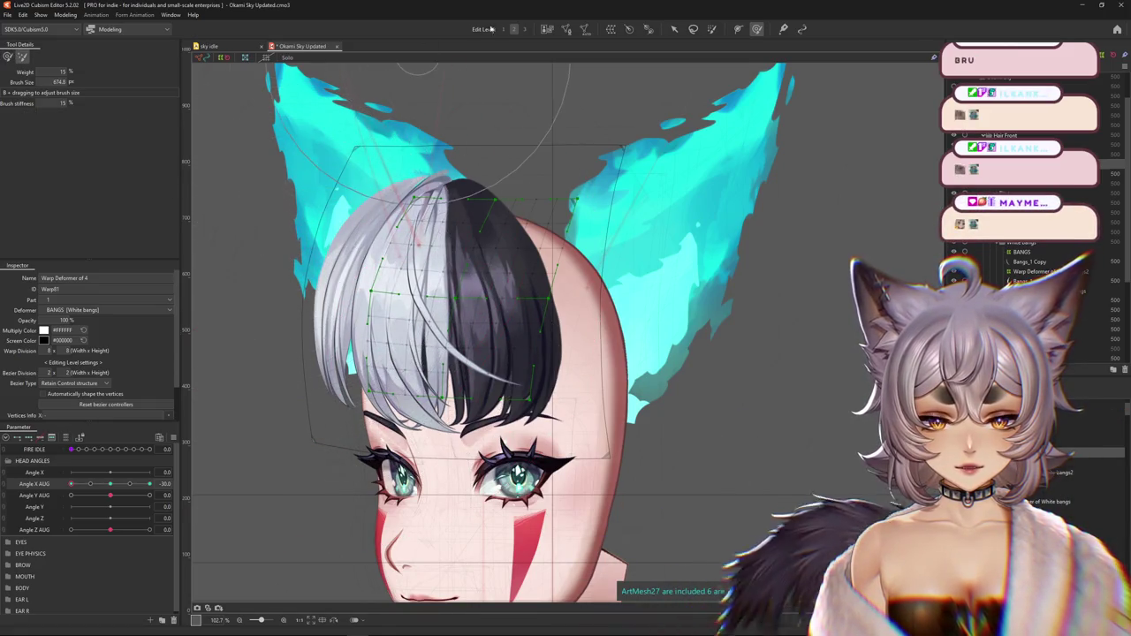
{"action": "left_click", "coordinate": [529, 29]}
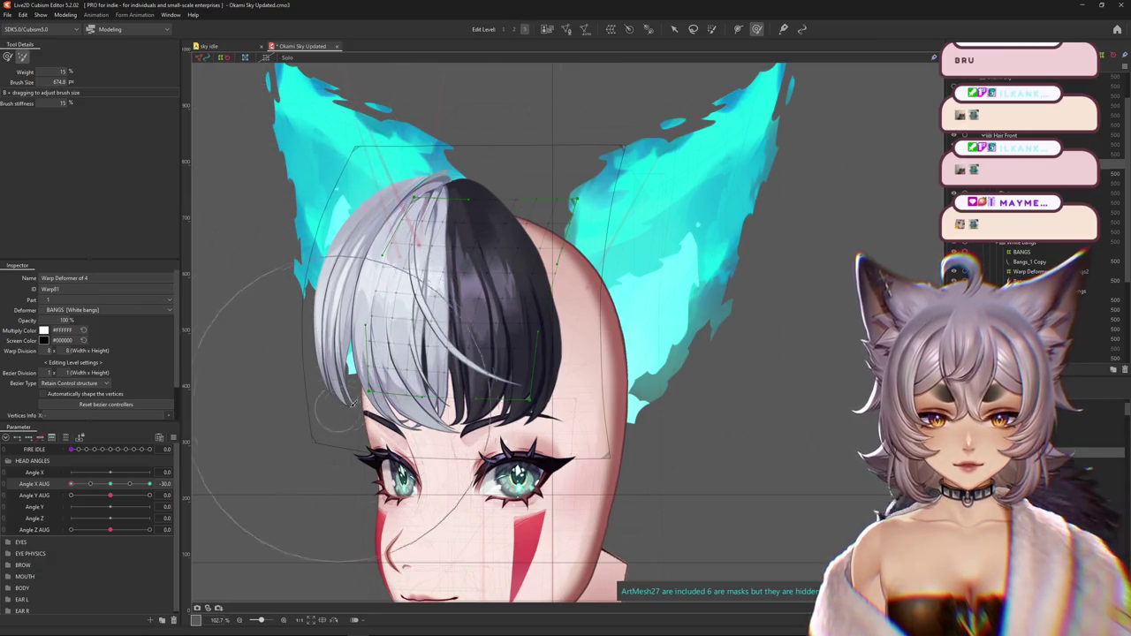
{"action": "left_click_drag", "start_coordinate": [238, 225], "coordinate": [287, 234]}
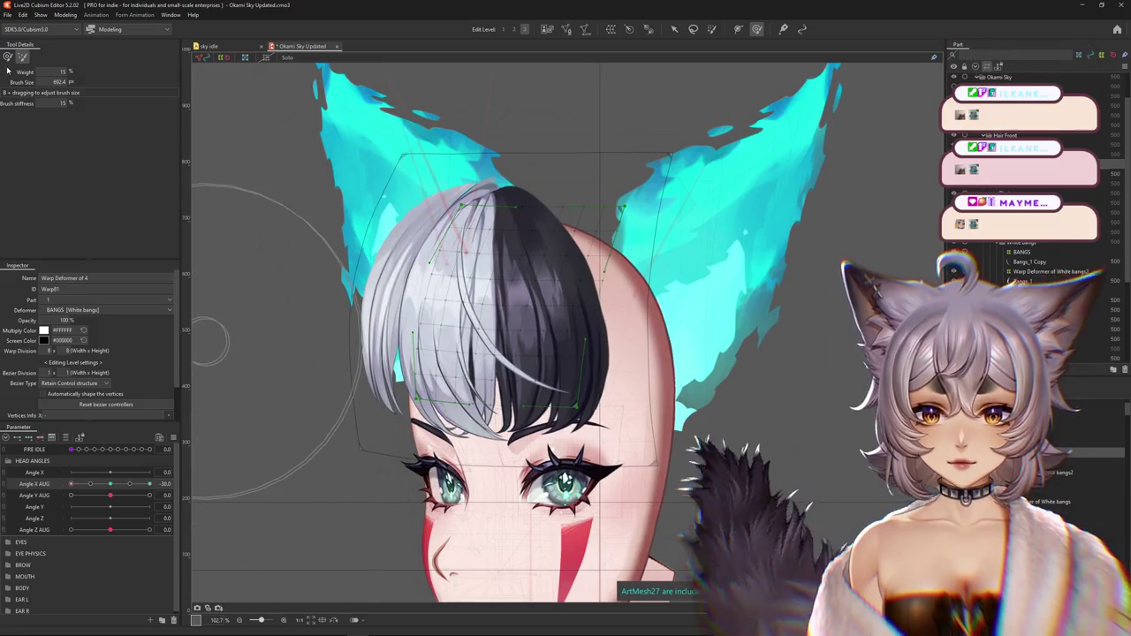
{"action": "key", "text": "w"}
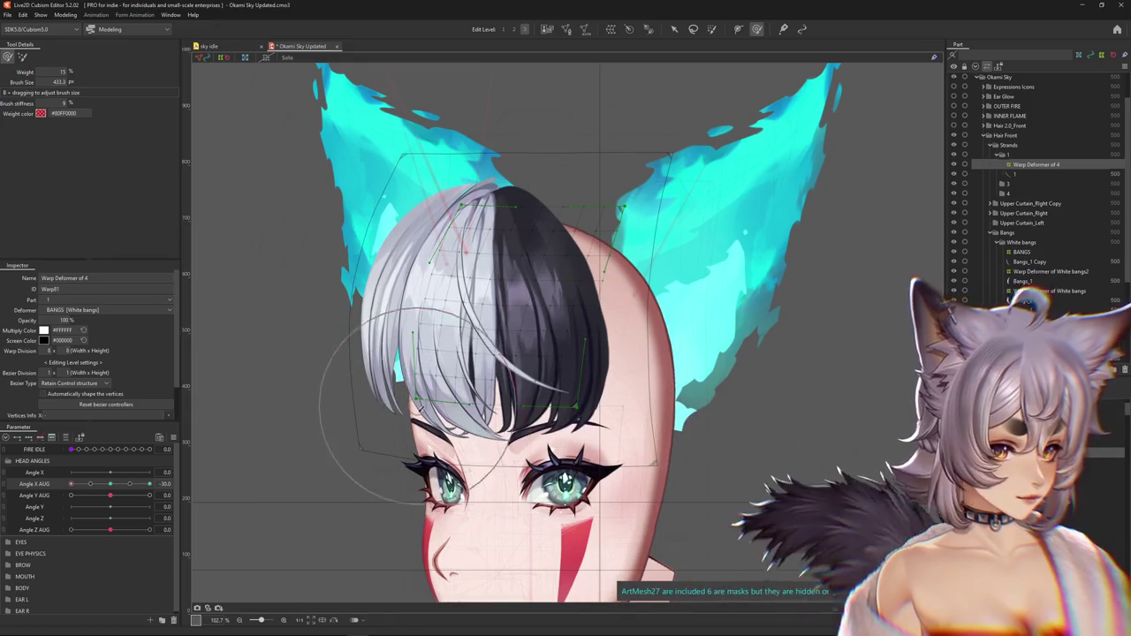
Check the bangs with the deformer grid hidden and with the head facing front
{"action": "key", "text": "ctrl+h"}
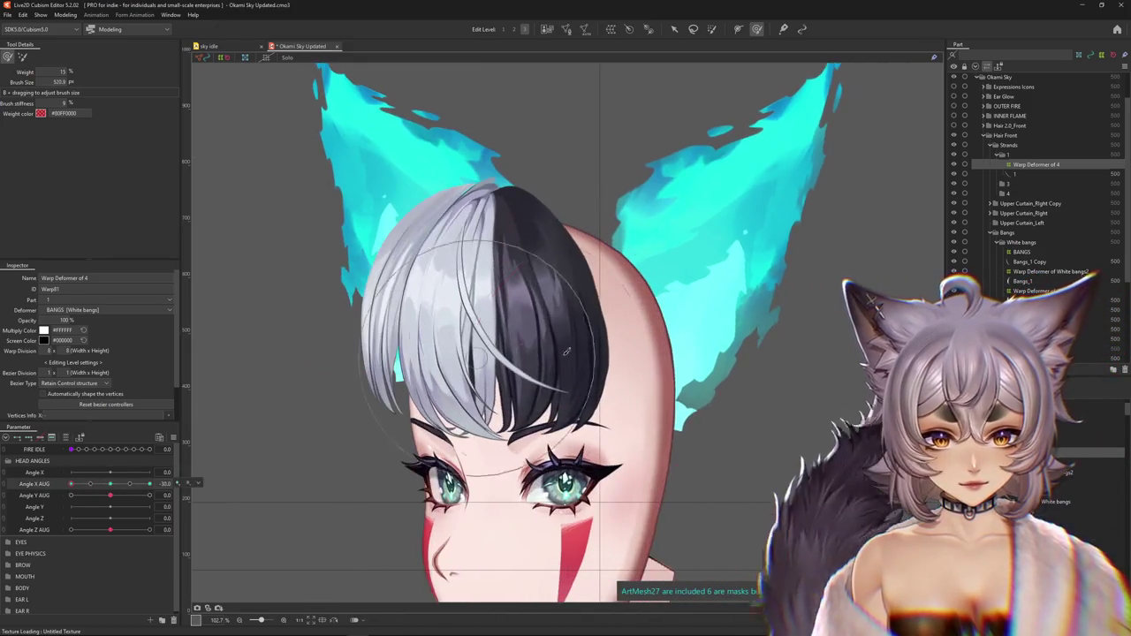
{"action": "left_click_drag", "start_coordinate": [495, 438], "coordinate": [552, 437]}
{"action": "key", "text": "ctrl+h"}
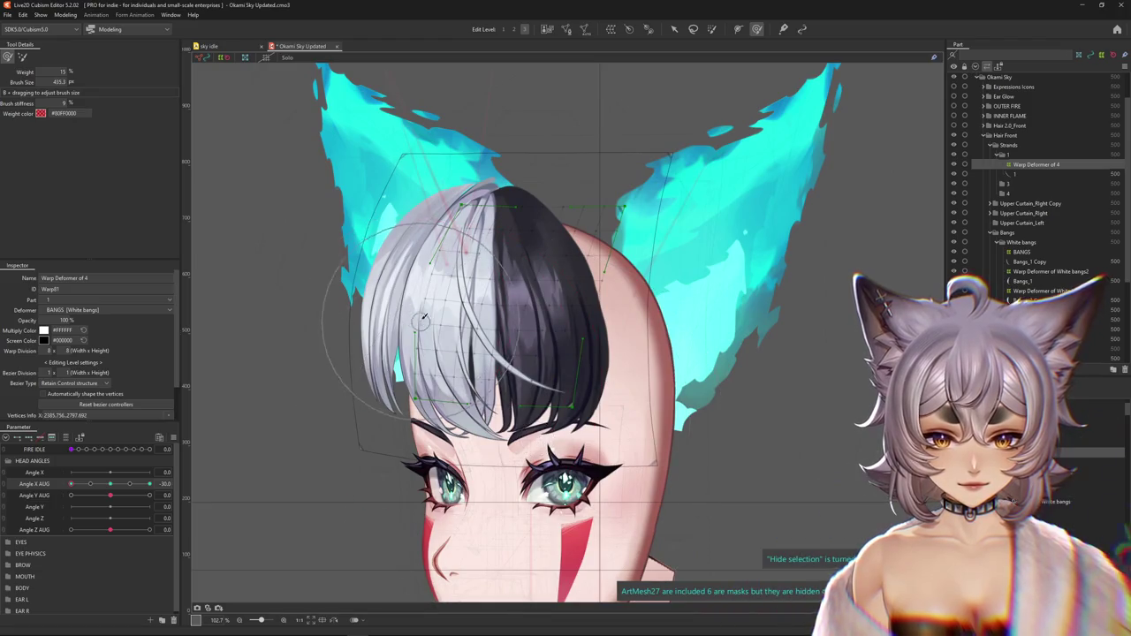
{"action": "key", "text": "ctrl+h"}
{"action": "left_click_drag", "start_coordinate": [110, 484], "coordinate": [104, 486]}
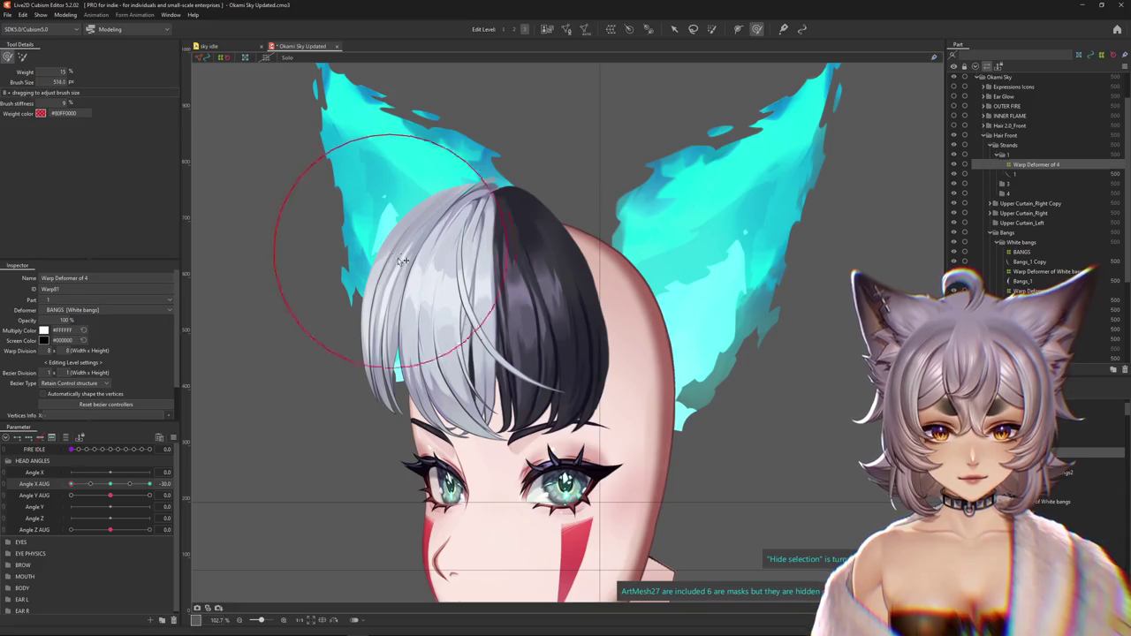
{"action": "left_click_drag", "start_coordinate": [497, 433], "coordinate": [353, 291]}
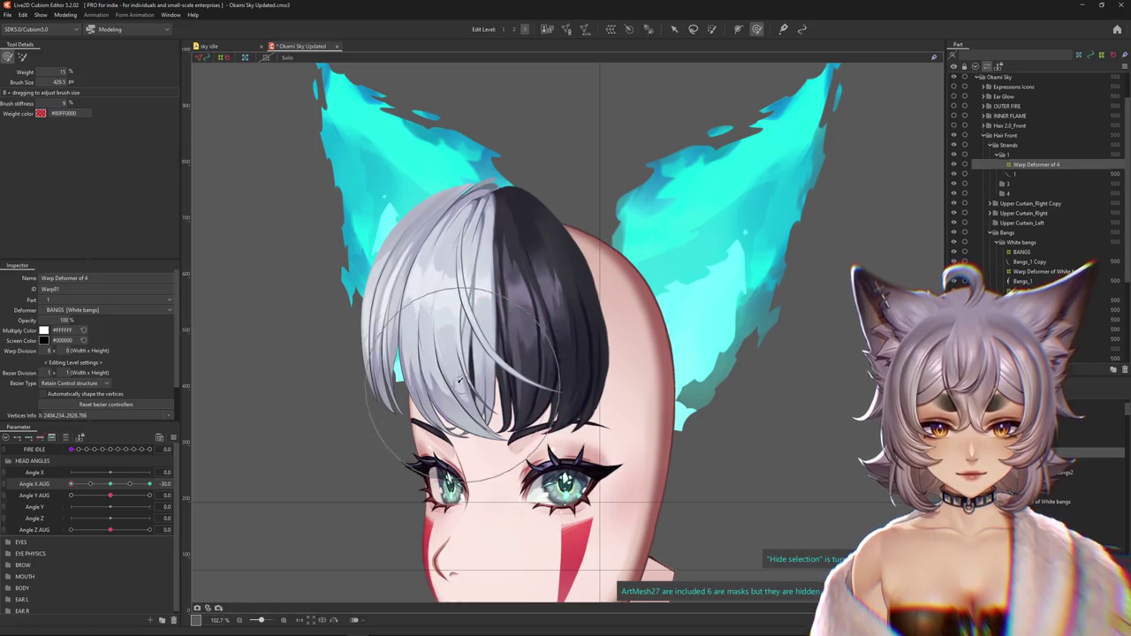
{"action": "left_click_drag", "start_coordinate": [533, 356], "coordinate": [524, 335]}
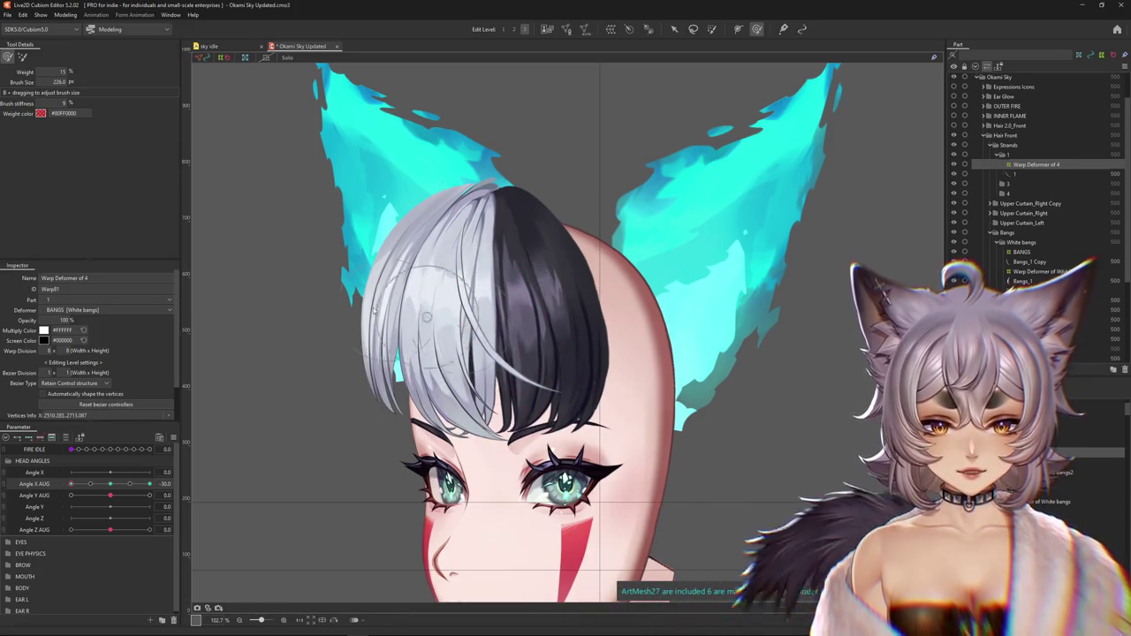
Bend the bangs' warp grid downward around the face at -30 with the deform brush
{"action": "mouse_move", "coordinate": [427, 316]}
{"action": "left_mouse_down"}
{"action": "mouse_move", "coordinate": [459, 237]}
{"action": "mouse_move", "coordinate": [621, 206]}
{"action": "left_mouse_up"}
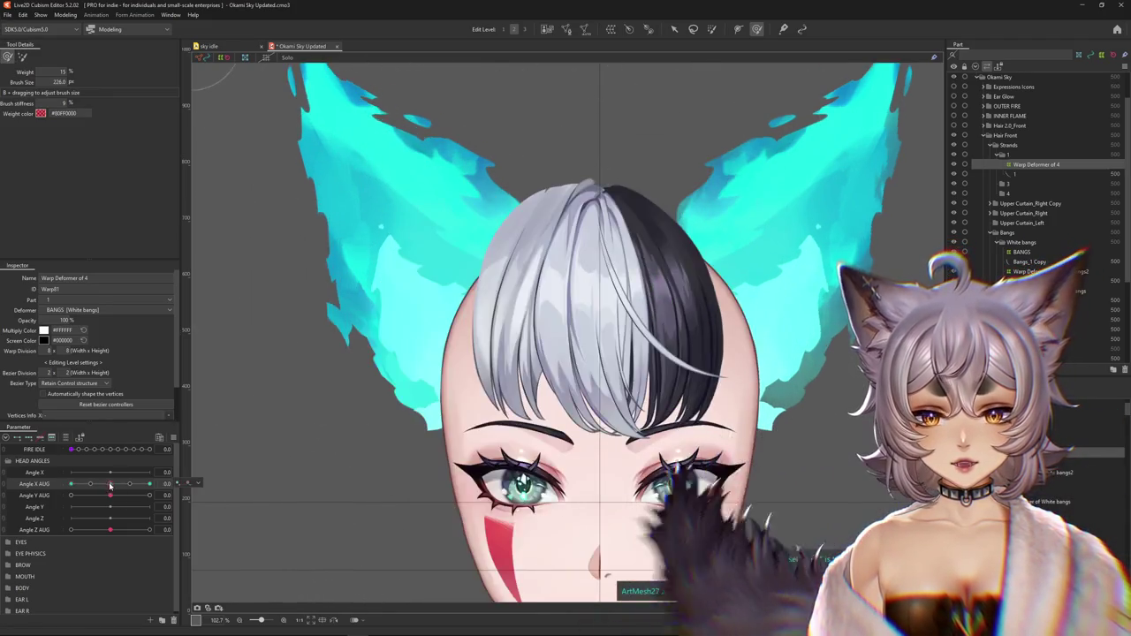
{"action": "left_click_drag", "start_coordinate": [334, 360], "coordinate": [529, 424]}
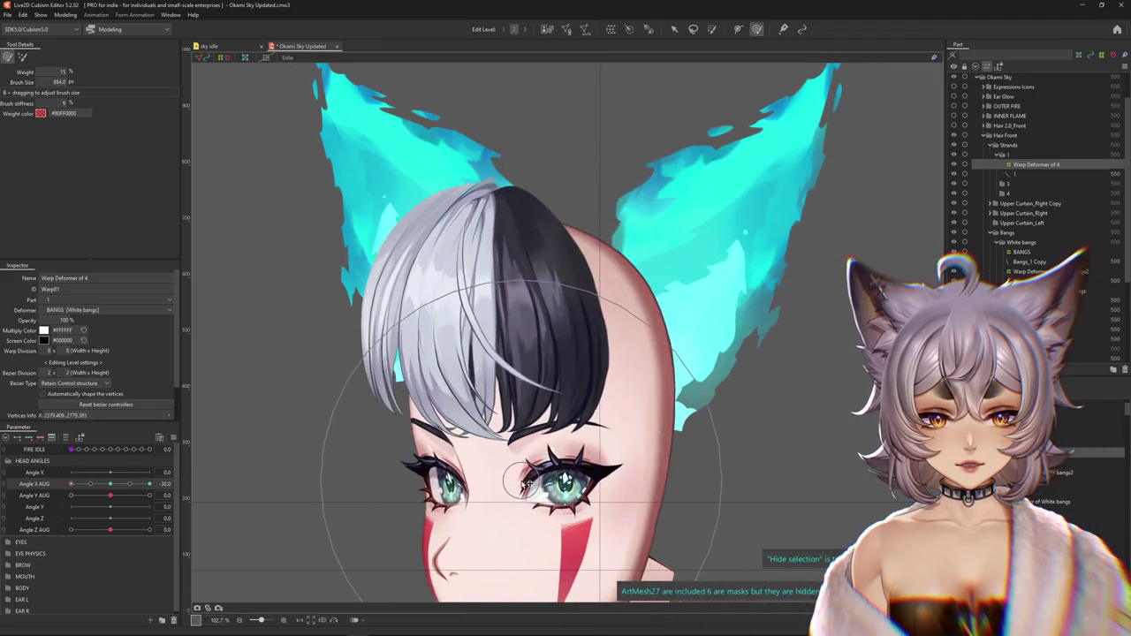
{"action": "left_click_drag", "start_coordinate": [453, 353], "coordinate": [414, 218]}
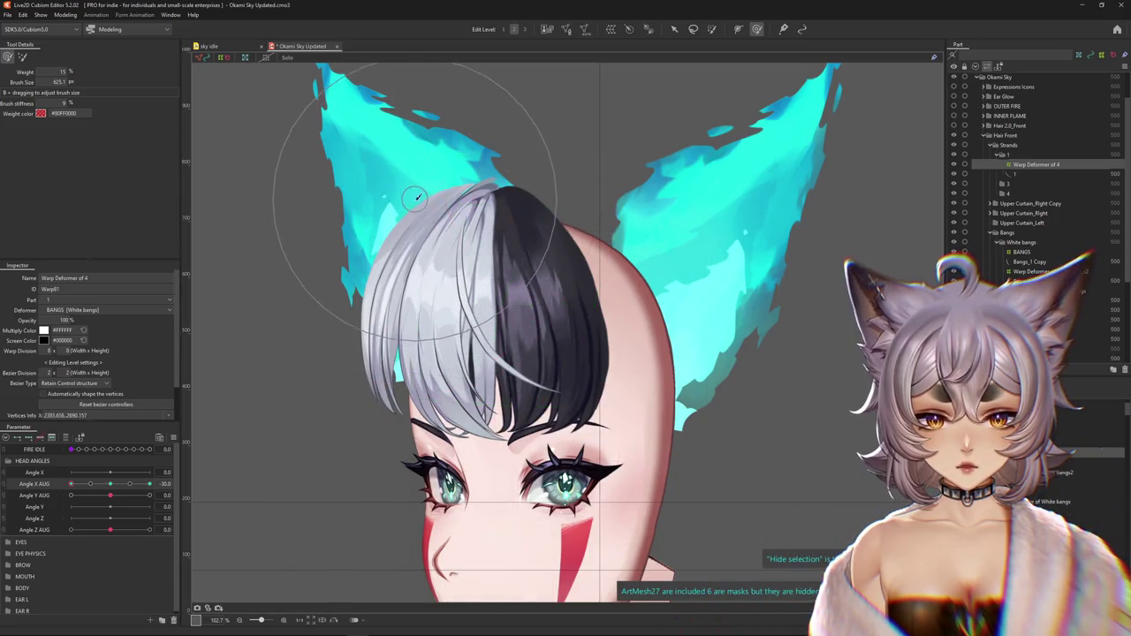
{"action": "left_click_drag", "start_coordinate": [427, 285], "coordinate": [558, 452]}
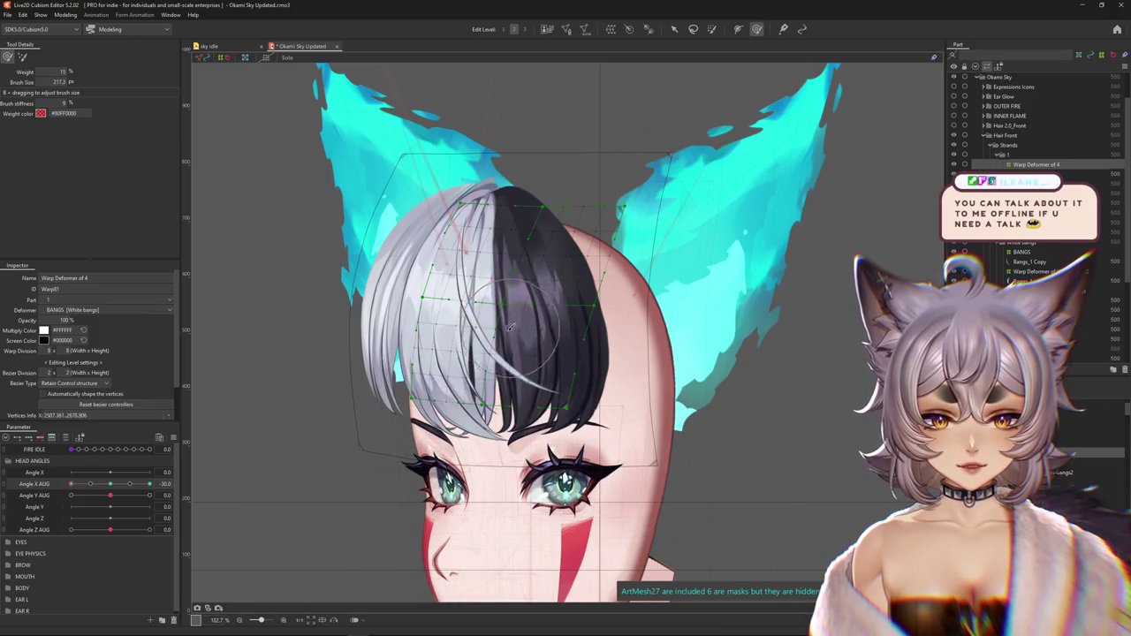
{"action": "left_click_drag", "start_coordinate": [510, 327], "coordinate": [506, 378]}
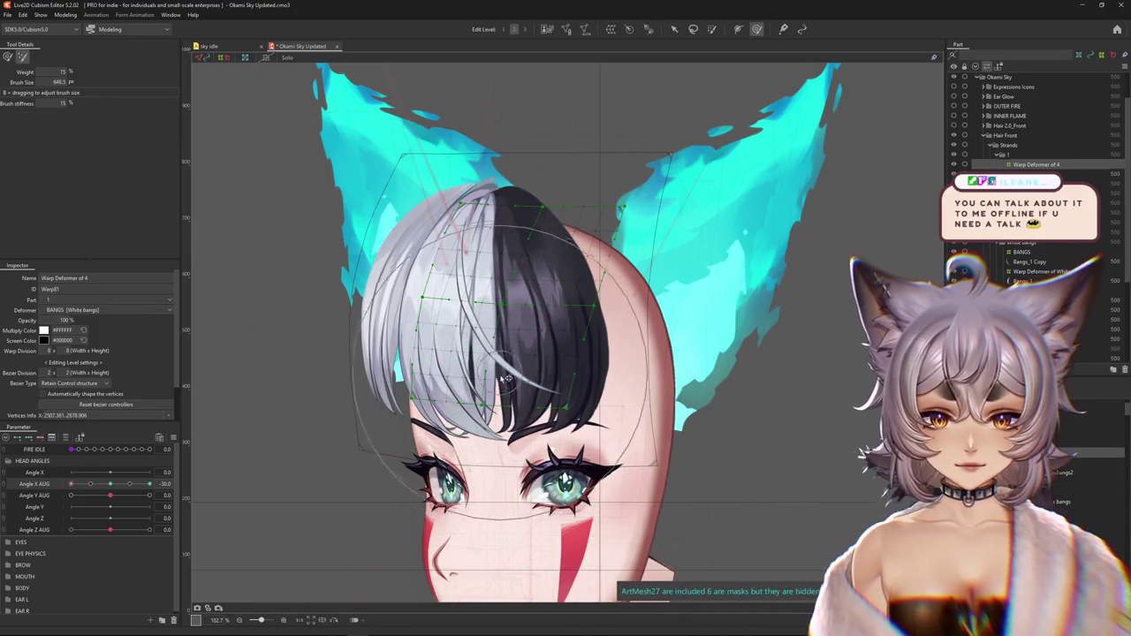
{"action": "left_click_drag", "start_coordinate": [390, 231], "coordinate": [430, 375]}
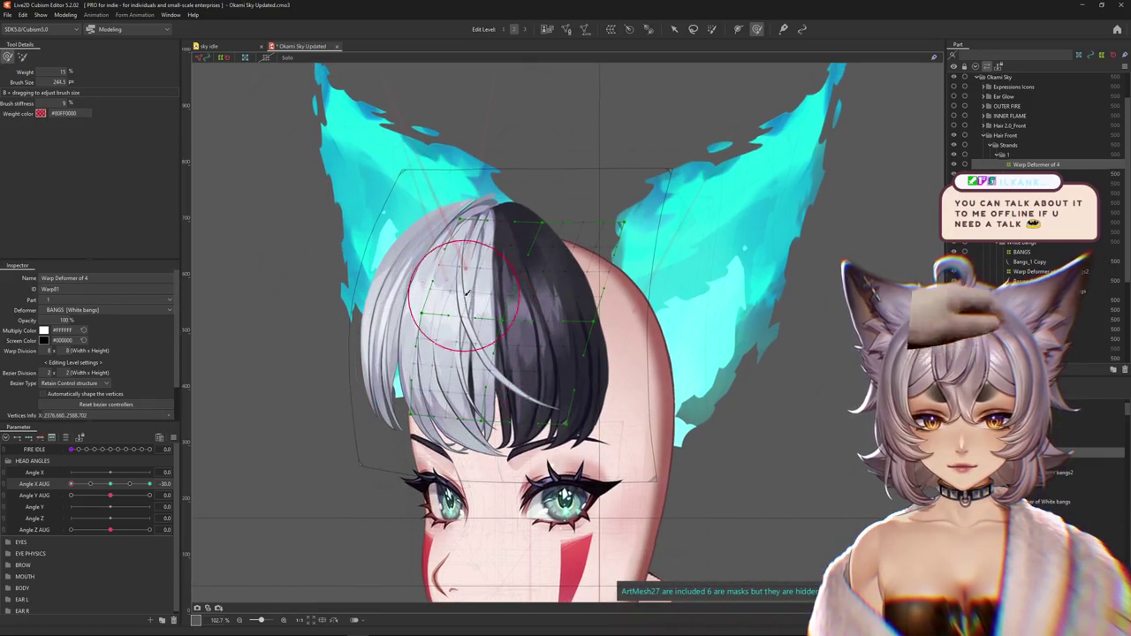
{"action": "left_click_drag", "start_coordinate": [470, 309], "coordinate": [390, 330]}
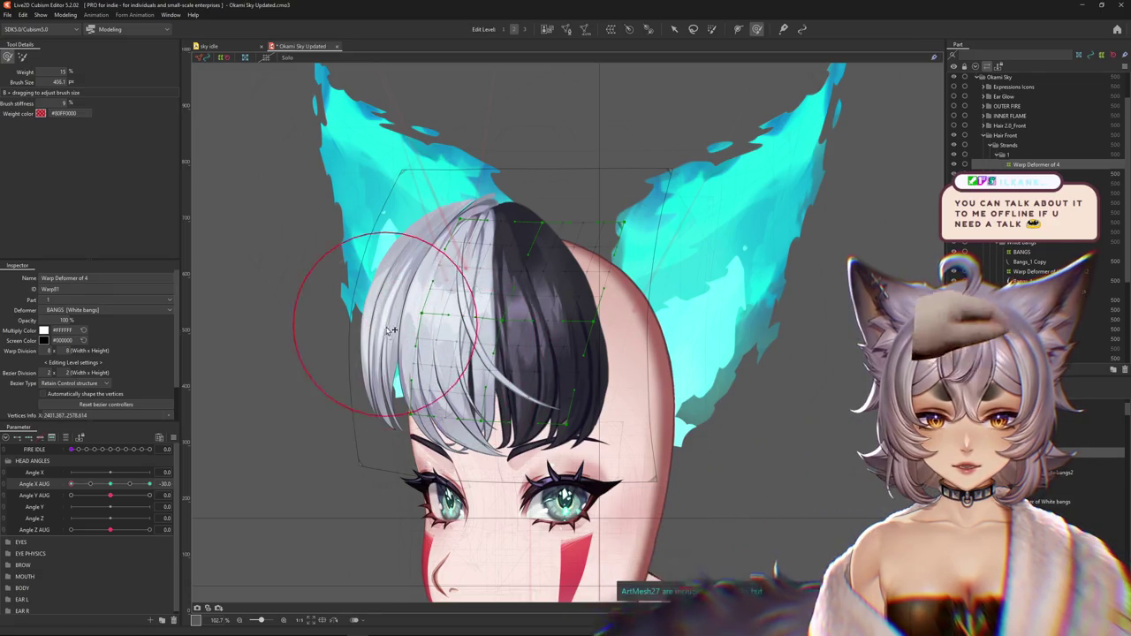
{"action": "key", "text": "ctrl+h"}
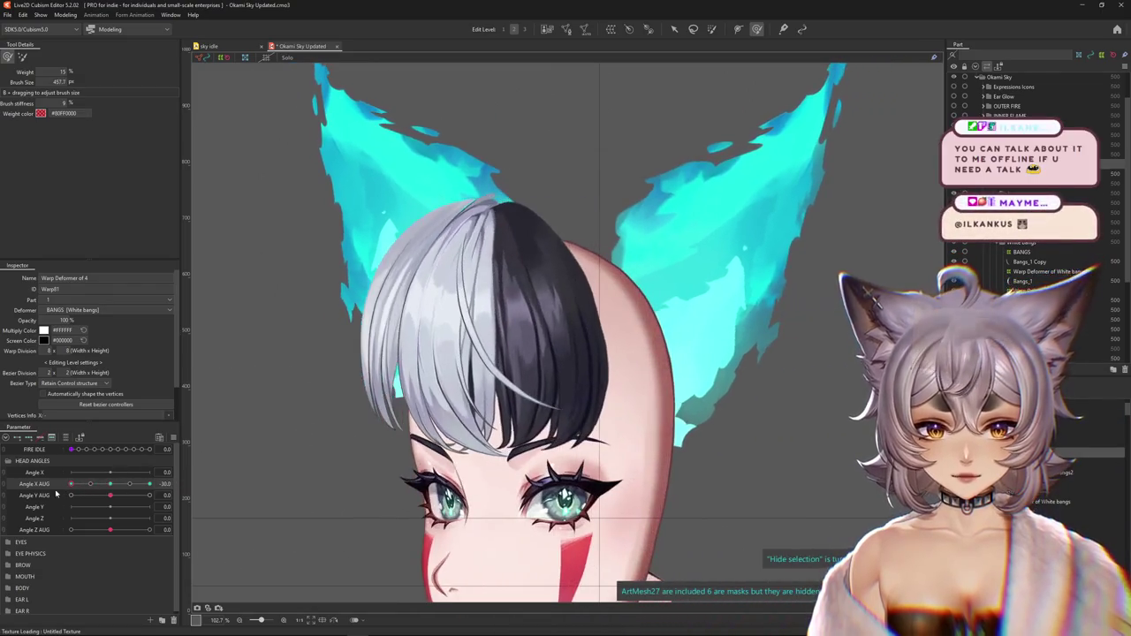
{"action": "key", "text": "ctrl+h"}
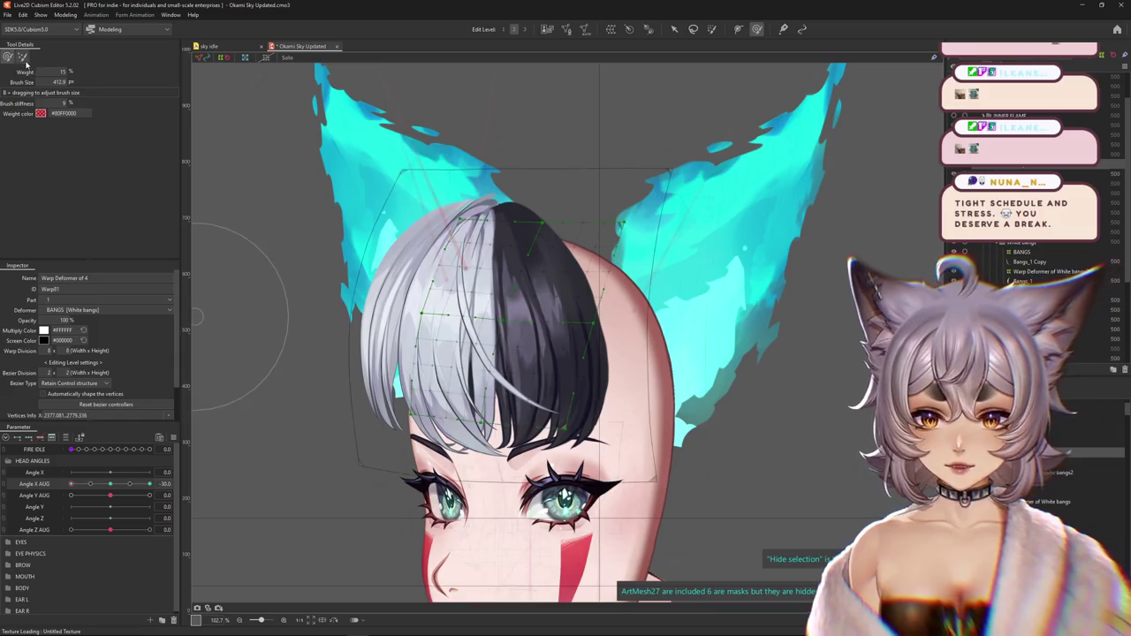
Switch Edit Level, brush the white bangs grid at -30, then return Angle X AUG to 0
{"action": "left_click_drag", "start_coordinate": [464, 389], "coordinate": [531, 23]}
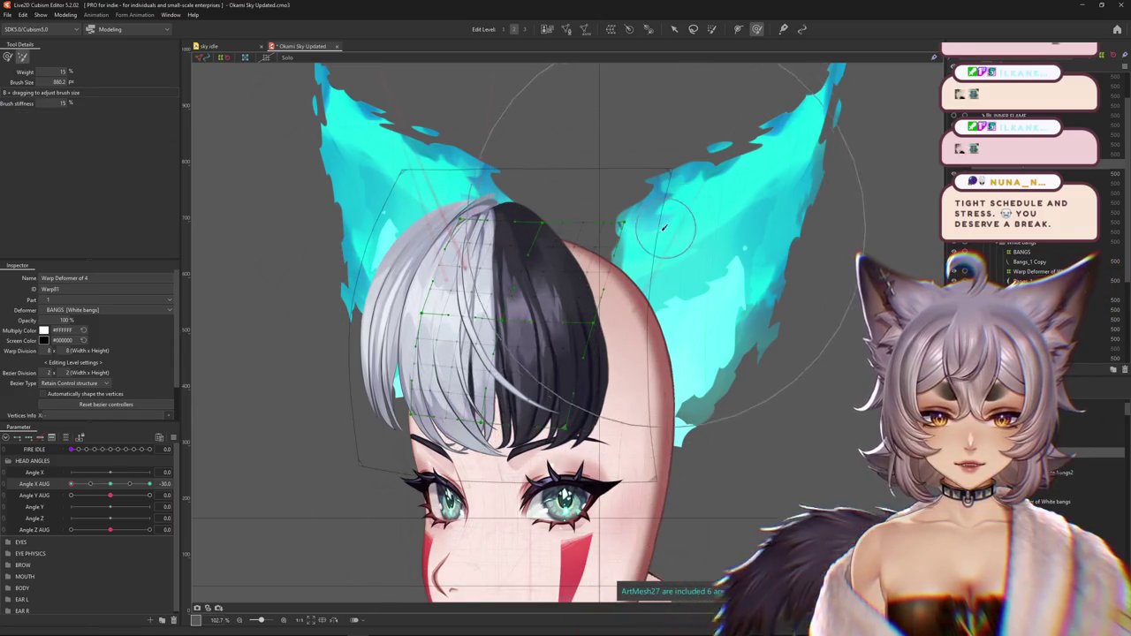
{"action": "left_click", "coordinate": [525, 30]}
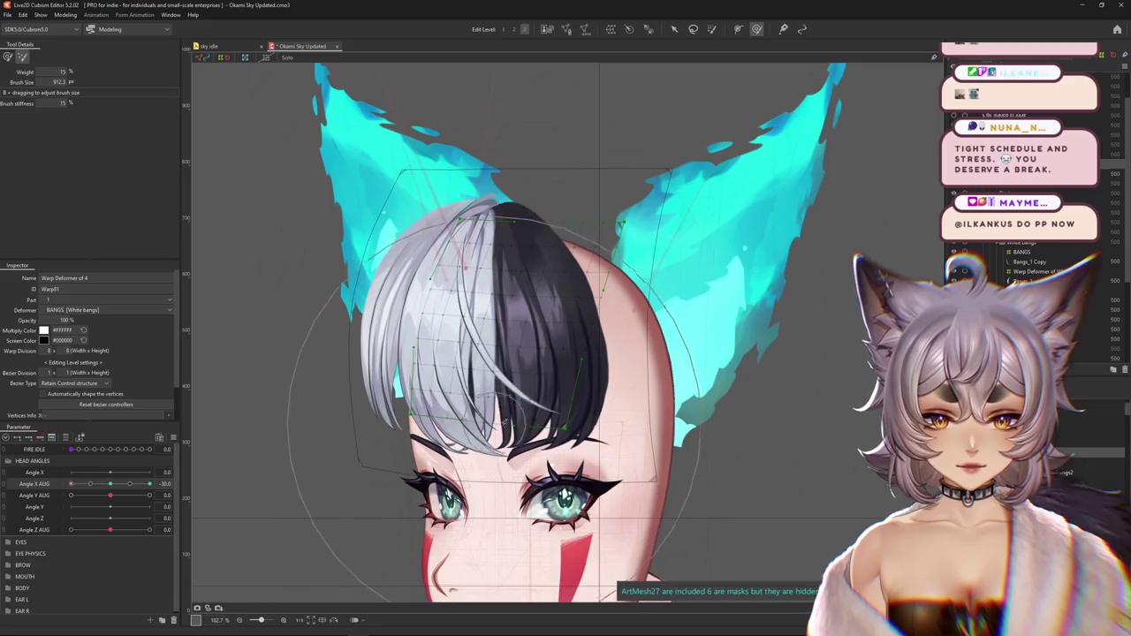
{"action": "left_click_drag", "start_coordinate": [265, 340], "coordinate": [205, 303]}
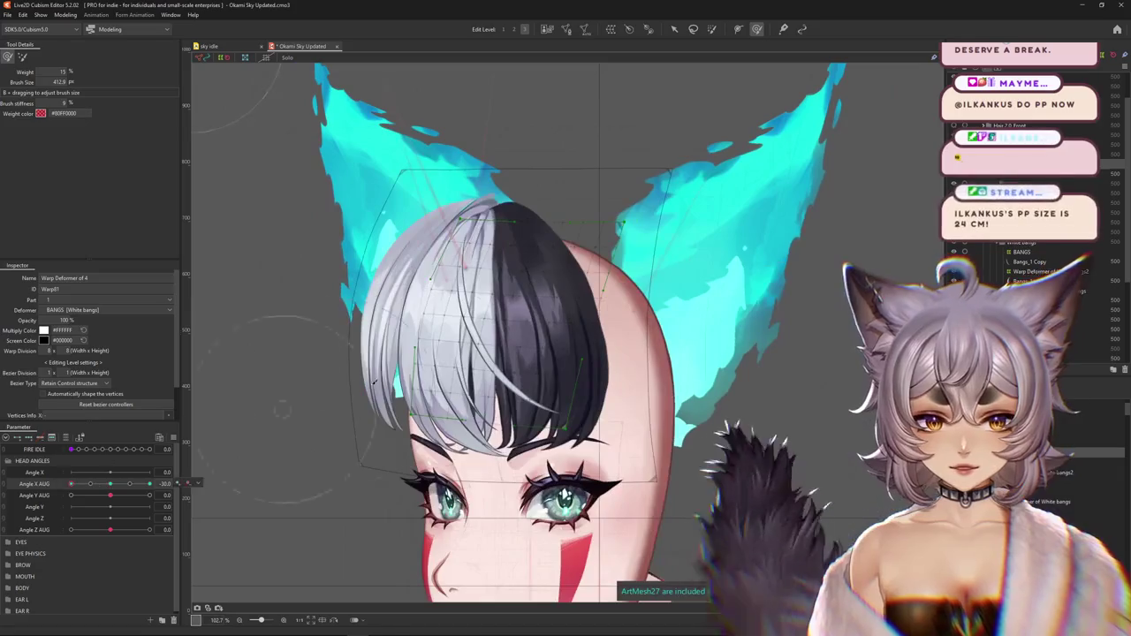
{"action": "mouse_move", "coordinate": [454, 303]}
{"action": "left_mouse_down"}
{"action": "mouse_move", "coordinate": [484, 397]}
{"action": "mouse_move", "coordinate": [461, 353]}
{"action": "left_mouse_up"}
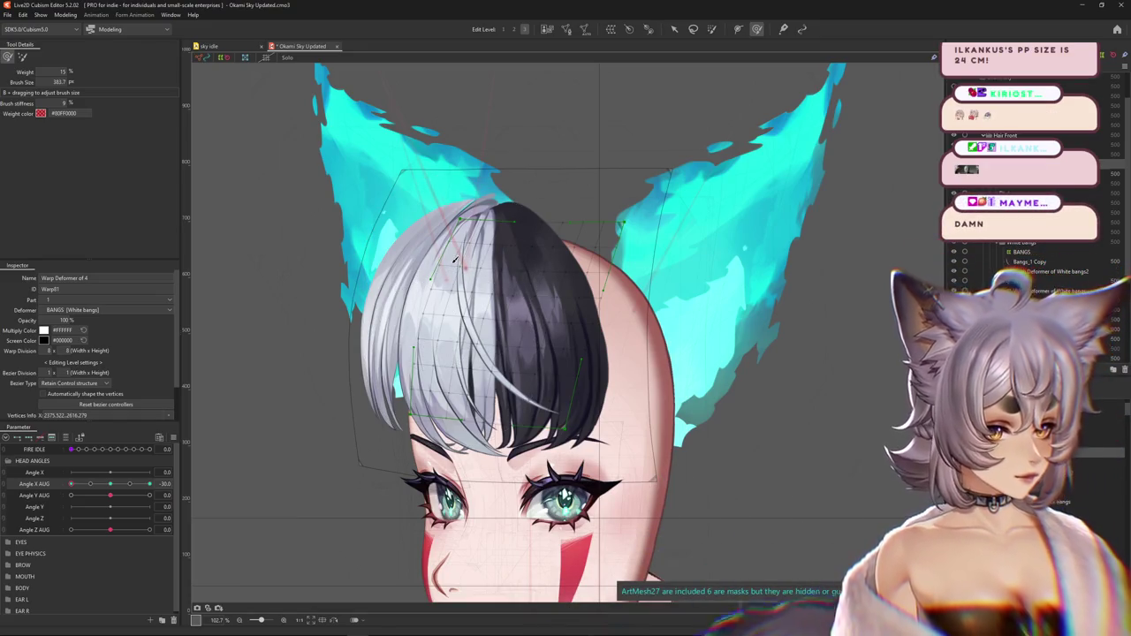
{"action": "left_click_drag", "start_coordinate": [149, 485], "coordinate": [110, 484]}
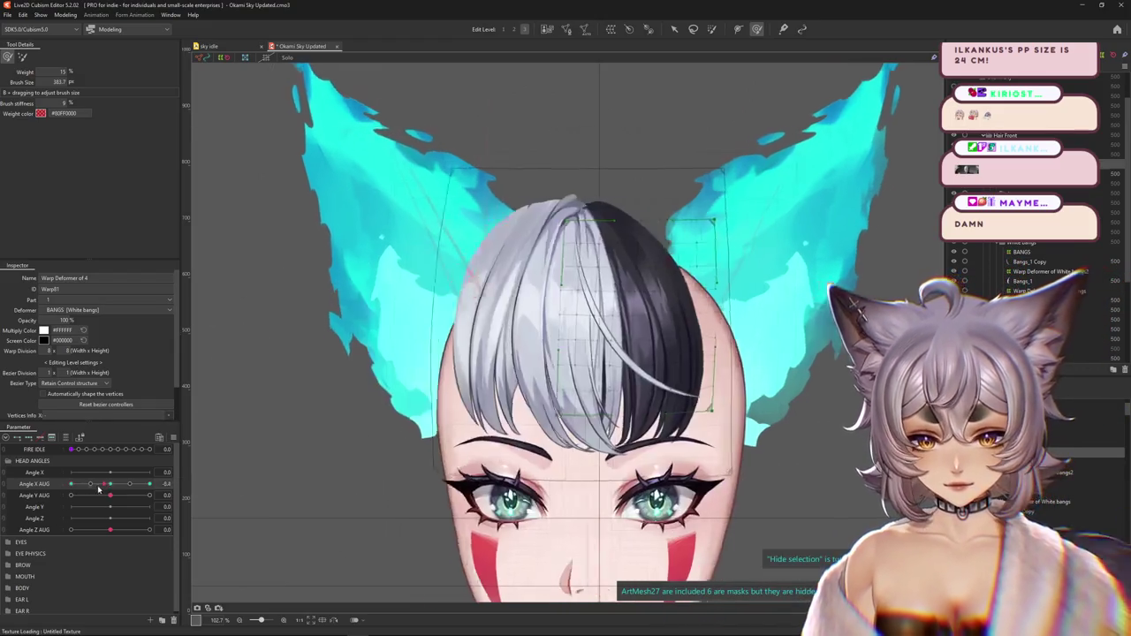
Return to Angle X AUG -30, size the weight brush, and scrub the head turn to check
{"action": "left_click", "coordinate": [149, 484]}
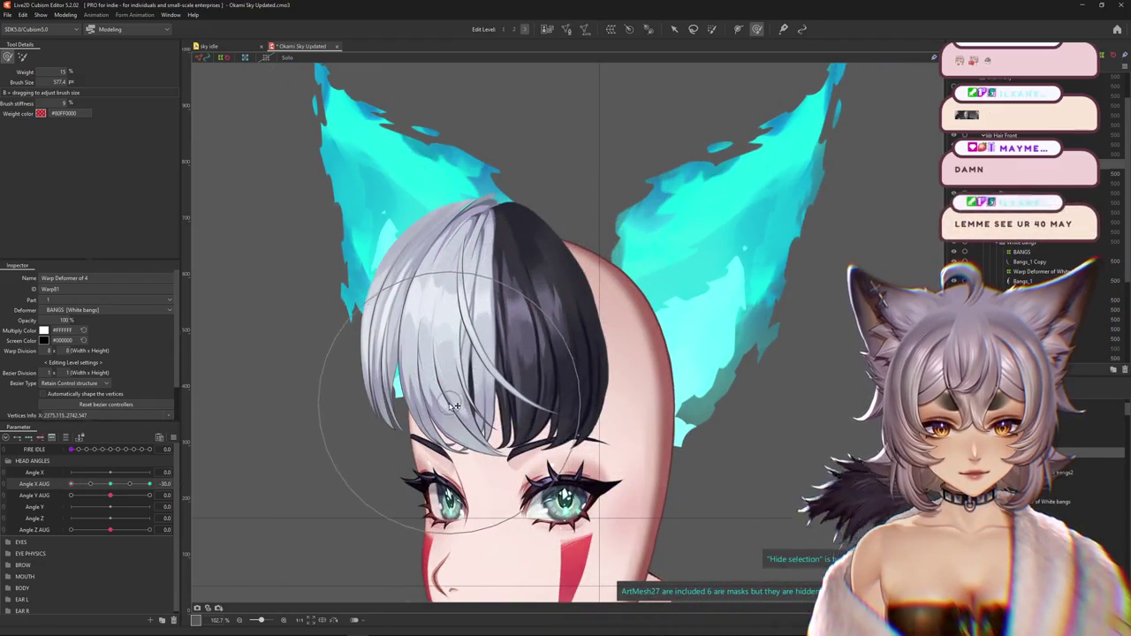
{"action": "left_click_drag", "start_coordinate": [453, 406], "coordinate": [411, 325]}
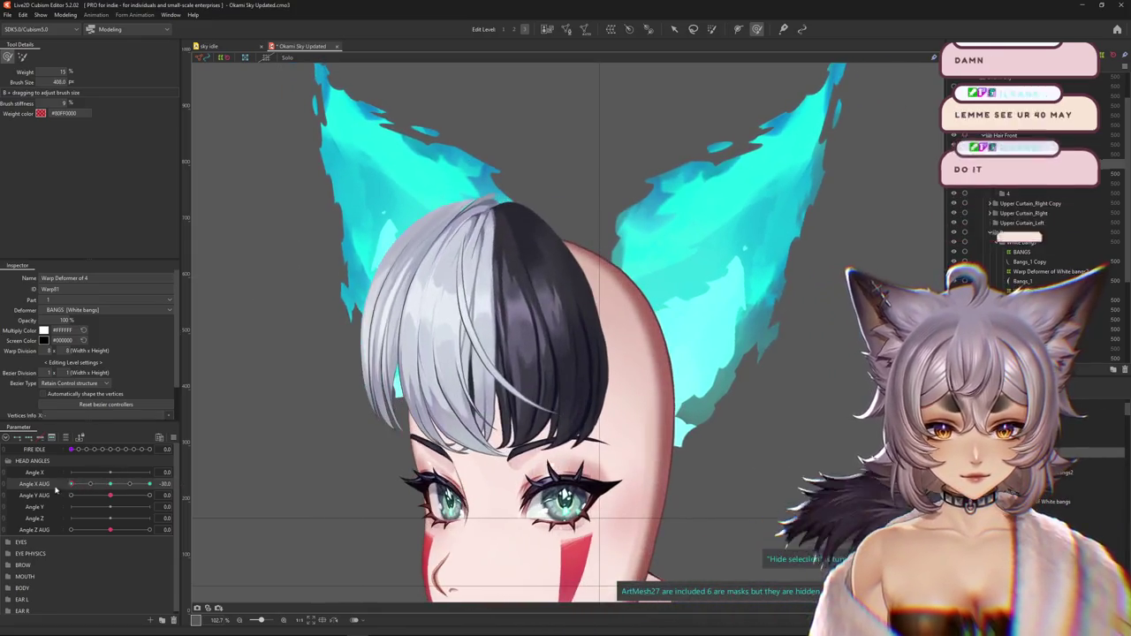
{"action": "left_click_drag", "start_coordinate": [543, 420], "coordinate": [574, 415]}
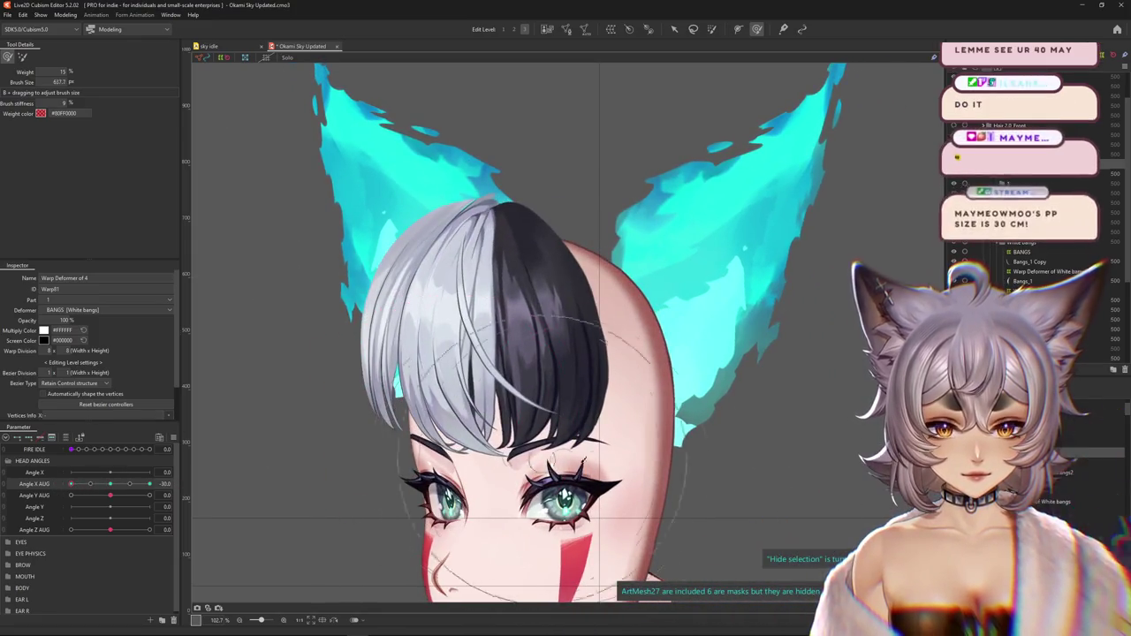
{"action": "mouse_move", "coordinate": [71, 484]}
{"action": "left_mouse_down"}
{"action": "mouse_move", "coordinate": [89, 486]}
{"action": "mouse_move", "coordinate": [71, 484]}
{"action": "left_mouse_up"}
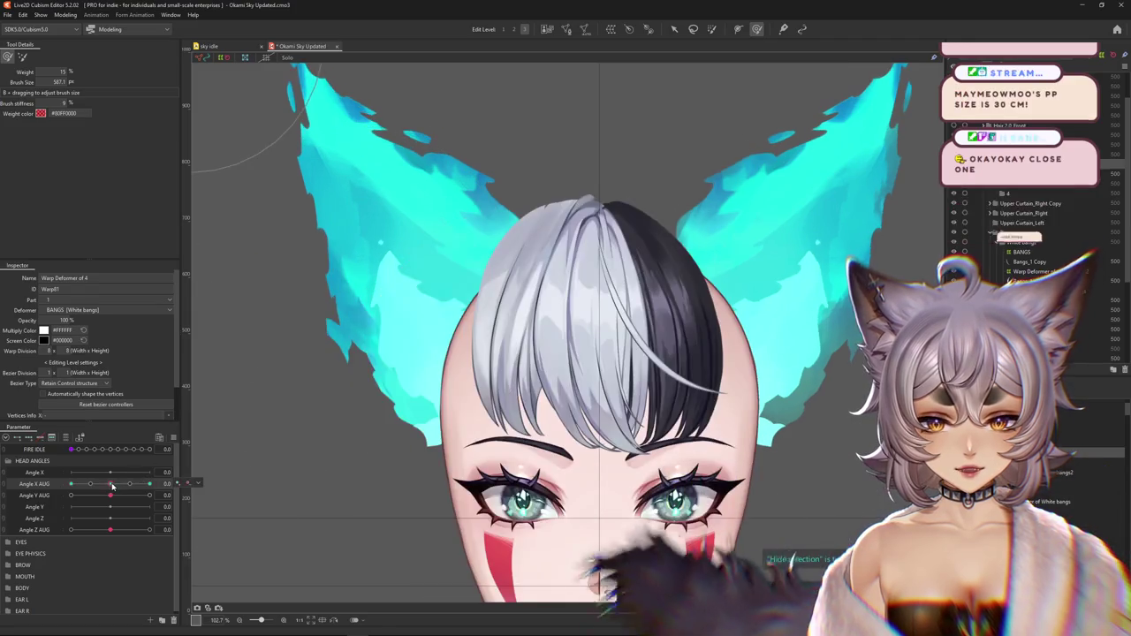
{"action": "left_click_drag", "start_coordinate": [147, 478], "coordinate": [53, 485]}
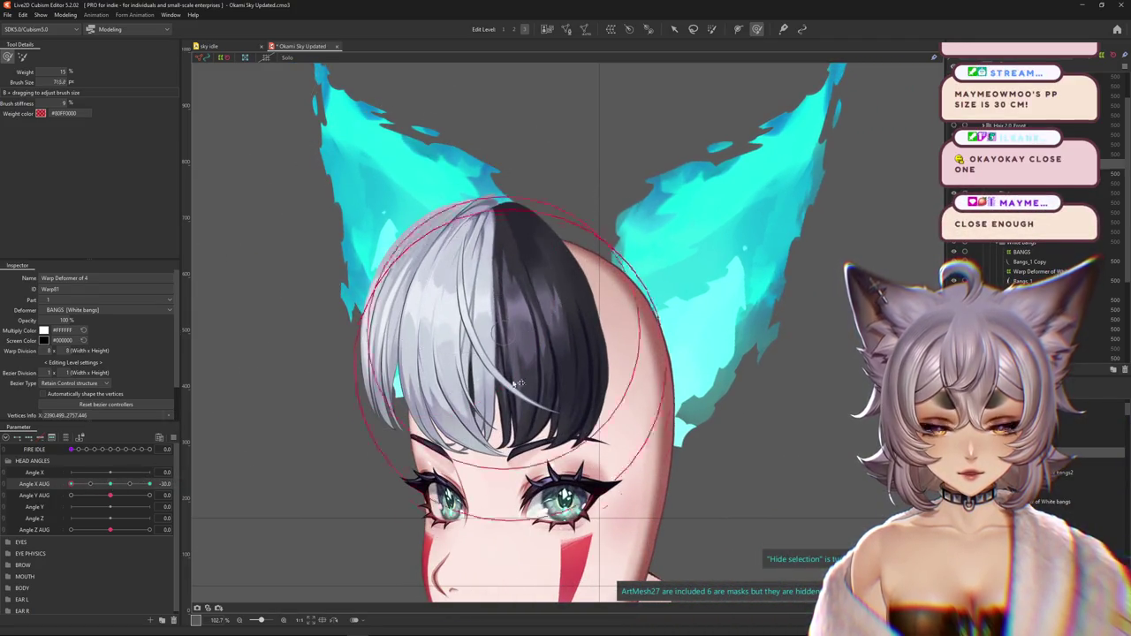
{"action": "left_click_drag", "start_coordinate": [627, 434], "coordinate": [526, 388]}
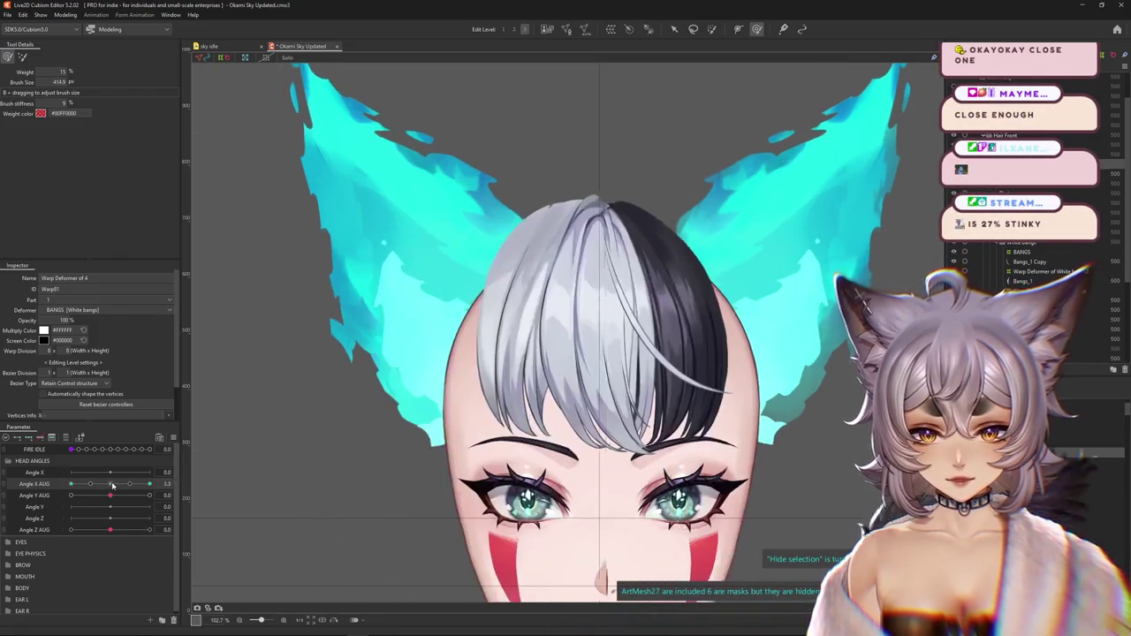
{"action": "left_click_drag", "start_coordinate": [107, 507], "coordinate": [70, 484]}
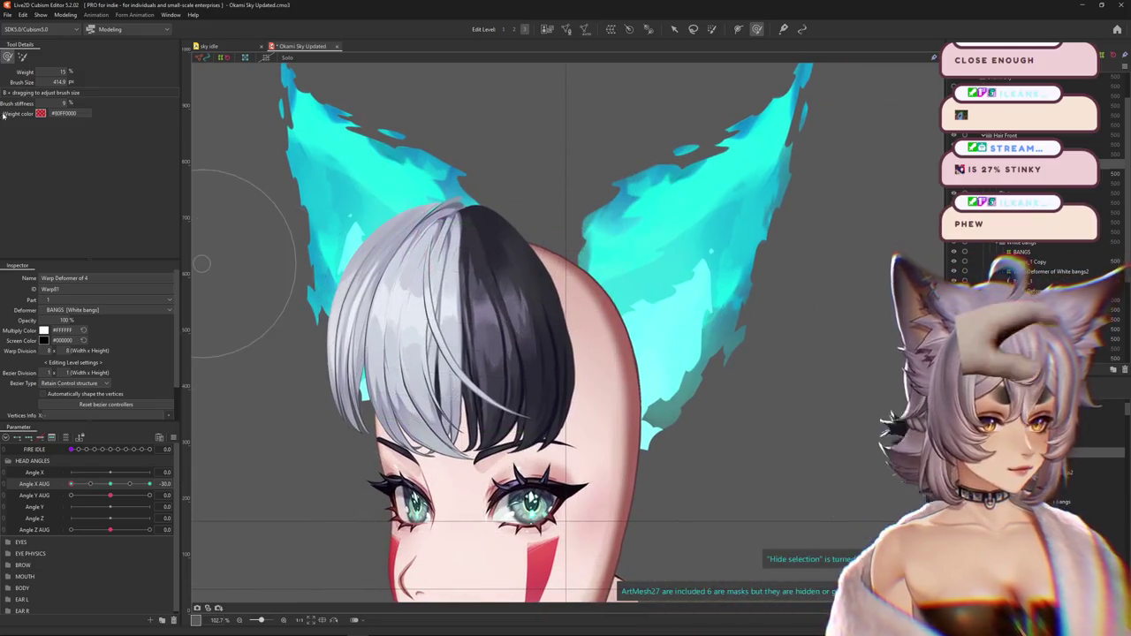
Paint another weight pass over the bangs and preview the turn with the overlay hidden
{"action": "mouse_move", "coordinate": [451, 389]}
{"action": "left_mouse_down"}
{"action": "mouse_move", "coordinate": [422, 380]}
{"action": "mouse_move", "coordinate": [402, 451]}
{"action": "left_mouse_up"}
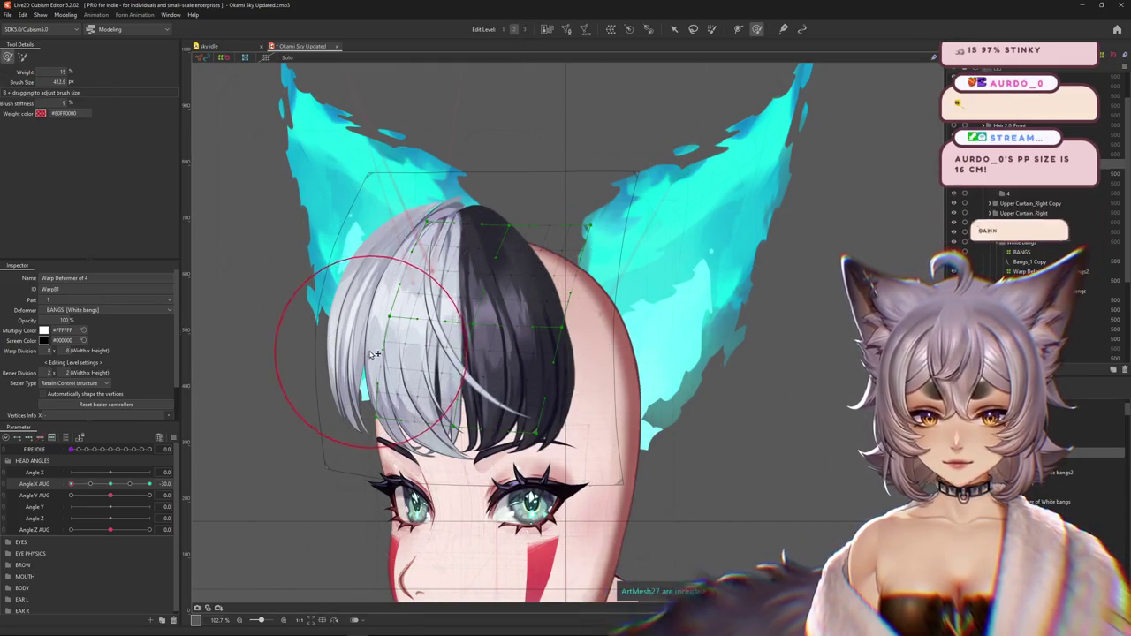
{"action": "left_click_drag", "start_coordinate": [353, 343], "coordinate": [432, 350]}
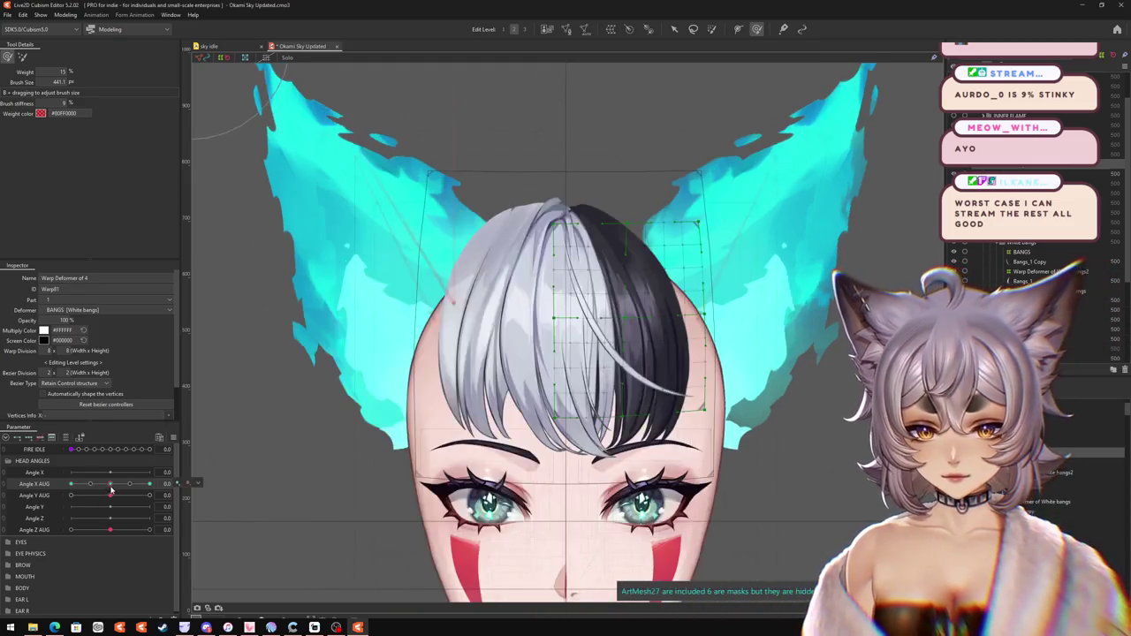
{"action": "left_click", "coordinate": [60, 479]}
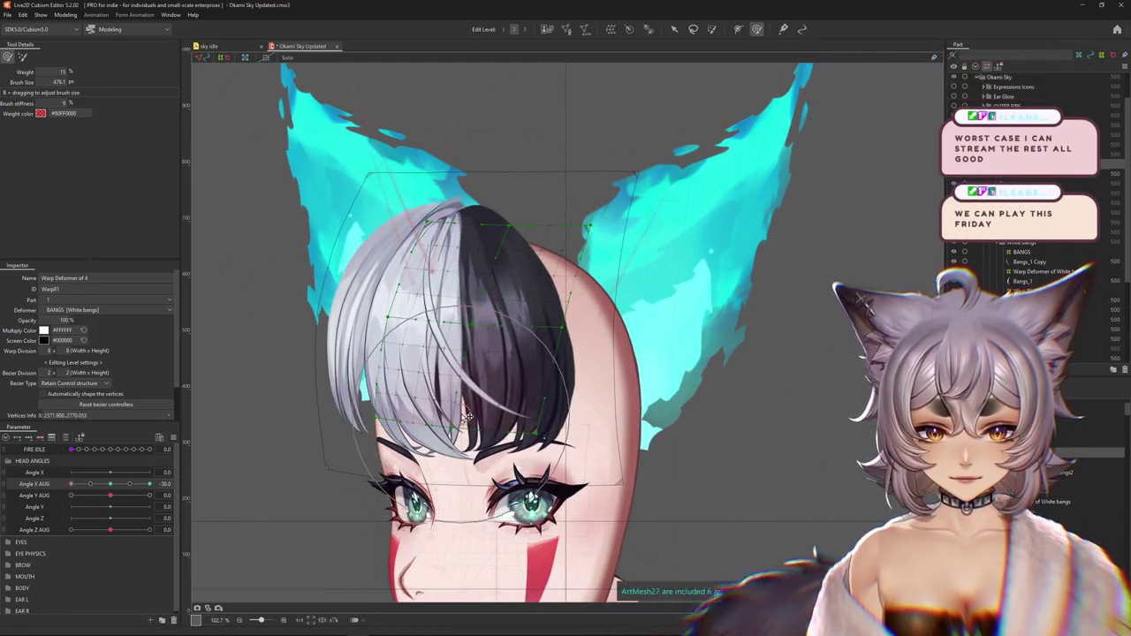
{"action": "mouse_move", "coordinate": [389, 369]}
{"action": "left_mouse_down"}
{"action": "mouse_move", "coordinate": [413, 369]}
{"action": "mouse_move", "coordinate": [380, 297]}
{"action": "mouse_move", "coordinate": [413, 334]}
{"action": "left_mouse_up"}
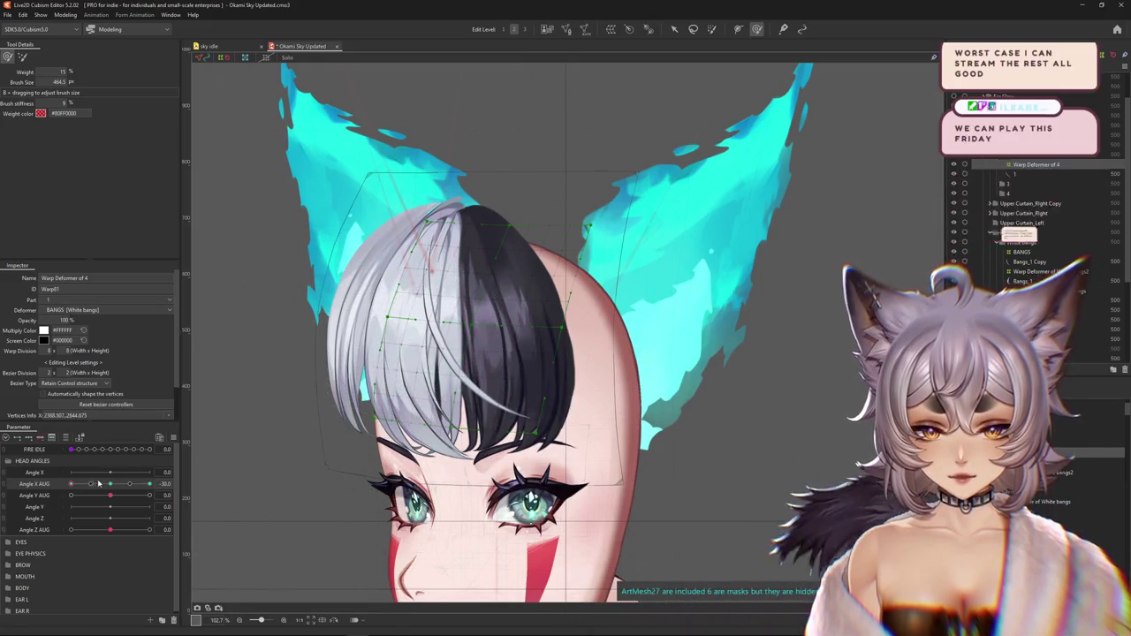
{"action": "key", "text": "ctrl+h"}
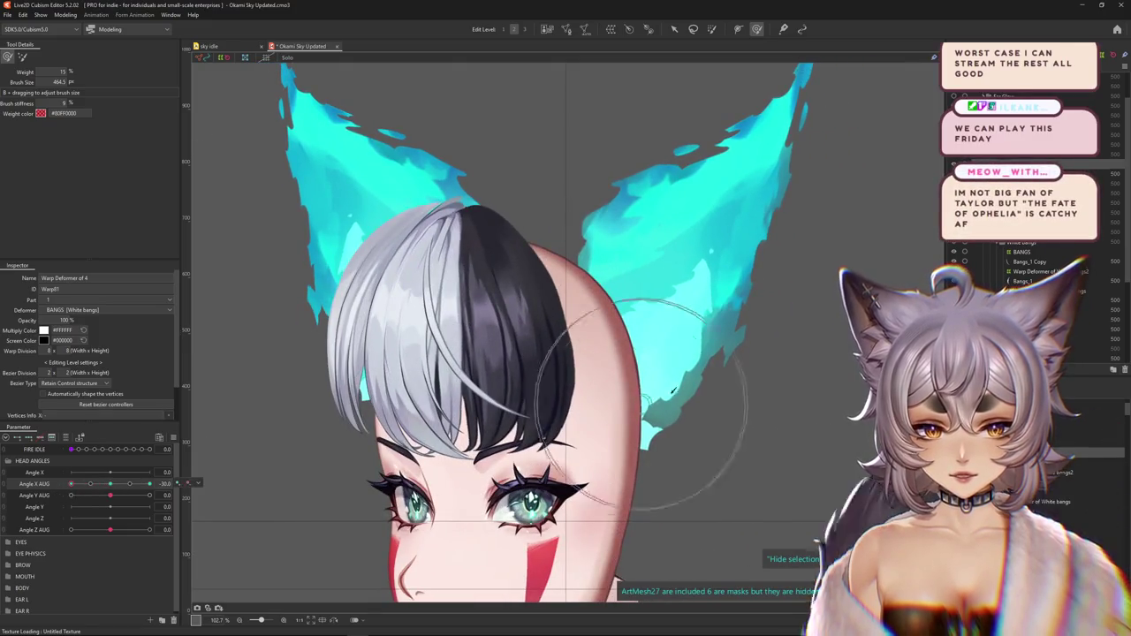
{"action": "left_click_drag", "start_coordinate": [673, 391], "coordinate": [612, 400]}
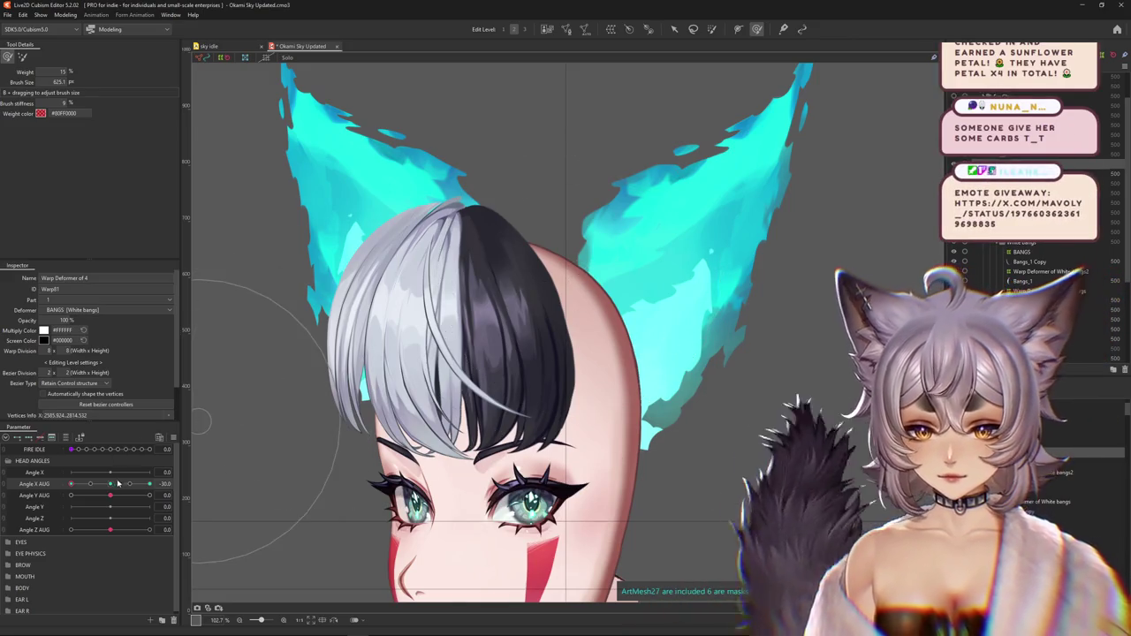
{"action": "mouse_move", "coordinate": [150, 484]}
{"action": "left_mouse_down"}
{"action": "mouse_move", "coordinate": [109, 485]}
{"action": "mouse_move", "coordinate": [149, 484]}
{"action": "left_mouse_up"}
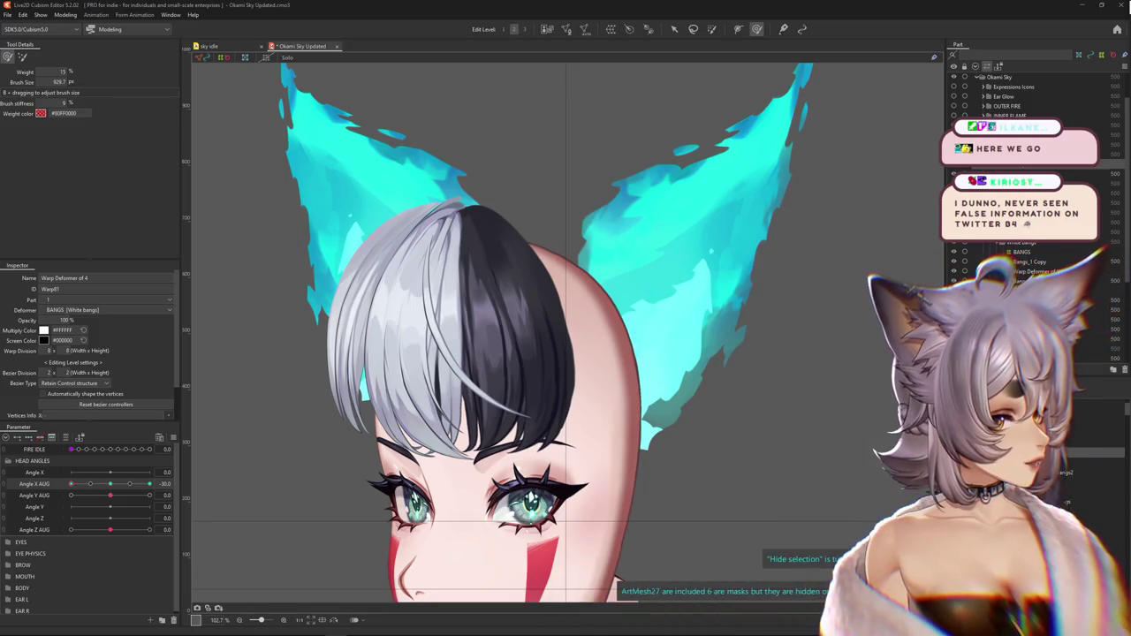
{"action": "key", "text": "ctrl+h"}
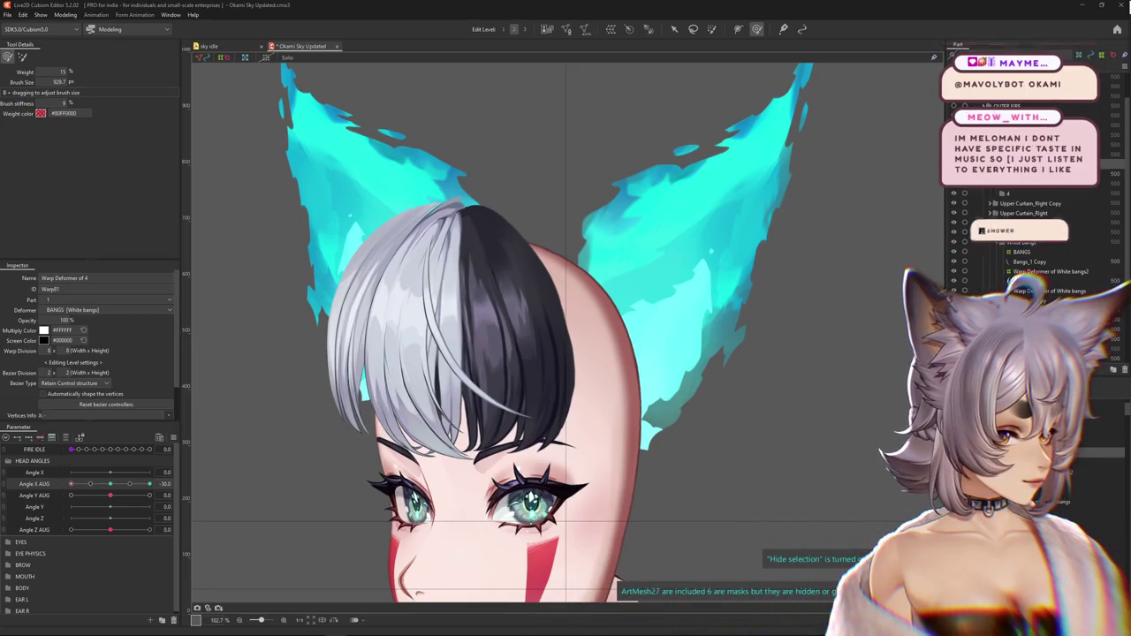
{"action": "key", "text": "ctrl+h"}
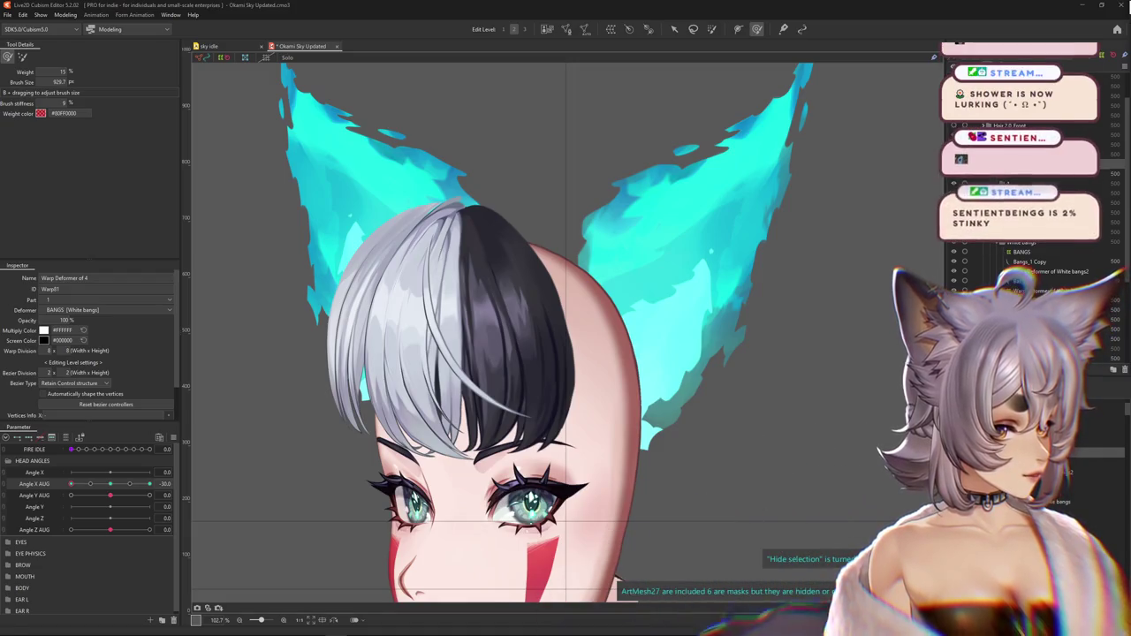
{"action": "key", "text": "ctrl+h"}
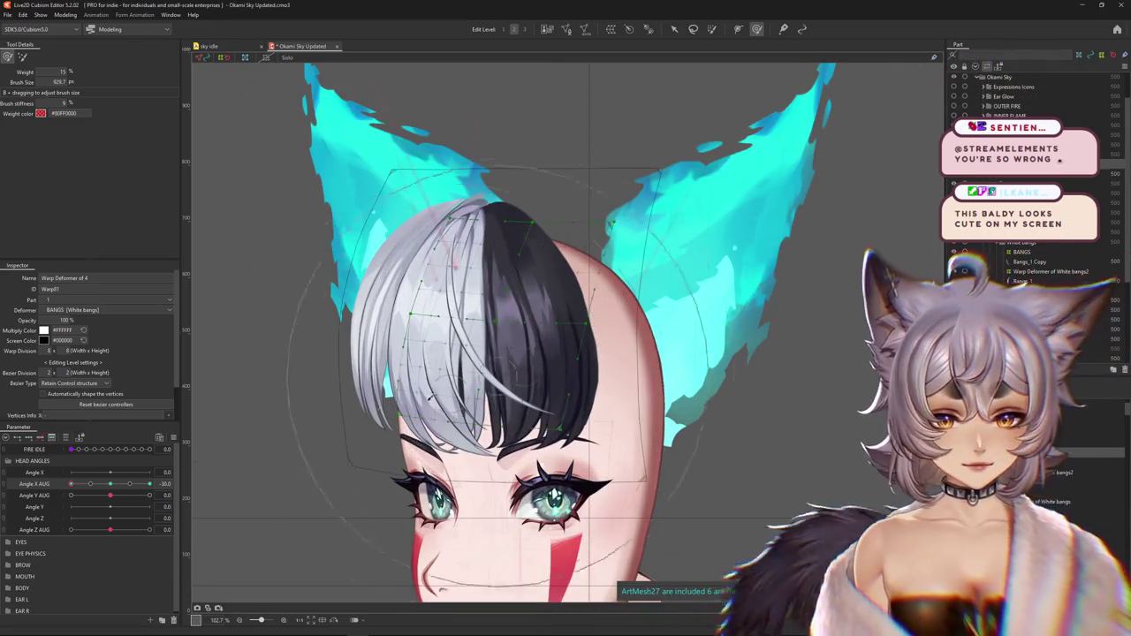
{"action": "key", "text": "ctrl+h"}
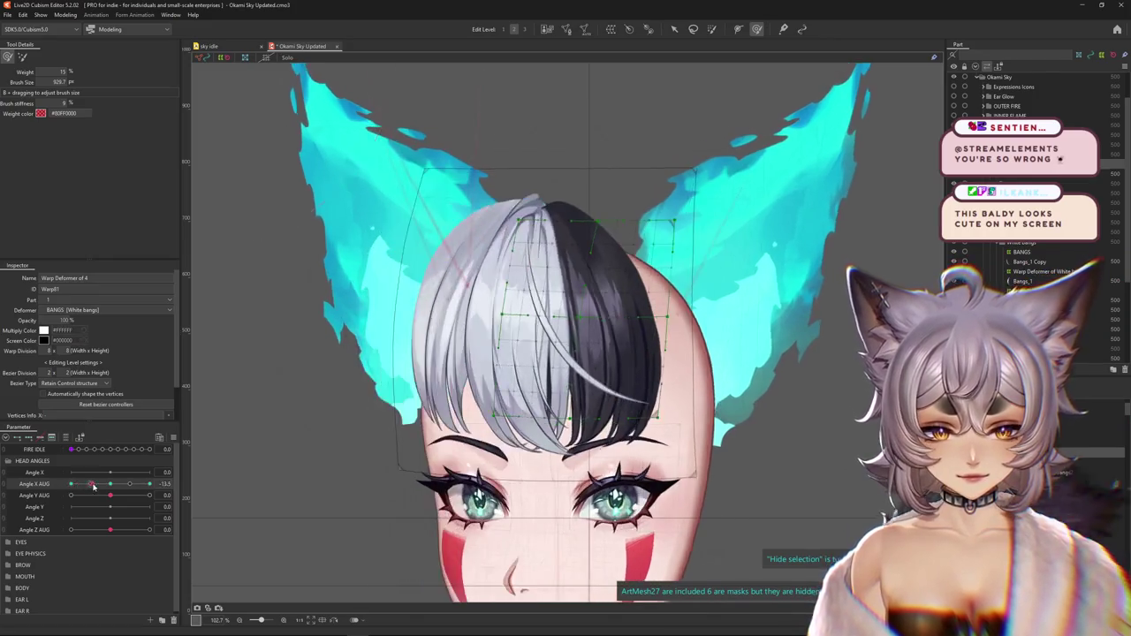
Turn the head fully to Angle X AUG 30 and resize the weight brush
{"action": "left_click_drag", "start_coordinate": [517, 422], "coordinate": [495, 422]}
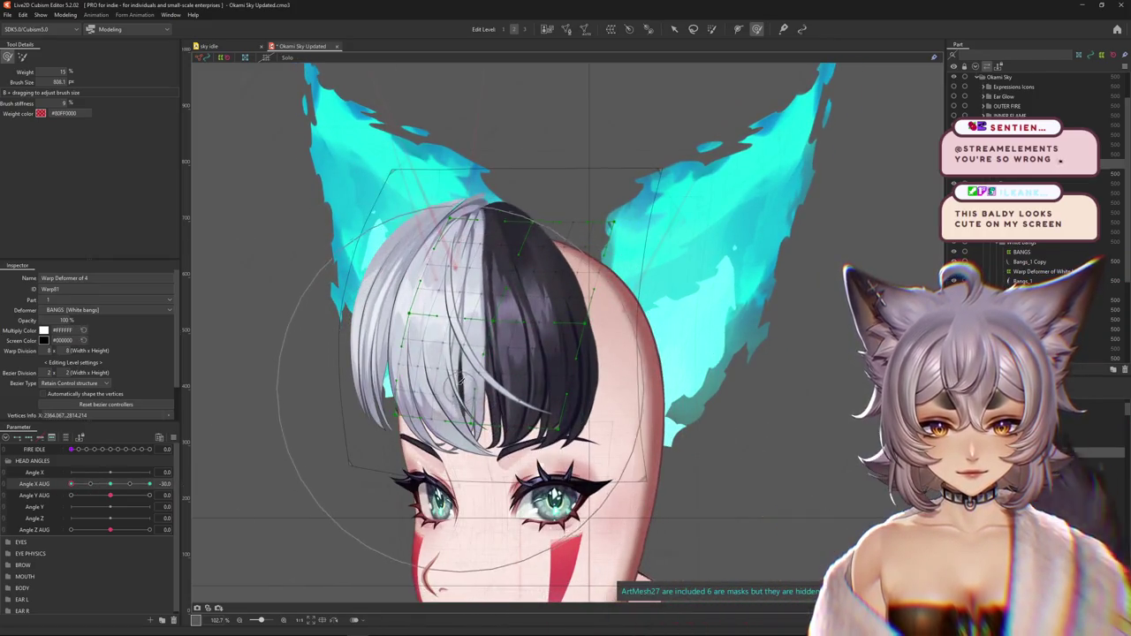
{"action": "key", "text": "ctrl+h"}
{"action": "left_click", "coordinate": [124, 484]}
{"action": "left_click_drag", "start_coordinate": [124, 490], "coordinate": [151, 484]}
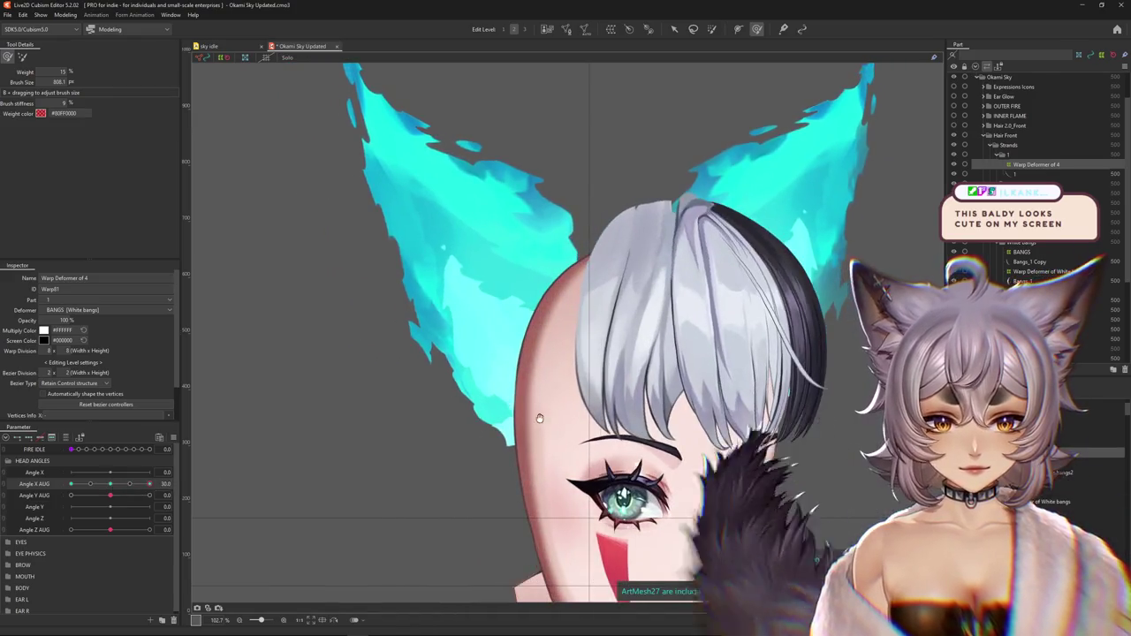
{"action": "key", "text": "ctrl+h"}
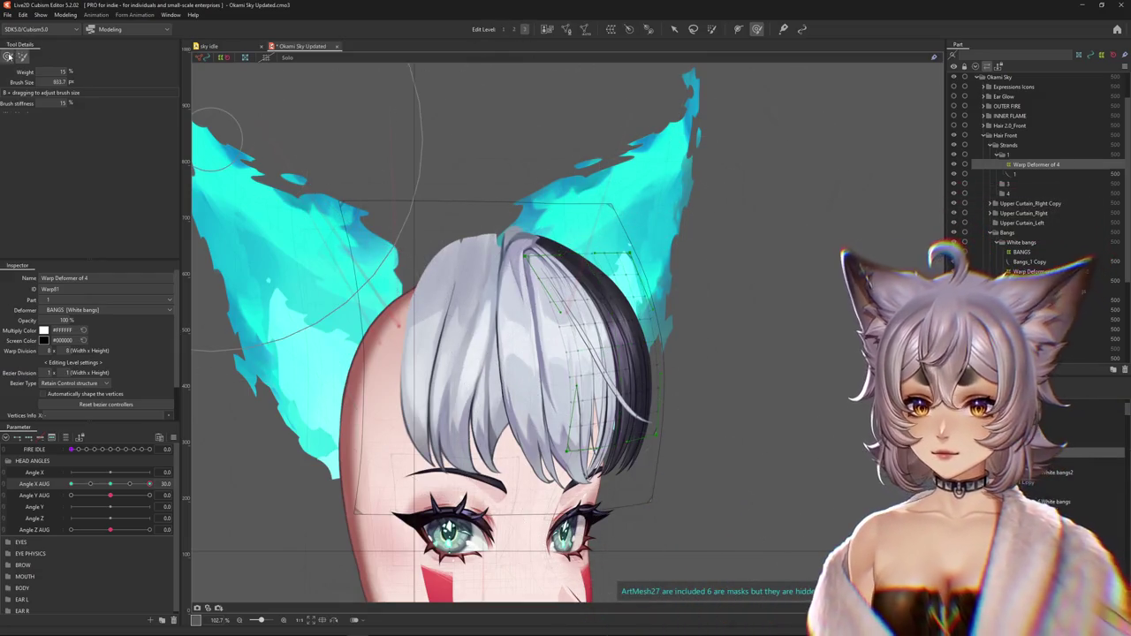
Paint weights on the dark side and top of the bangs, then select the thin strand mesh
{"action": "left_click_drag", "start_coordinate": [594, 232], "coordinate": [588, 256]}
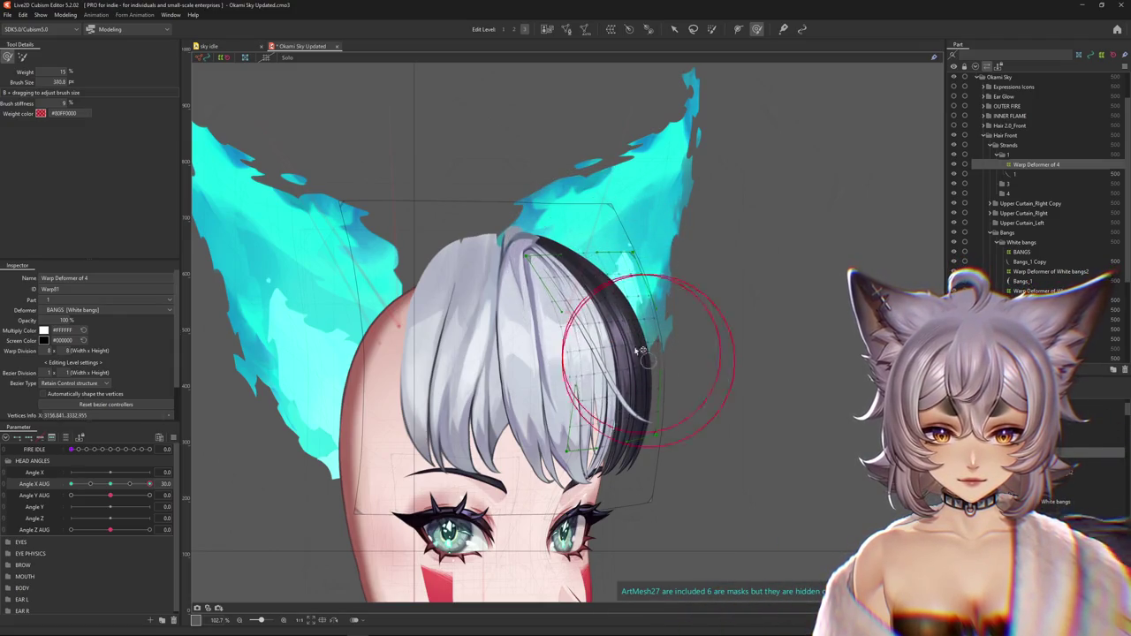
{"action": "left_click_drag", "start_coordinate": [640, 351], "coordinate": [580, 388]}
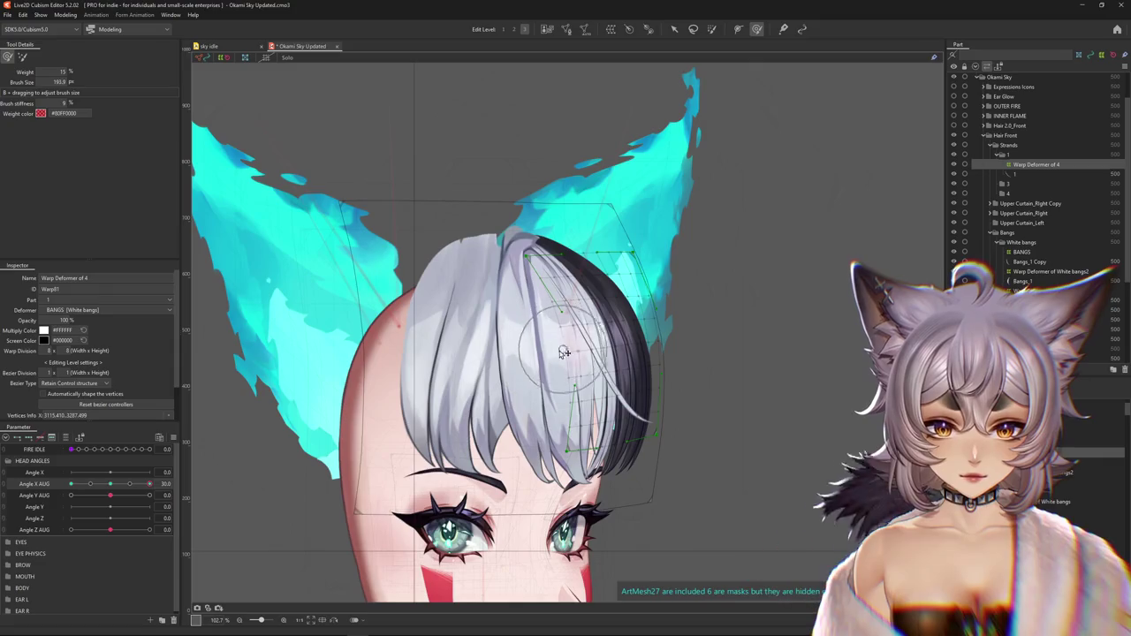
{"action": "scroll", "coordinate": [570, 325], "scroll_direction": "up", "scroll_amount": 5}
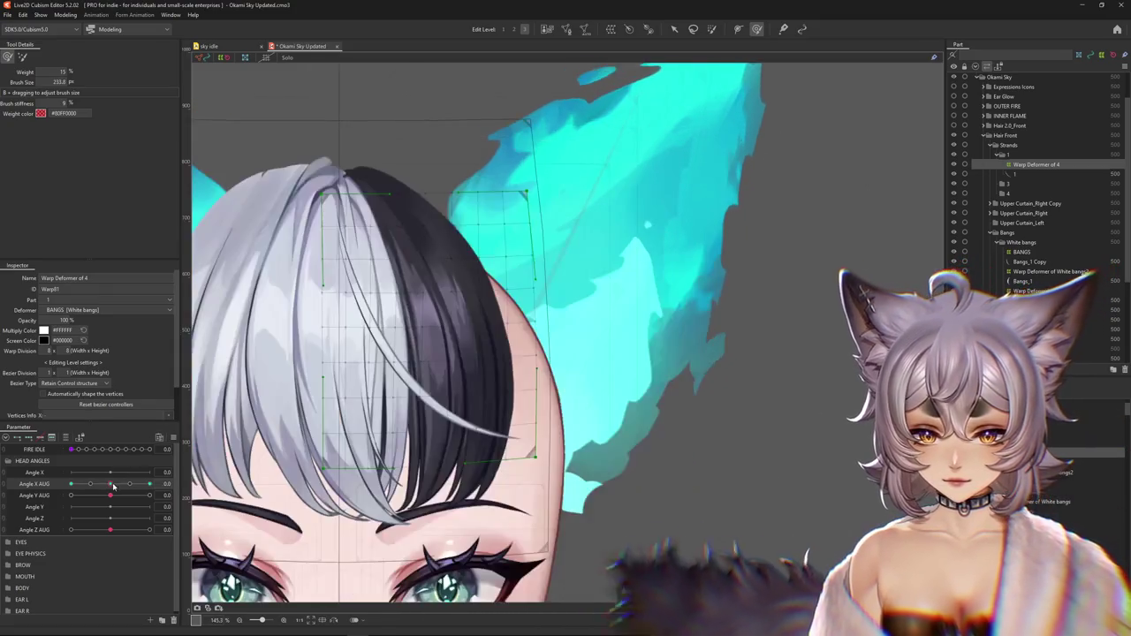
{"action": "mouse_move", "coordinate": [150, 483]}
{"action": "left_mouse_down"}
{"action": "mouse_move", "coordinate": [133, 490]}
{"action": "mouse_move", "coordinate": [150, 484]}
{"action": "left_mouse_up"}
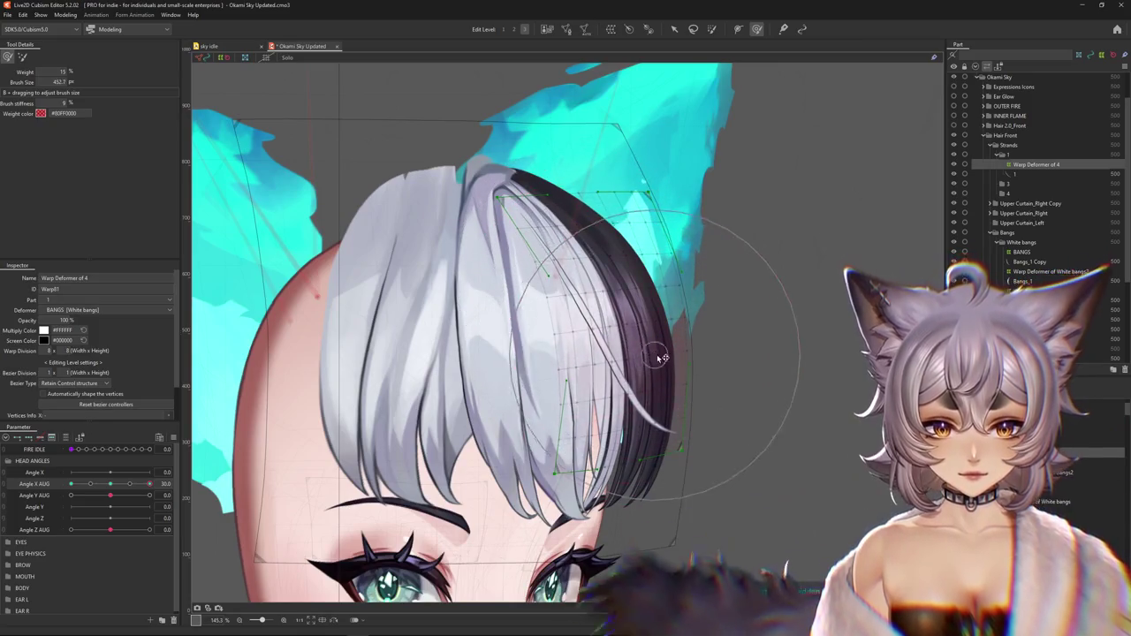
{"action": "key", "text": "ctrl+h"}
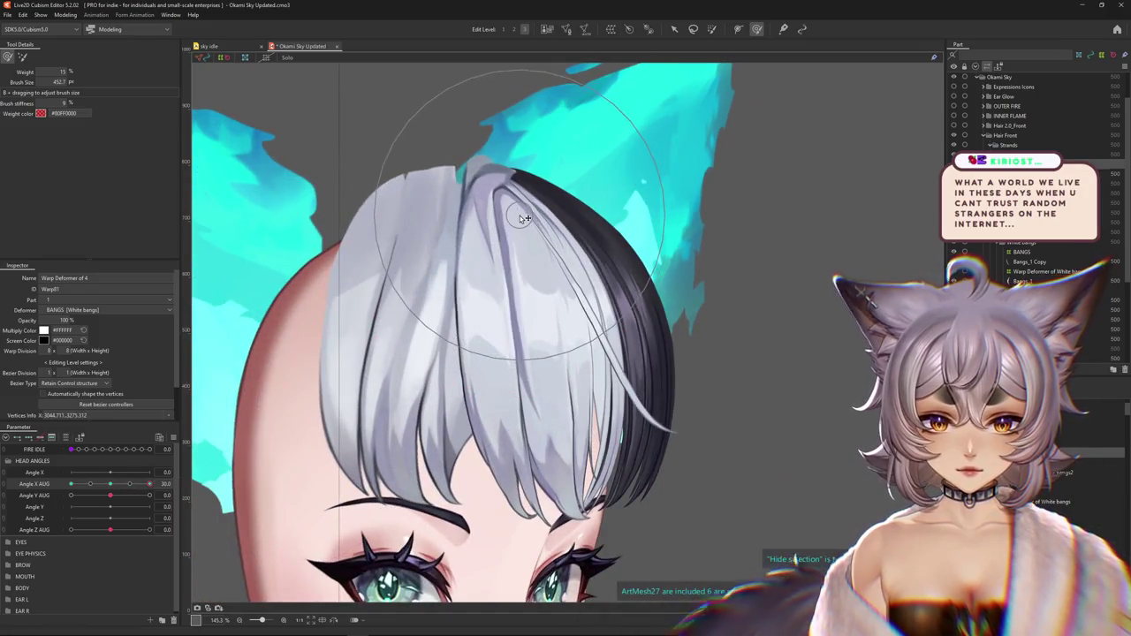
{"action": "left_click_drag", "start_coordinate": [518, 215], "coordinate": [488, 290]}
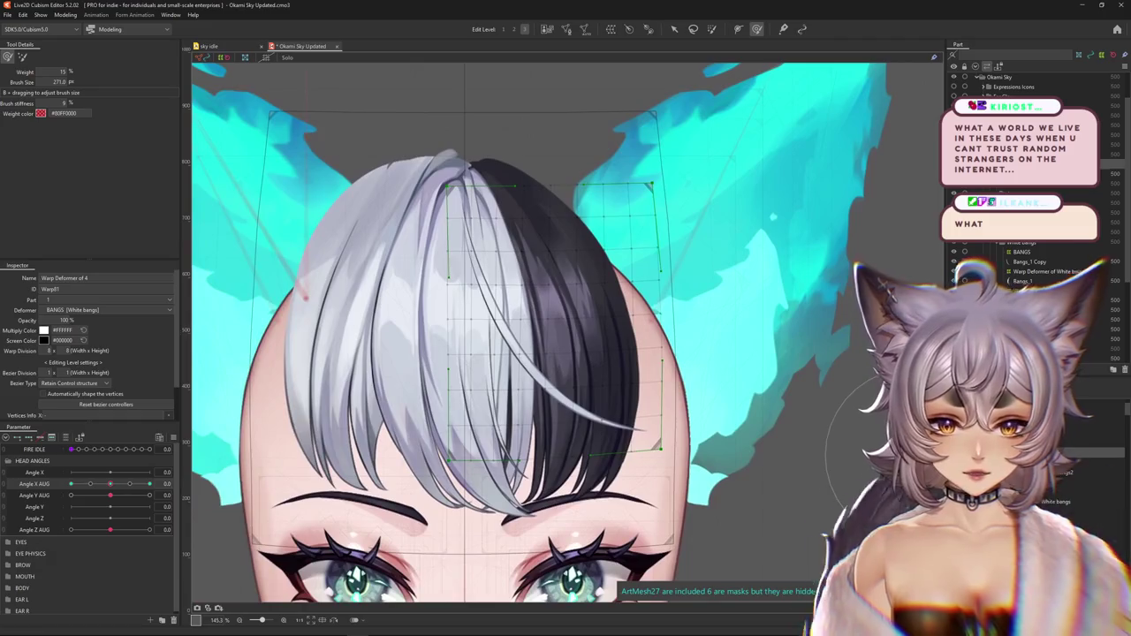
{"action": "left_click", "coordinate": [548, 354]}
{"action": "key", "text": "ctrl+h"}
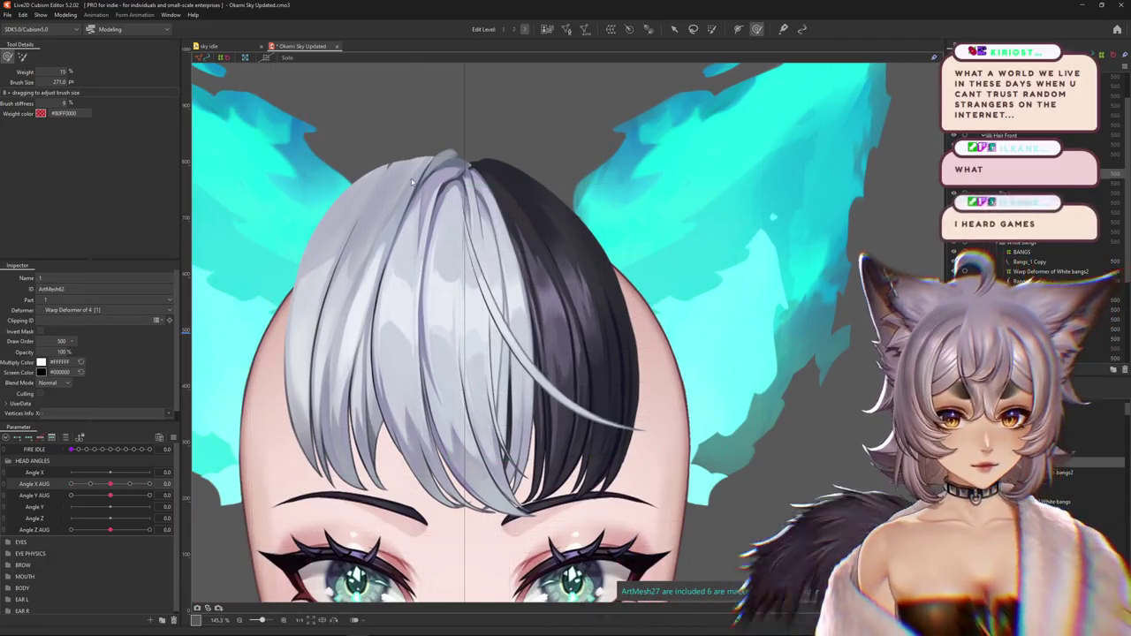
Enter mesh editing for the curved strand ArtMesh62 and bring its tip into view
{"action": "left_click", "coordinate": [566, 30]}
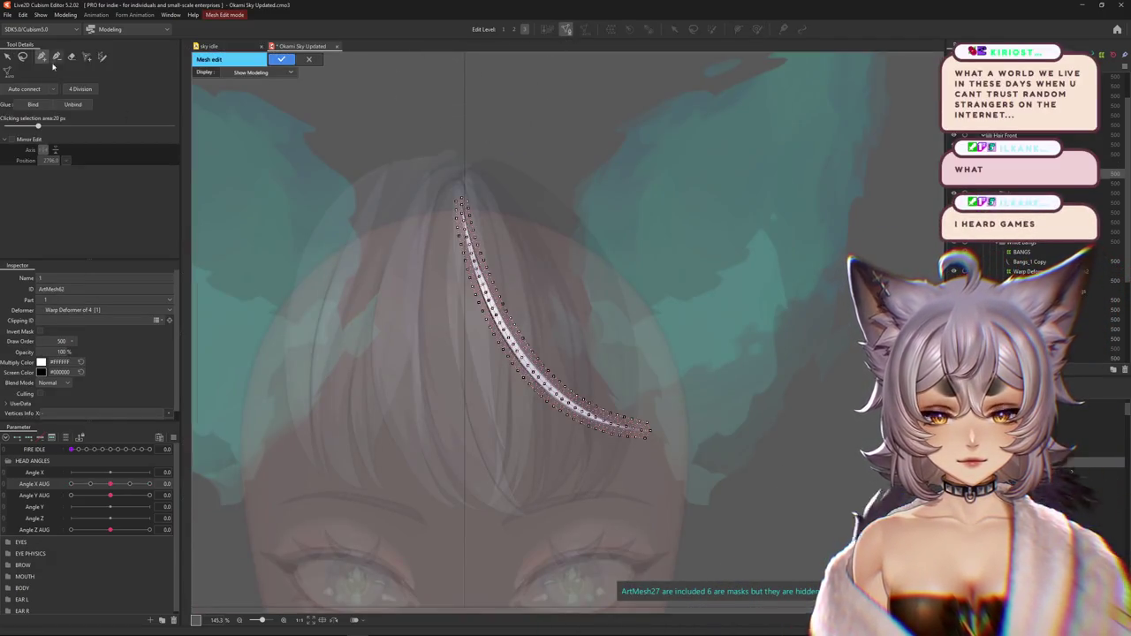
{"action": "left_click", "coordinate": [72, 55]}
{"action": "scroll", "coordinate": [648, 428], "scroll_direction": "down", "scroll_amount": 2}
{"action": "scroll", "coordinate": [647, 428], "scroll_direction": "up", "scroll_amount": 4}
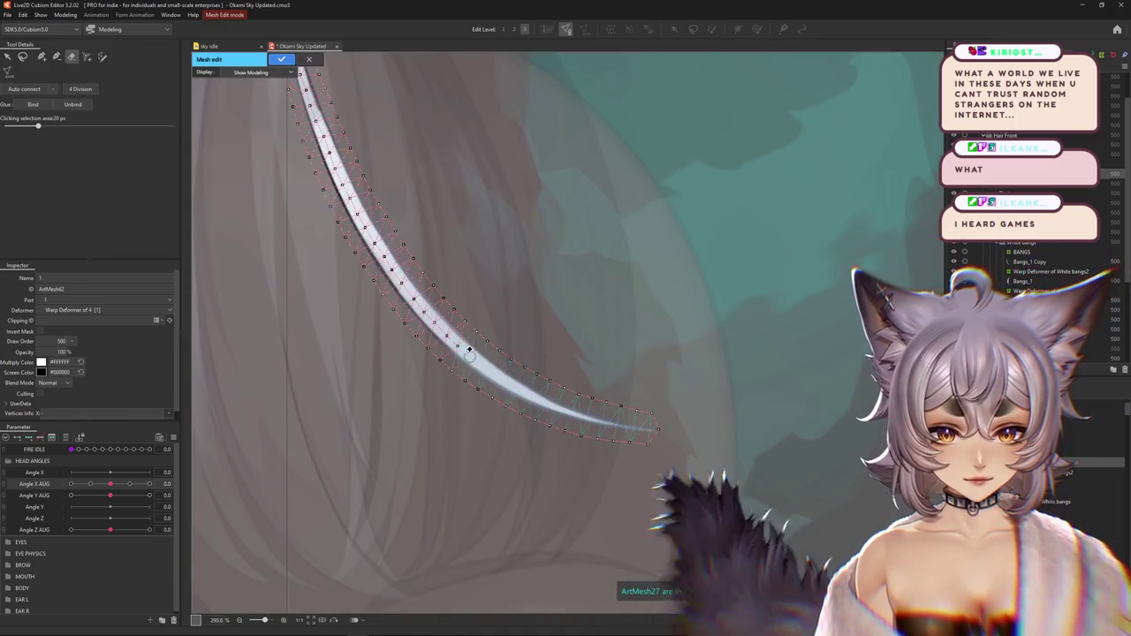
{"action": "scroll", "coordinate": [375, 252], "scroll_direction": "up", "scroll_amount": 2}
{"action": "scroll", "coordinate": [350, 183], "scroll_direction": "up", "scroll_amount": 2}
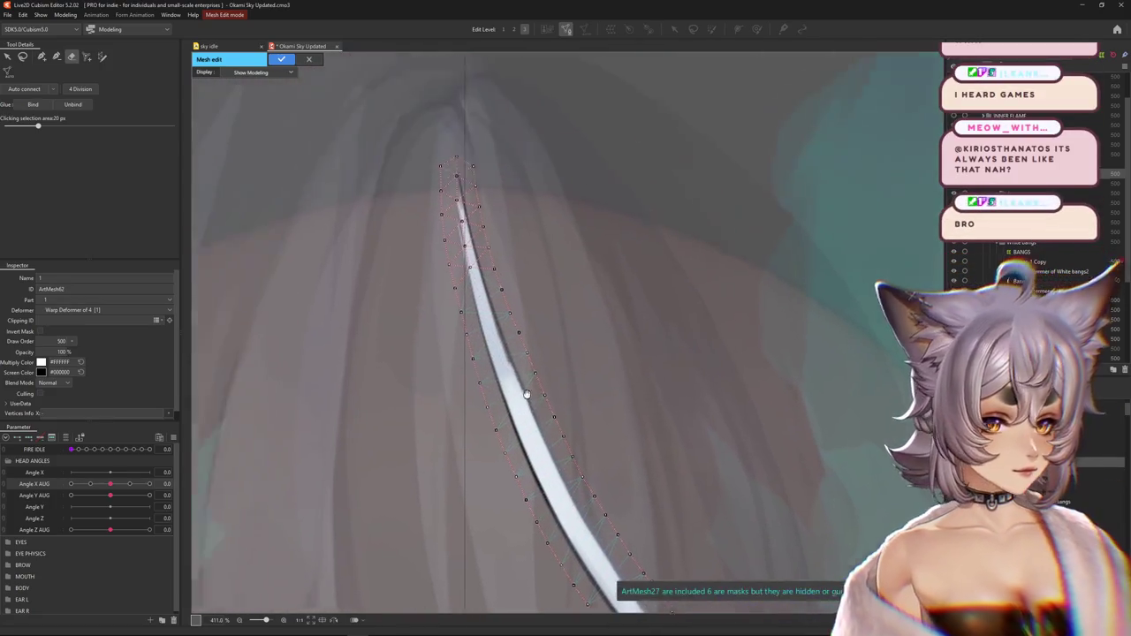
{"action": "left_click_drag", "start_coordinate": [416, 265], "coordinate": [530, 385]}
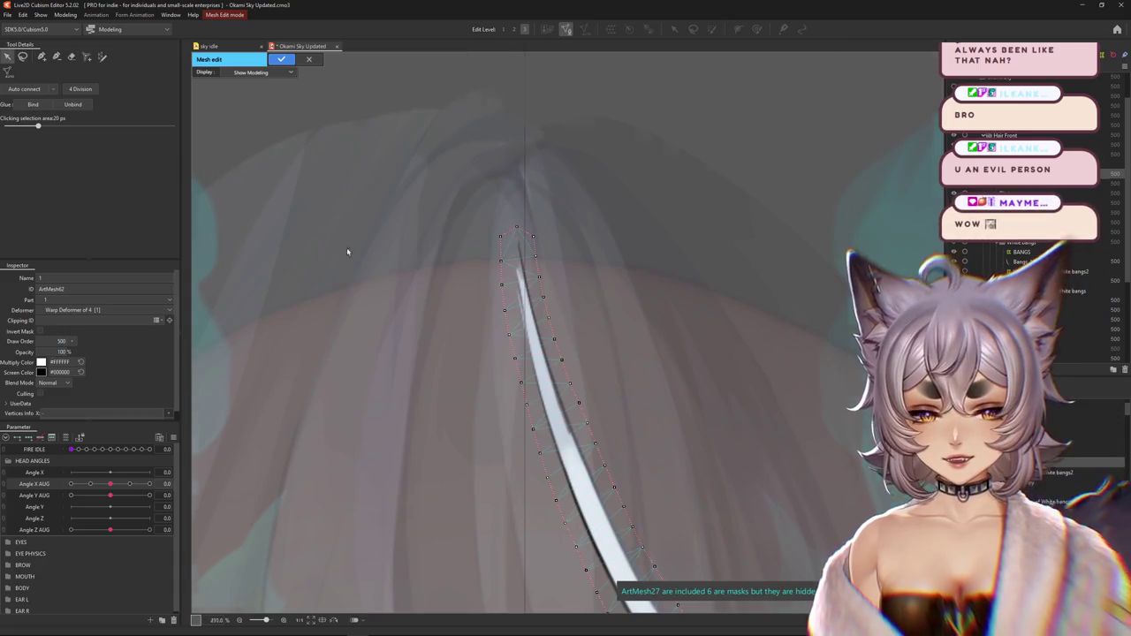
Select all strand vertices and scale the mesh down slightly to fit the strand
{"action": "scroll", "coordinate": [346, 248], "scroll_direction": "down", "scroll_amount": 3}
{"action": "scroll", "coordinate": [556, 270], "scroll_direction": "down", "scroll_amount": 2}
{"action": "key", "text": "ctrl+a"}
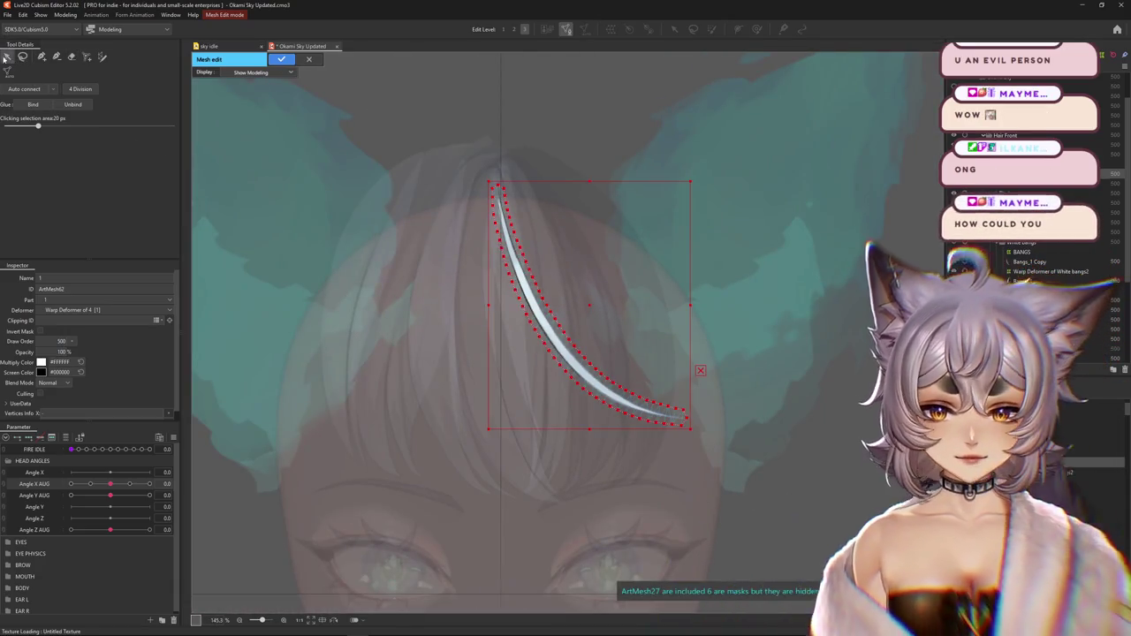
{"action": "scroll", "coordinate": [671, 201], "scroll_direction": "up", "scroll_amount": 3}
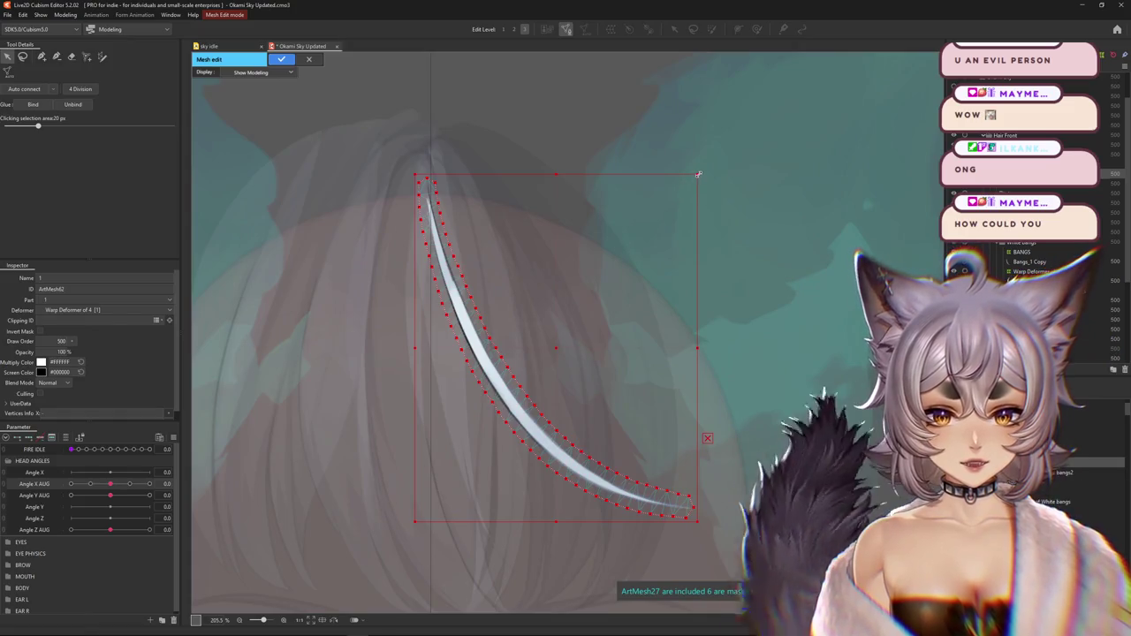
{"action": "left_click_drag", "start_coordinate": [696, 176], "coordinate": [691, 177]}
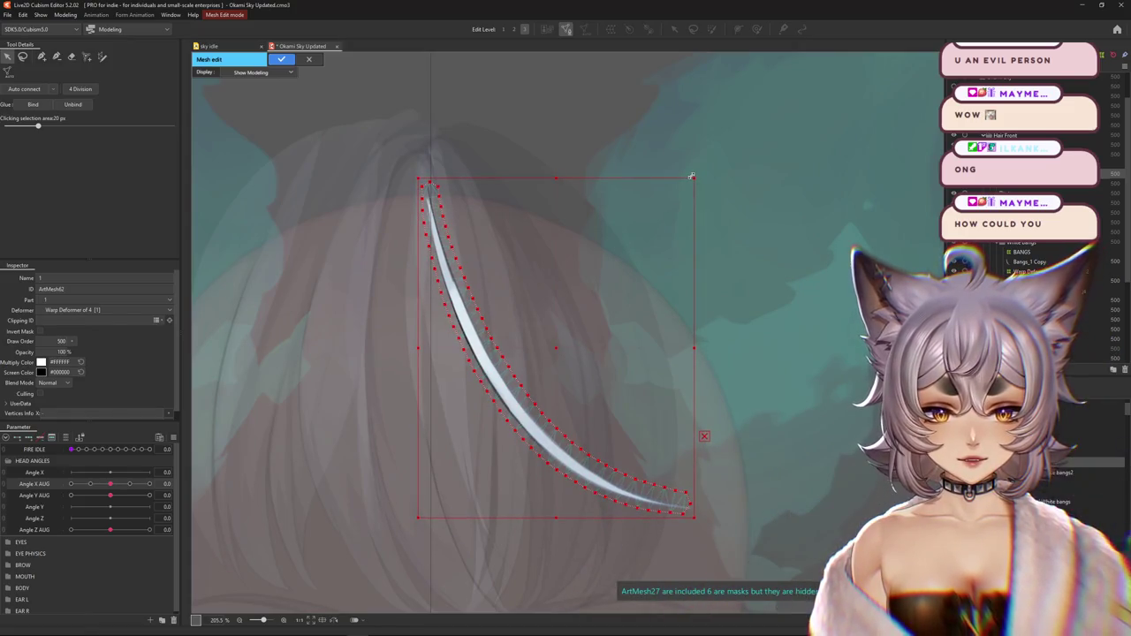
{"action": "key", "text": "ctrl+a"}
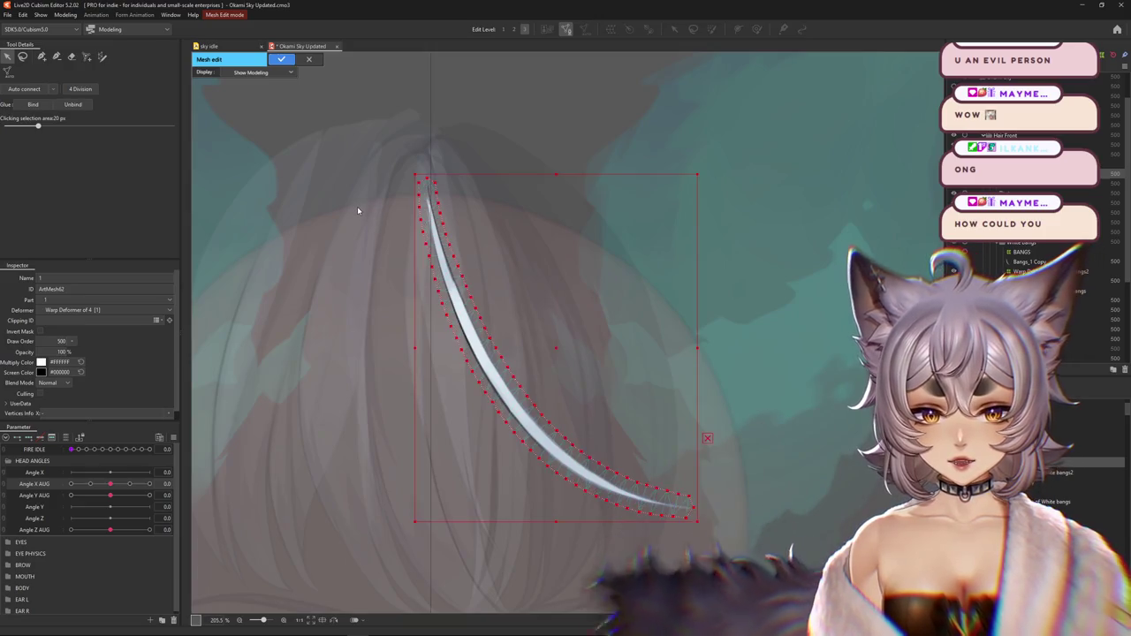
{"action": "left_click", "coordinate": [40, 57]}
{"action": "scroll", "coordinate": [566, 409], "scroll_direction": "up", "scroll_amount": 5}
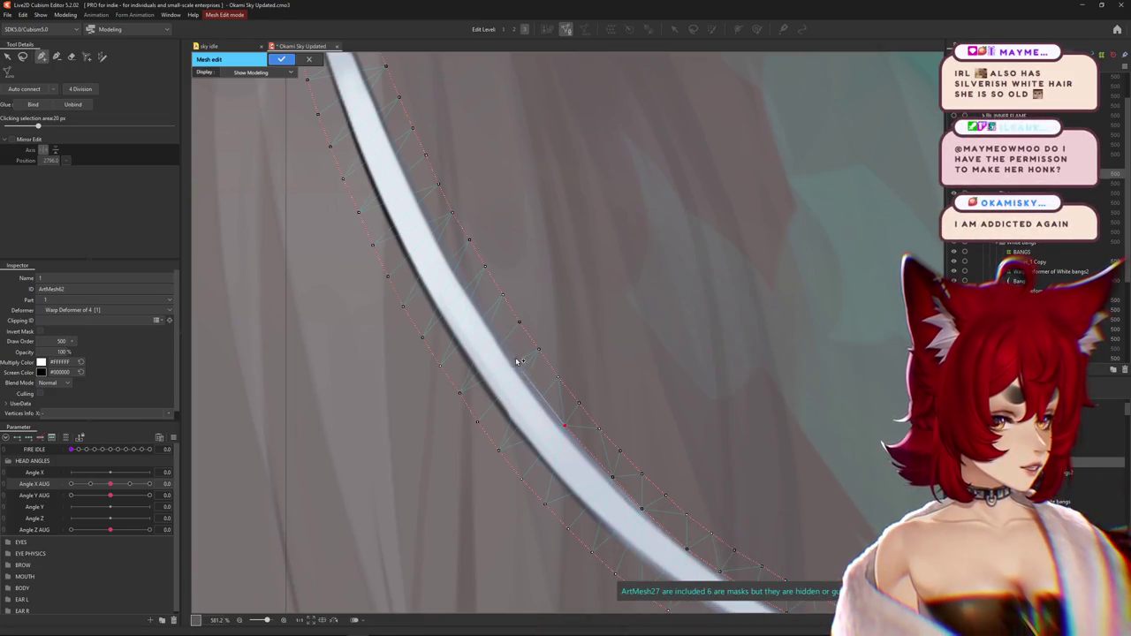
Add vertices along the middle section of the strand's edges
{"action": "left_click", "coordinate": [518, 363]}
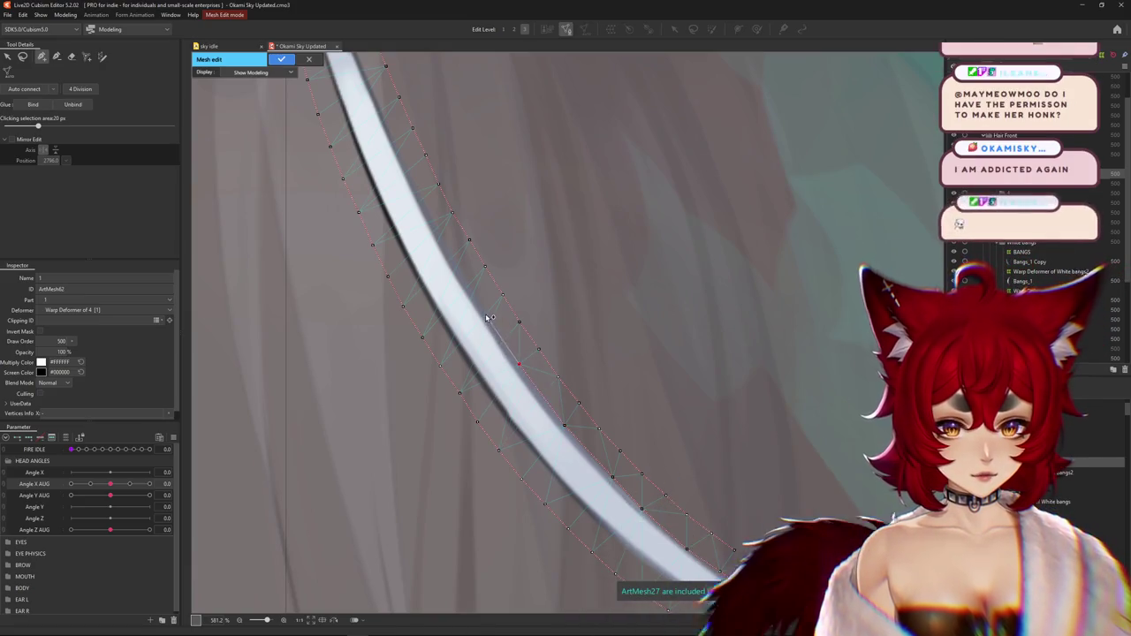
{"action": "left_click", "coordinate": [485, 311]}
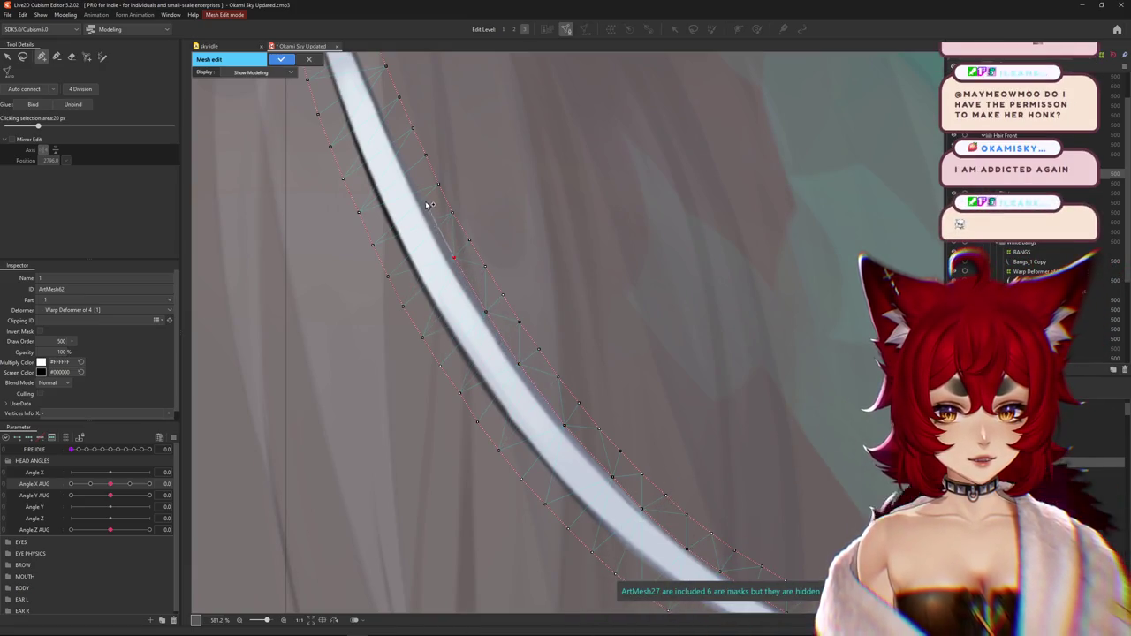
{"action": "left_click", "coordinate": [425, 202]}
{"action": "left_click", "coordinate": [453, 257]}
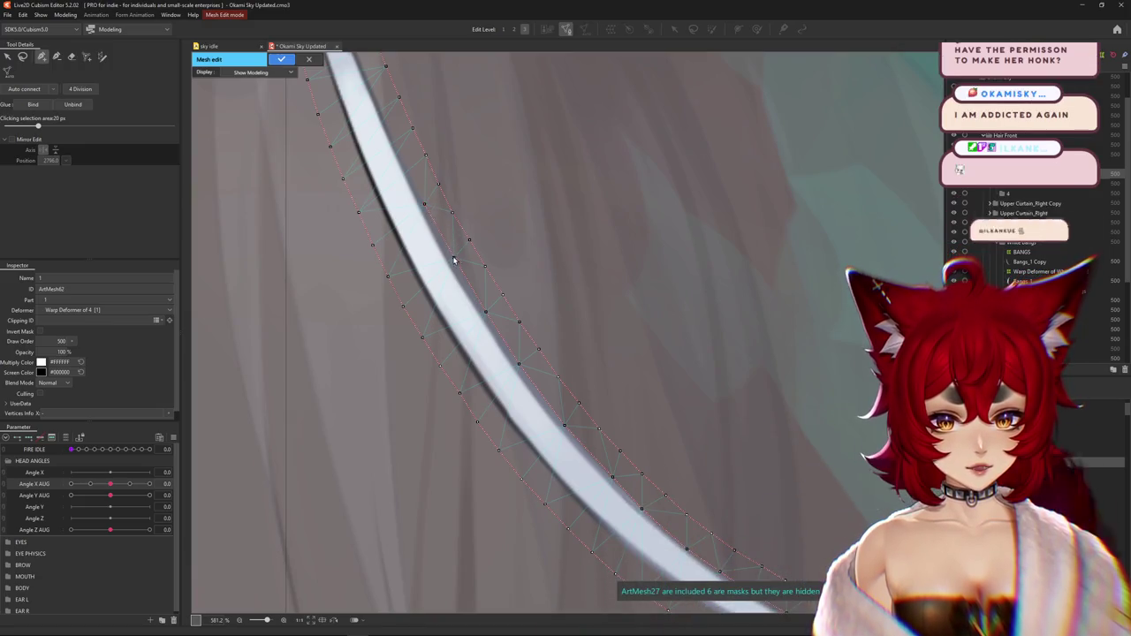
{"action": "left_click", "coordinate": [542, 396]}
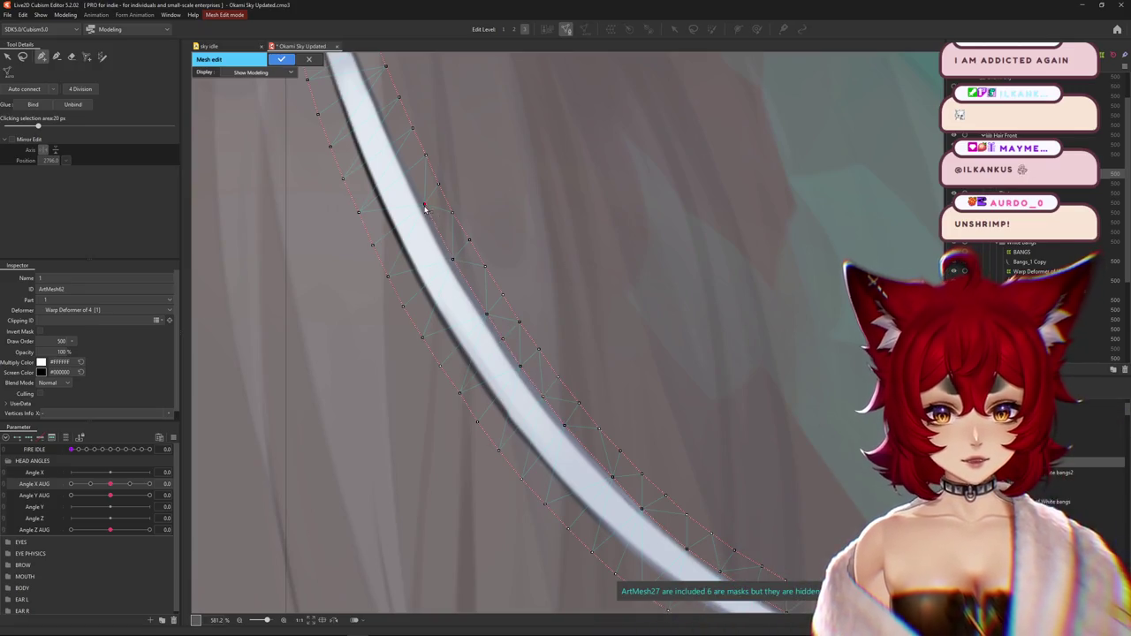
{"action": "left_click_drag", "start_coordinate": [424, 206], "coordinate": [499, 478]}
Trace extra vertices up the strand's upper edges to its root
{"action": "left_click", "coordinate": [491, 459]}
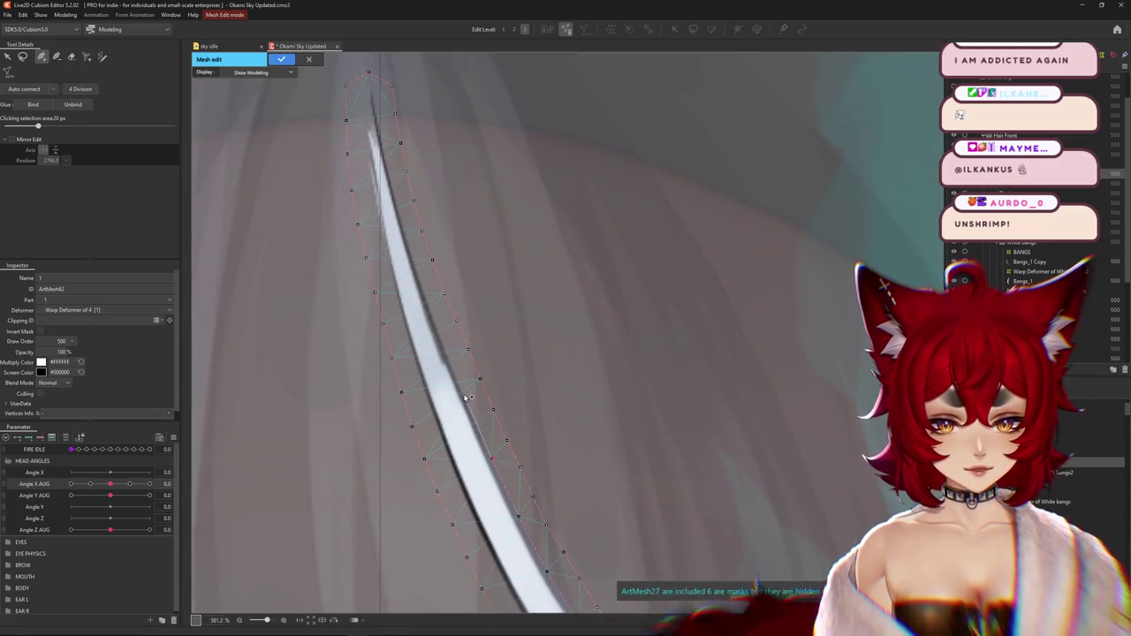
{"action": "left_click", "coordinate": [434, 326]}
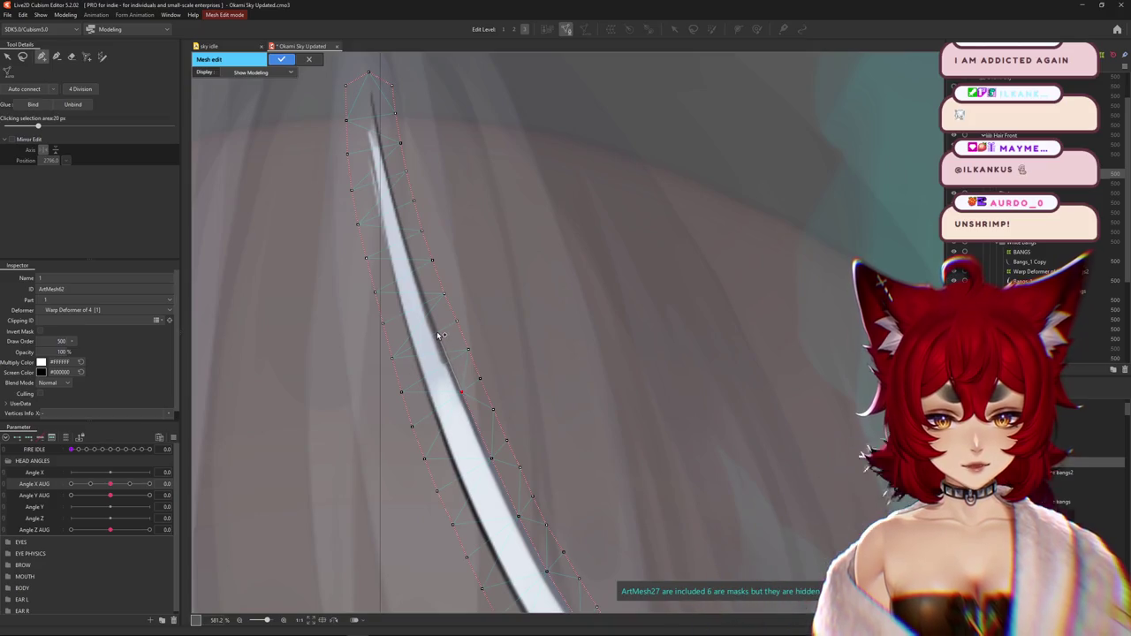
{"action": "left_click", "coordinate": [417, 278]}
{"action": "left_click", "coordinate": [400, 227]}
{"action": "left_click", "coordinate": [390, 182]}
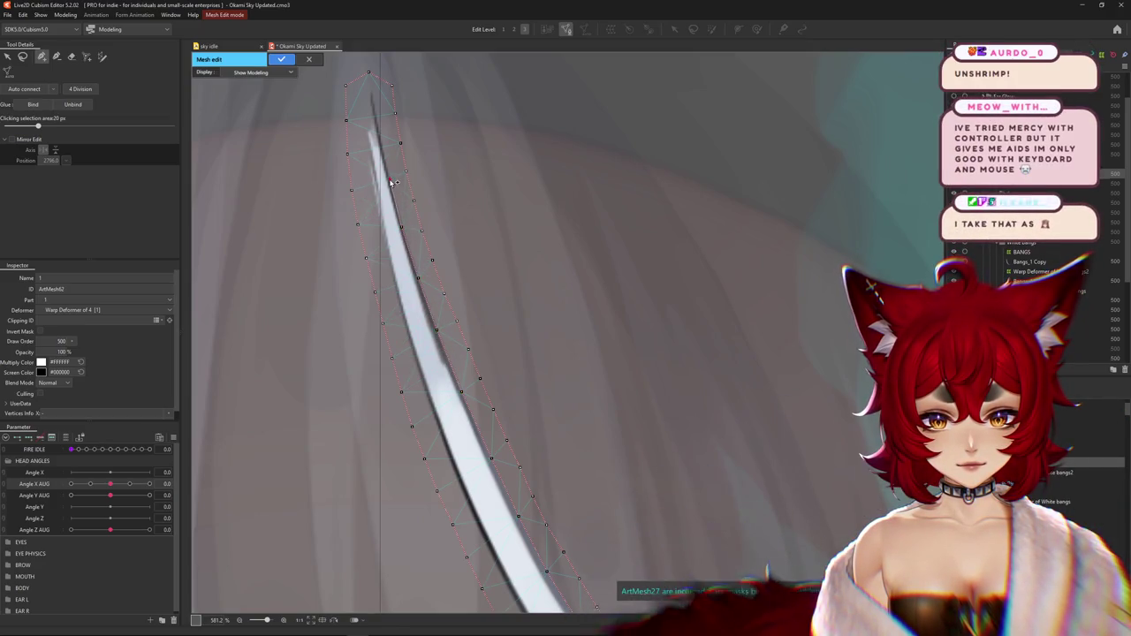
{"action": "left_click", "coordinate": [377, 128]}
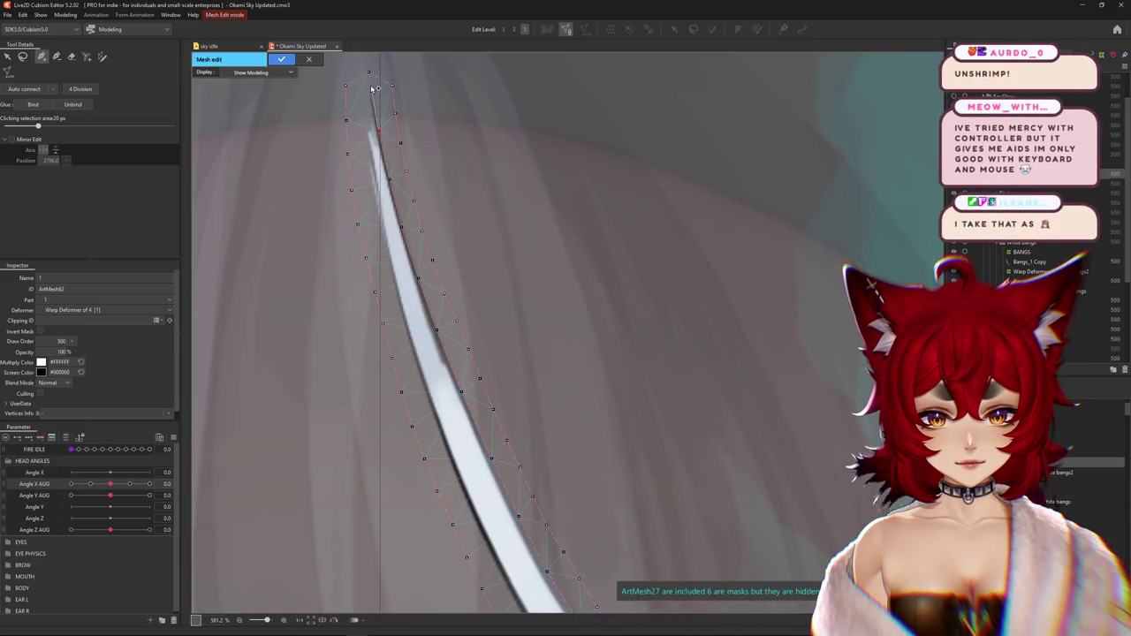
{"action": "left_click", "coordinate": [377, 201]}
{"action": "left_click", "coordinate": [413, 349]}
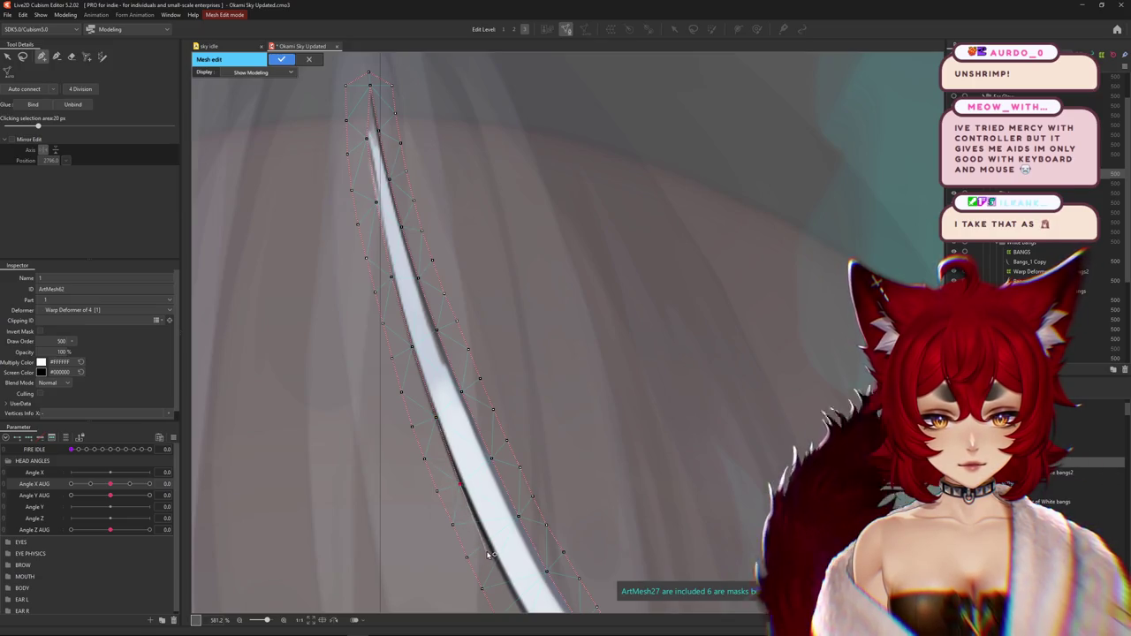
Add vertices along the strand's lower curve to its tip and apply the mesh edit
{"action": "left_click_drag", "start_coordinate": [473, 519], "coordinate": [405, 374]}
{"action": "left_click", "coordinate": [404, 372]}
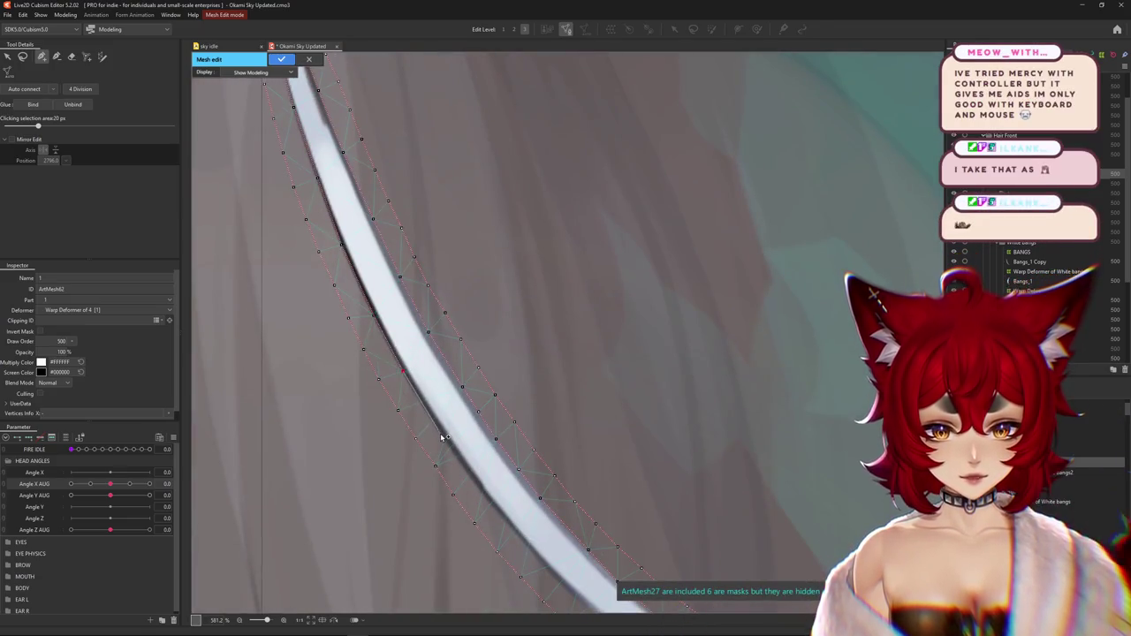
{"action": "left_click_drag", "start_coordinate": [487, 503], "coordinate": [443, 345]}
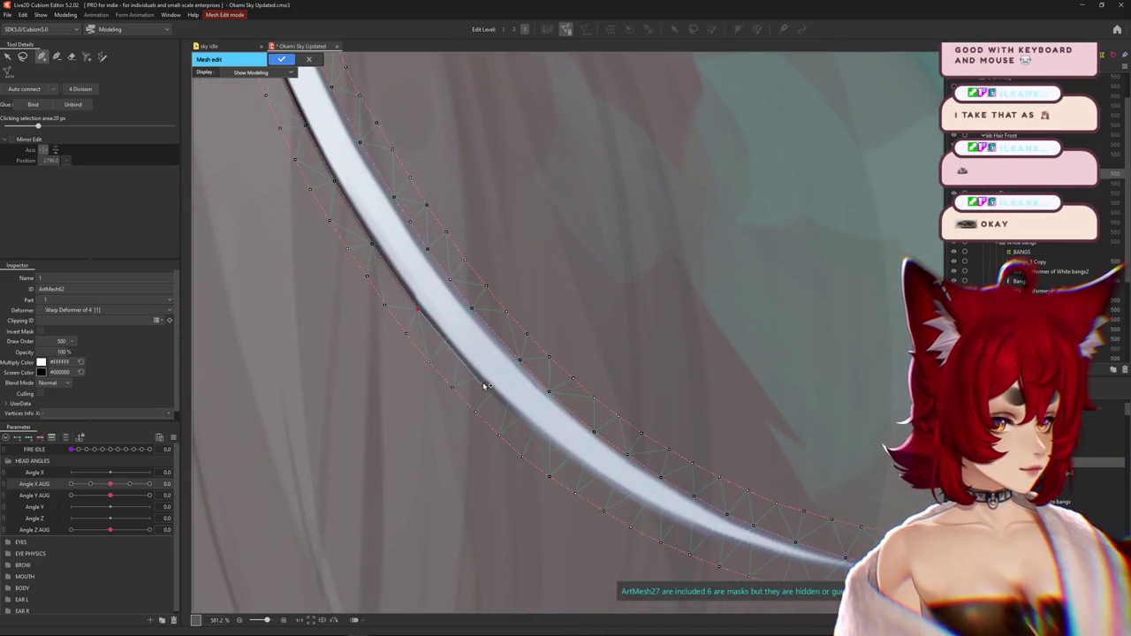
{"action": "left_click", "coordinate": [502, 407]}
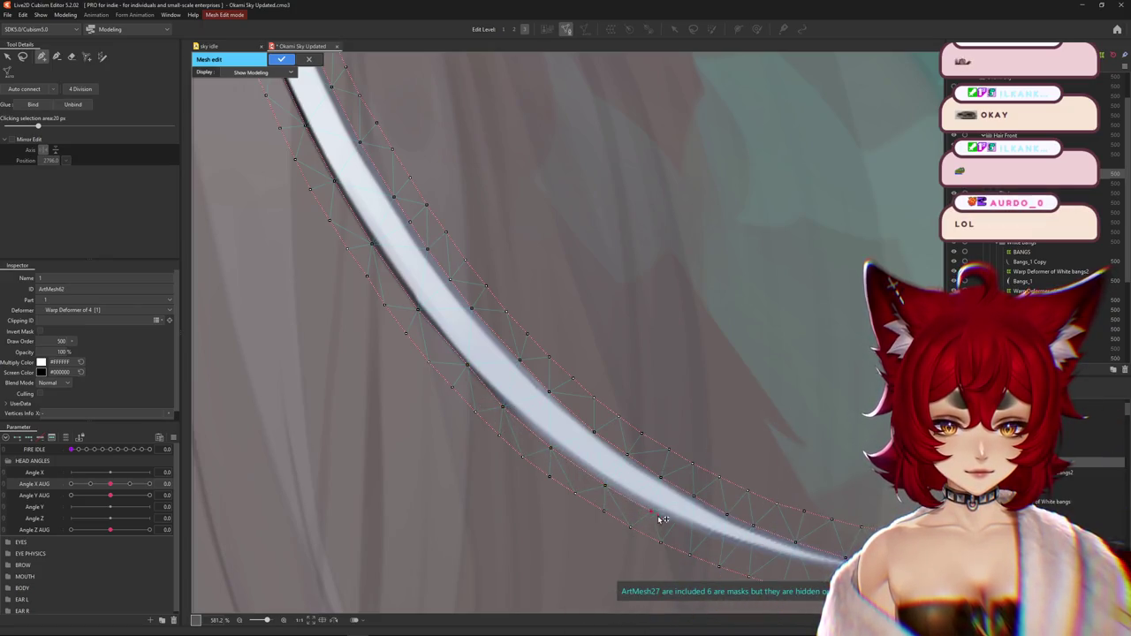
{"action": "left_click_drag", "start_coordinate": [662, 520], "coordinate": [536, 460]}
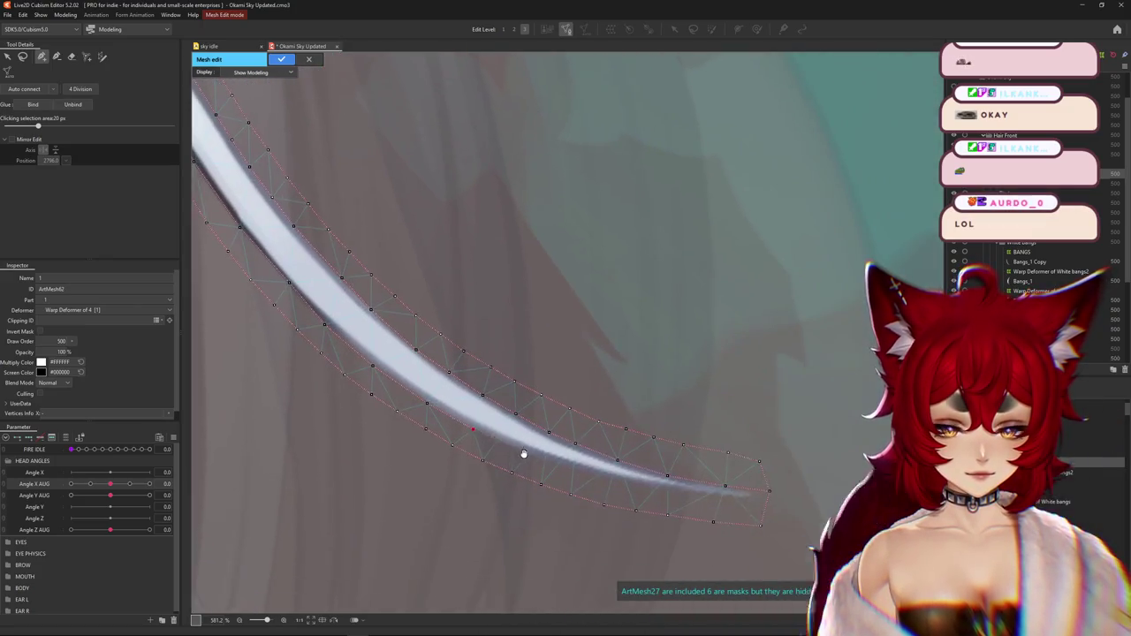
{"action": "left_click", "coordinate": [615, 478]}
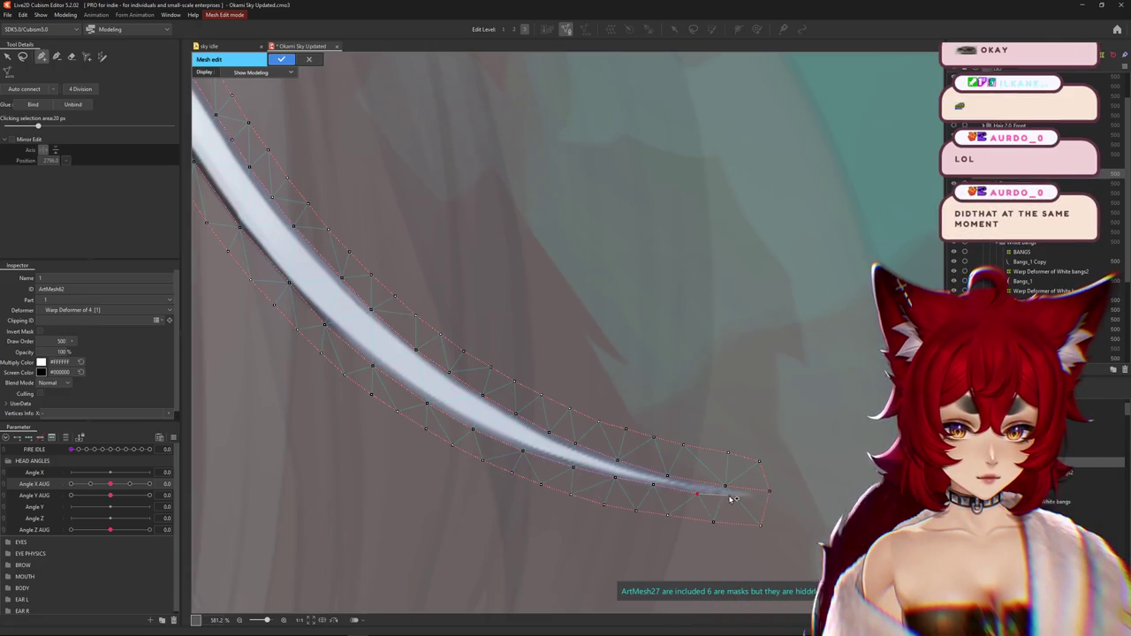
{"action": "left_click", "coordinate": [769, 490]}
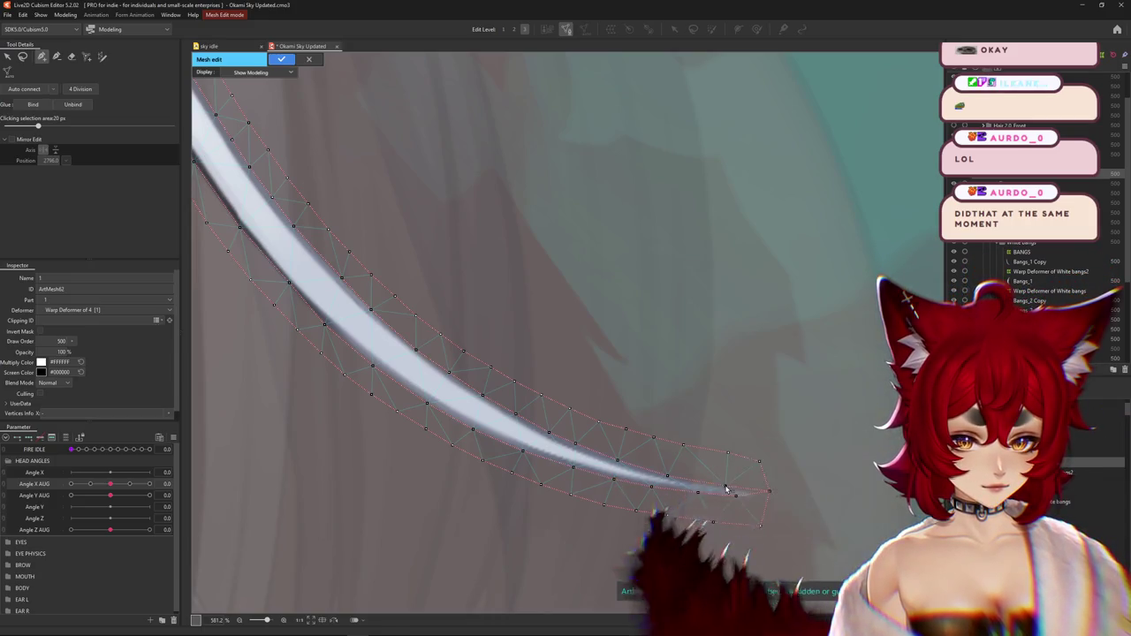
{"action": "scroll", "coordinate": [700, 498], "scroll_direction": "down", "scroll_amount": 5}
{"action": "left_click", "coordinate": [281, 60]}
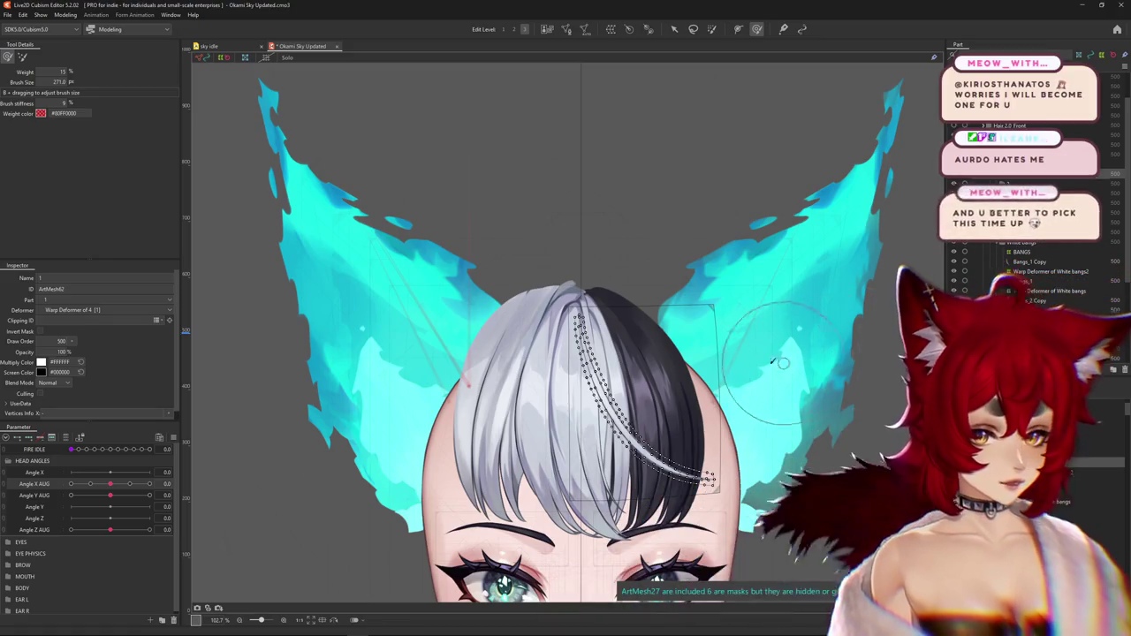
Select the Bangs_3 mesh, preview it with the Angle X slider, then reset the head forward
{"action": "scroll", "coordinate": [657, 515], "scroll_direction": "up", "scroll_amount": 5}
{"action": "left_click", "coordinate": [674, 29]}
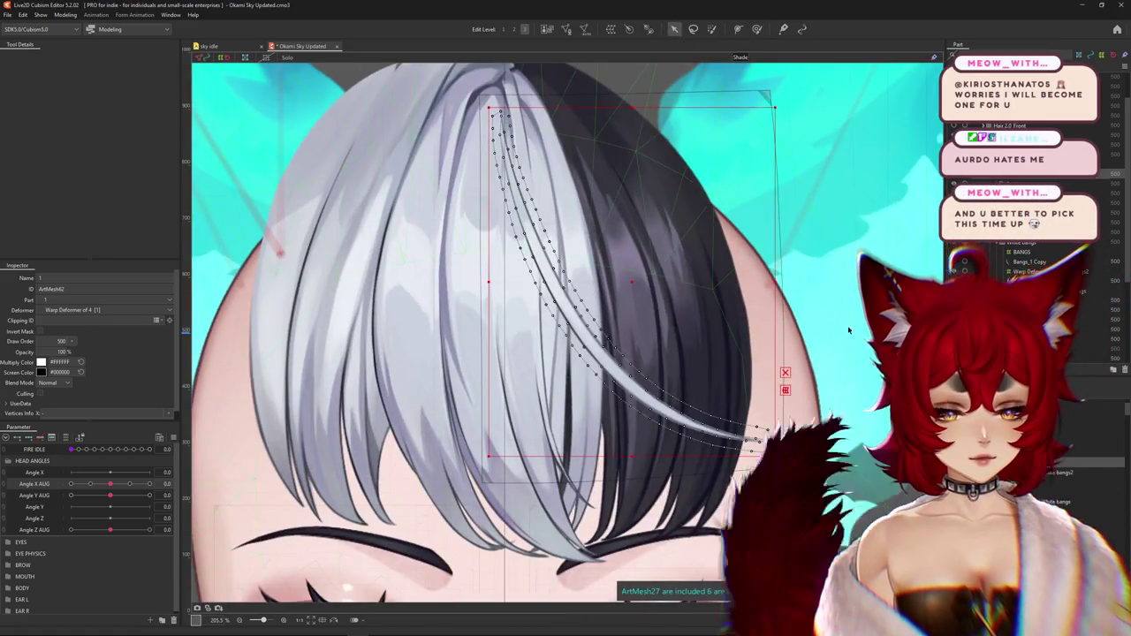
{"action": "left_click", "coordinate": [552, 403]}
{"action": "scroll", "coordinate": [552, 404], "scroll_direction": "down", "scroll_amount": 2}
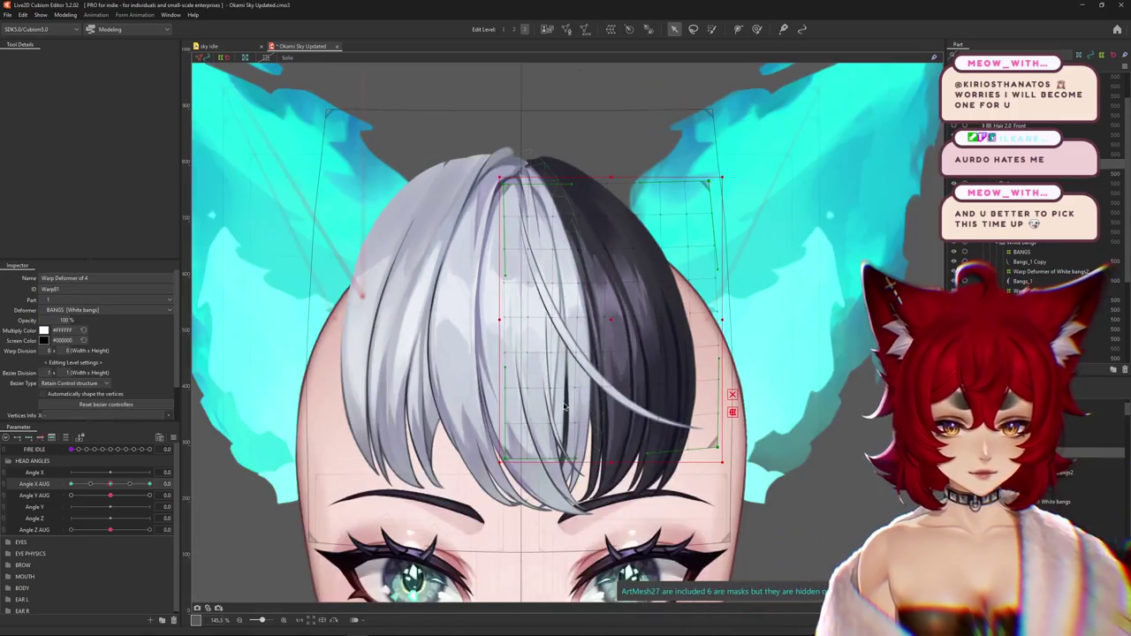
{"action": "left_click", "coordinate": [564, 406]}
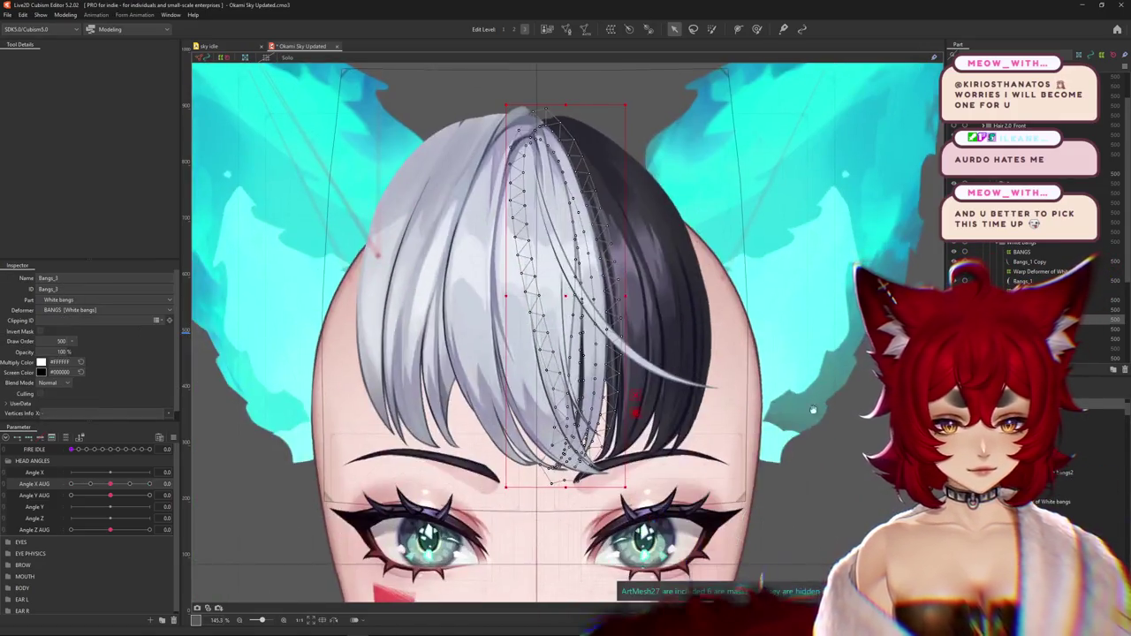
{"action": "left_click_drag", "start_coordinate": [109, 484], "coordinate": [90, 484]}
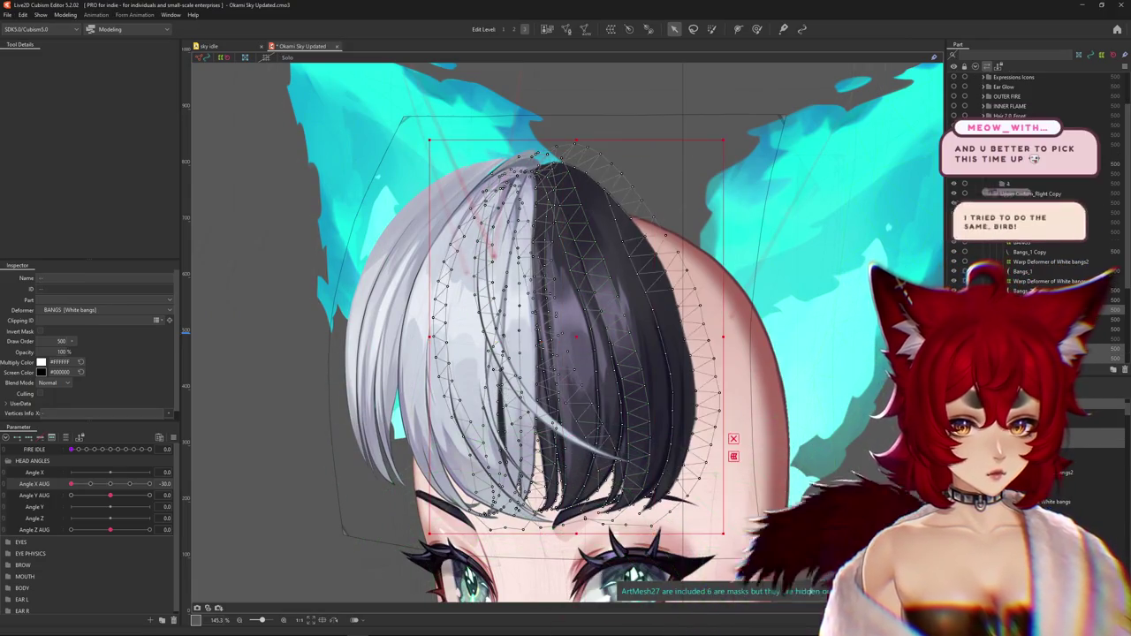
{"action": "left_click", "coordinate": [110, 484]}
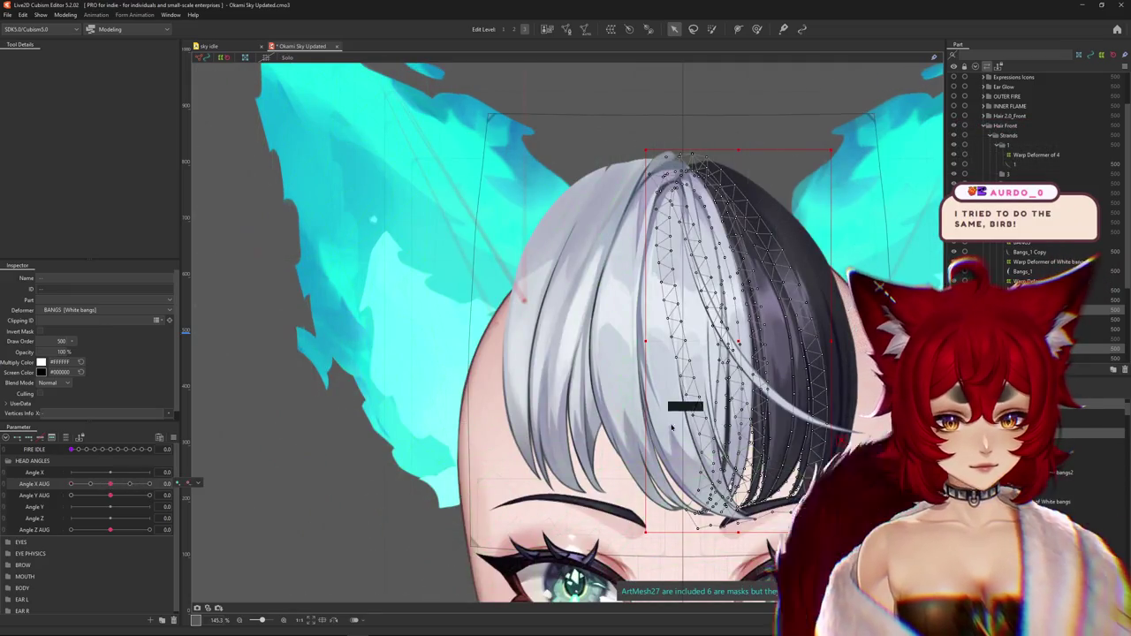
Create the 15×15 Warp Deformer of White bangs3 around the bangs and select it
{"action": "left_click", "coordinate": [610, 28]}
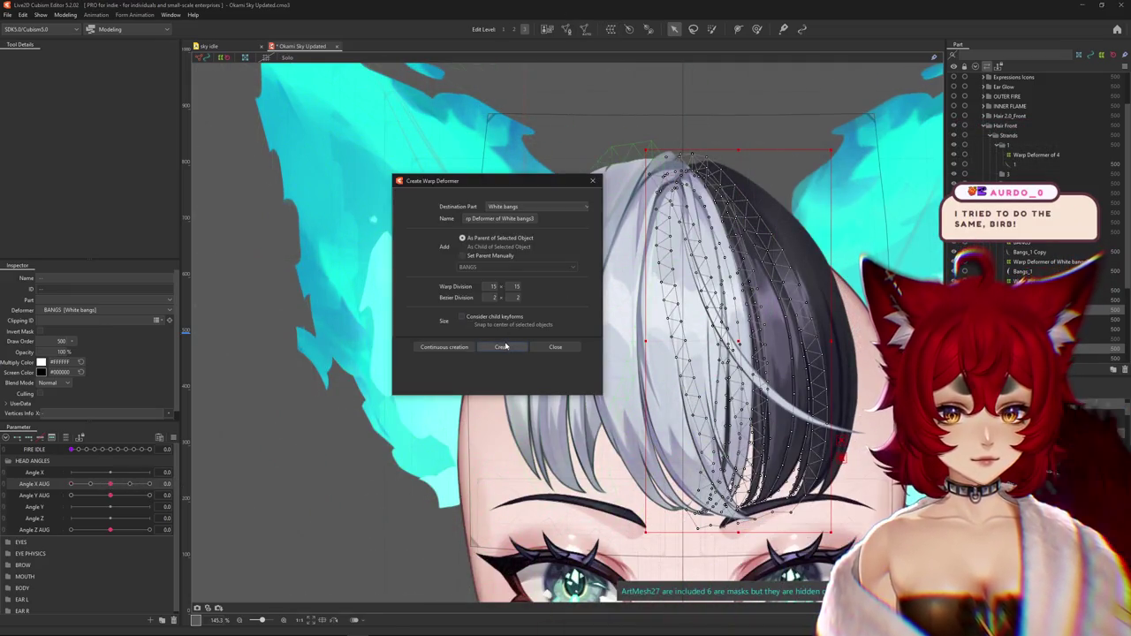
{"action": "left_click", "coordinate": [555, 346]}
{"action": "left_click", "coordinate": [537, 321]}
{"action": "left_click", "coordinate": [665, 401]}
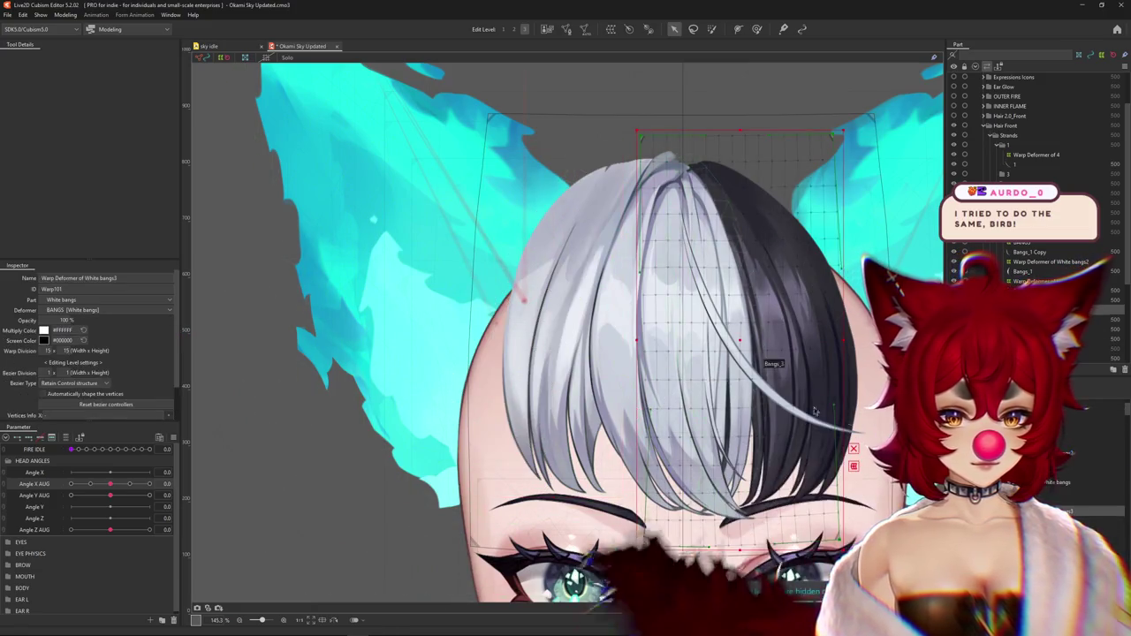
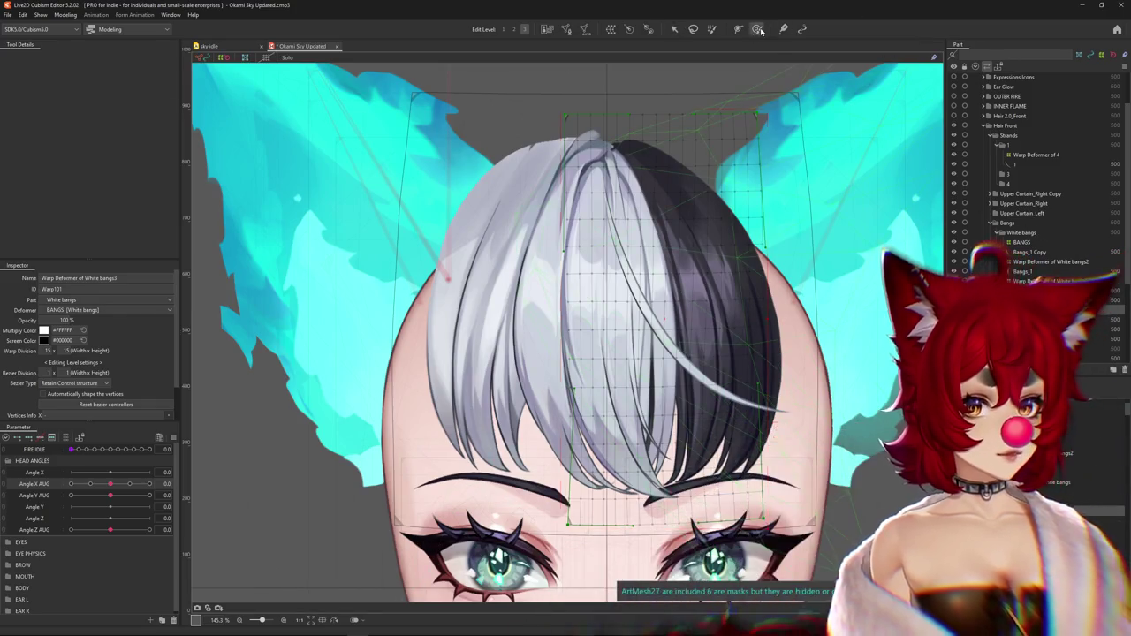
Set Angle X AUG to -30 and start brushing the white bangs to follow the turned head
{"action": "key", "text": "b"}
{"action": "left_click_drag", "start_coordinate": [610, 341], "coordinate": [510, 336]}
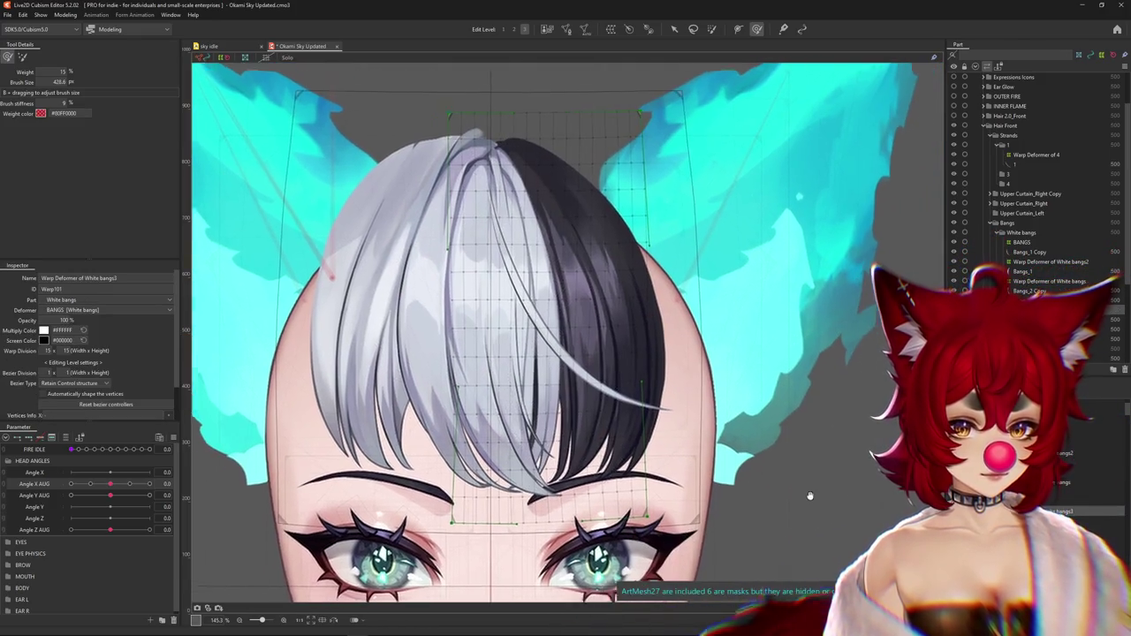
{"action": "left_click_drag", "start_coordinate": [511, 335], "coordinate": [481, 348]}
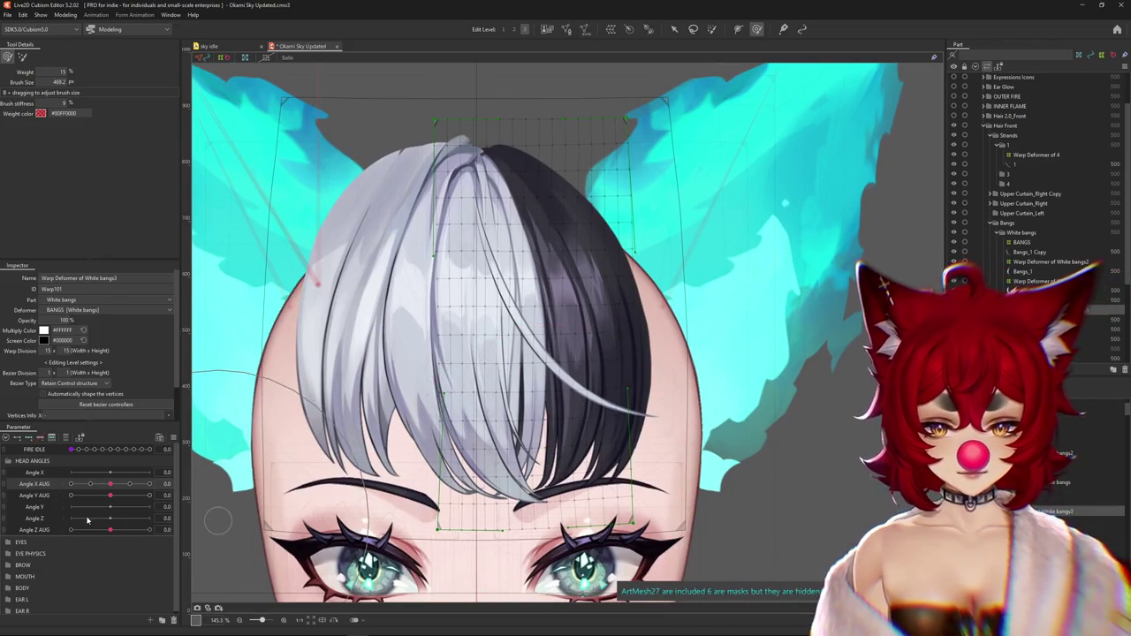
{"action": "left_click_drag", "start_coordinate": [112, 486], "coordinate": [113, 487]}
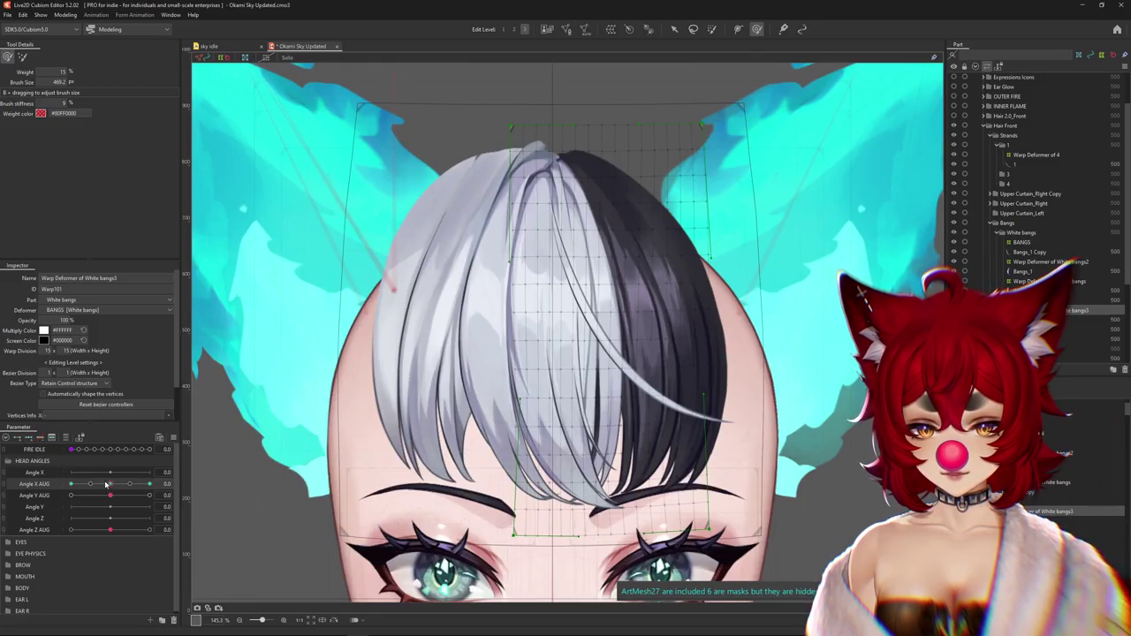
{"action": "left_click_drag", "start_coordinate": [106, 484], "coordinate": [71, 484]}
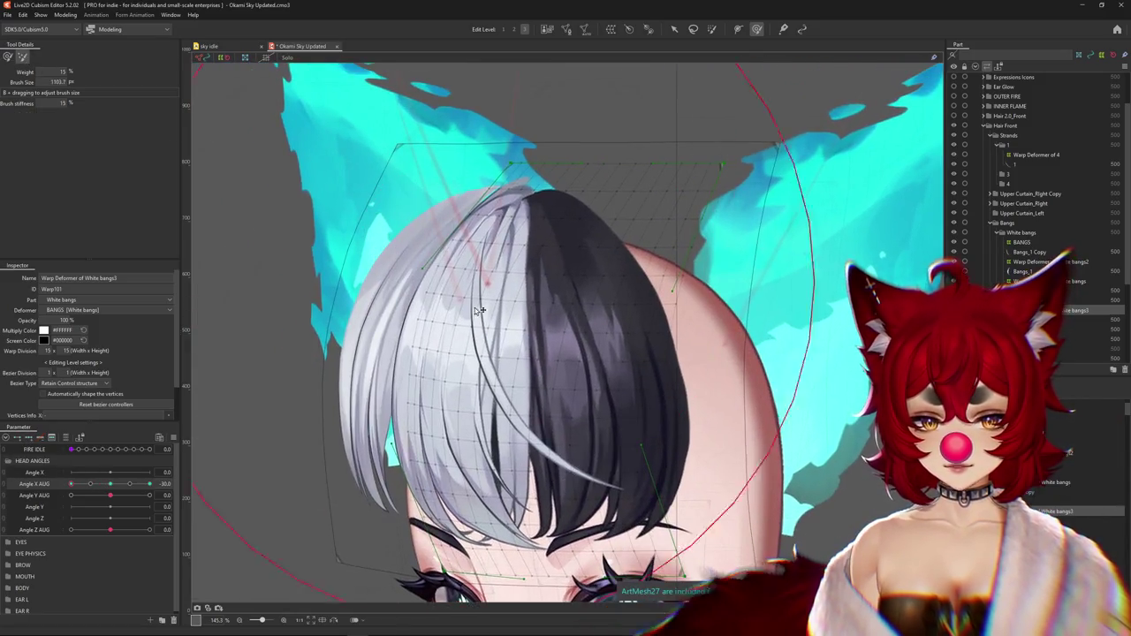
{"action": "mouse_move", "coordinate": [459, 291]}
{"action": "left_mouse_down"}
{"action": "mouse_move", "coordinate": [490, 327]}
{"action": "mouse_move", "coordinate": [512, 42]}
{"action": "left_mouse_up"}
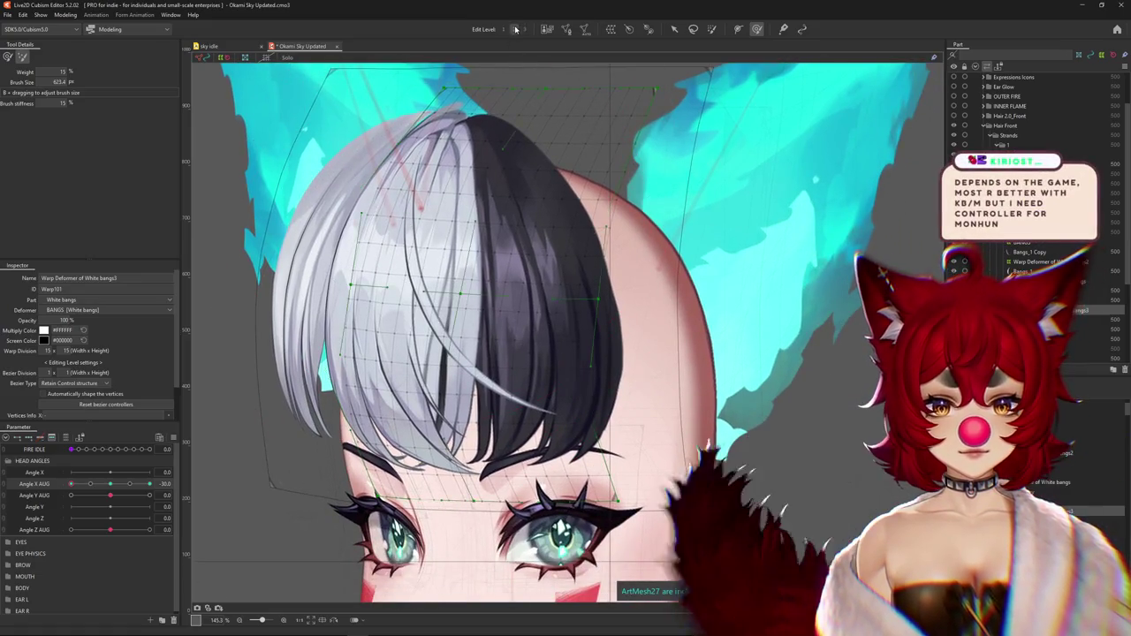
Pull the white bangs down over the forehead and push their left side outward
{"action": "left_click", "coordinate": [521, 180]}
{"action": "left_click_drag", "start_coordinate": [434, 190], "coordinate": [462, 375]}
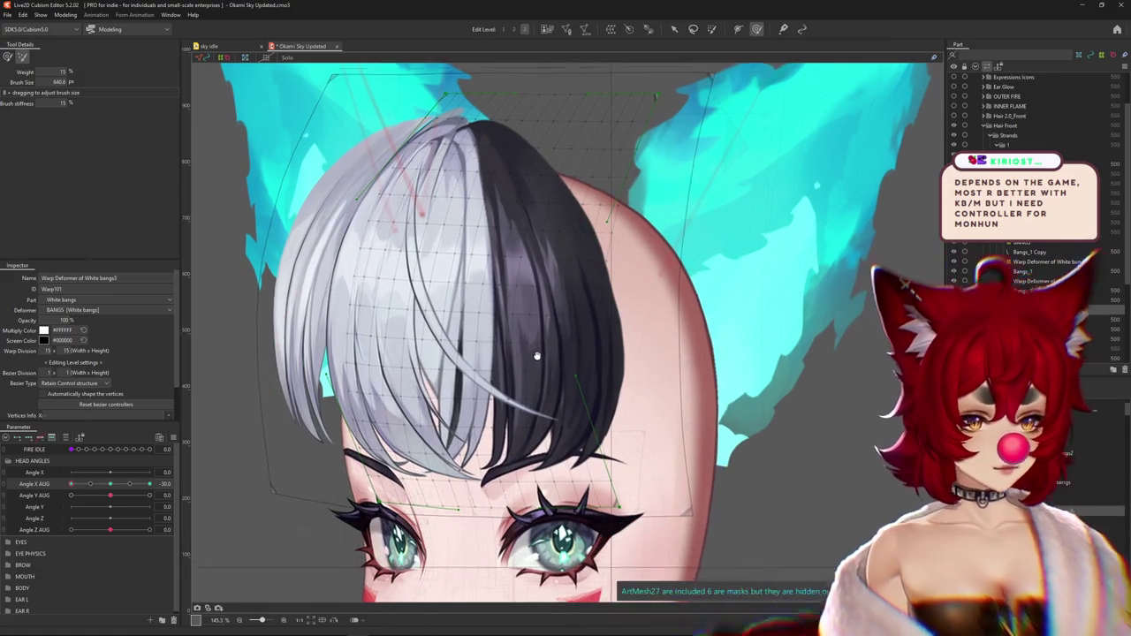
{"action": "left_click_drag", "start_coordinate": [492, 362], "coordinate": [348, 300]}
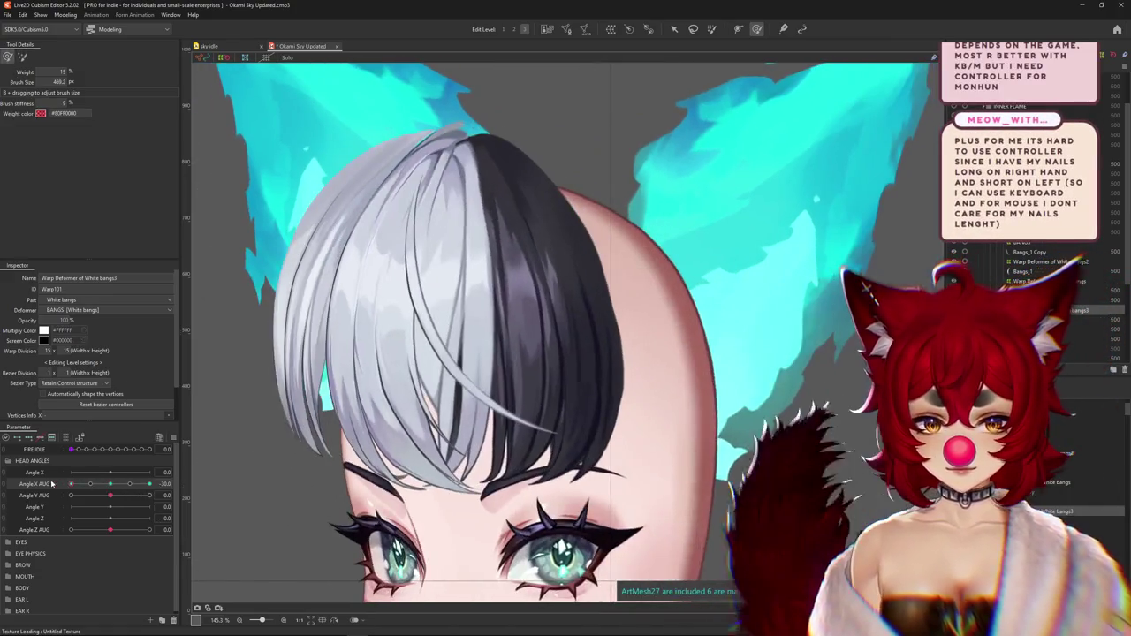
{"action": "left_click", "coordinate": [351, 386]}
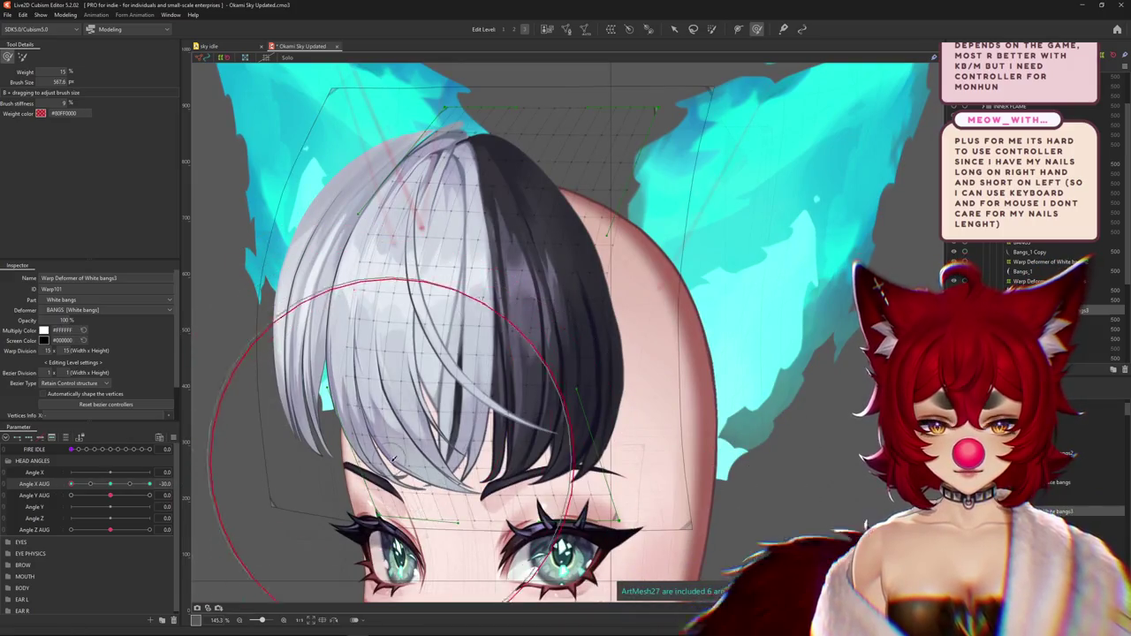
{"action": "scroll", "coordinate": [395, 459], "scroll_direction": "down", "scroll_amount": 3}
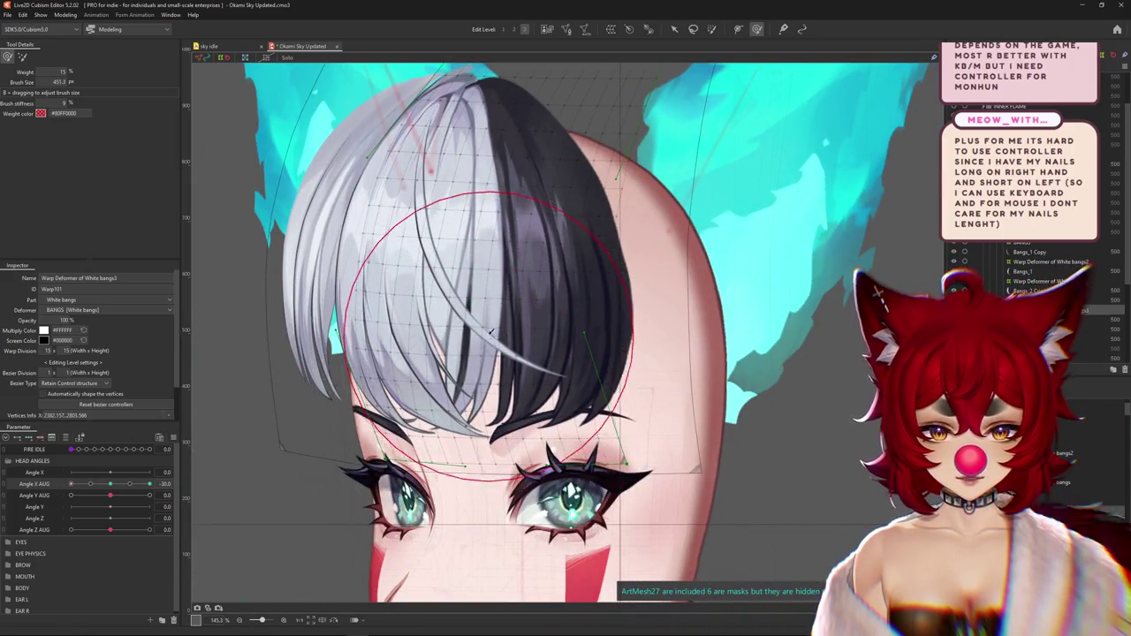
{"action": "left_click_drag", "start_coordinate": [491, 331], "coordinate": [510, 283]}
{"action": "scroll", "coordinate": [451, 263], "scroll_direction": "up", "scroll_amount": 4}
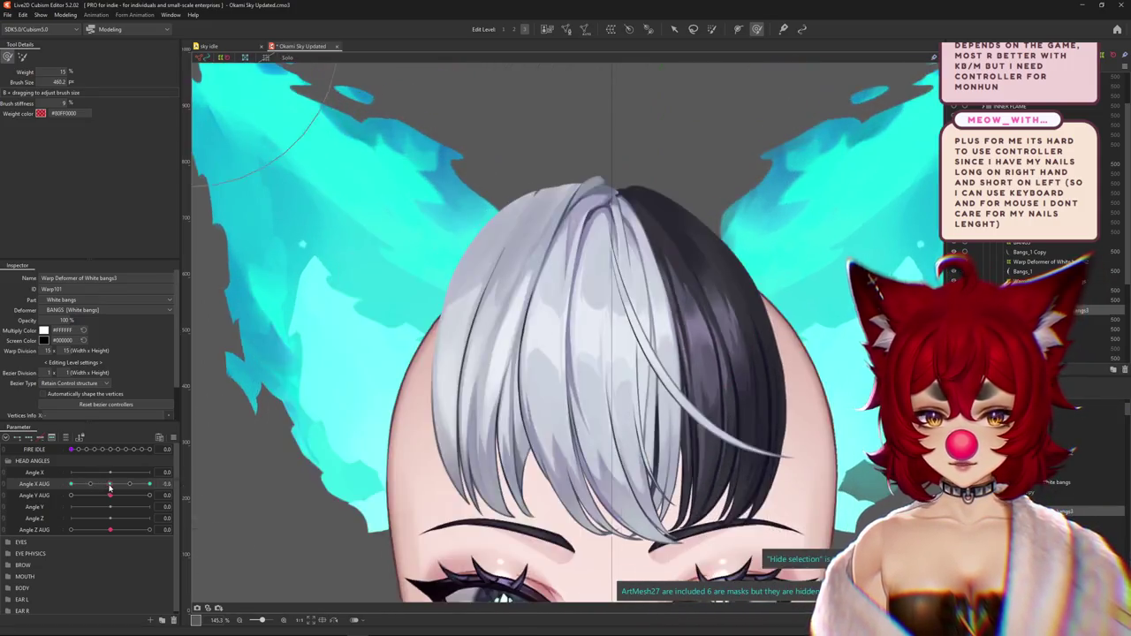
{"action": "left_click_drag", "start_coordinate": [424, 203], "coordinate": [450, 124]}
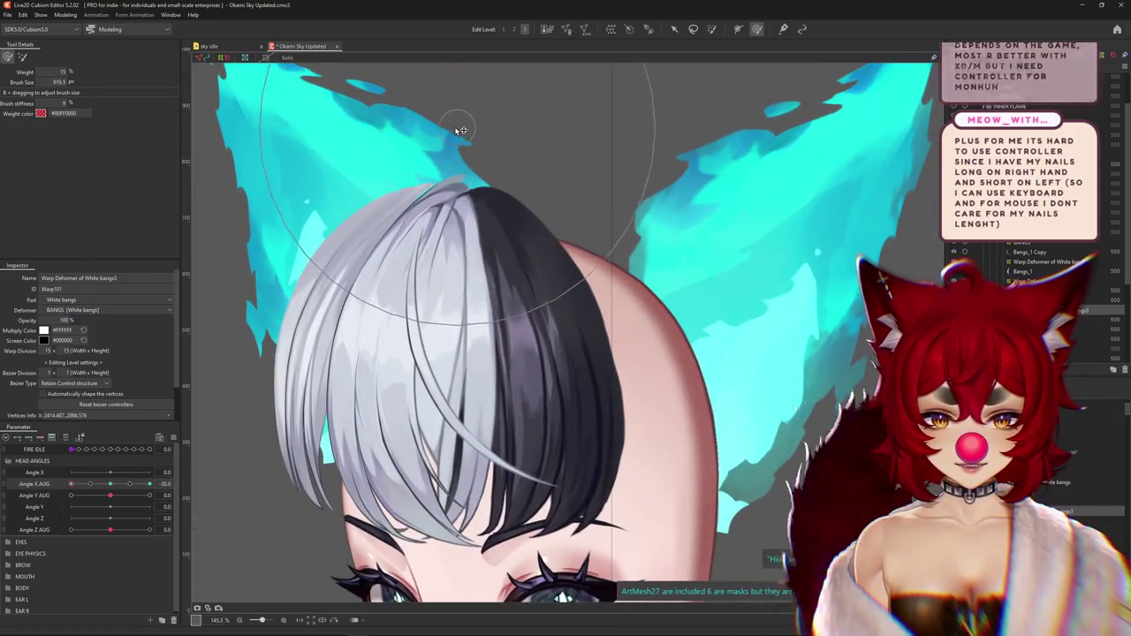
Fine-tune the white bangs with a smaller brush, hiding the warp grid to judge the hair
{"action": "scroll", "coordinate": [518, 152], "scroll_direction": "down", "scroll_amount": 5}
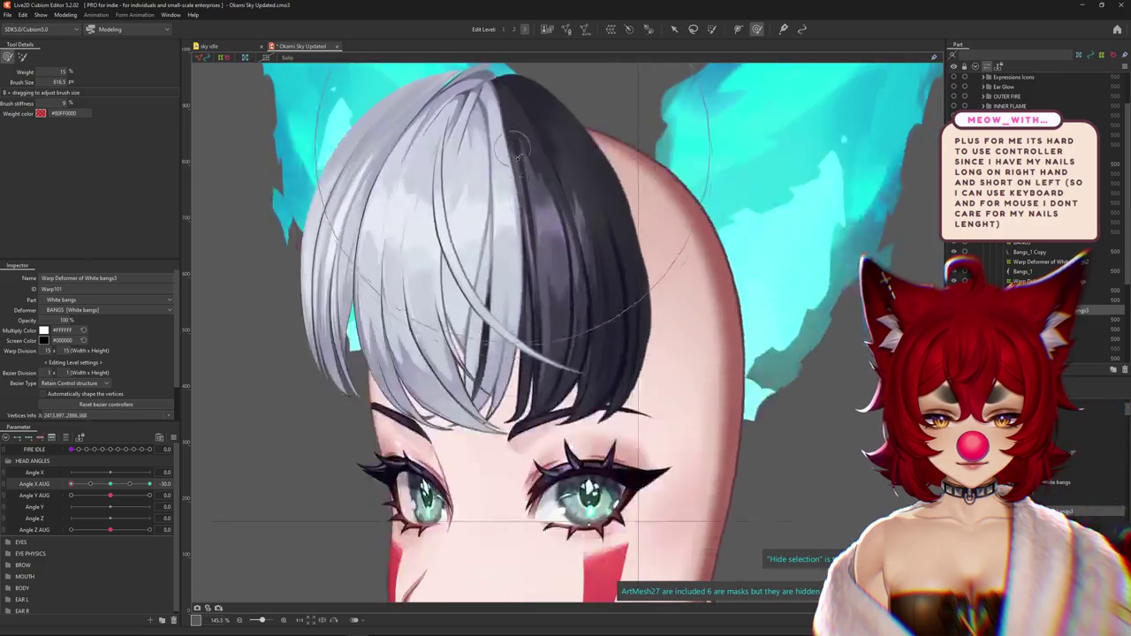
{"action": "mouse_move", "coordinate": [507, 491]}
{"action": "left_mouse_down"}
{"action": "mouse_move", "coordinate": [484, 327]}
{"action": "mouse_move", "coordinate": [503, 272]}
{"action": "left_mouse_up"}
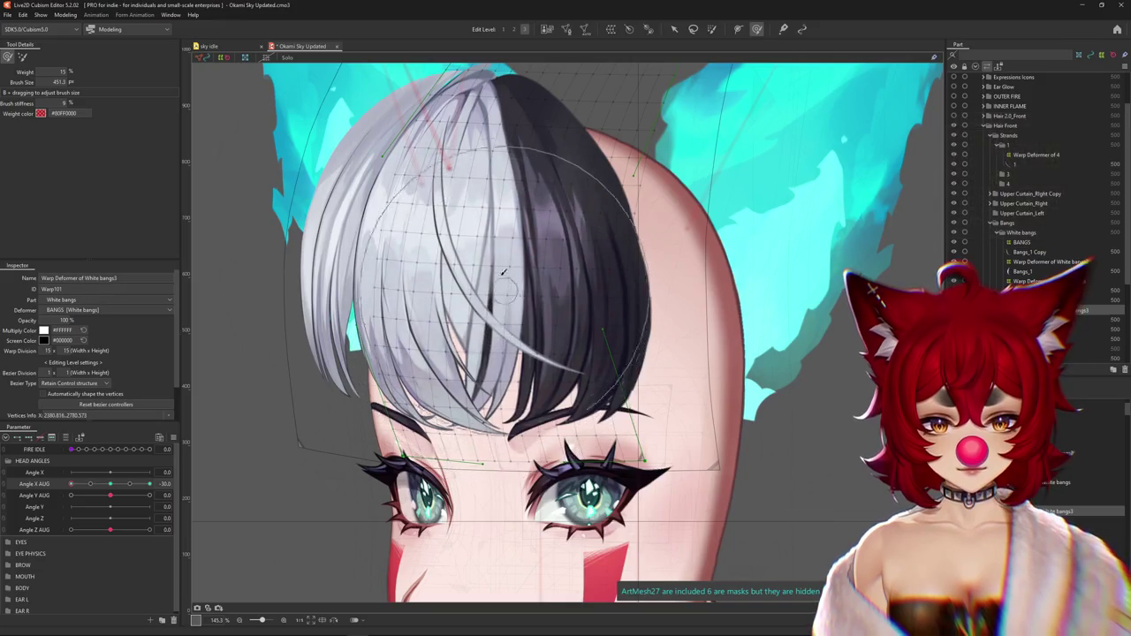
{"action": "scroll", "coordinate": [511, 212], "scroll_direction": "up", "scroll_amount": 5}
{"action": "left_click_drag", "start_coordinate": [510, 212], "coordinate": [504, 323]}
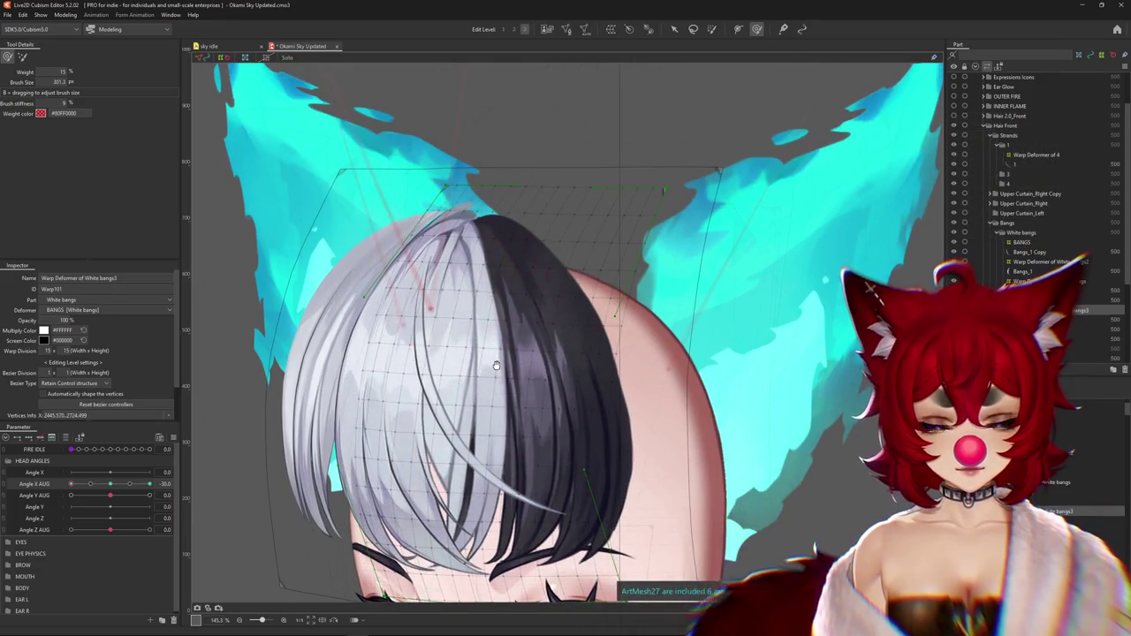
{"action": "scroll", "coordinate": [504, 323], "scroll_direction": "down", "scroll_amount": 3}
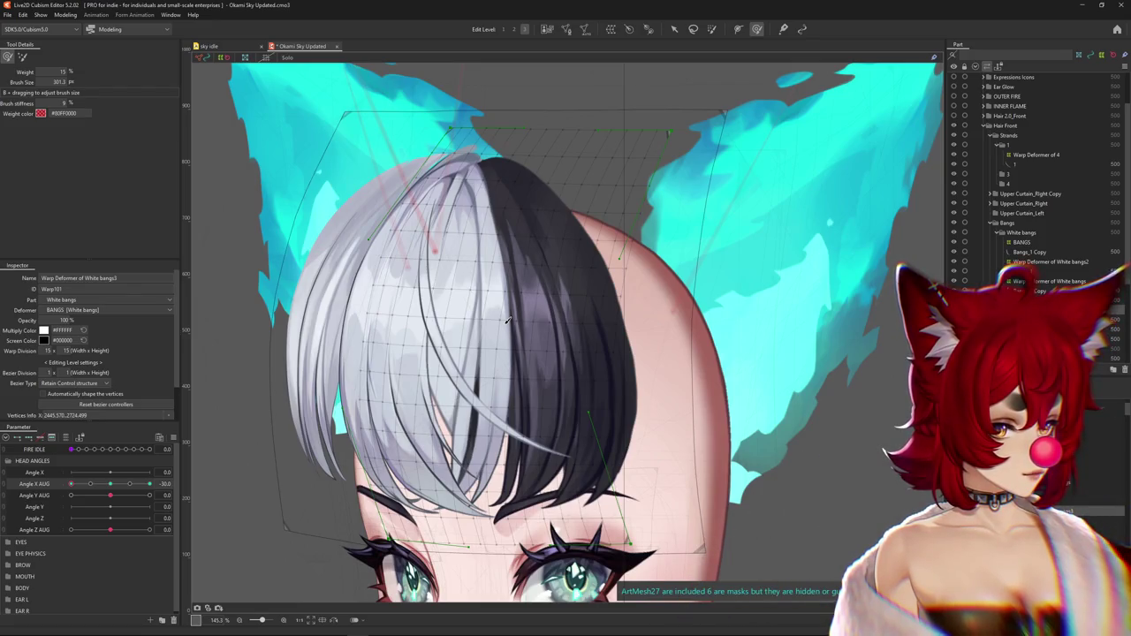
{"action": "key", "text": "ctrl+h"}
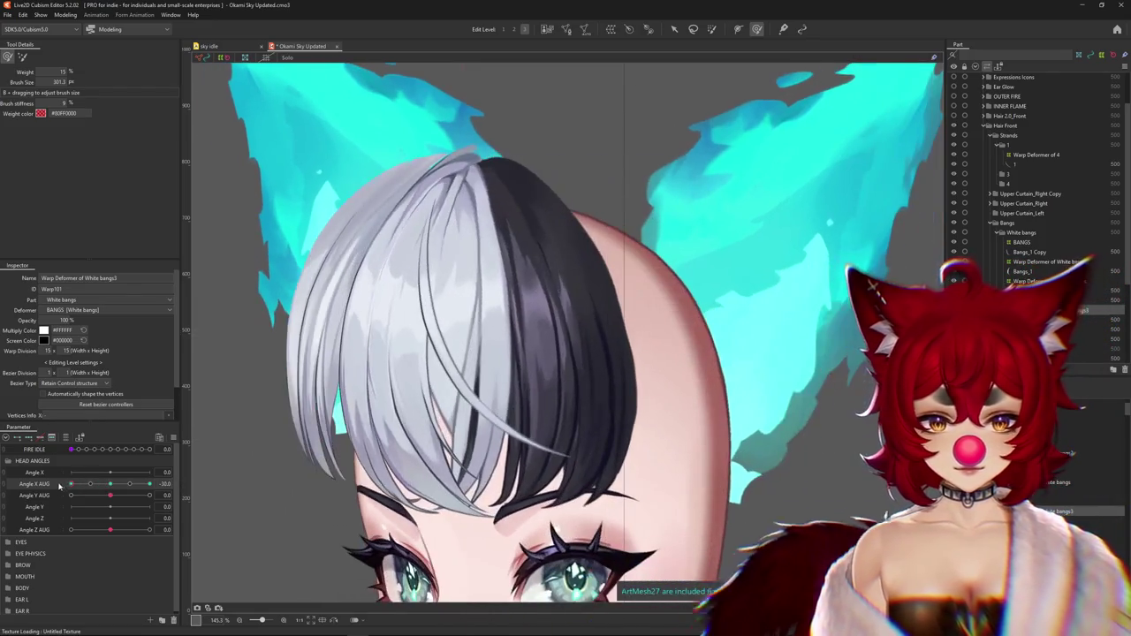
{"action": "left_click_drag", "start_coordinate": [500, 321], "coordinate": [562, 392], "text": "shift"}
{"action": "scroll", "coordinate": [563, 392], "scroll_direction": "down", "scroll_amount": 5}
{"action": "scroll", "coordinate": [520, 481], "scroll_direction": "up", "scroll_amount": 3}
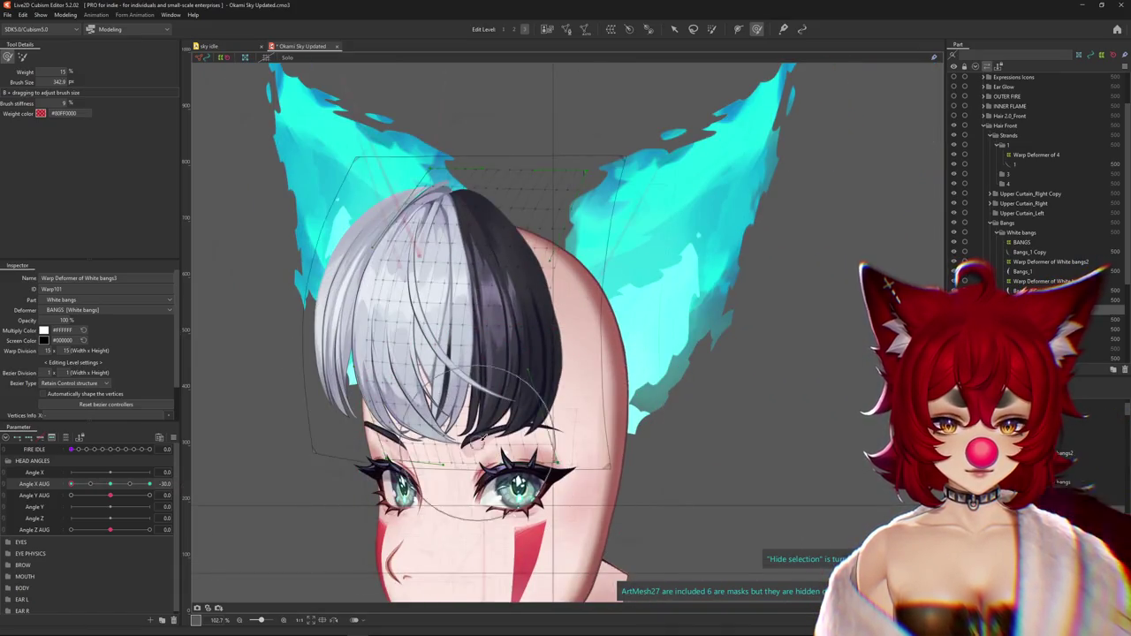
Compare the front and -30 poses and shrink the brush for white bangs touch-ups
{"action": "left_click", "coordinate": [110, 484]}
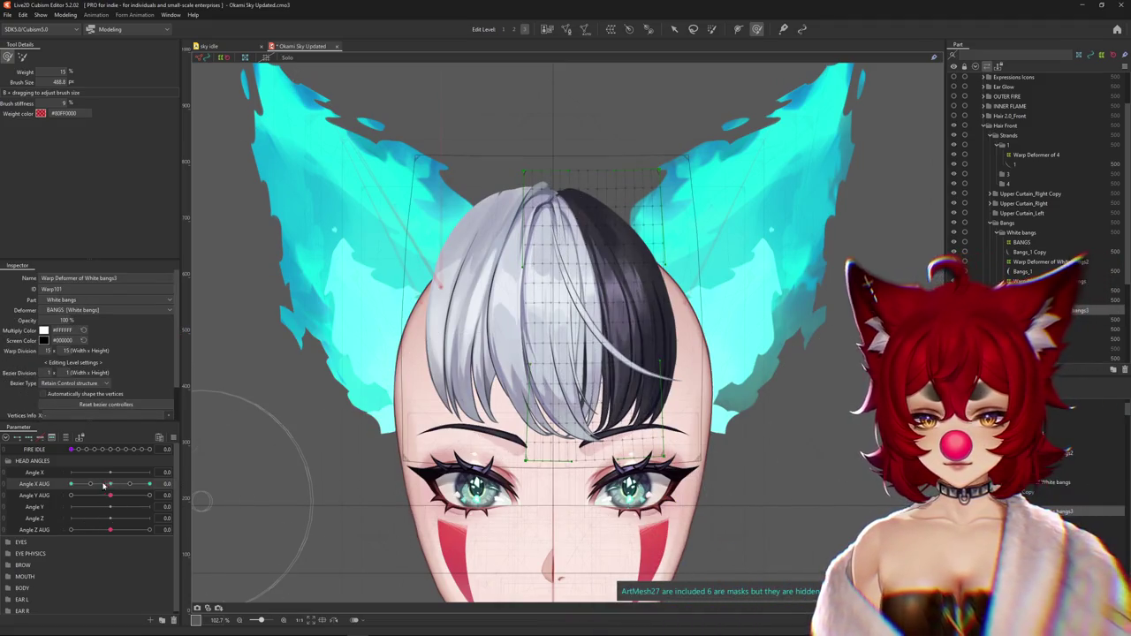
{"action": "left_click", "coordinate": [71, 485]}
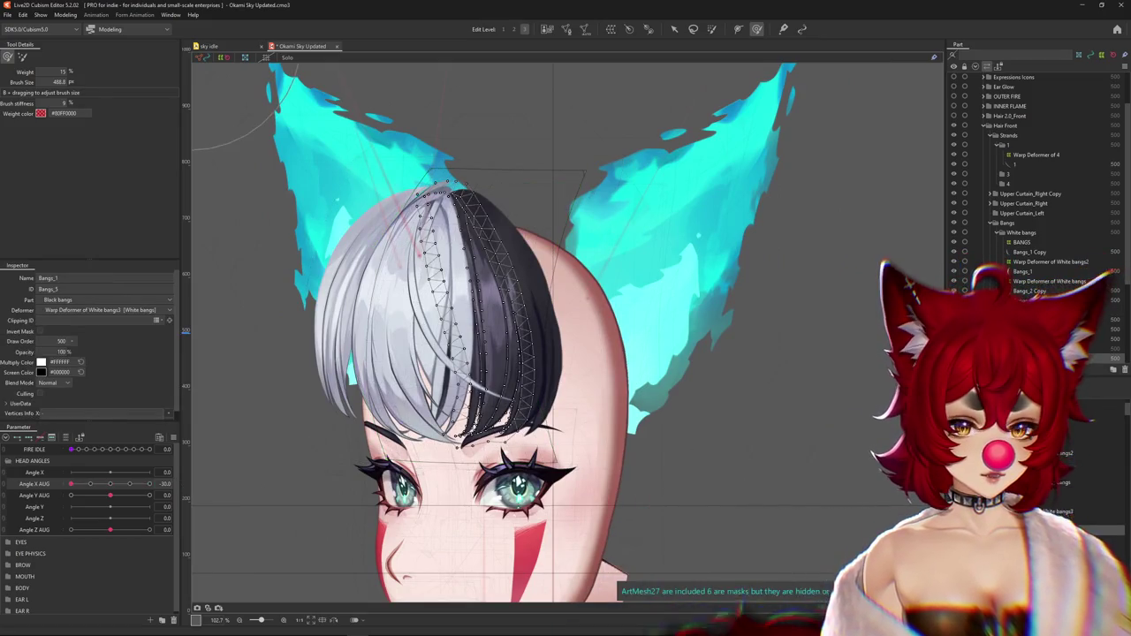
{"action": "left_click_drag", "start_coordinate": [548, 389], "coordinate": [592, 405]}
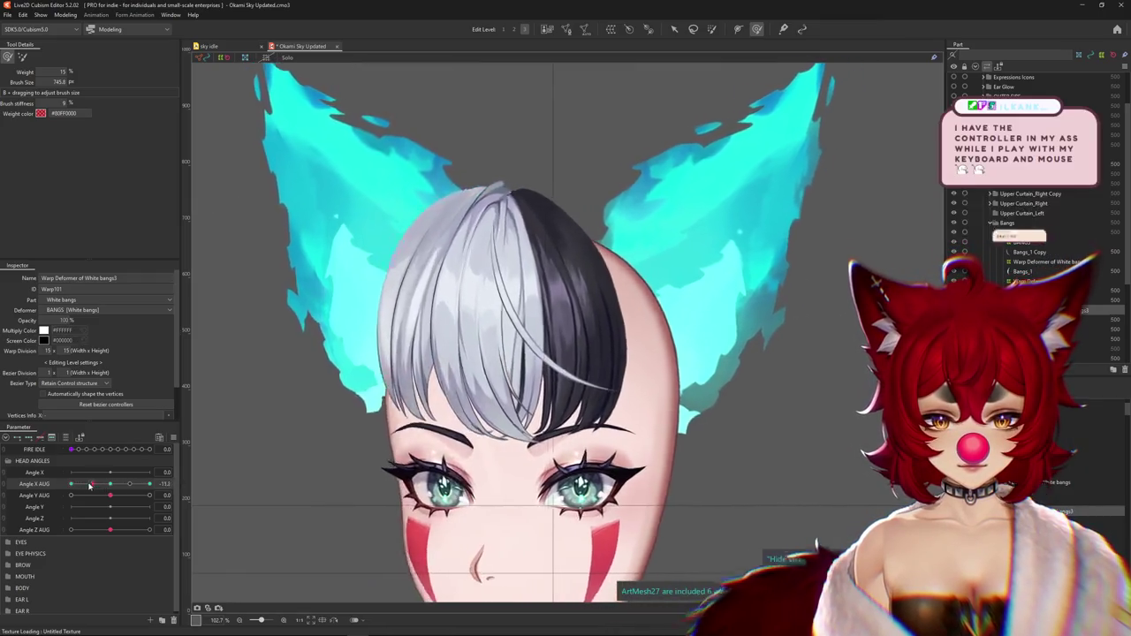
{"action": "mouse_move", "coordinate": [327, 361]}
{"action": "left_mouse_down"}
{"action": "mouse_move", "coordinate": [356, 316]}
{"action": "mouse_move", "coordinate": [350, 357]}
{"action": "mouse_move", "coordinate": [461, 389]}
{"action": "left_mouse_up"}
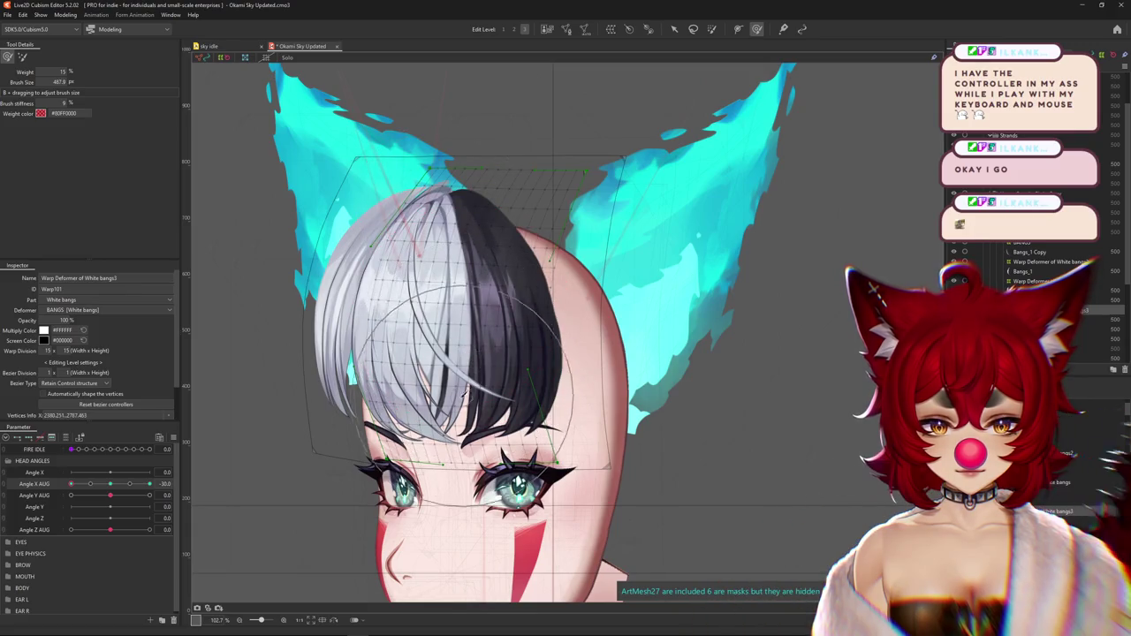
{"action": "left_click_drag", "start_coordinate": [463, 393], "coordinate": [501, 247]}
Touch up the white bangs at -30, flipping to front to compare, then raise brush size and stiffness
{"action": "left_click", "coordinate": [110, 484]}
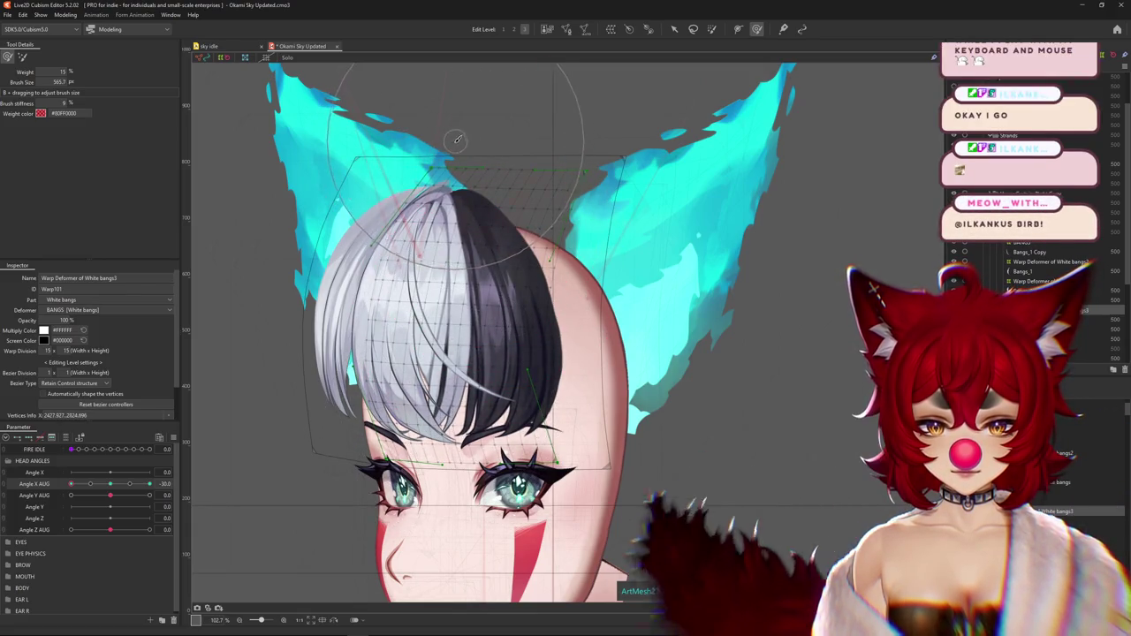
{"action": "left_click_drag", "start_coordinate": [111, 484], "coordinate": [46, 486]}
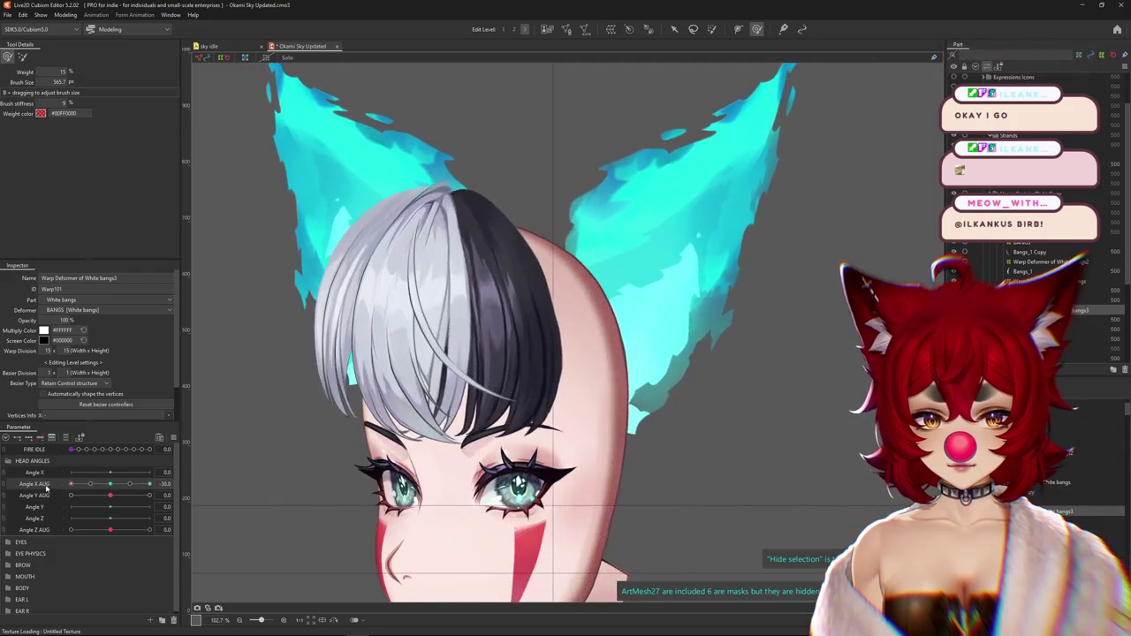
{"action": "left_click_drag", "start_coordinate": [502, 184], "coordinate": [440, 193]}
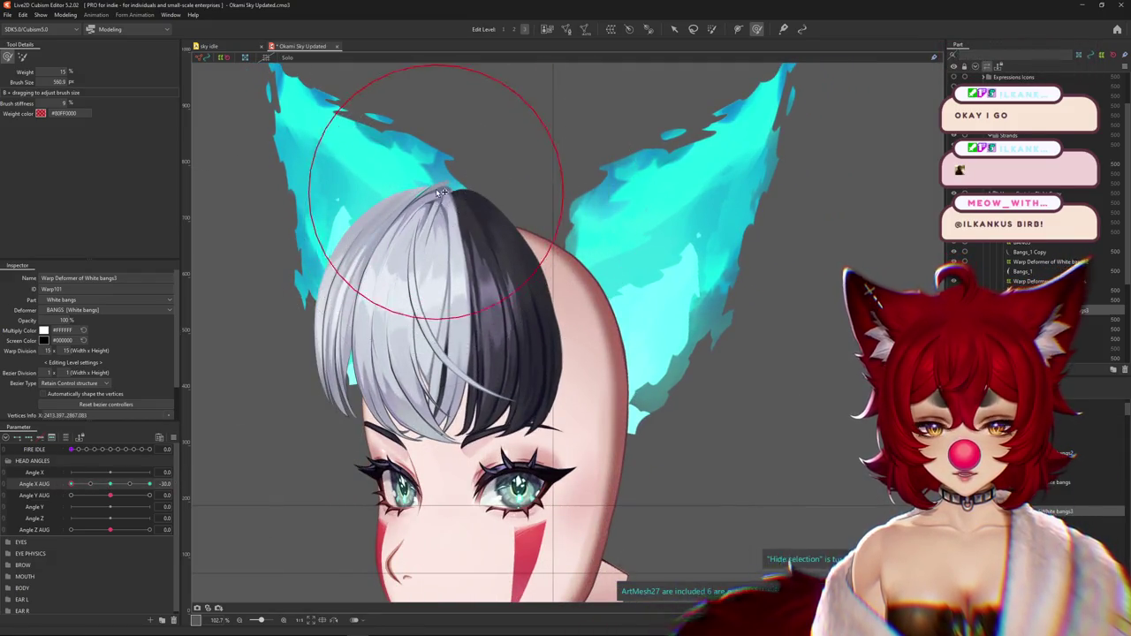
{"action": "left_click", "coordinate": [110, 484]}
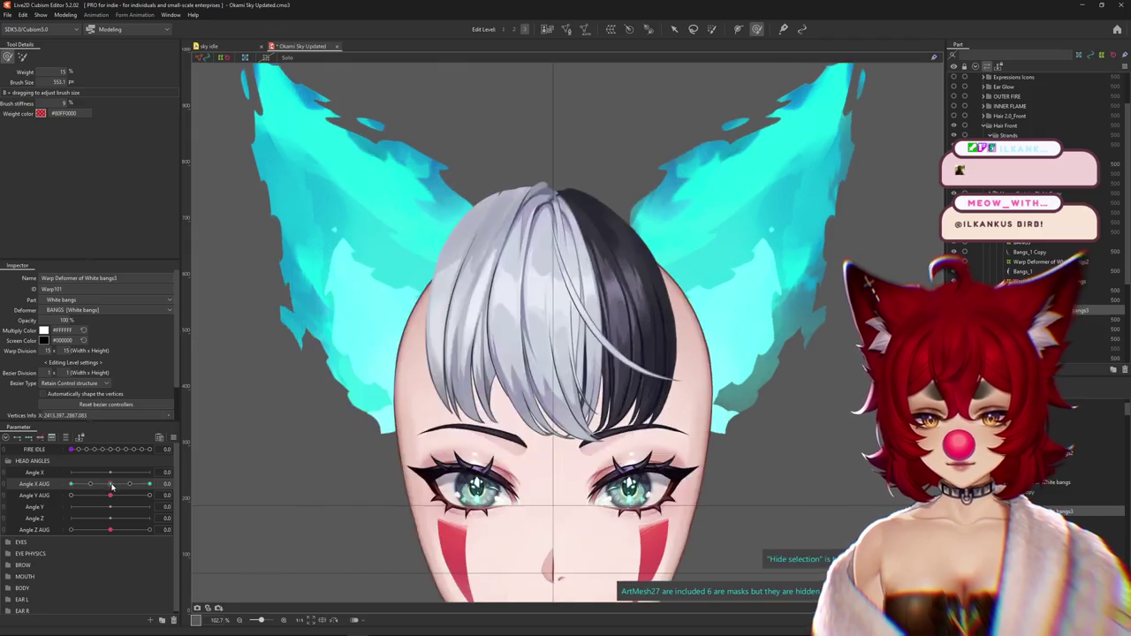
{"action": "left_click_drag", "start_coordinate": [111, 484], "coordinate": [53, 496]}
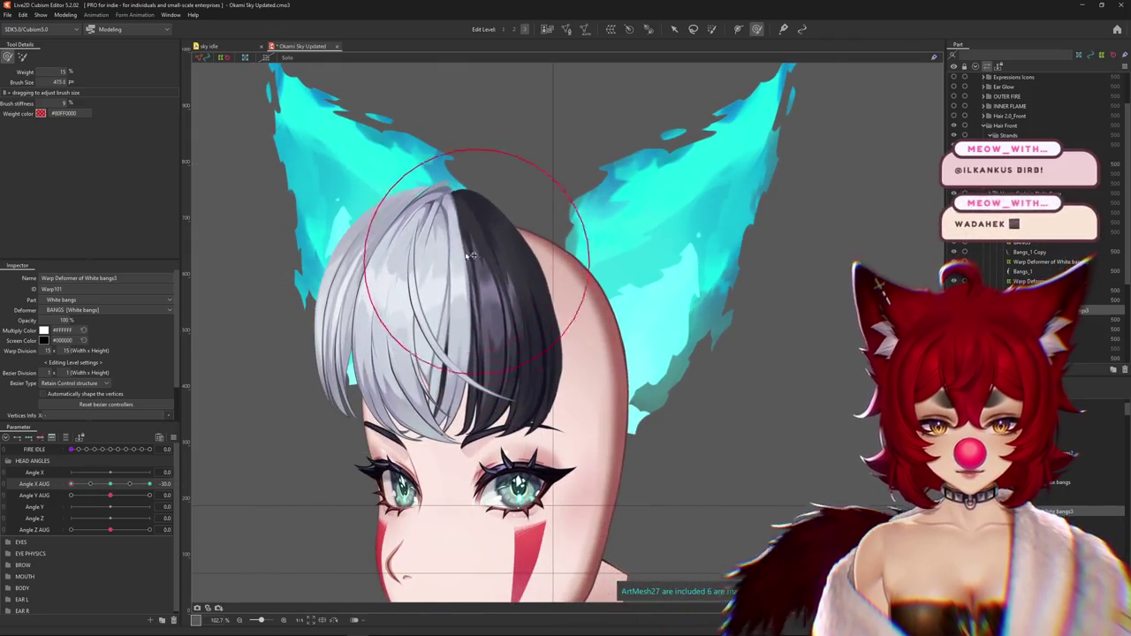
{"action": "mouse_move", "coordinate": [530, 265]}
{"action": "left_mouse_down"}
{"action": "mouse_move", "coordinate": [500, 305]}
{"action": "mouse_move", "coordinate": [484, 407]}
{"action": "left_mouse_up"}
{"action": "mouse_move", "coordinate": [71, 484]}
{"action": "left_mouse_down"}
{"action": "mouse_move", "coordinate": [110, 484]}
{"action": "mouse_move", "coordinate": [70, 484]}
{"action": "left_mouse_up"}
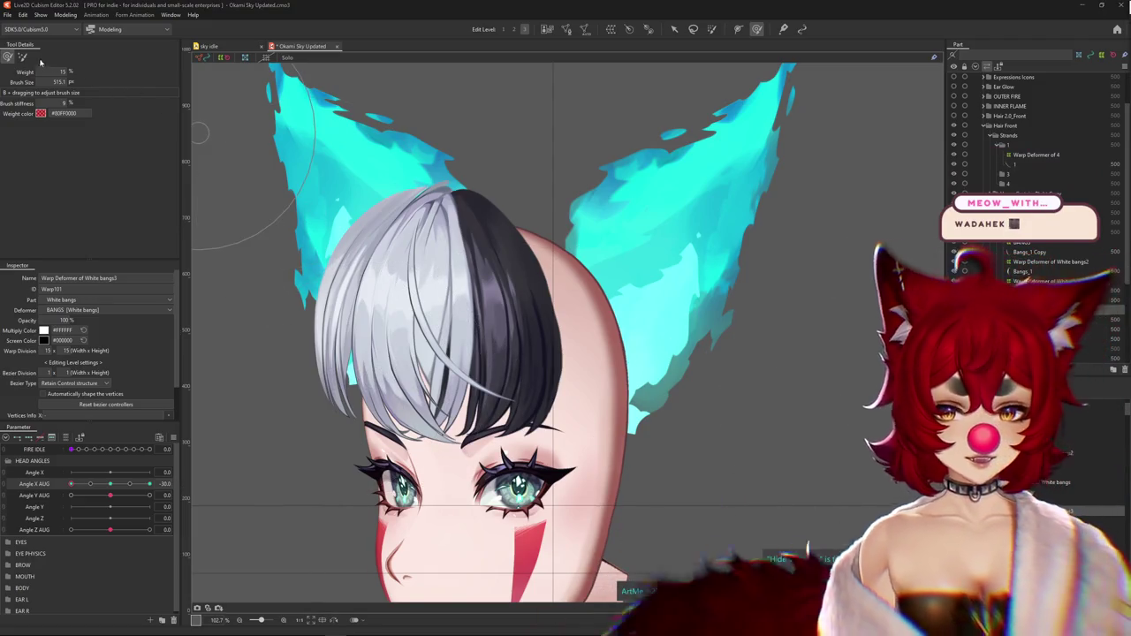
{"action": "left_click_drag", "start_coordinate": [757, 429], "coordinate": [548, 279]}
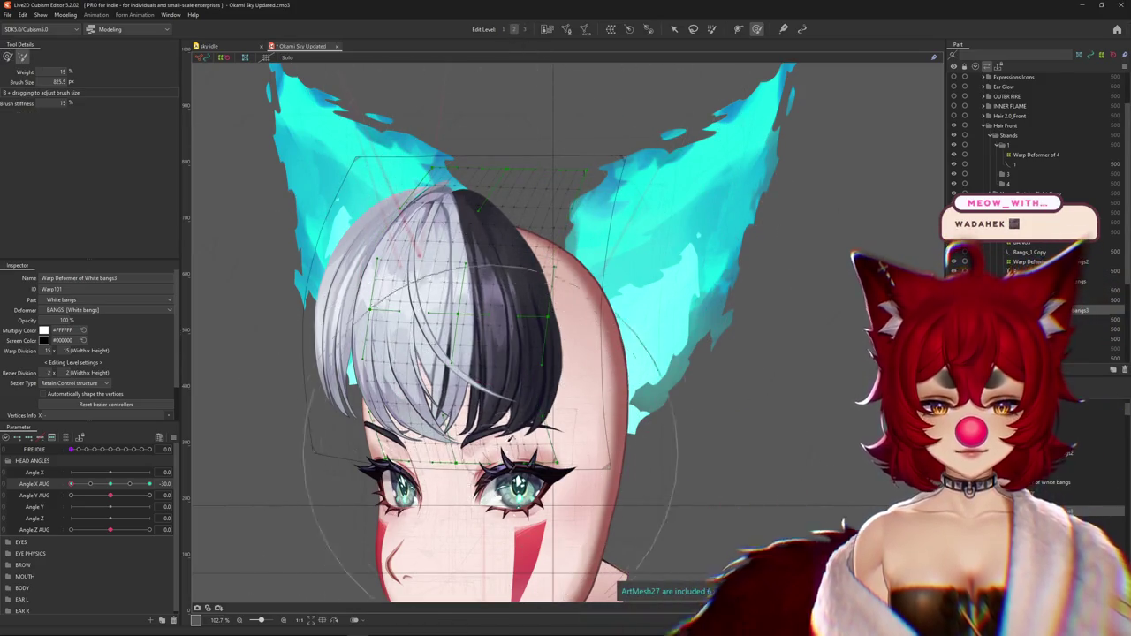
Select the White bangs warp at Angle X AUG -30 and resize the brush over the bangs
{"action": "left_click", "coordinate": [452, 168]}
{"action": "key", "text": "h"}
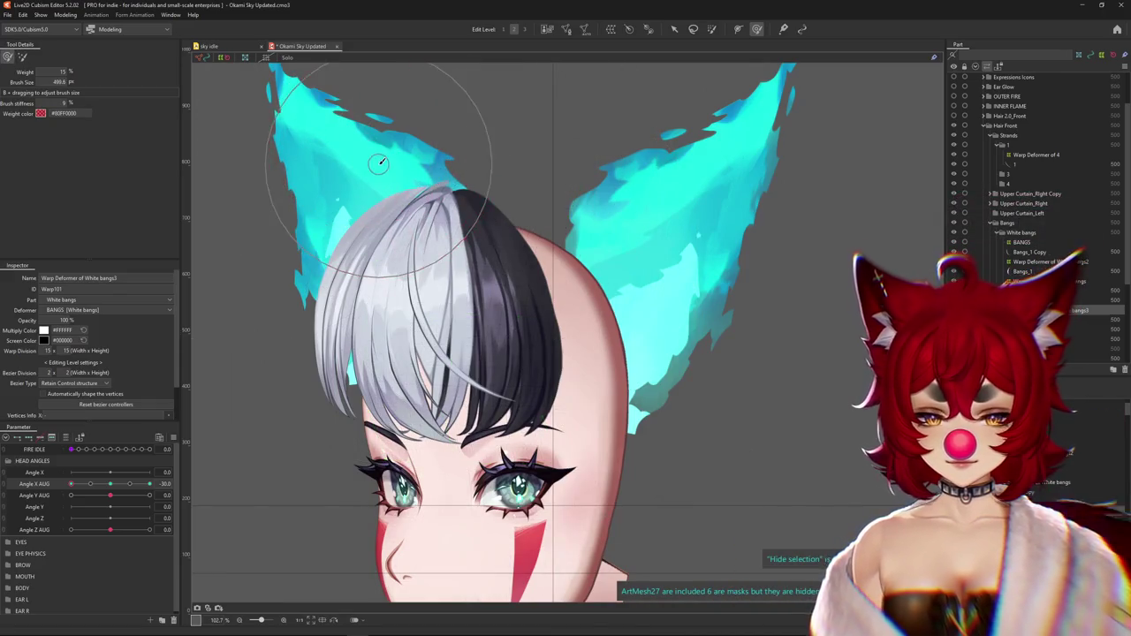
{"action": "left_click_drag", "start_coordinate": [403, 175], "coordinate": [435, 356]}
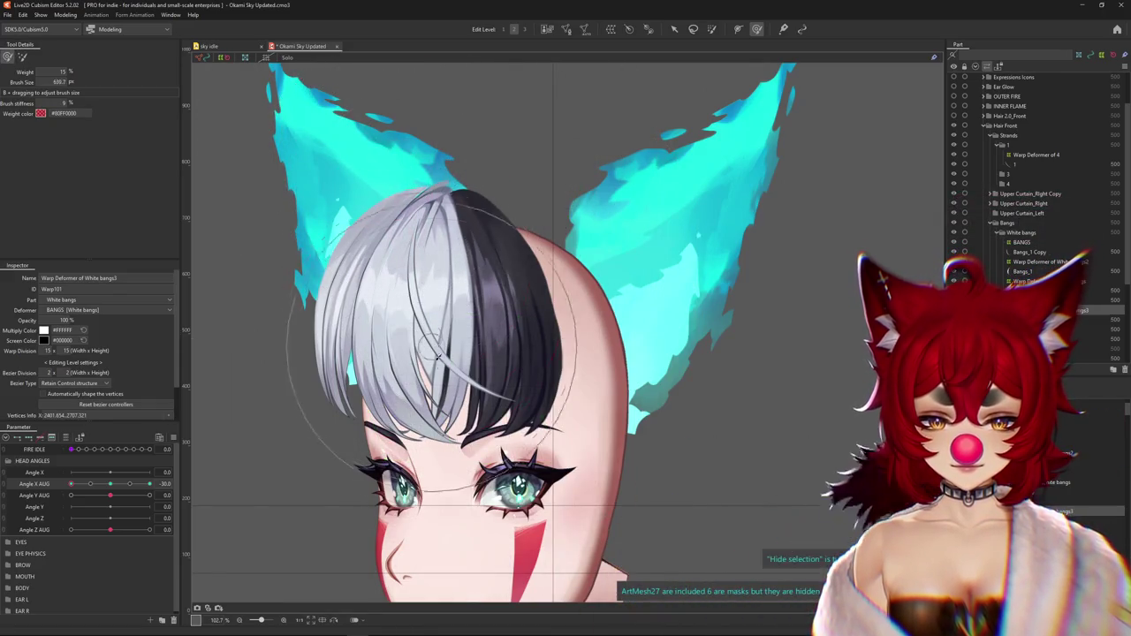
{"action": "mouse_move", "coordinate": [110, 484]}
{"action": "left_mouse_down"}
{"action": "mouse_move", "coordinate": [74, 496]}
{"action": "mouse_move", "coordinate": [74, 481]}
{"action": "left_mouse_up"}
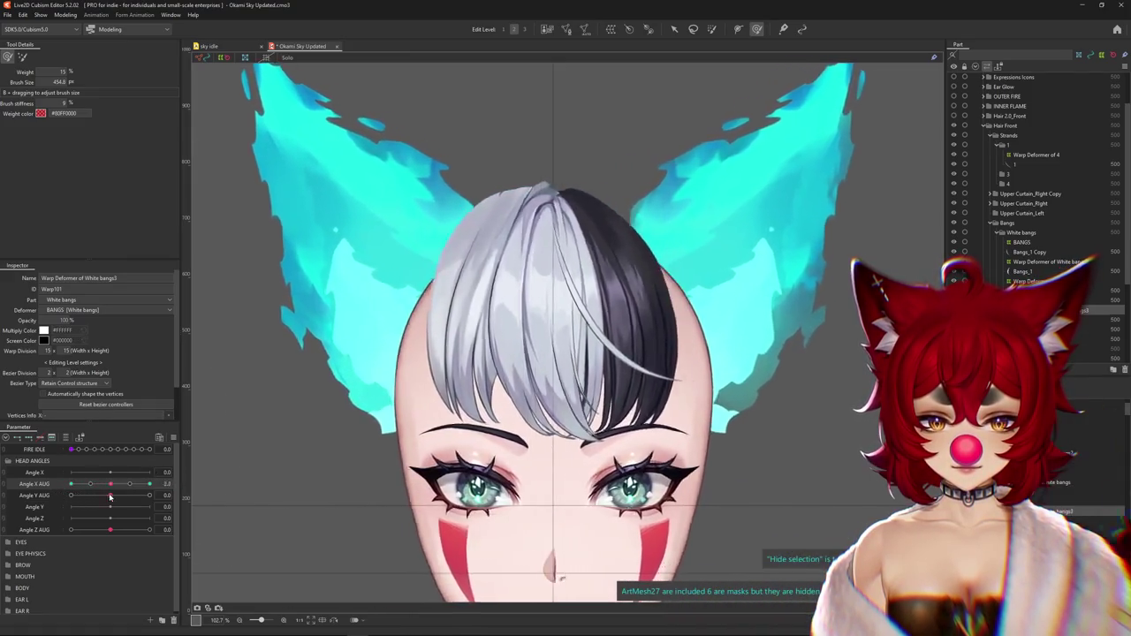
{"action": "left_click_drag", "start_coordinate": [437, 340], "coordinate": [512, 289]}
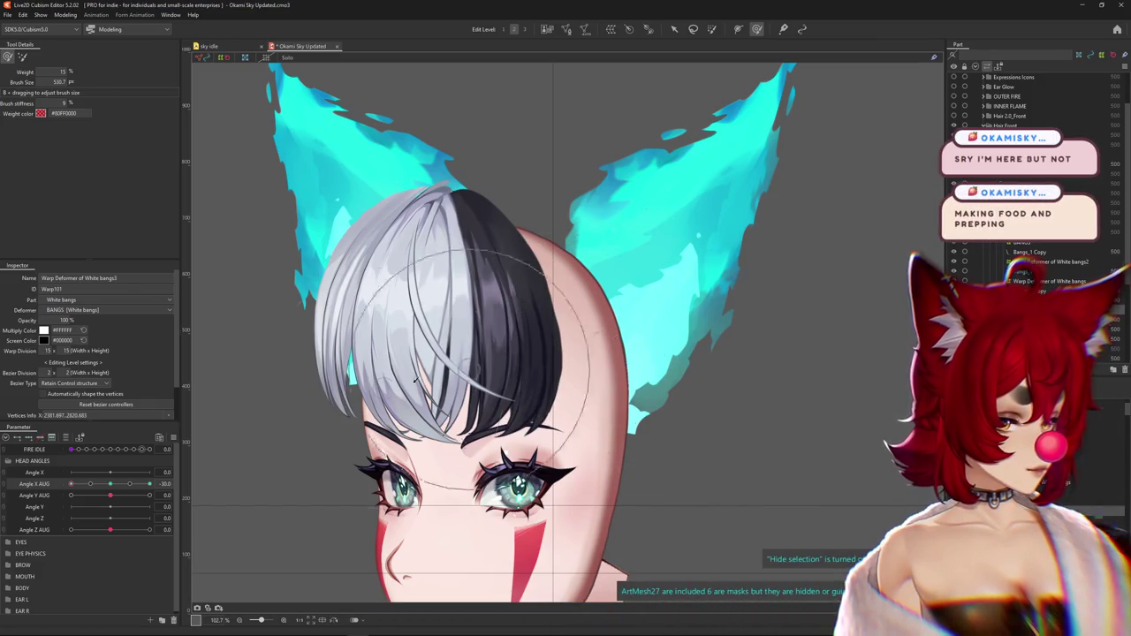
{"action": "left_click", "coordinate": [57, 488]}
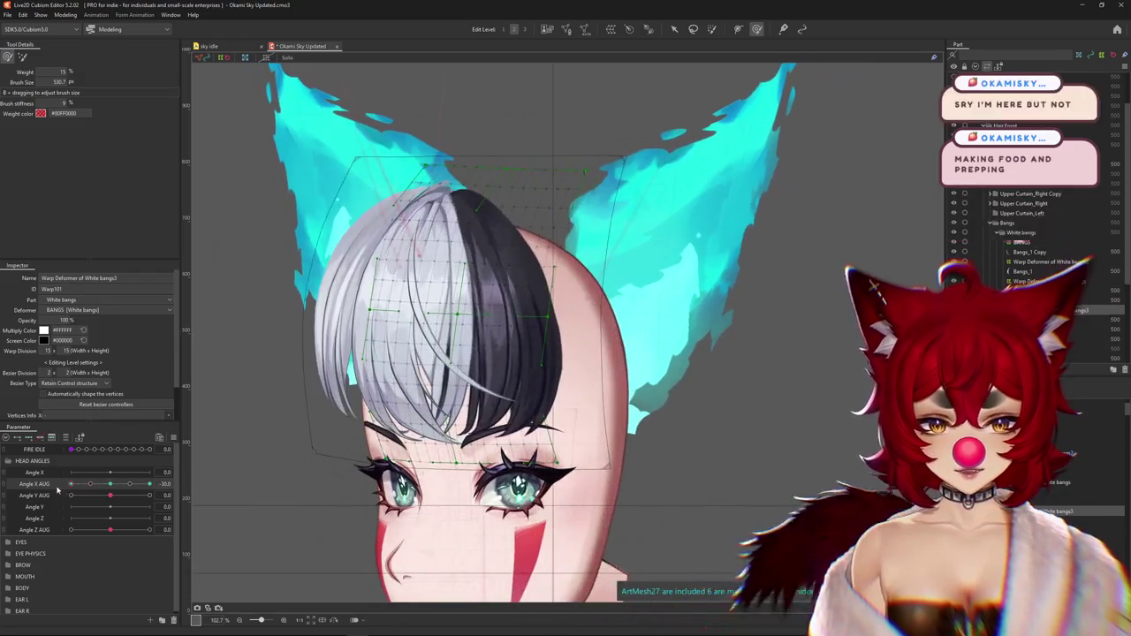
{"action": "left_click_drag", "start_coordinate": [416, 371], "coordinate": [450, 370]}
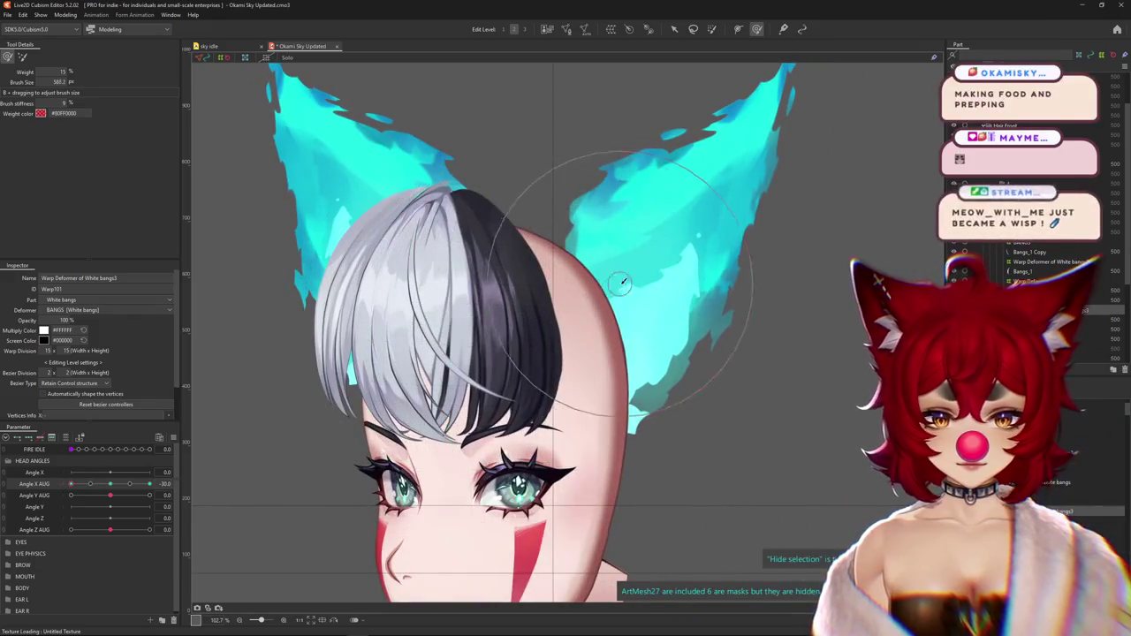
Nudge the white bangs to follow the turn, checking against the front-facing pose
{"action": "key", "text": "ctrl+h"}
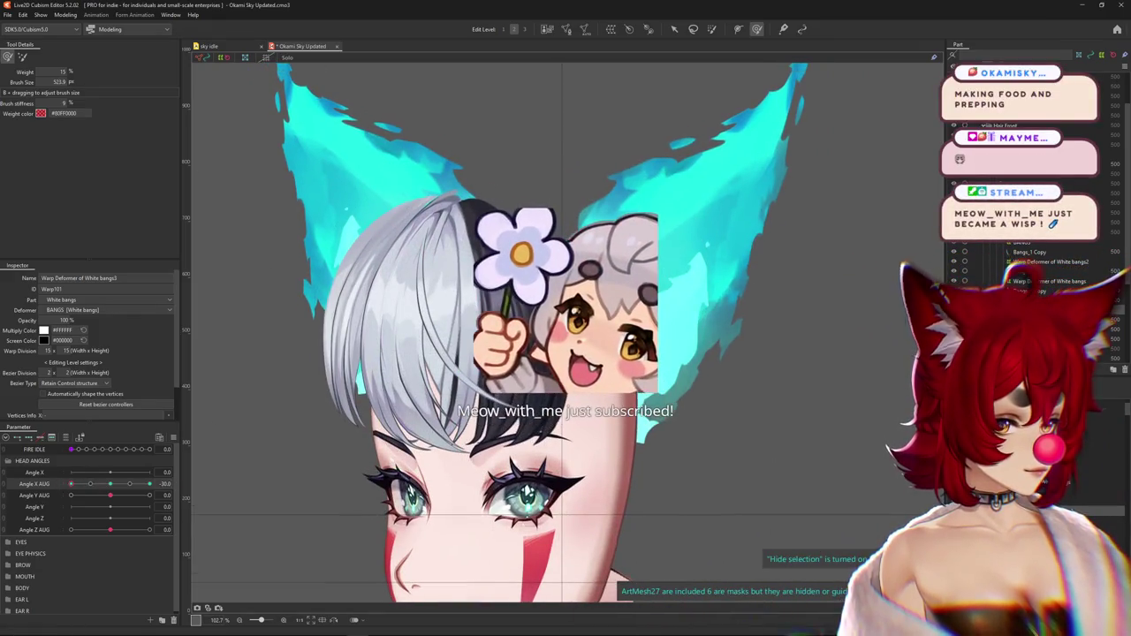
{"action": "mouse_move", "coordinate": [581, 260]}
{"action": "left_mouse_down"}
{"action": "mouse_move", "coordinate": [601, 291]}
{"action": "mouse_move", "coordinate": [583, 282]}
{"action": "left_mouse_up"}
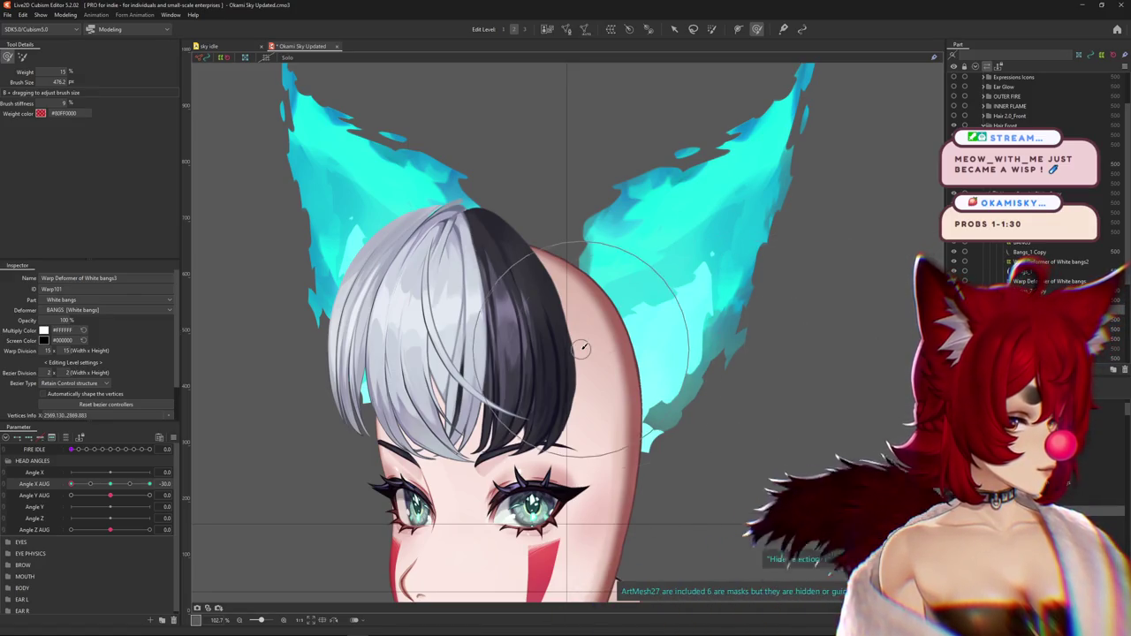
{"action": "left_click_drag", "start_coordinate": [93, 471], "coordinate": [110, 472]}
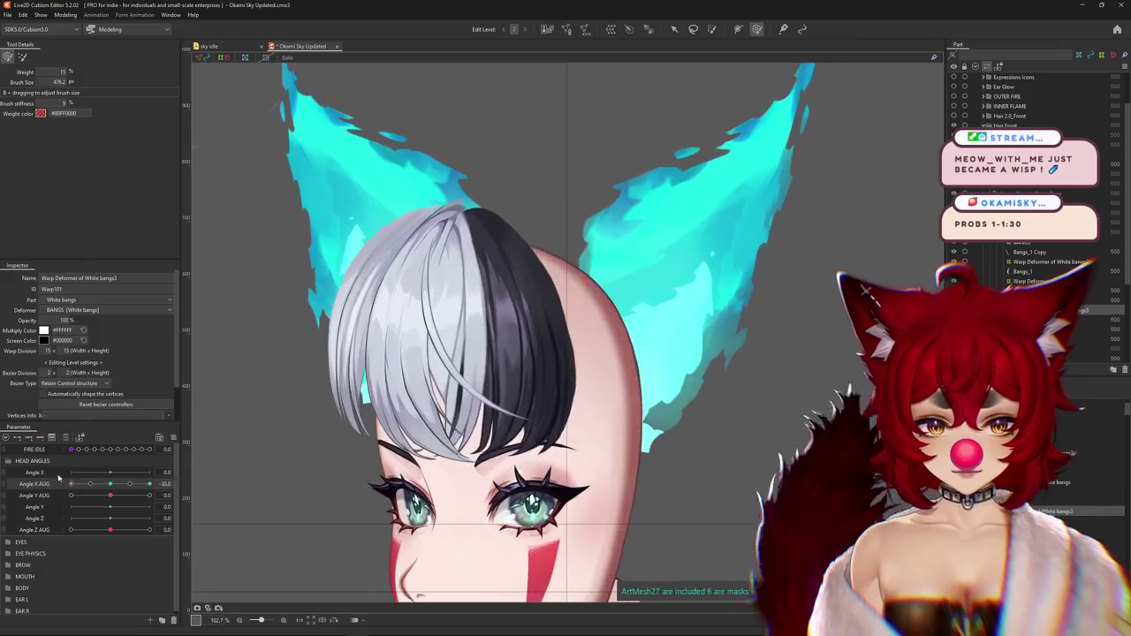
{"action": "left_click_drag", "start_coordinate": [541, 247], "coordinate": [545, 317]}
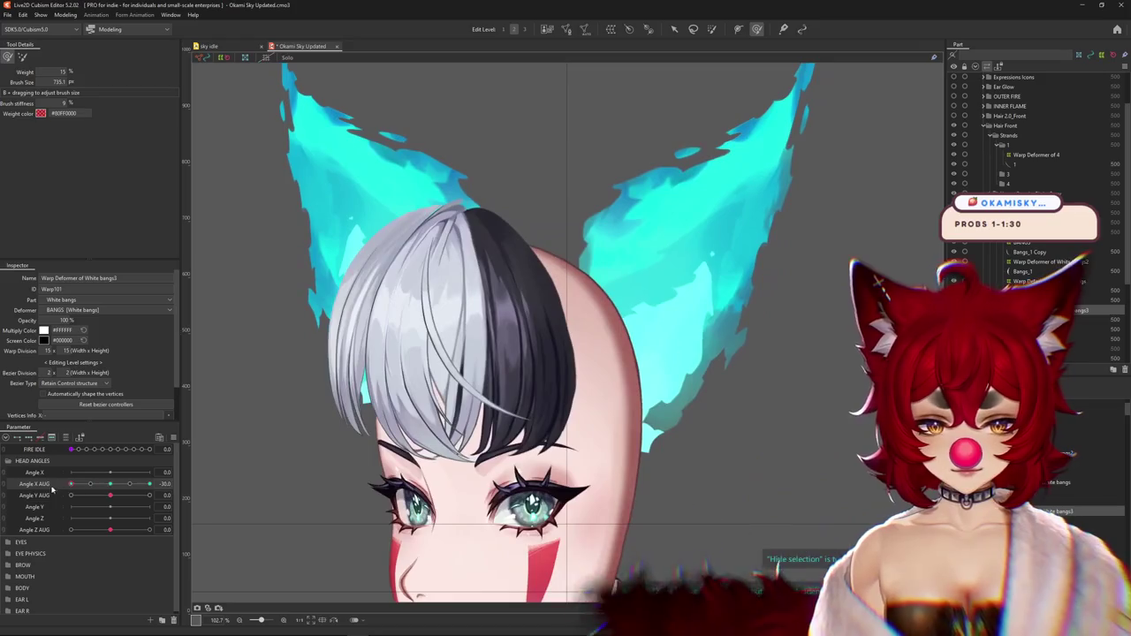
{"action": "mouse_move", "coordinate": [506, 428]}
{"action": "left_mouse_down"}
{"action": "mouse_move", "coordinate": [602, 307]}
{"action": "mouse_move", "coordinate": [573, 240]}
{"action": "mouse_move", "coordinate": [468, 190]}
{"action": "left_mouse_up"}
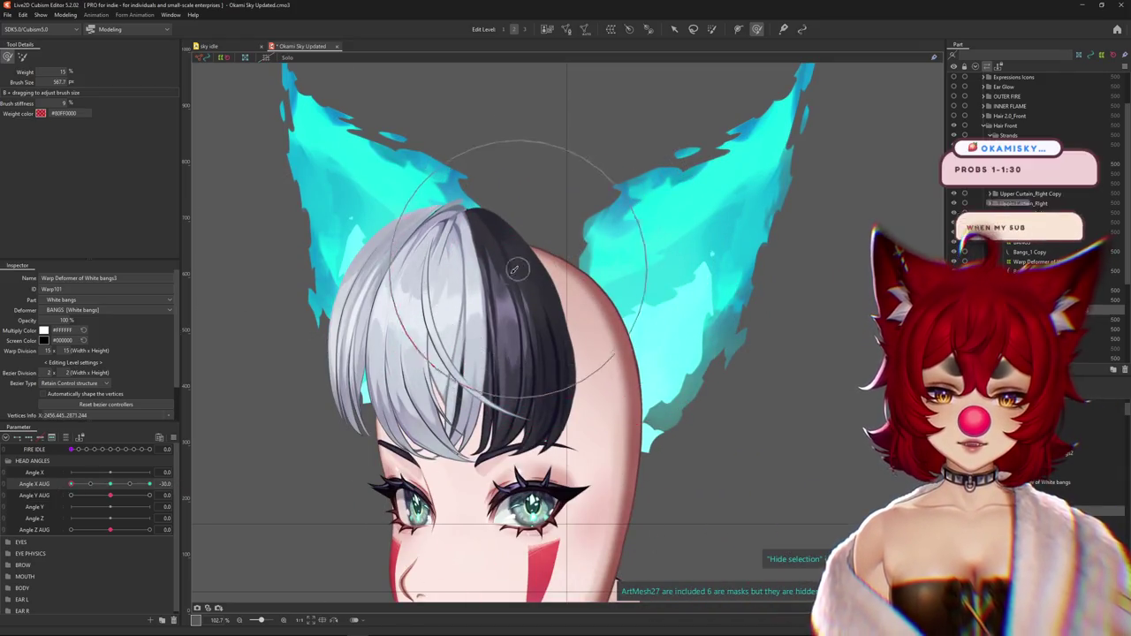
{"action": "left_click_drag", "start_coordinate": [111, 489], "coordinate": [70, 485]}
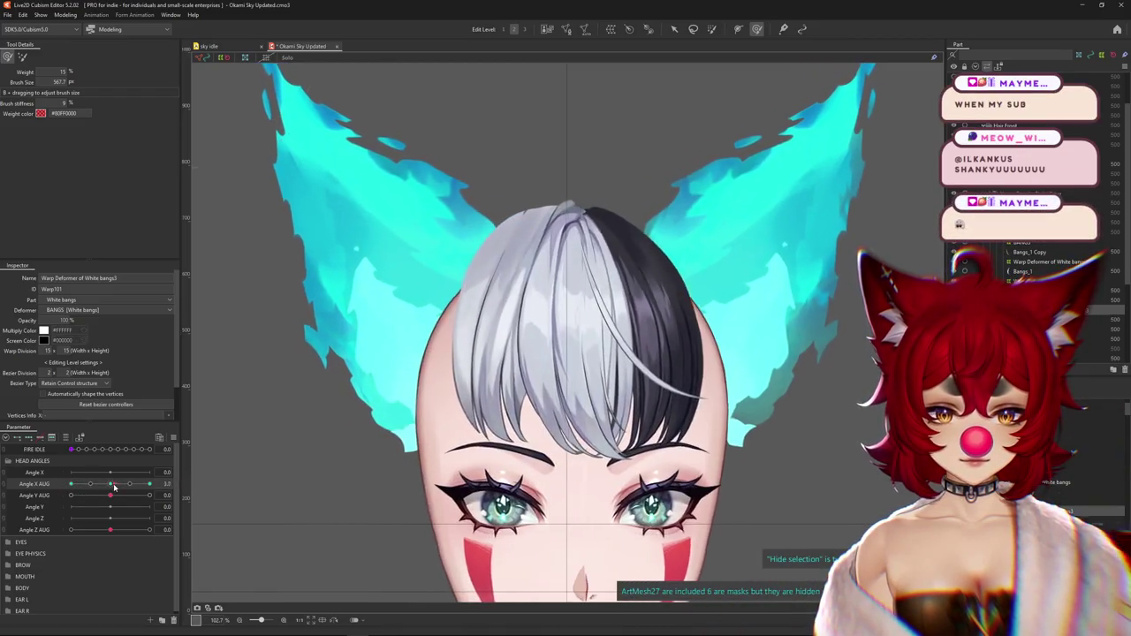
{"action": "left_click_drag", "start_coordinate": [621, 232], "coordinate": [604, 214]}
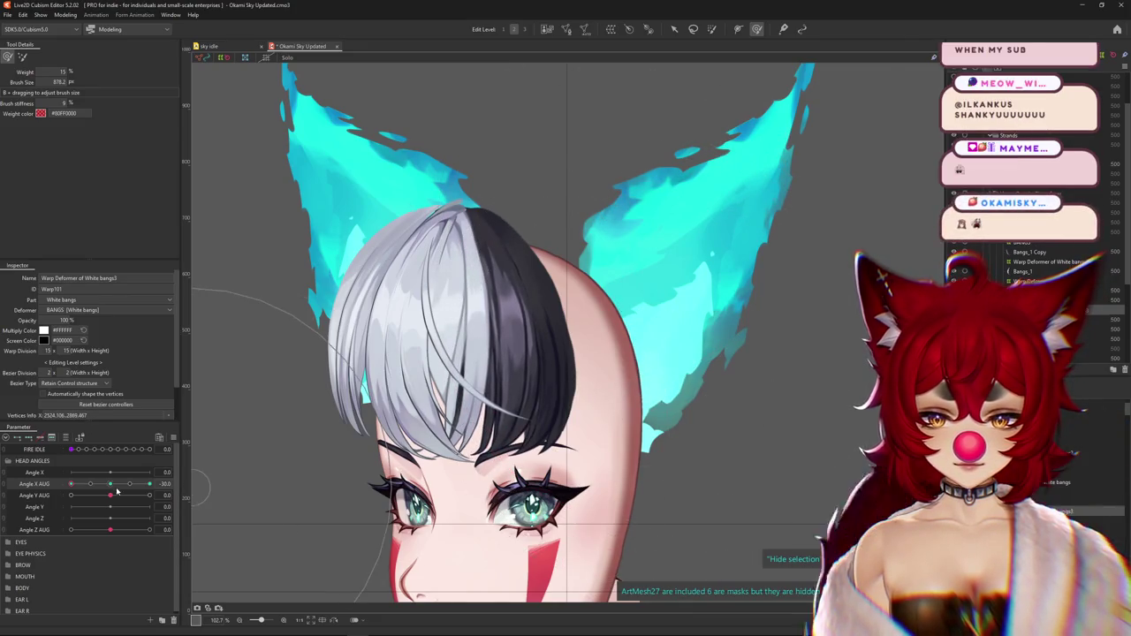
{"action": "mouse_move", "coordinate": [643, 458]}
{"action": "left_mouse_down"}
{"action": "mouse_move", "coordinate": [597, 237]}
{"action": "mouse_move", "coordinate": [125, 481]}
{"action": "left_mouse_up"}
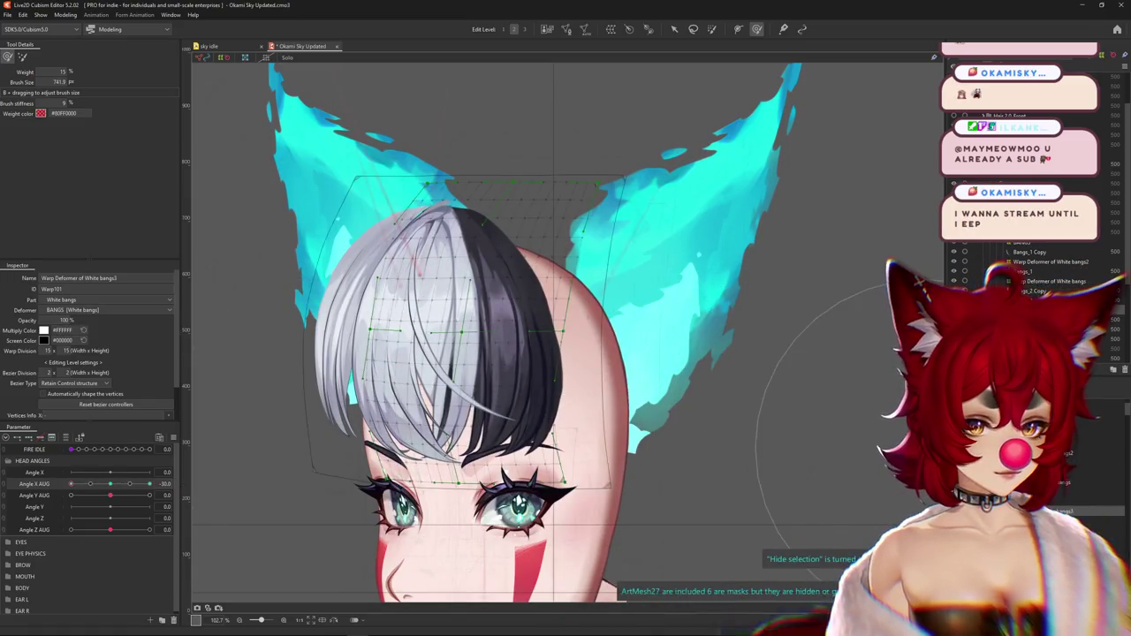
Select the black bangs art mesh (Bangs_2) and create a warp deformer for it
{"action": "left_click", "coordinate": [530, 371]}
{"action": "left_click", "coordinate": [108, 492]}
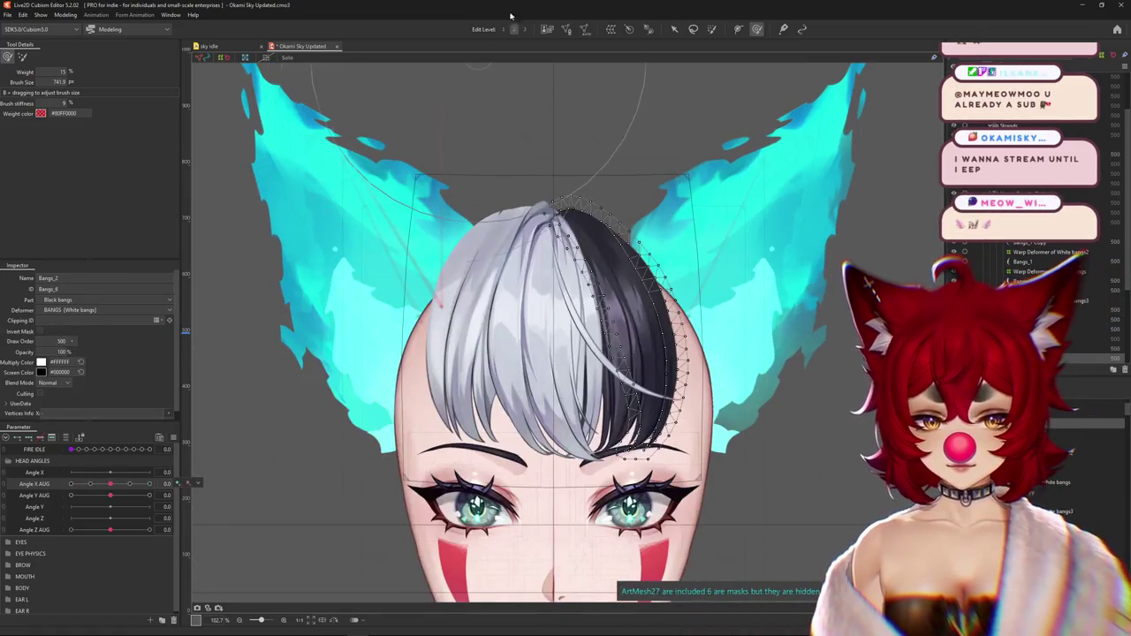
{"action": "left_click", "coordinate": [612, 31]}
{"action": "left_click", "coordinate": [502, 347]}
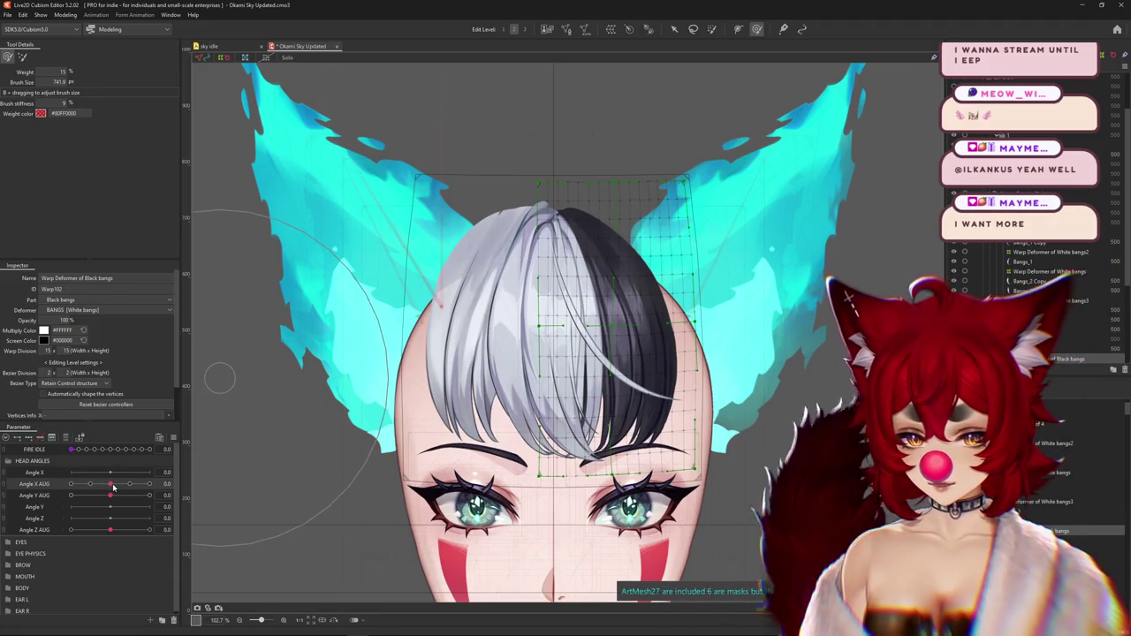
Turn the head to -30, hide the grid, and resize the brush to bend the black bangs
{"action": "left_click", "coordinate": [150, 483]}
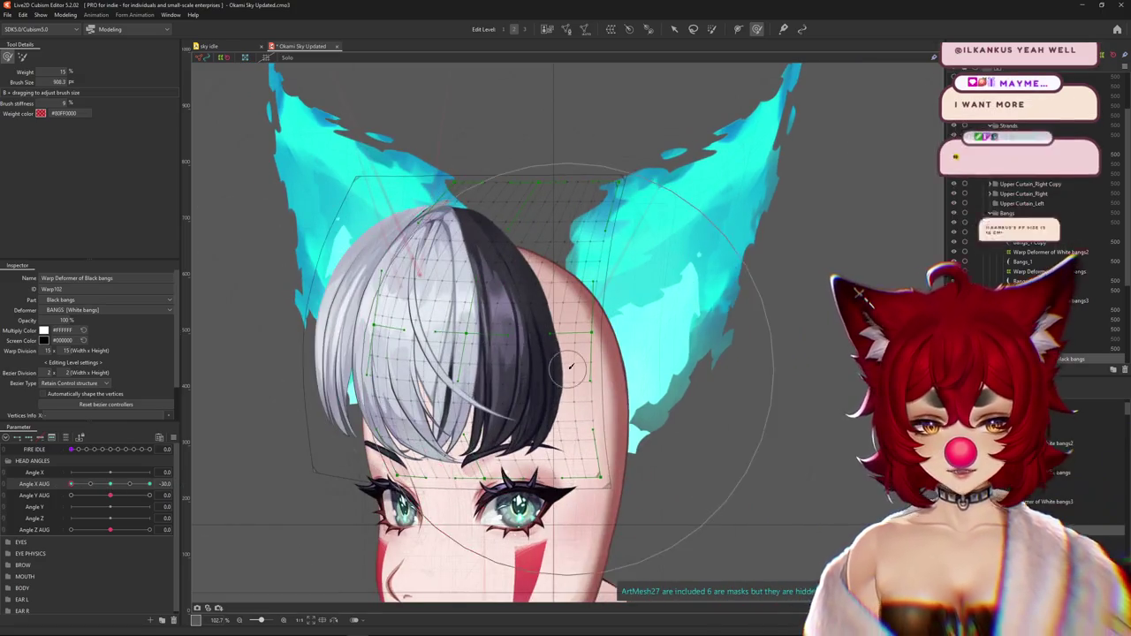
{"action": "key", "text": "ctrl+h"}
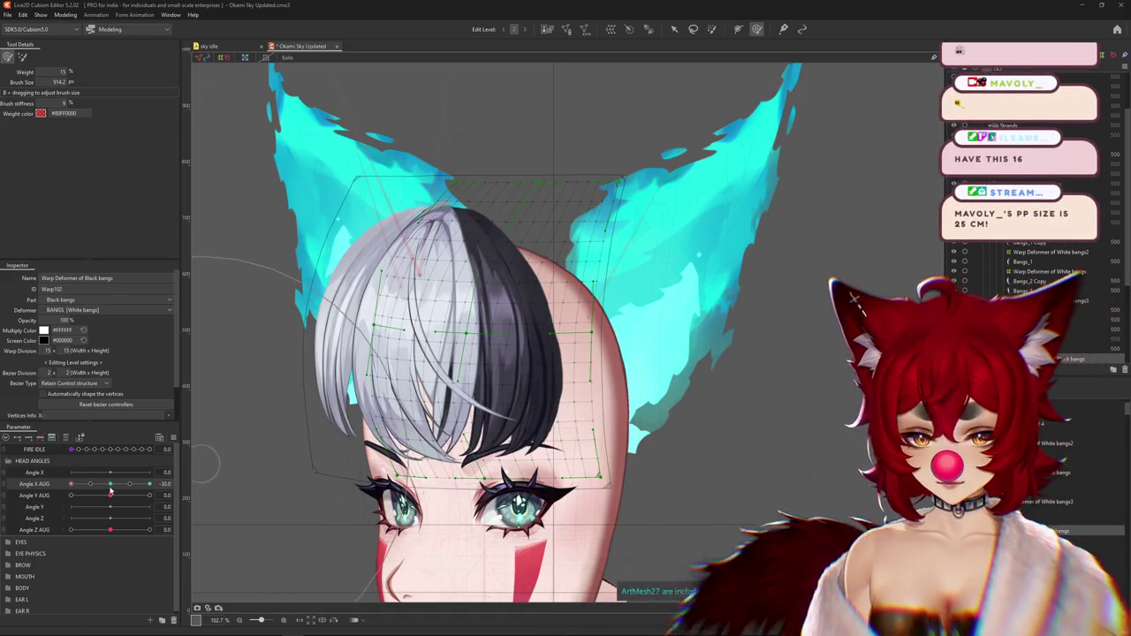
{"action": "left_click_drag", "start_coordinate": [582, 427], "coordinate": [554, 327]}
{"action": "mouse_move", "coordinate": [498, 361]}
{"action": "left_mouse_down"}
{"action": "mouse_move", "coordinate": [524, 289]}
{"action": "mouse_move", "coordinate": [548, 310]}
{"action": "mouse_move", "coordinate": [549, 333]}
{"action": "left_mouse_up"}
{"action": "scroll", "coordinate": [554, 329], "scroll_direction": "up", "scroll_amount": 1}
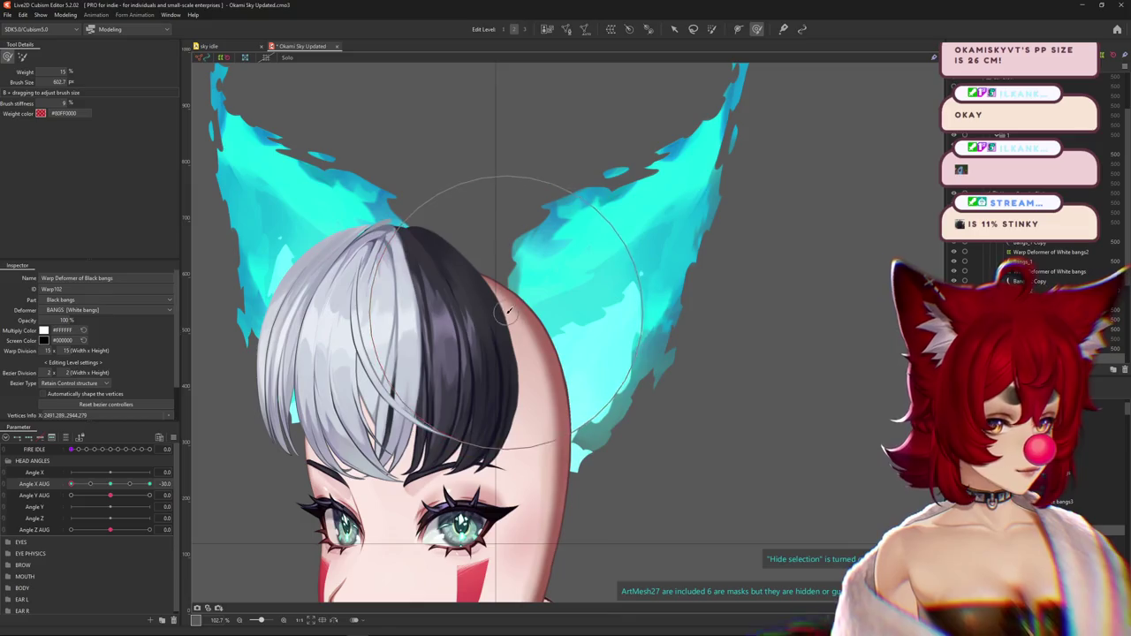
{"action": "key", "text": "ctrl+h"}
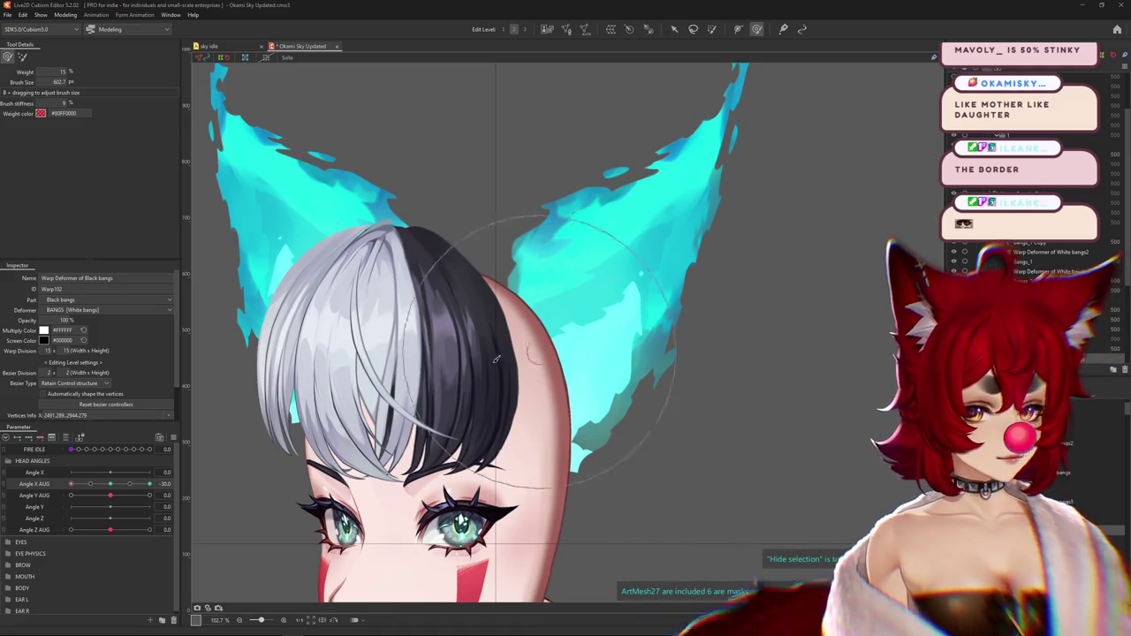
{"action": "scroll", "coordinate": [494, 360], "scroll_direction": "down", "scroll_amount": 3}
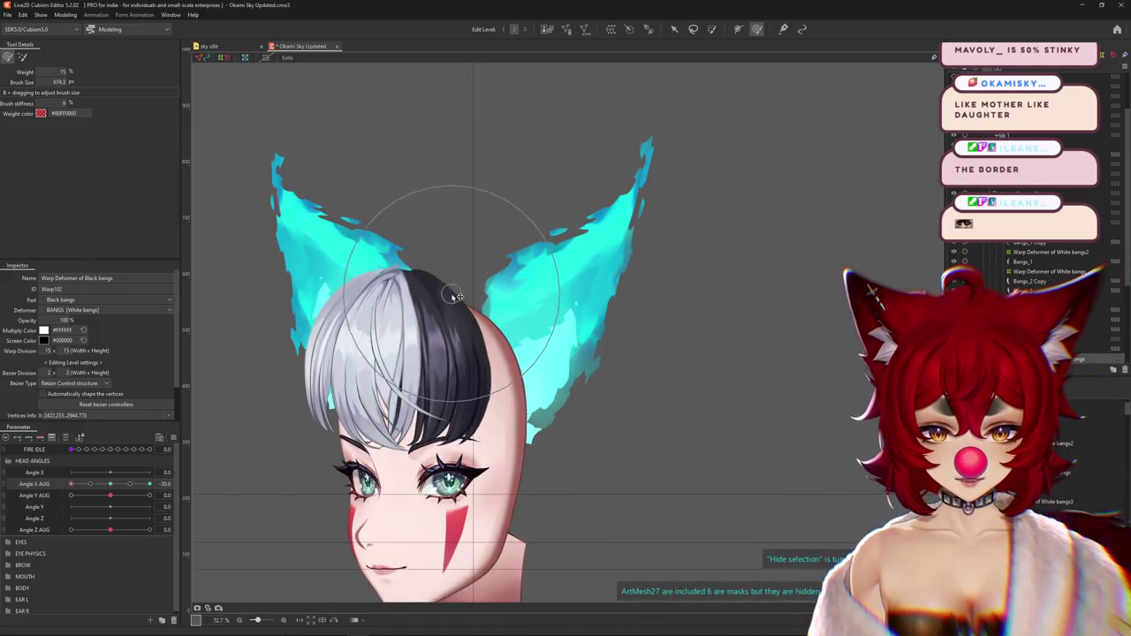
Reshape the black bangs near the head's edge, scrubbing Angle X AUG to check
{"action": "left_click_drag", "start_coordinate": [149, 483], "coordinate": [149, 483]}
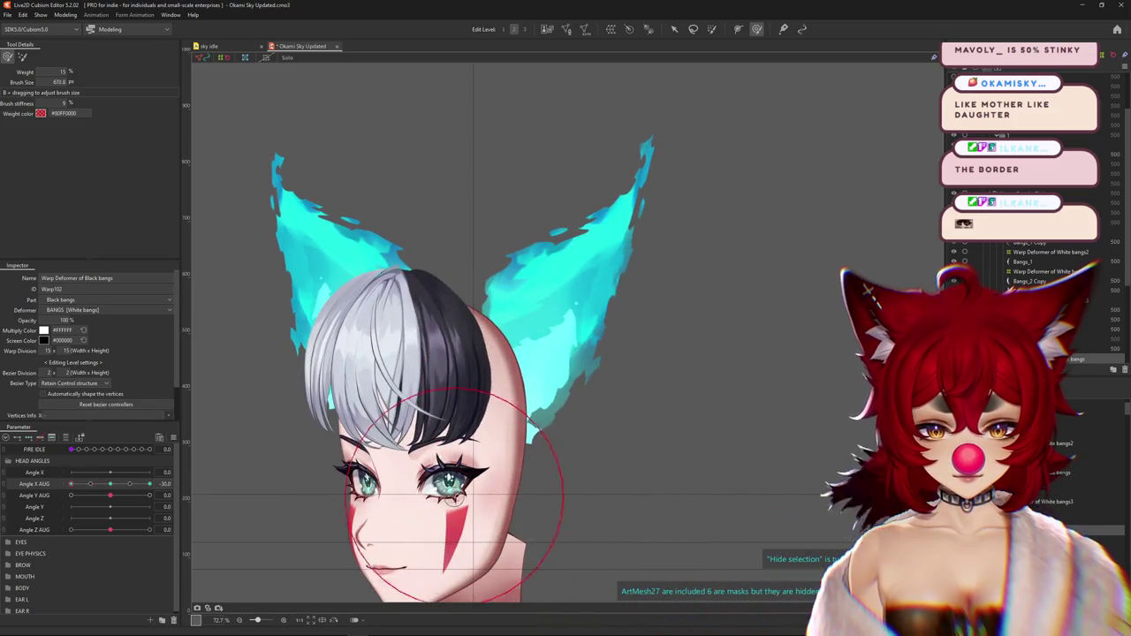
{"action": "scroll", "coordinate": [500, 379], "scroll_direction": "up", "scroll_amount": 3}
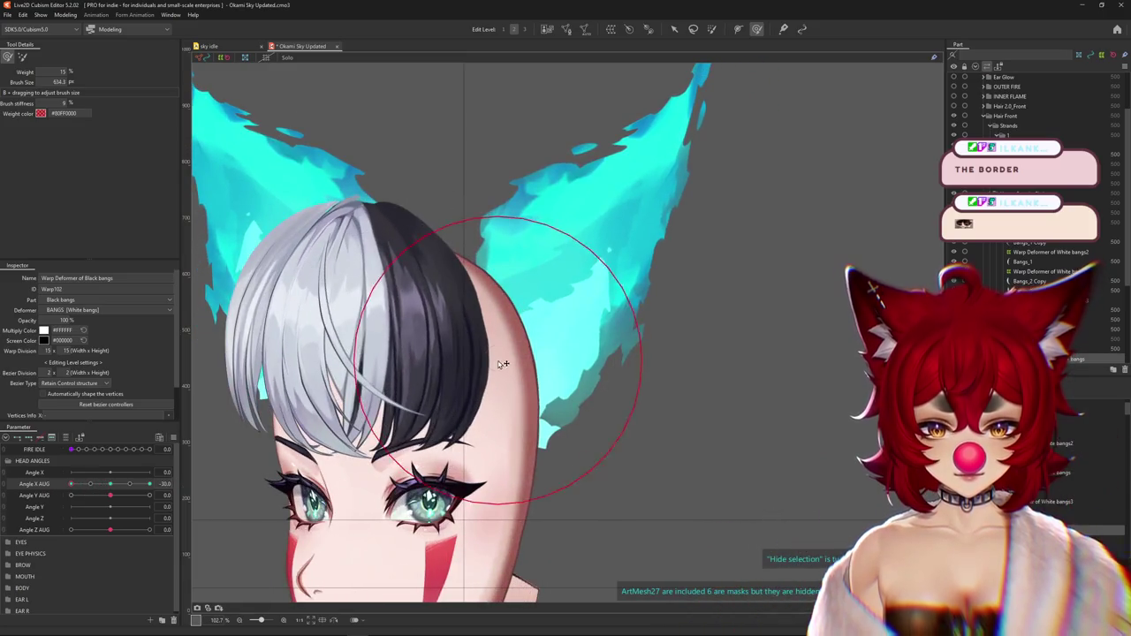
{"action": "mouse_move", "coordinate": [435, 184]}
{"action": "left_mouse_down"}
{"action": "mouse_move", "coordinate": [450, 224]}
{"action": "mouse_move", "coordinate": [376, 268]}
{"action": "left_mouse_up"}
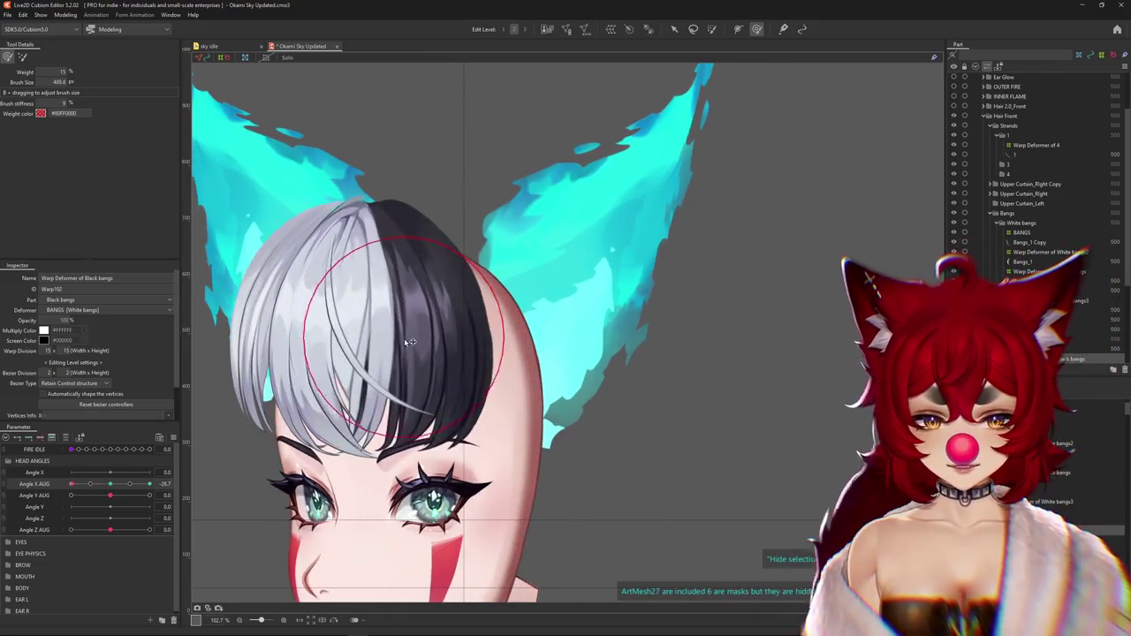
{"action": "mouse_move", "coordinate": [454, 227]}
{"action": "left_mouse_down"}
{"action": "mouse_move", "coordinate": [496, 294]}
{"action": "mouse_move", "coordinate": [471, 343]}
{"action": "left_mouse_up"}
{"action": "left_click_drag", "start_coordinate": [124, 485], "coordinate": [149, 484]}
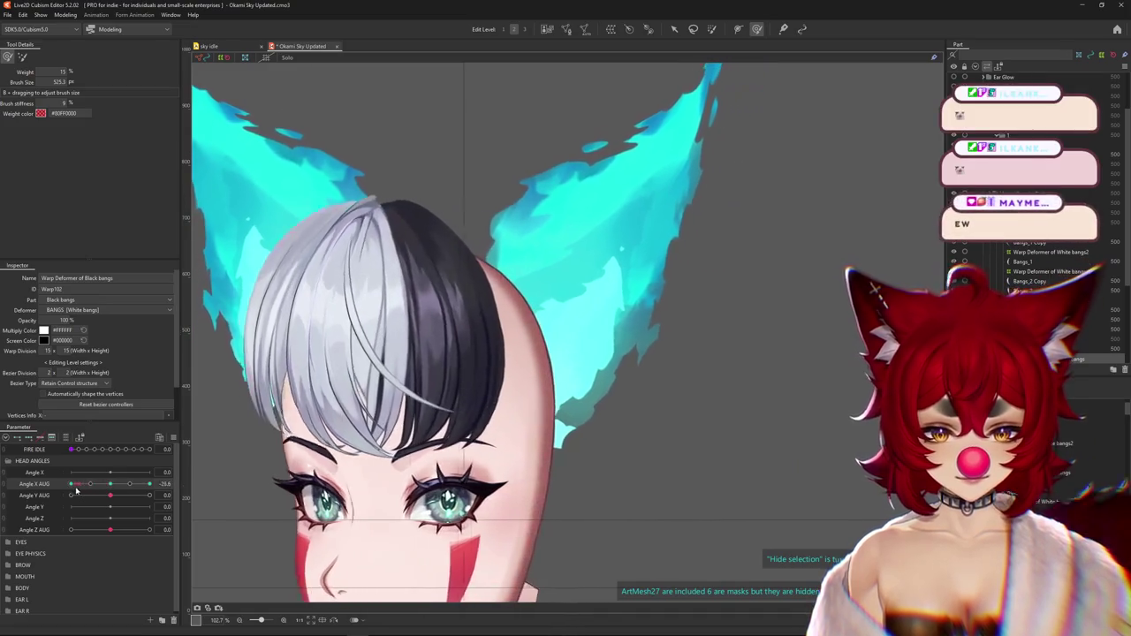
{"action": "mouse_move", "coordinate": [265, 495]}
{"action": "left_mouse_down"}
{"action": "mouse_move", "coordinate": [322, 477]}
{"action": "mouse_move", "coordinate": [371, 386]}
{"action": "mouse_move", "coordinate": [397, 389]}
{"action": "mouse_move", "coordinate": [397, 401]}
{"action": "mouse_move", "coordinate": [534, 358]}
{"action": "left_mouse_up"}
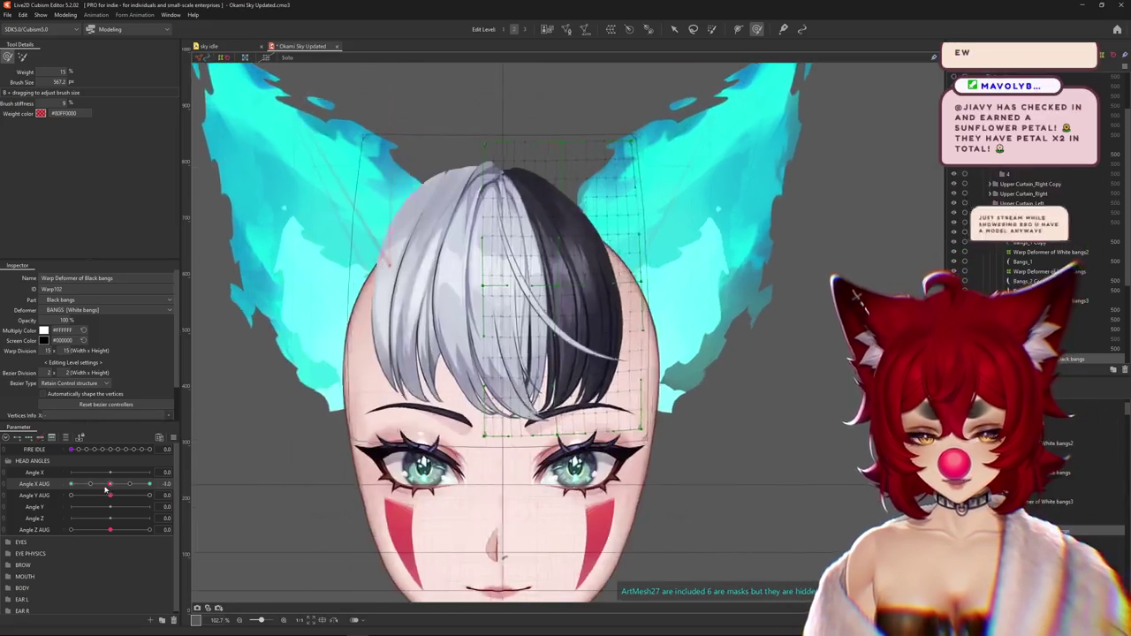
Keep brushing the black bangs, toggling the deformer grid to review the result
{"action": "left_click_drag", "start_coordinate": [574, 444], "coordinate": [566, 419]}
{"action": "left_click_drag", "start_coordinate": [523, 377], "coordinate": [580, 415]}
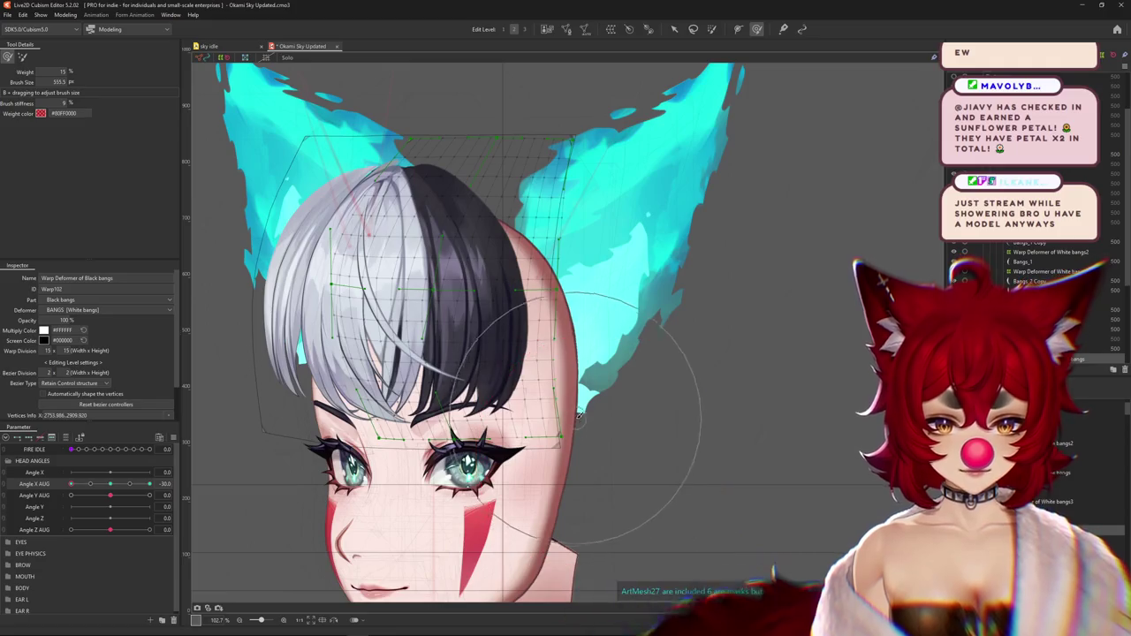
{"action": "key", "text": "ctrl+h"}
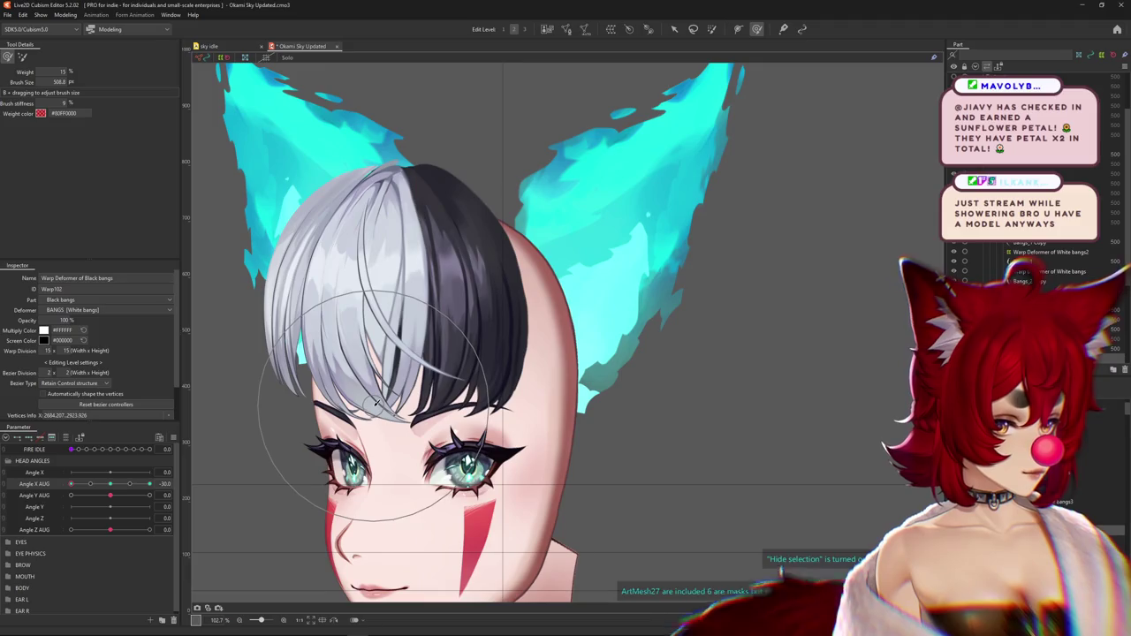
{"action": "left_click_drag", "start_coordinate": [375, 402], "coordinate": [354, 426]}
{"action": "key", "text": "ctrl+h"}
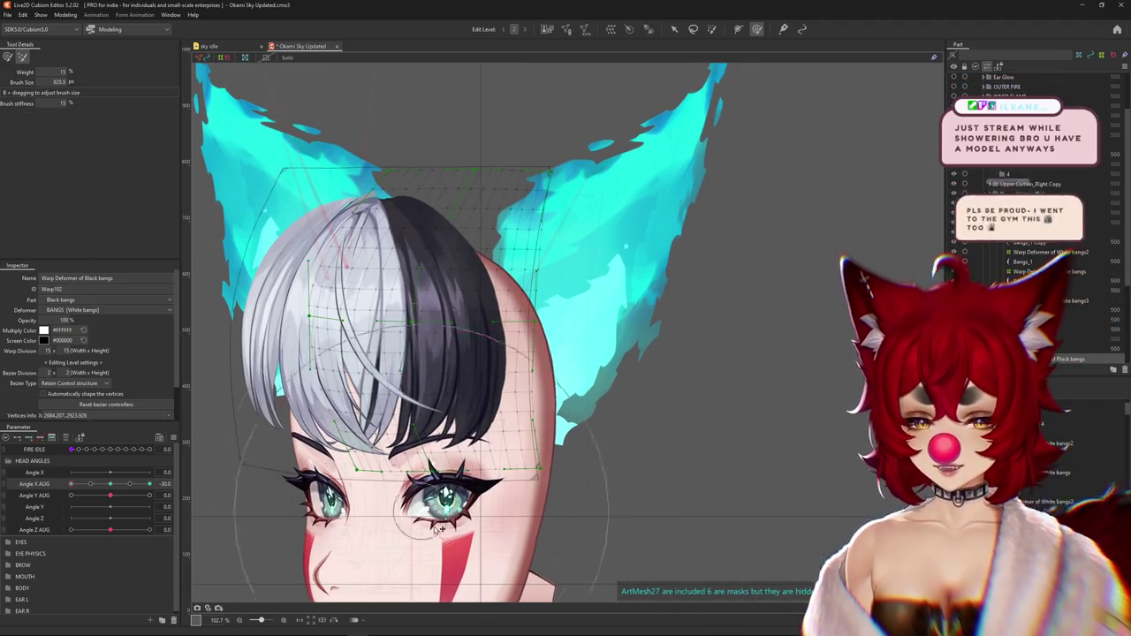
{"action": "left_click_drag", "start_coordinate": [436, 528], "coordinate": [230, 340]}
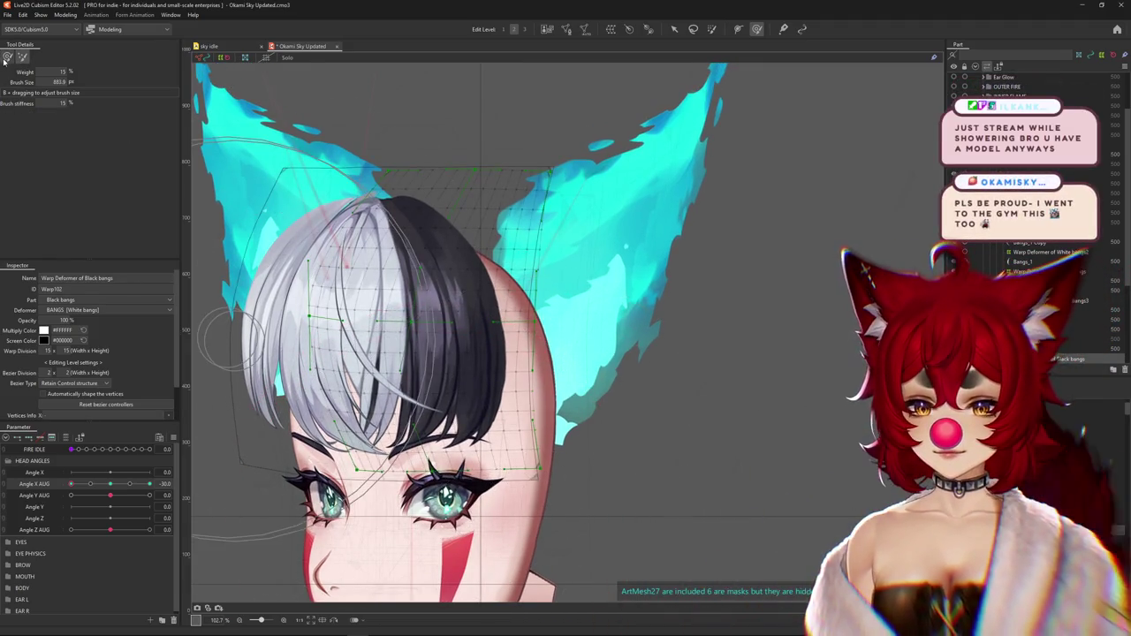
Select the Deform Brush, shrink it, and preview the black bangs while swinging the head
{"action": "left_click", "coordinate": [7, 56]}
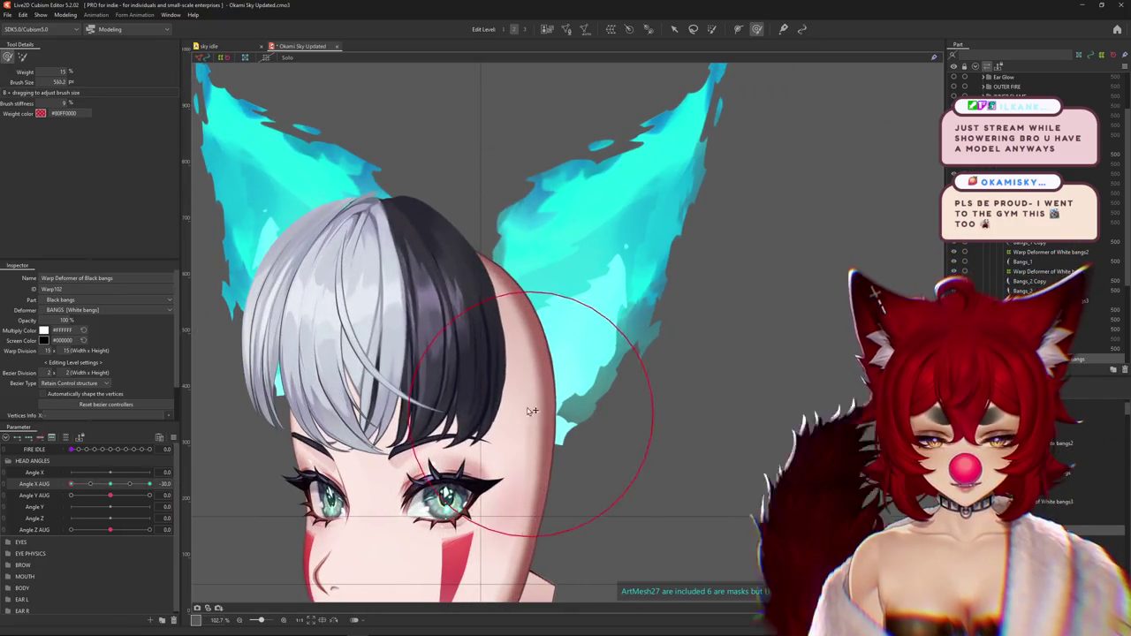
{"action": "left_click_drag", "start_coordinate": [525, 391], "coordinate": [501, 361]}
{"action": "key", "text": "ctrl+h"}
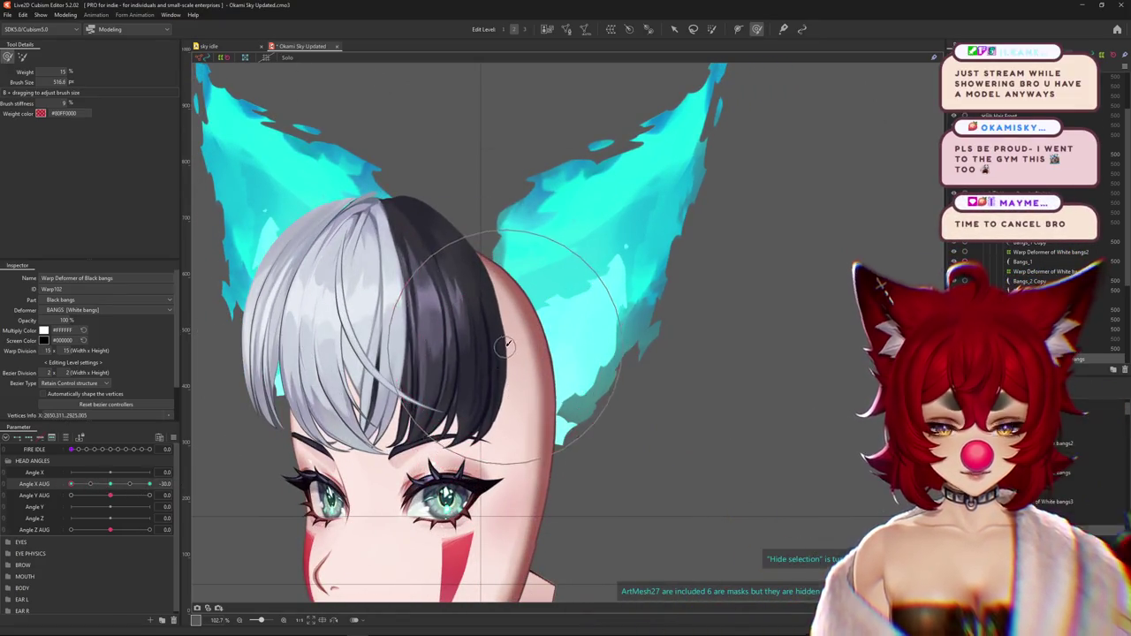
{"action": "scroll", "coordinate": [505, 345], "scroll_direction": "up", "scroll_amount": 1}
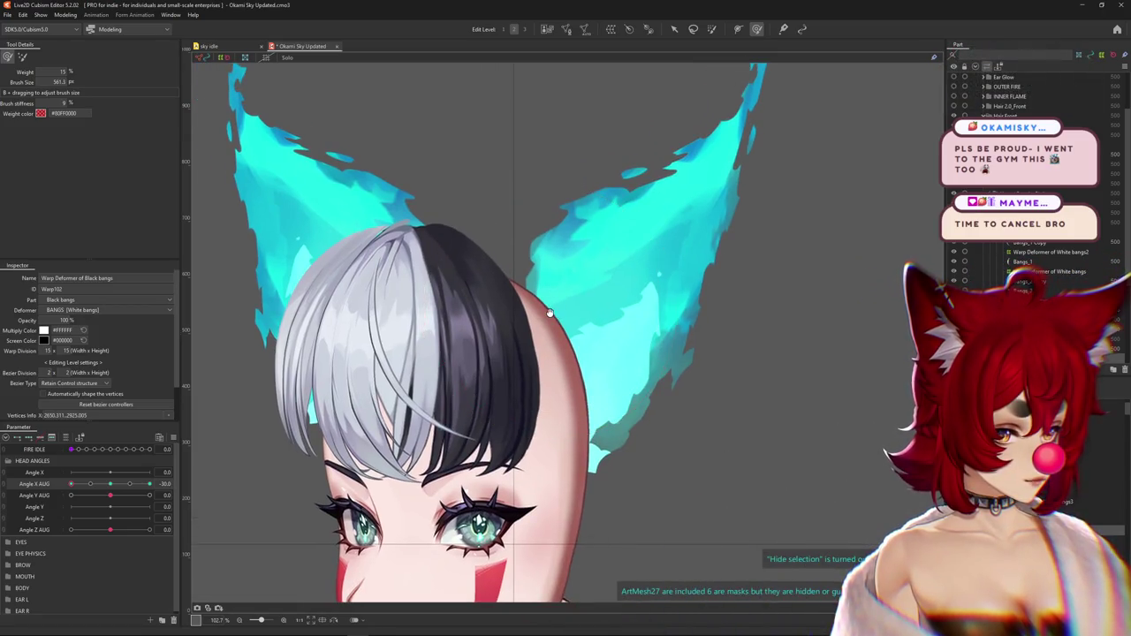
{"action": "left_click_drag", "start_coordinate": [71, 484], "coordinate": [71, 485]}
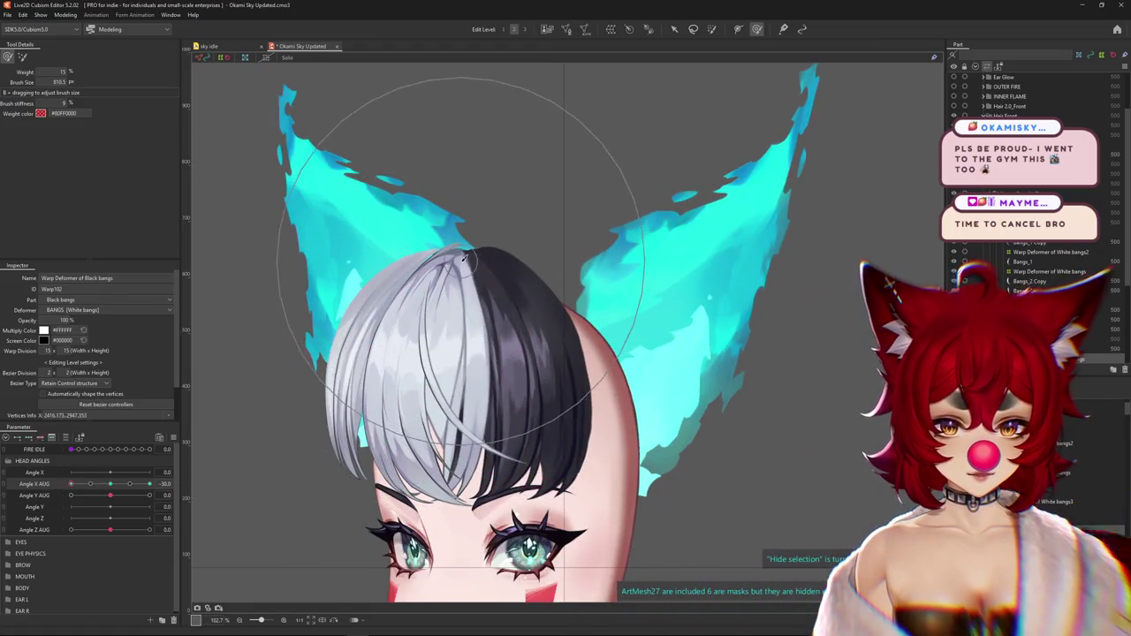
{"action": "left_click_drag", "start_coordinate": [71, 484], "coordinate": [69, 493]}
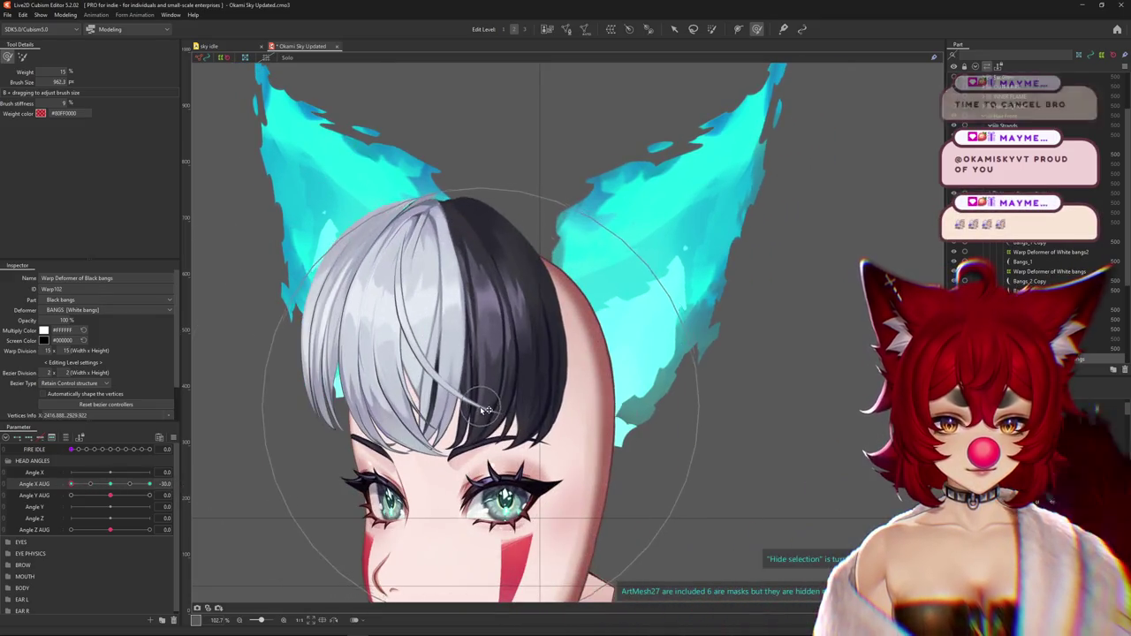
Shrink the brush further and push the black bangs up and slightly right at -30
{"action": "left_click_drag", "start_coordinate": [485, 409], "coordinate": [510, 317]}
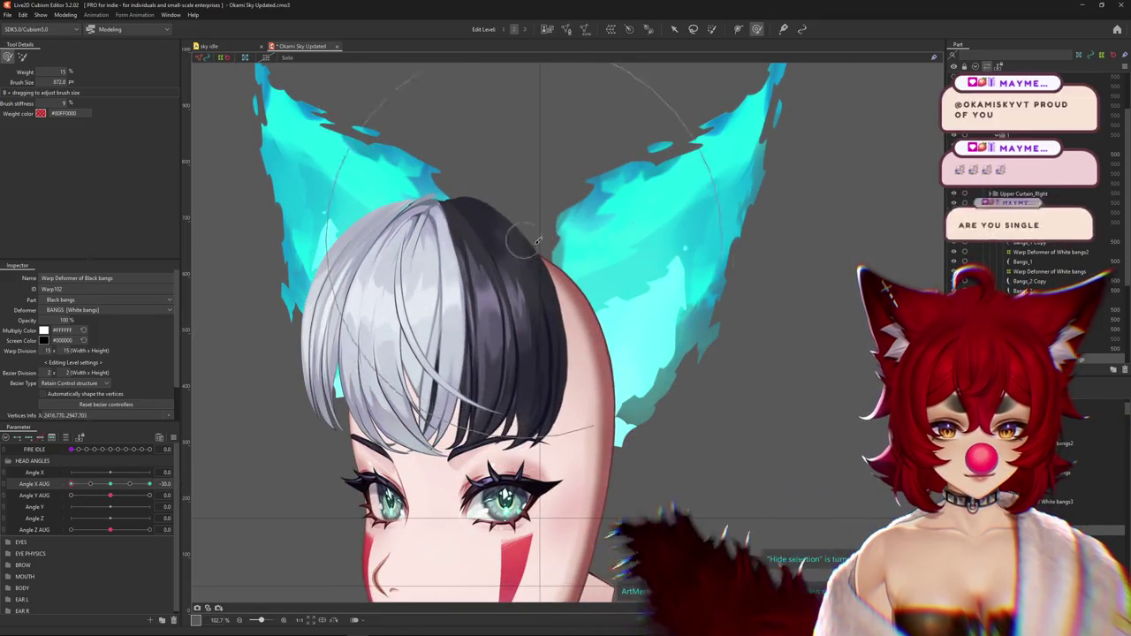
{"action": "left_click_drag", "start_coordinate": [583, 477], "coordinate": [607, 326]}
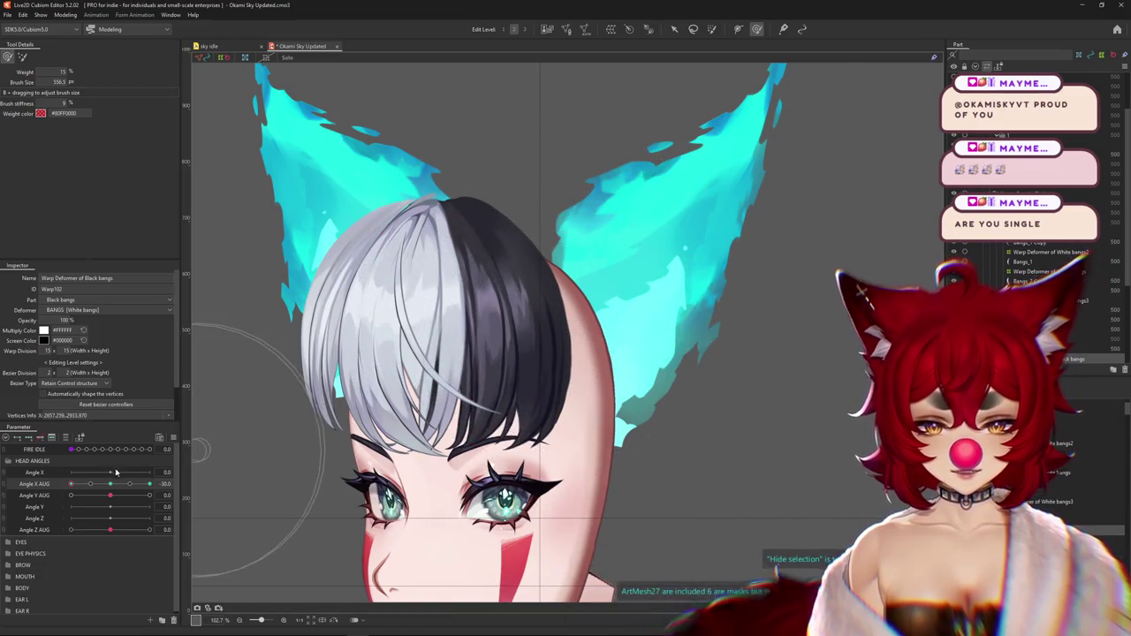
{"action": "mouse_move", "coordinate": [109, 484]}
{"action": "left_mouse_down"}
{"action": "mouse_move", "coordinate": [39, 488]}
{"action": "mouse_move", "coordinate": [69, 484]}
{"action": "left_mouse_up"}
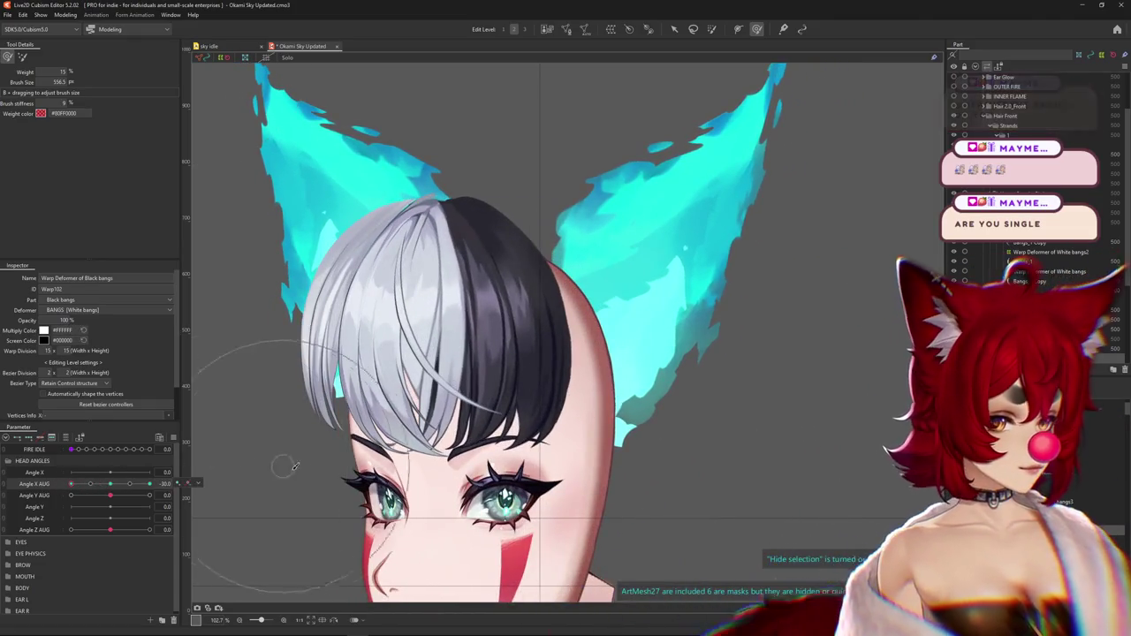
{"action": "left_click_drag", "start_coordinate": [295, 466], "coordinate": [380, 408]}
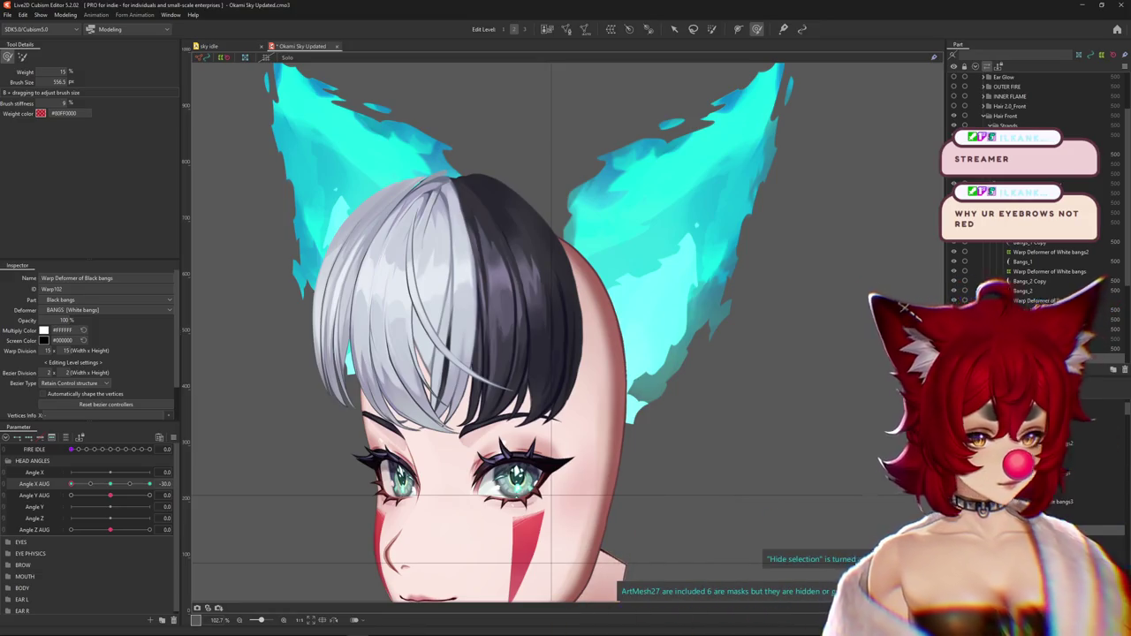
{"action": "left_click", "coordinate": [433, 373]}
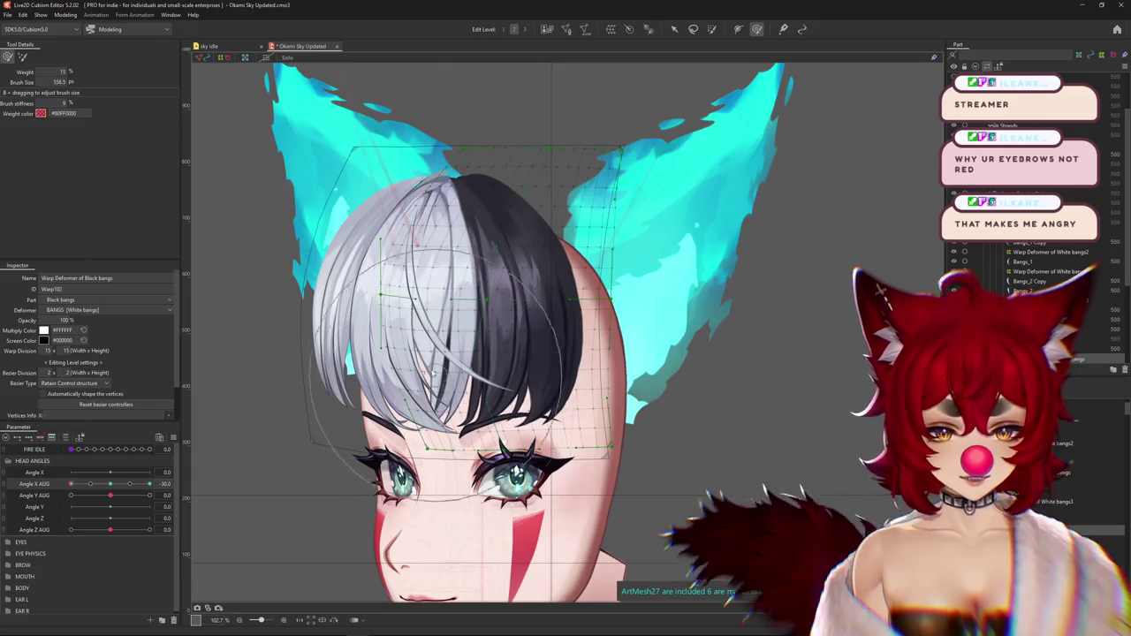
Take the Deform Brush with the grid hidden, shrink it, and preview the head turn
{"action": "key", "text": "ctrl+h"}
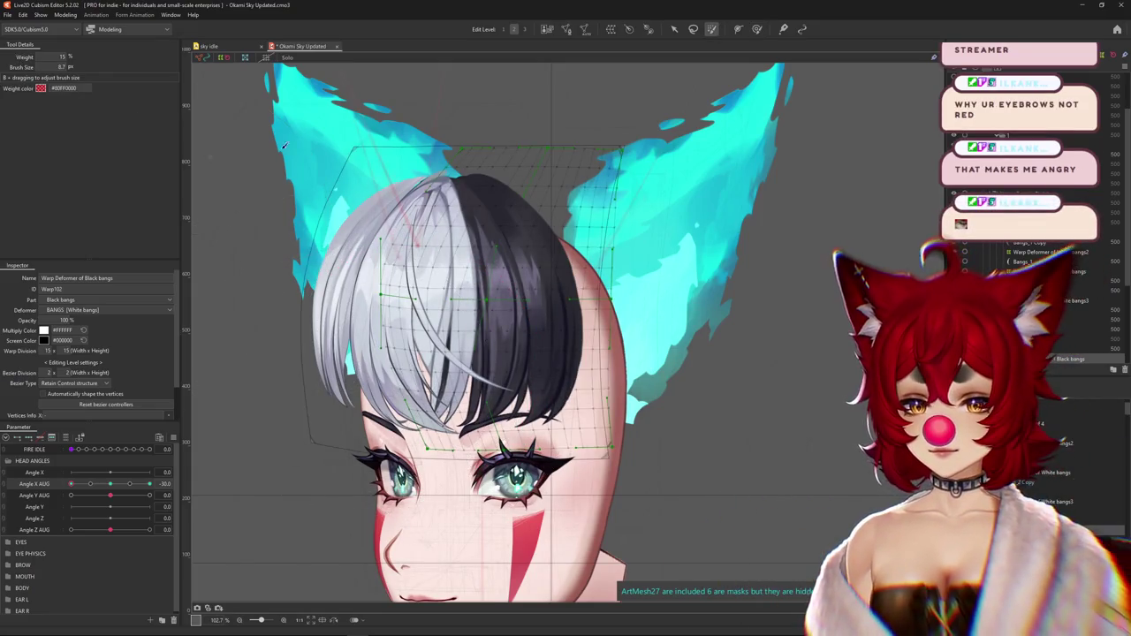
{"action": "left_click", "coordinate": [756, 29]}
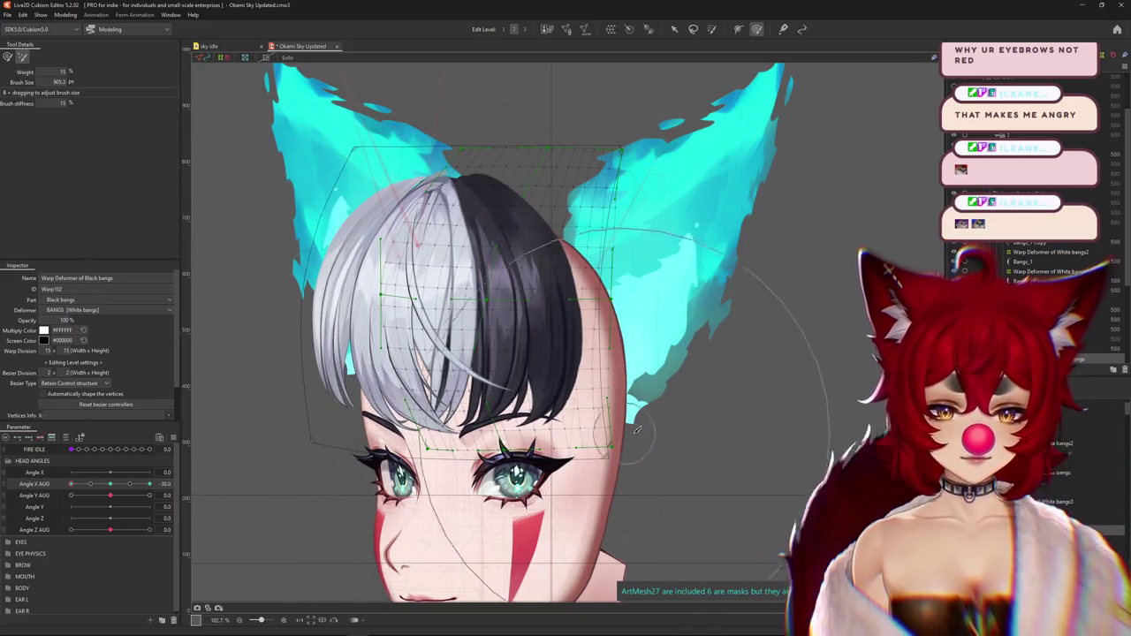
{"action": "left_click_drag", "start_coordinate": [384, 407], "coordinate": [732, 429]}
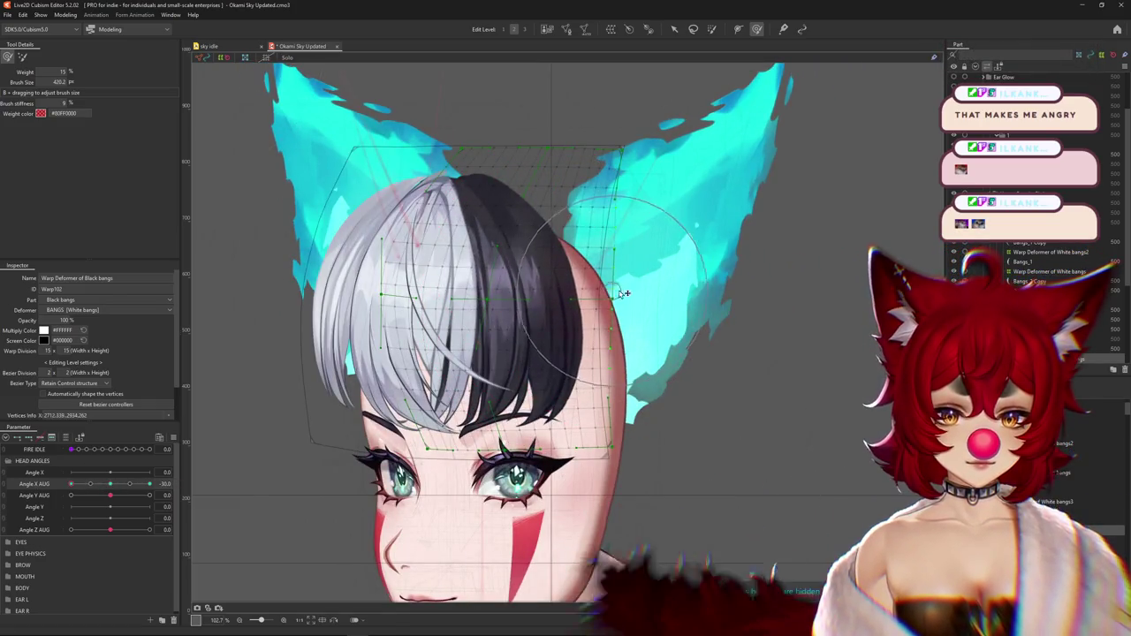
{"action": "key", "text": "ctrl+h"}
{"action": "left_click_drag", "start_coordinate": [126, 484], "coordinate": [64, 496]}
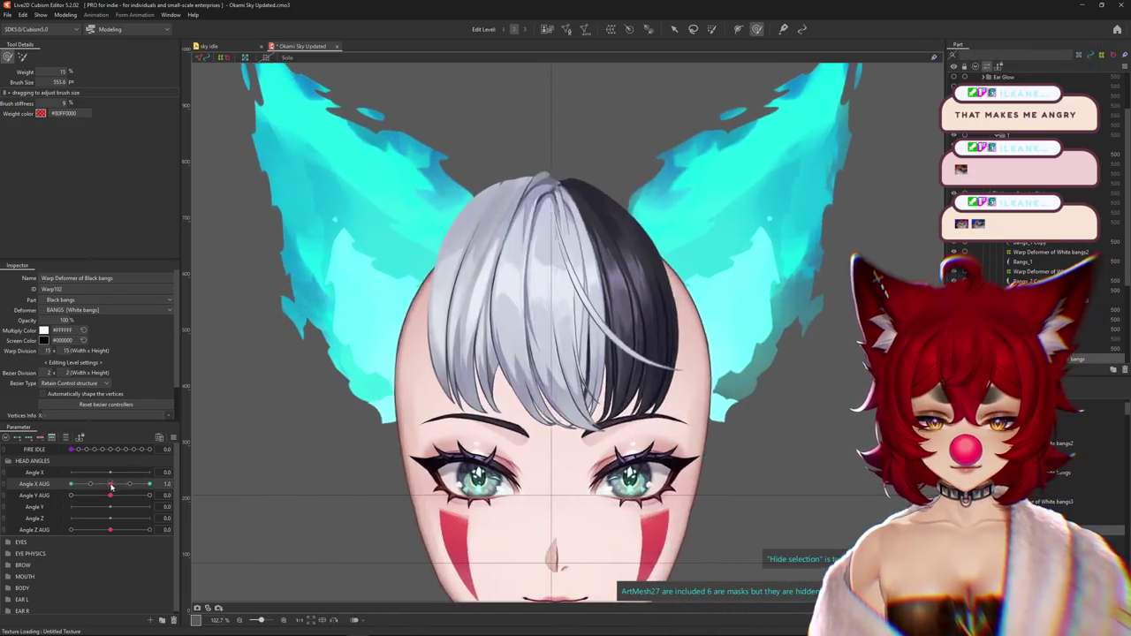
{"action": "left_click_drag", "start_coordinate": [408, 455], "coordinate": [623, 280]}
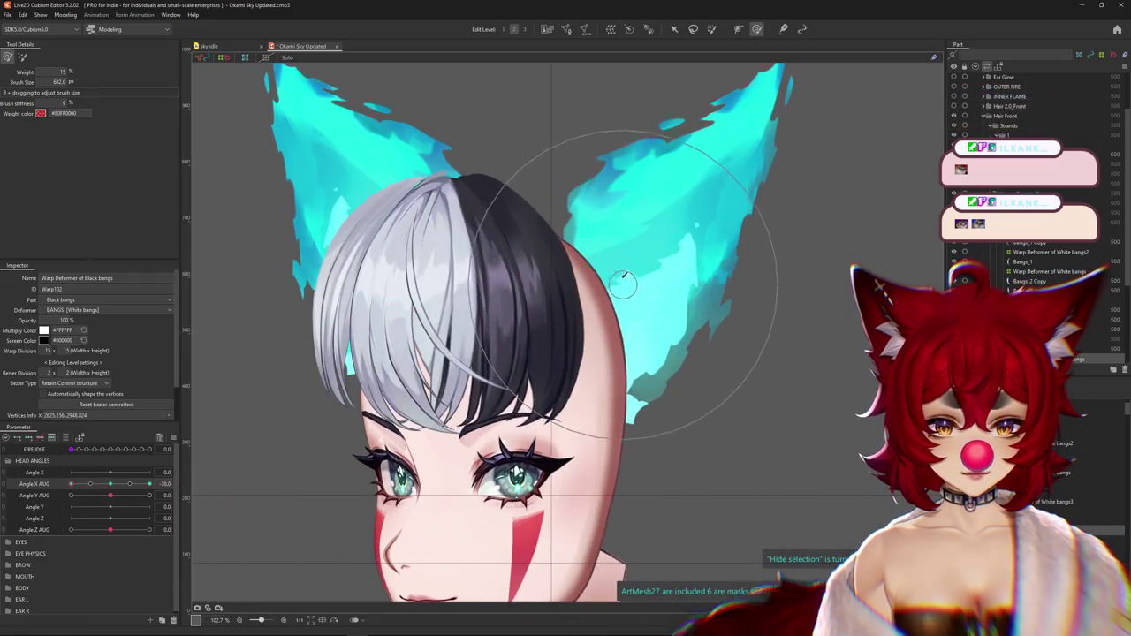
Push the black bangs into place around the head, checking the turn back toward front
{"action": "left_click_drag", "start_coordinate": [574, 142], "coordinate": [430, 200]}
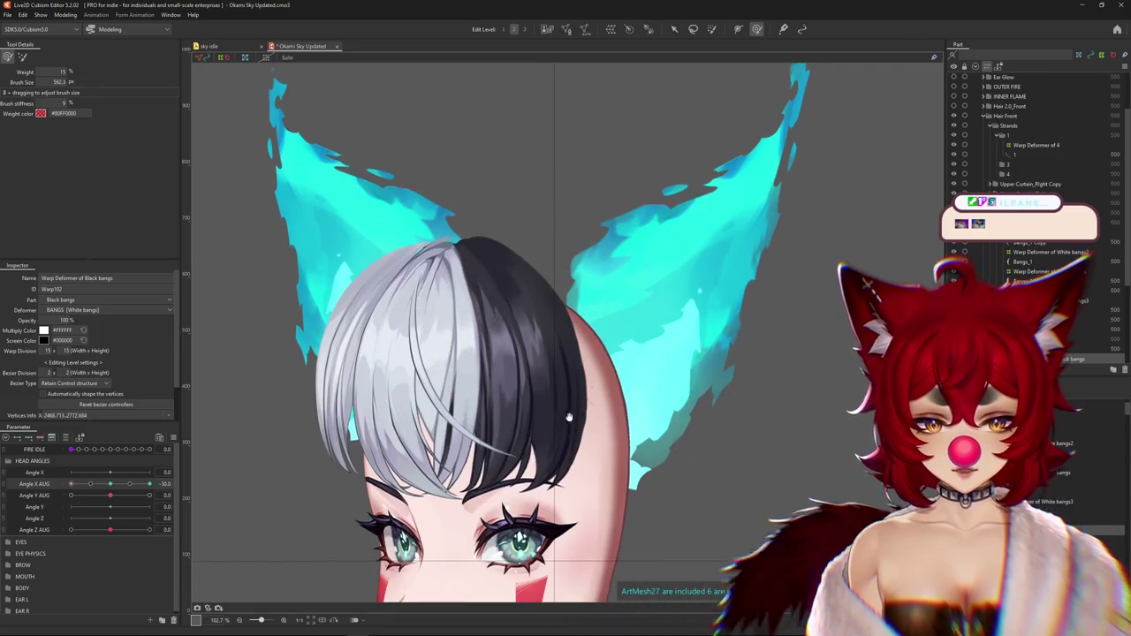
{"action": "mouse_move", "coordinate": [415, 460]}
{"action": "left_mouse_down"}
{"action": "mouse_move", "coordinate": [402, 406]}
{"action": "mouse_move", "coordinate": [408, 453]}
{"action": "mouse_move", "coordinate": [380, 442]}
{"action": "left_mouse_up"}
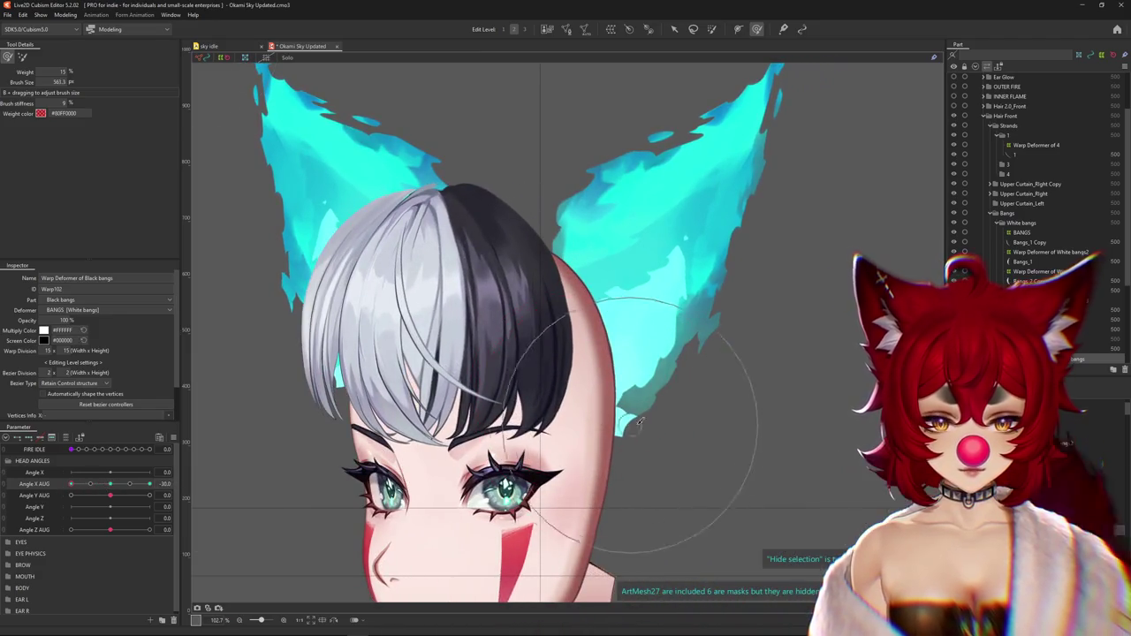
{"action": "left_click_drag", "start_coordinate": [644, 350], "coordinate": [645, 371]}
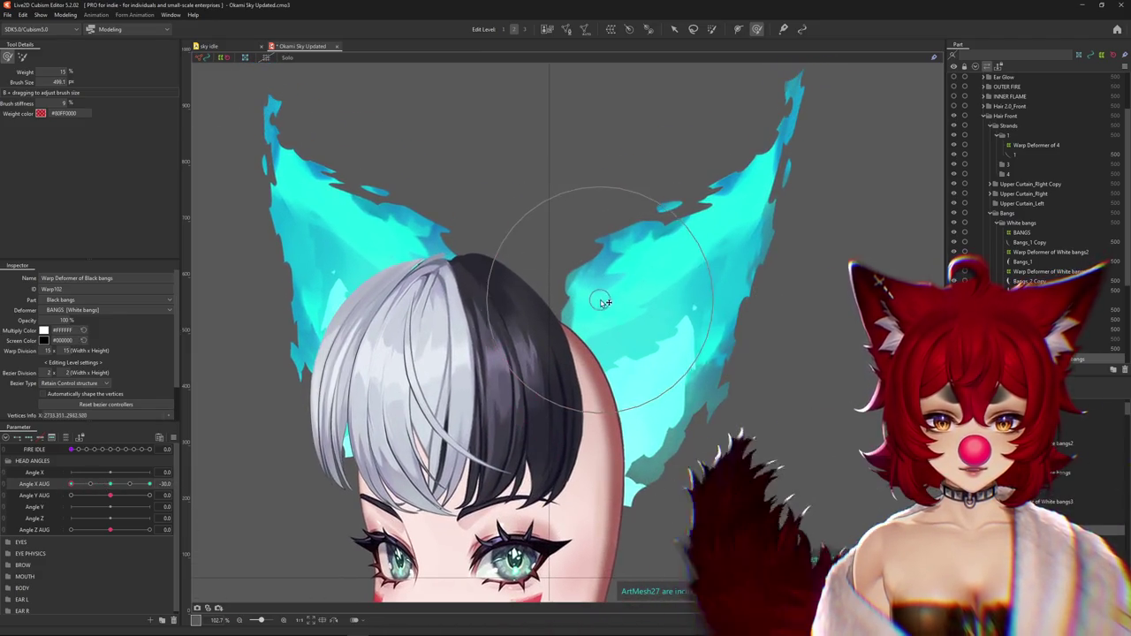
{"action": "mouse_move", "coordinate": [149, 484]}
{"action": "left_mouse_down"}
{"action": "mouse_move", "coordinate": [103, 485]}
{"action": "mouse_move", "coordinate": [195, 482]}
{"action": "left_mouse_up"}
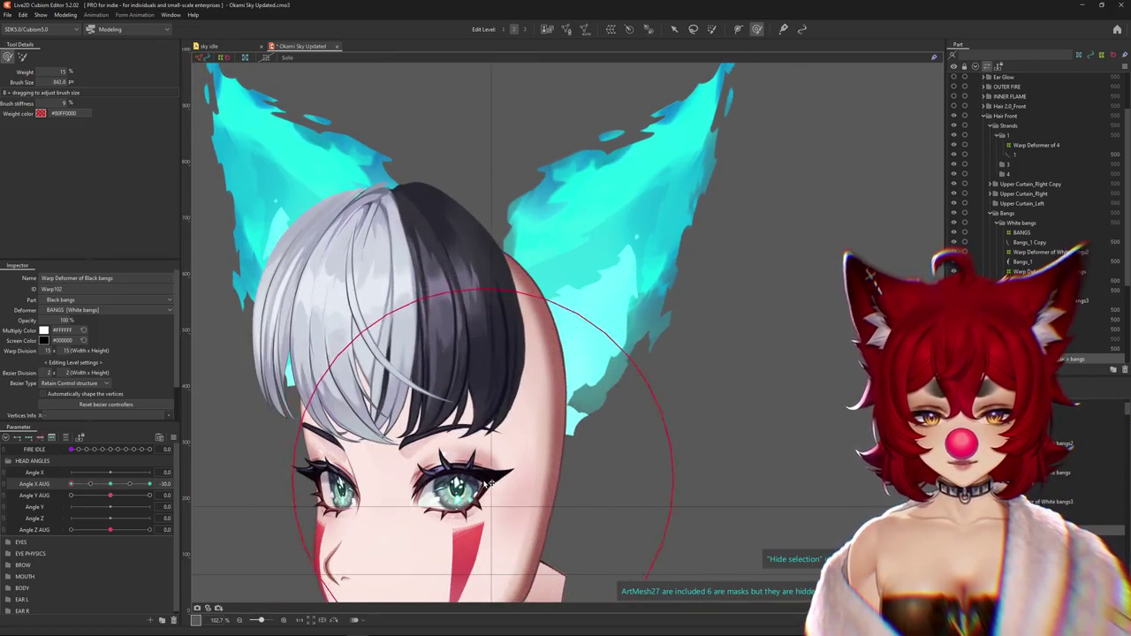
{"action": "left_click_drag", "start_coordinate": [433, 234], "coordinate": [539, 251]}
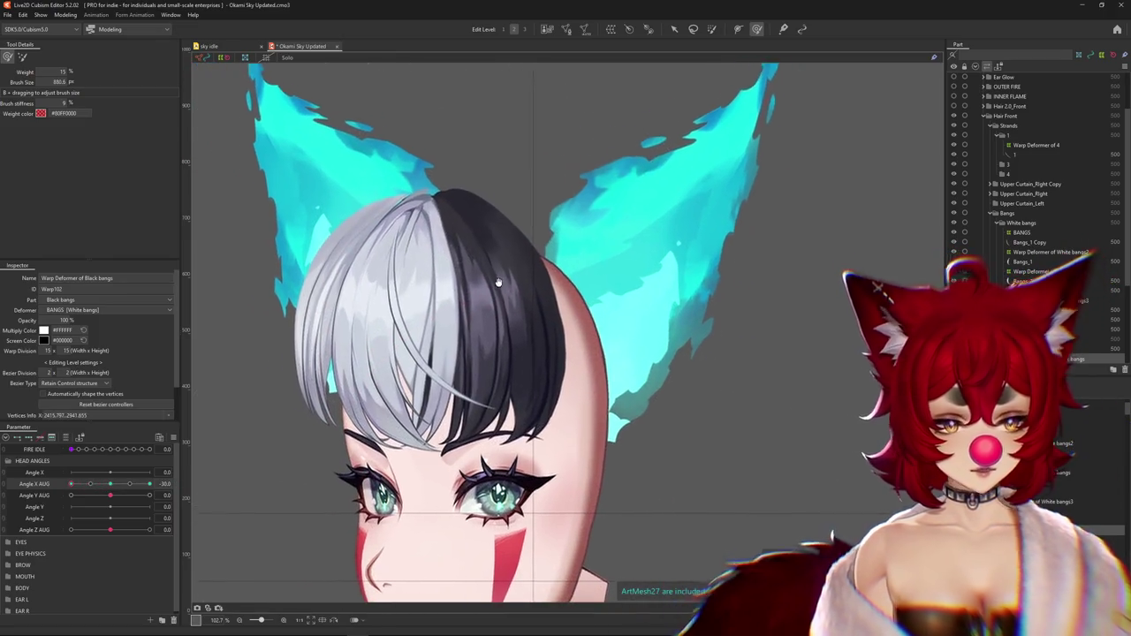
{"action": "key", "text": "ctrl+h"}
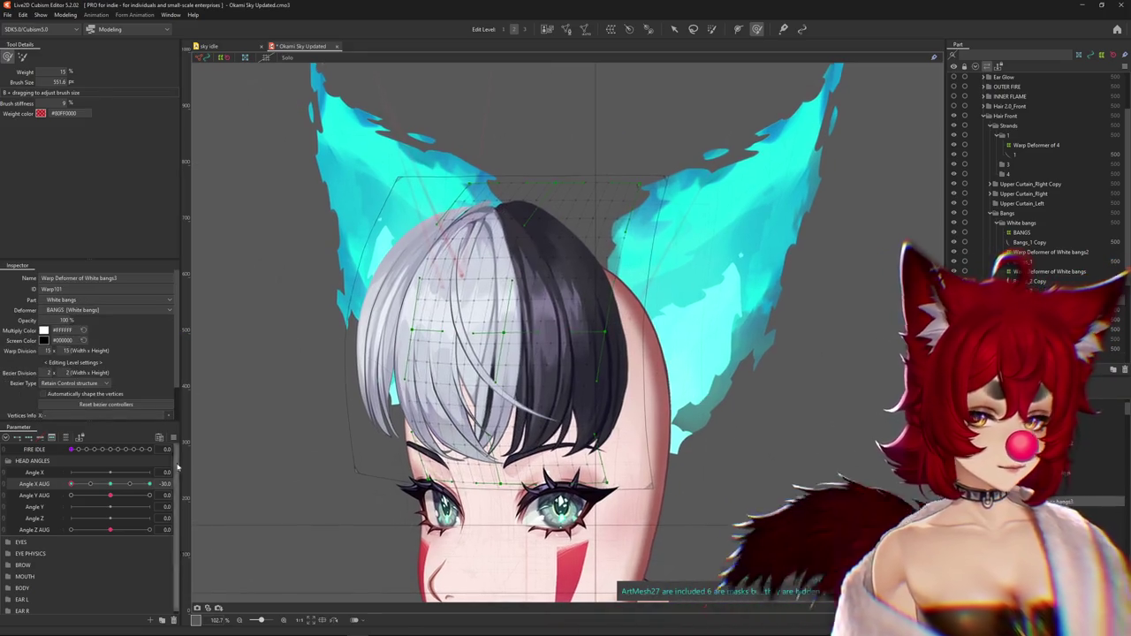
Push the white bangs down and to the right at -30 with the grid hidden
{"action": "key", "text": "ctrl+h"}
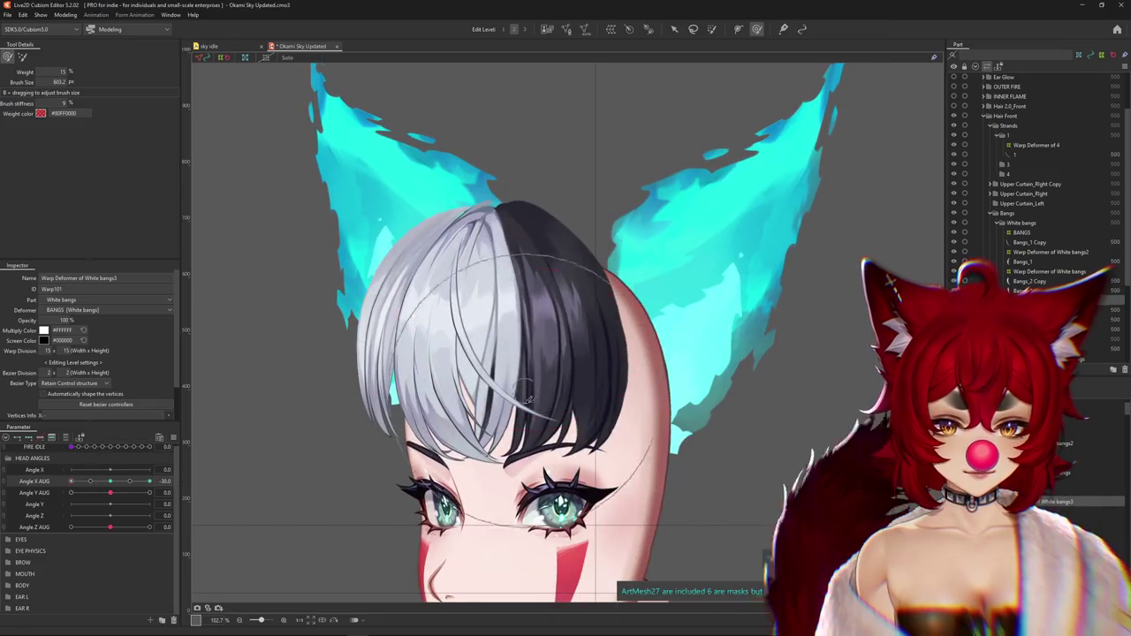
{"action": "key", "text": "ctrl+h"}
{"action": "left_click_drag", "start_coordinate": [580, 247], "coordinate": [605, 292]}
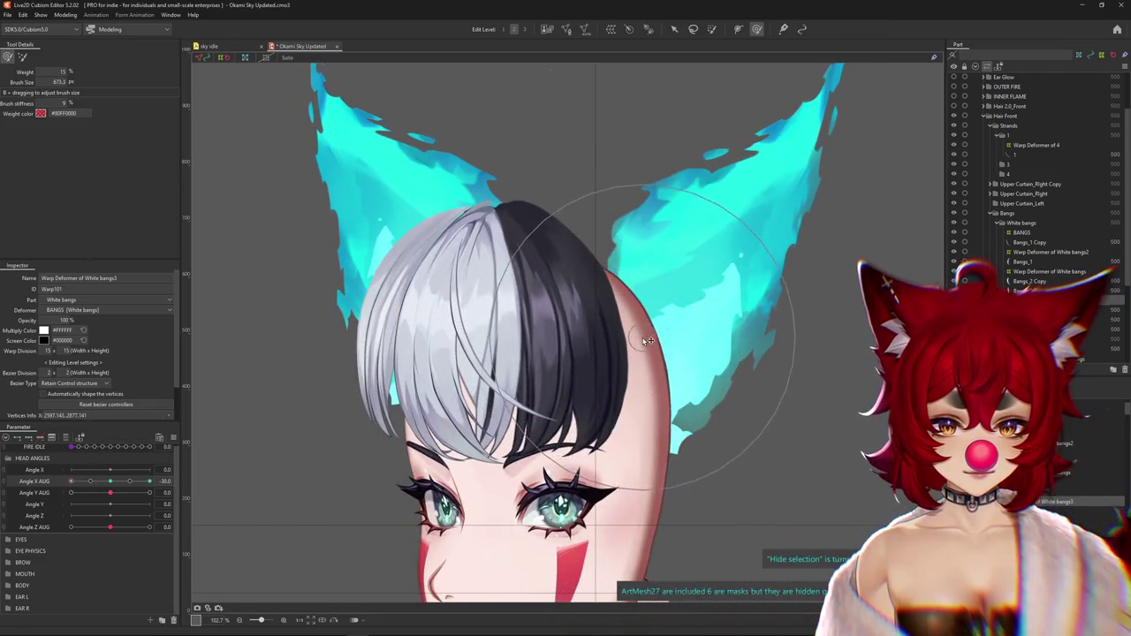
{"action": "left_click_drag", "start_coordinate": [71, 481], "coordinate": [70, 484]}
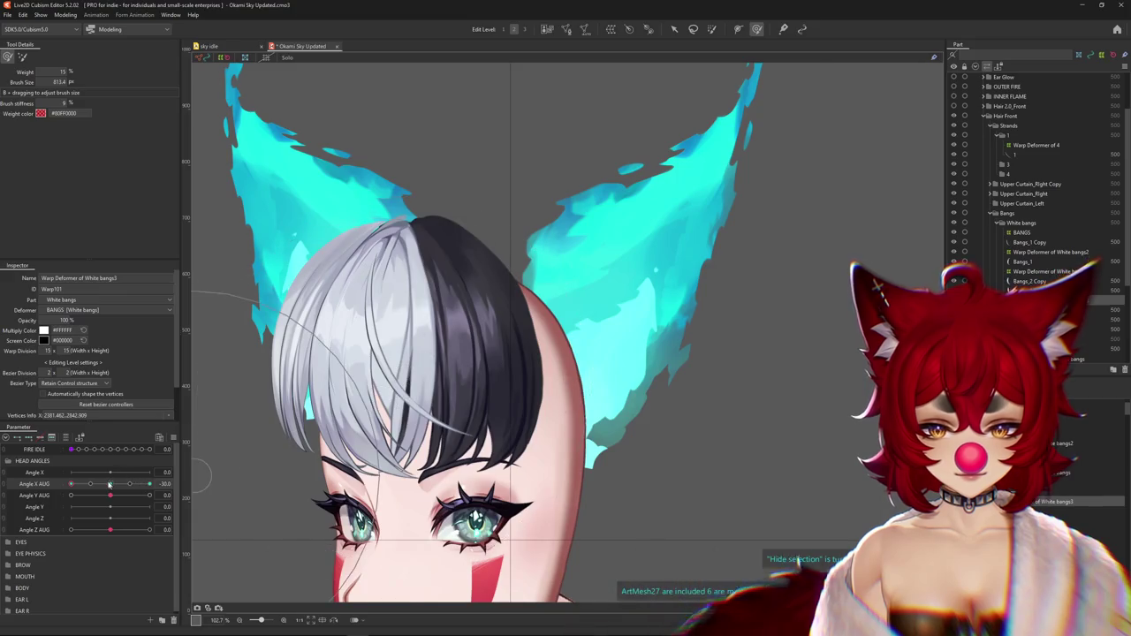
Turn the head to +30, nudge the white bangs upward, and compare front and both sides
{"action": "left_click_drag", "start_coordinate": [109, 484], "coordinate": [150, 484]}
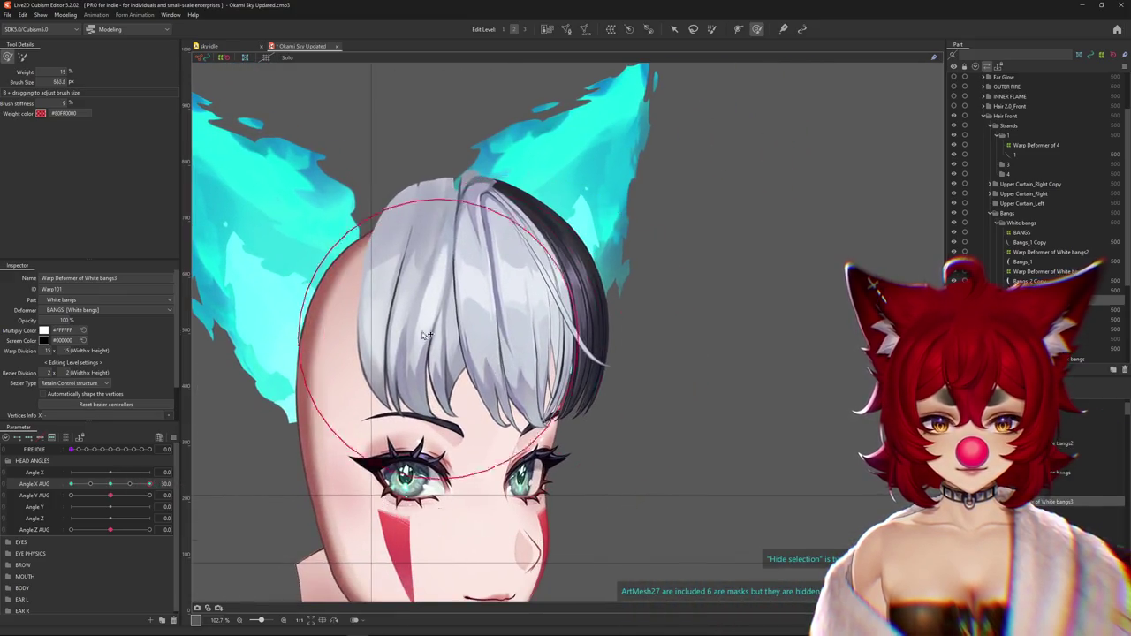
{"action": "left_click_drag", "start_coordinate": [492, 366], "coordinate": [487, 343]}
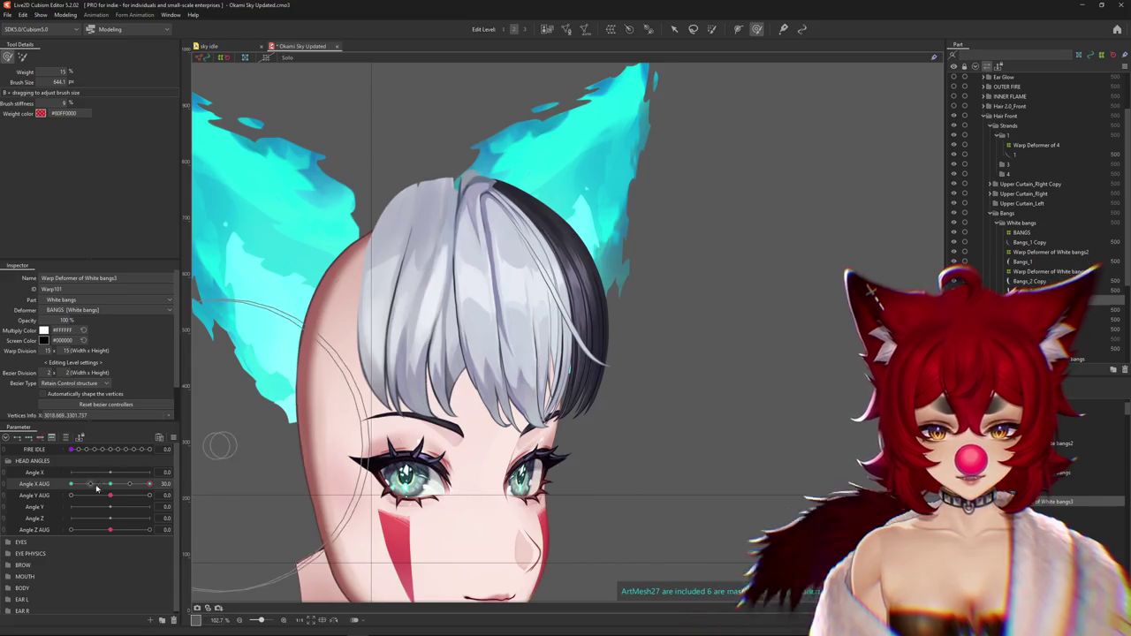
{"action": "left_click", "coordinate": [111, 485]}
{"action": "left_click_drag", "start_coordinate": [111, 484], "coordinate": [151, 484]}
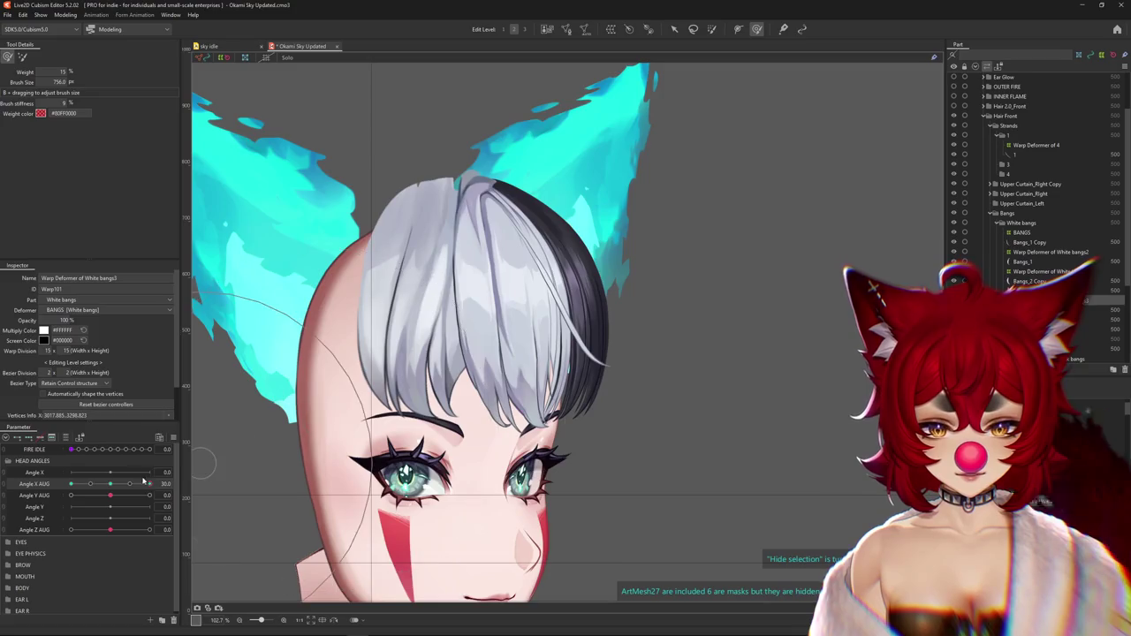
{"action": "mouse_move", "coordinate": [143, 484]}
{"action": "left_mouse_down"}
{"action": "mouse_move", "coordinate": [71, 484]}
{"action": "mouse_move", "coordinate": [176, 483]}
{"action": "left_mouse_up"}
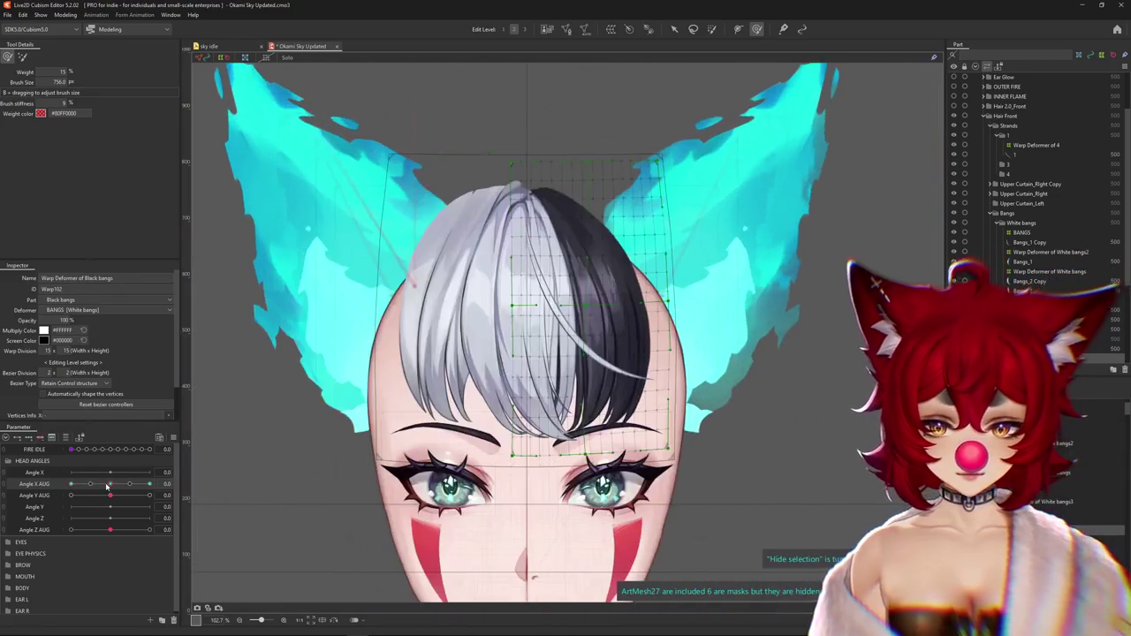
Recentre the view, swing the head between -30 and 30, and resize the brush for the black bangs
{"action": "left_click_drag", "start_coordinate": [484, 416], "coordinate": [330, 411]}
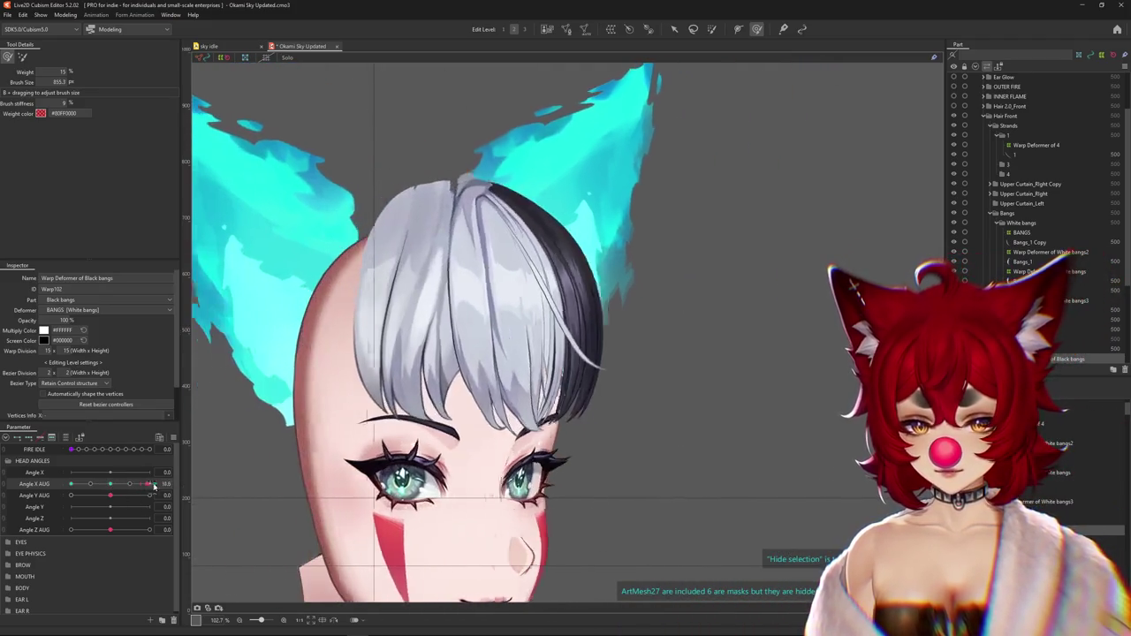
{"action": "left_click_drag", "start_coordinate": [110, 486], "coordinate": [70, 484]}
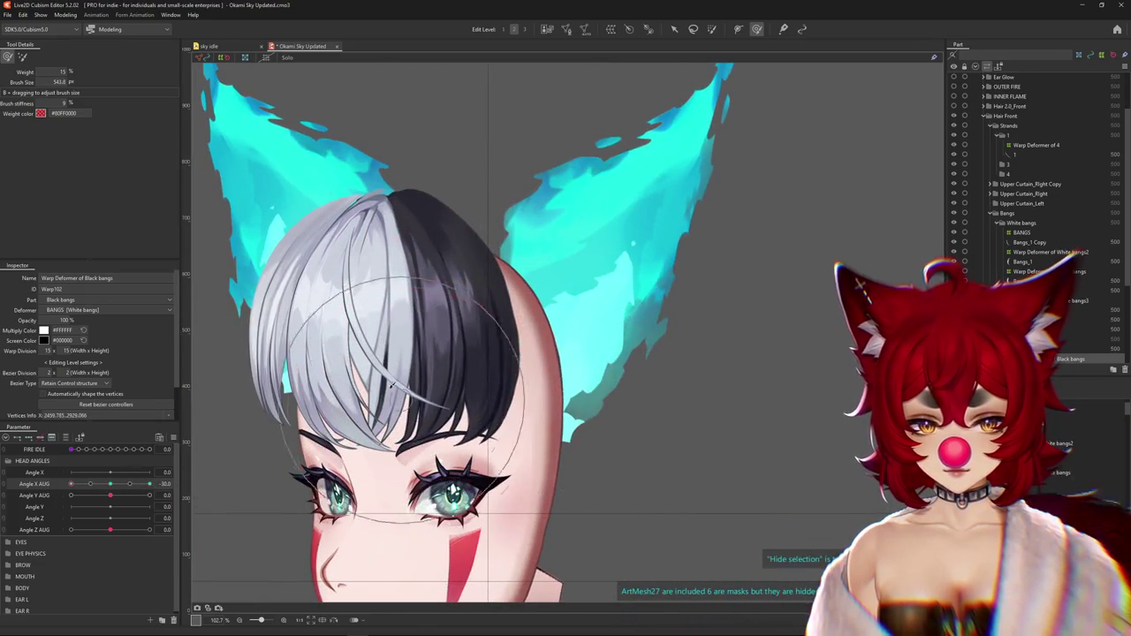
{"action": "mouse_move", "coordinate": [110, 485]}
{"action": "left_mouse_down"}
{"action": "mouse_move", "coordinate": [121, 496]}
{"action": "mouse_move", "coordinate": [36, 498]}
{"action": "left_mouse_up"}
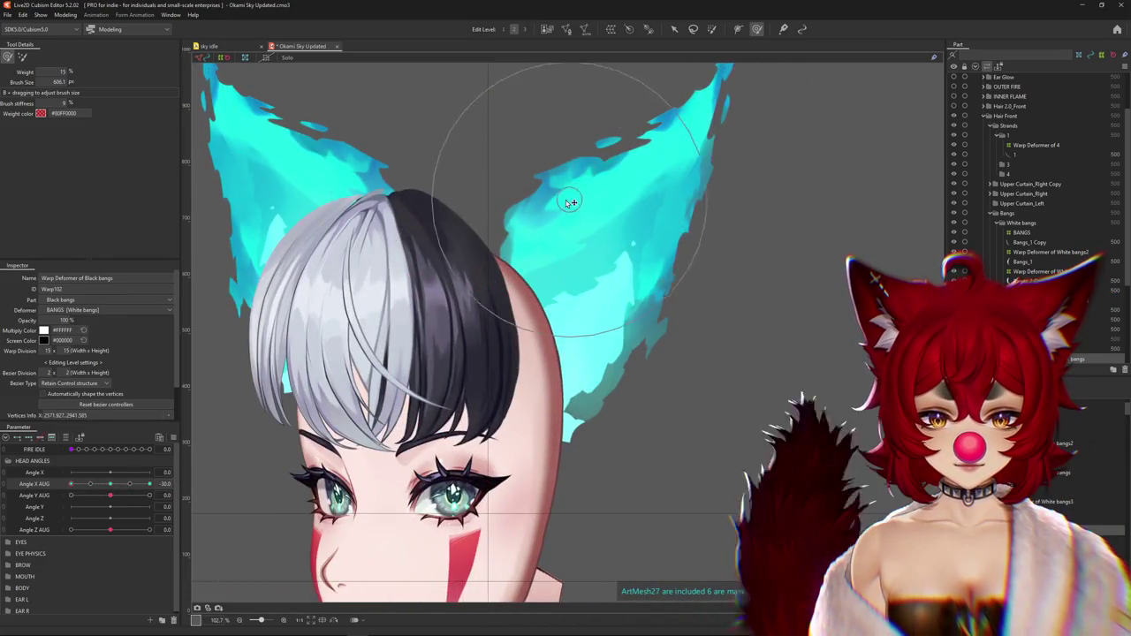
{"action": "left_click_drag", "start_coordinate": [570, 189], "coordinate": [615, 371]}
{"action": "left_click_drag", "start_coordinate": [83, 478], "coordinate": [150, 484]}
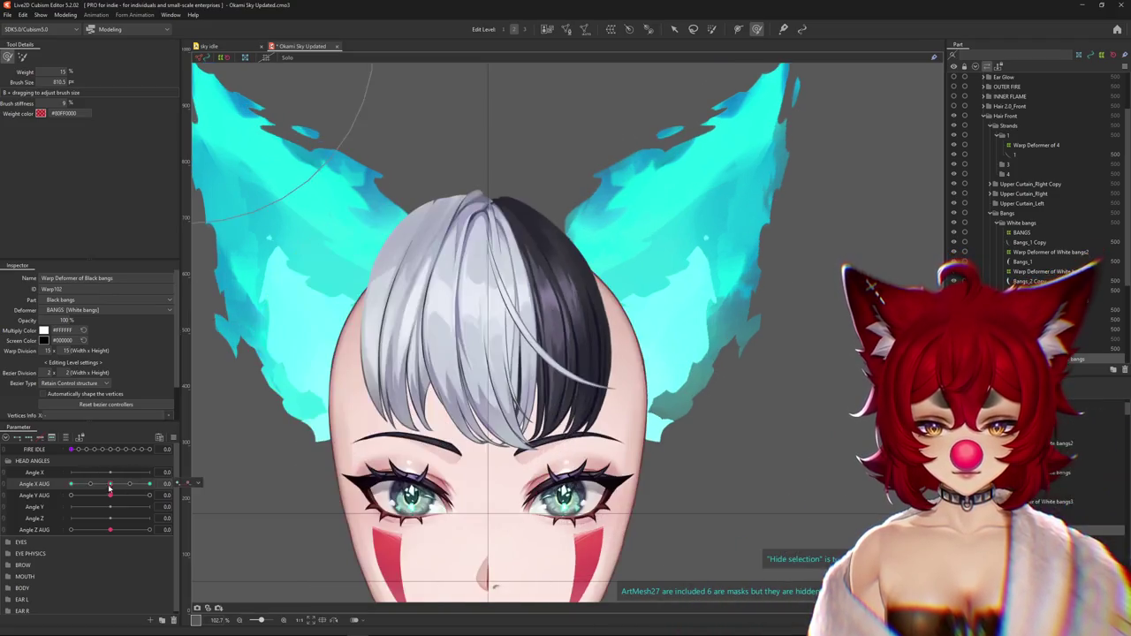
{"action": "mouse_move", "coordinate": [540, 431]}
{"action": "left_mouse_down"}
{"action": "mouse_move", "coordinate": [500, 350]}
{"action": "mouse_move", "coordinate": [521, 373]}
{"action": "mouse_move", "coordinate": [434, 406]}
{"action": "left_mouse_up"}
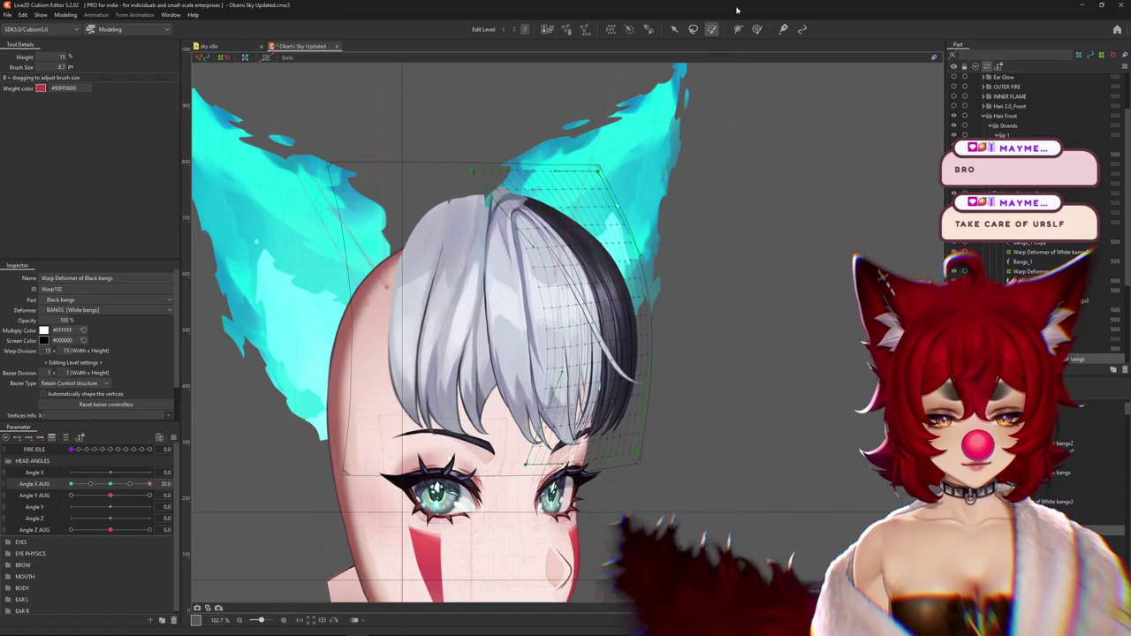
Take the Deform Brush, check the head at 30 and front, and frame both ears
{"action": "left_click", "coordinate": [756, 29]}
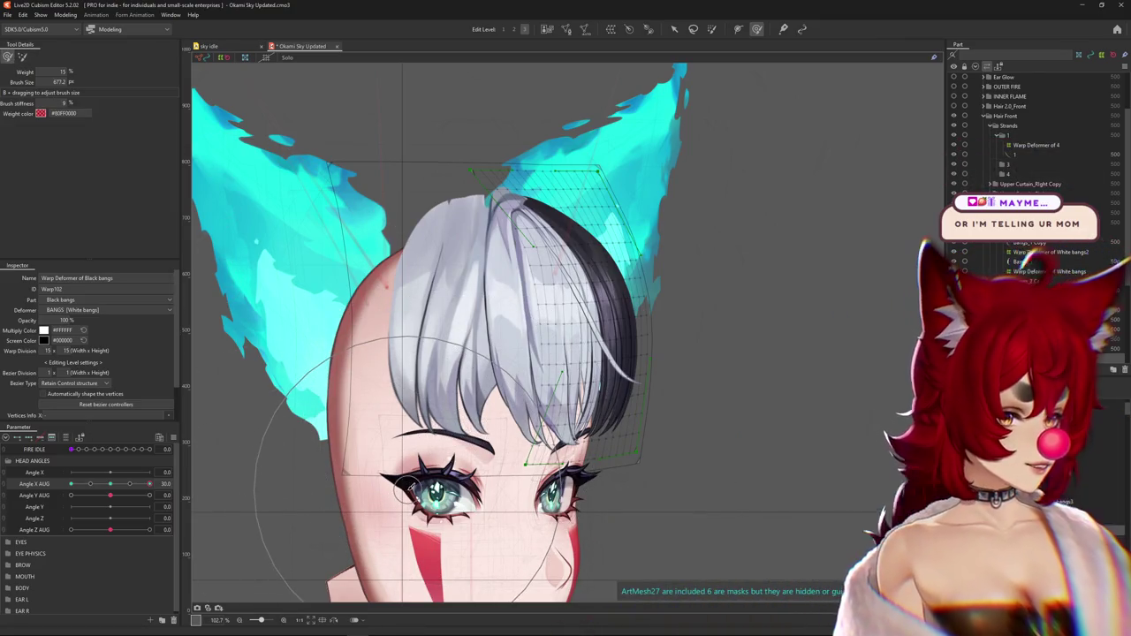
{"action": "left_click_drag", "start_coordinate": [150, 484], "coordinate": [156, 485]}
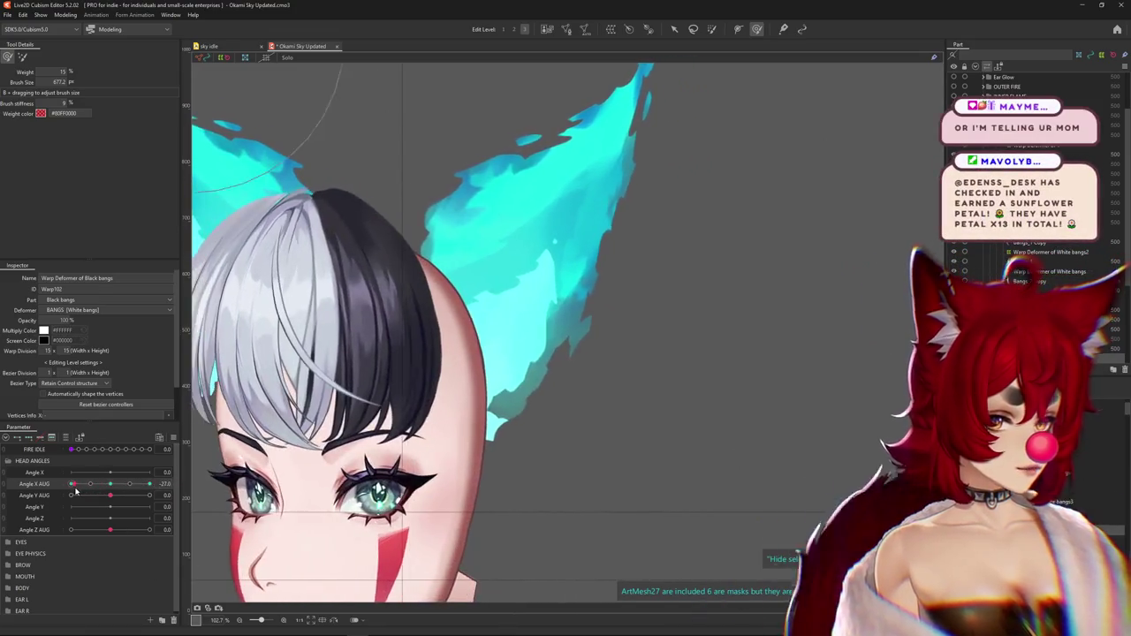
{"action": "mouse_move", "coordinate": [77, 489]}
{"action": "left_mouse_down"}
{"action": "mouse_move", "coordinate": [112, 489]}
{"action": "mouse_move", "coordinate": [55, 485]}
{"action": "left_mouse_up"}
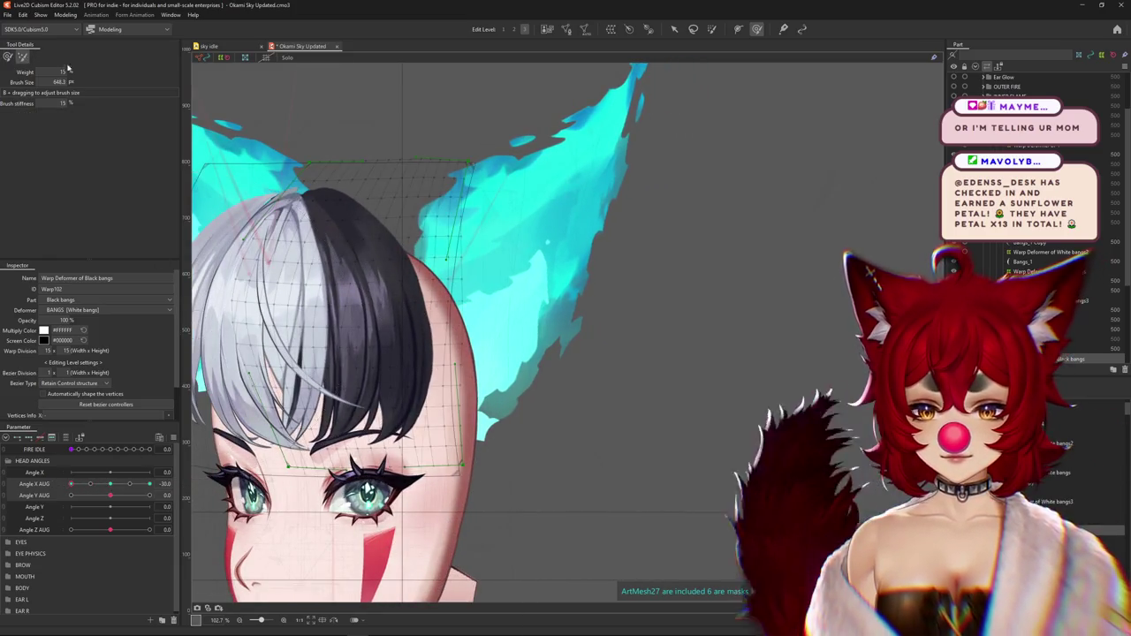
{"action": "left_click_drag", "start_coordinate": [339, 81], "coordinate": [463, 50]}
{"action": "left_click_drag", "start_coordinate": [434, 406], "coordinate": [378, 389]}
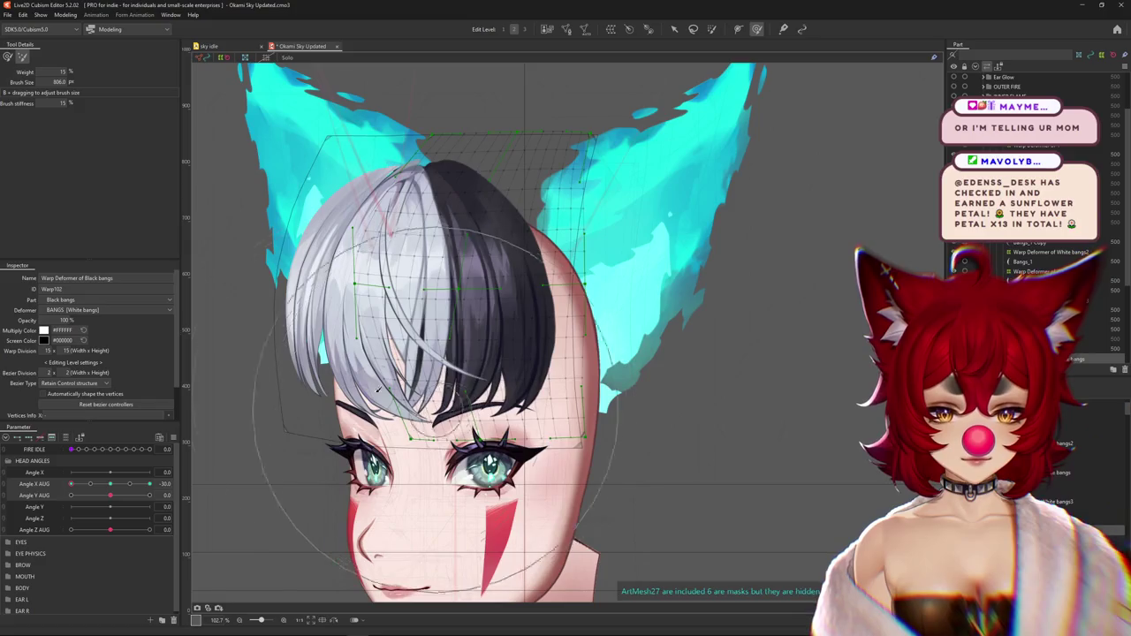
{"action": "left_click", "coordinate": [7, 59]}
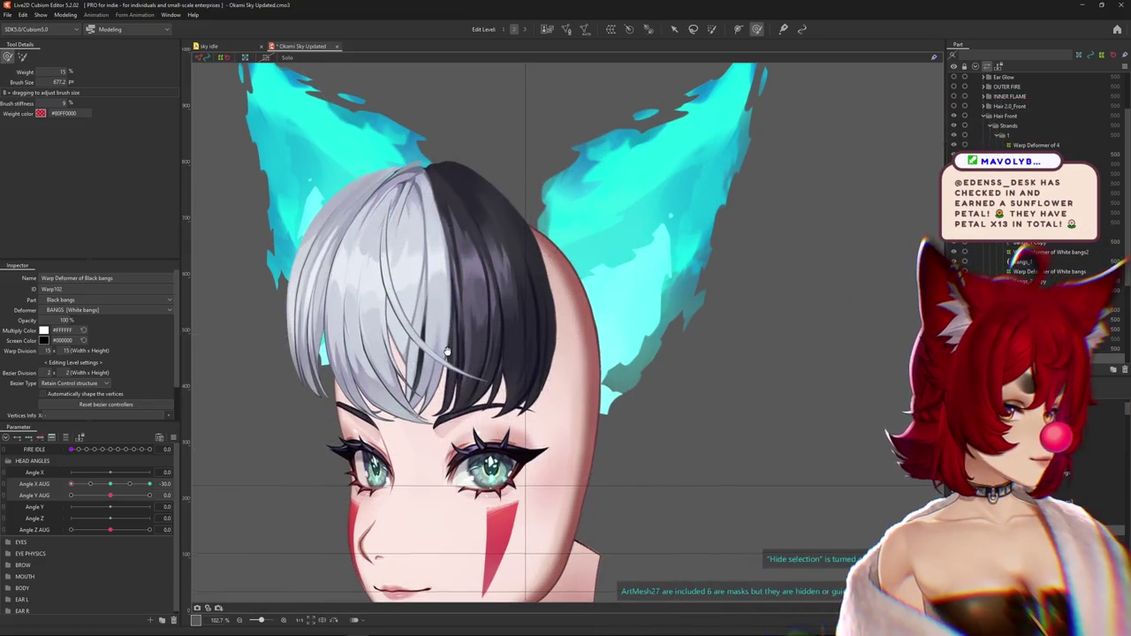
Push the black bangs along the head at -30, then preview turning from front to -30
{"action": "left_click_drag", "start_coordinate": [471, 385], "coordinate": [469, 369]}
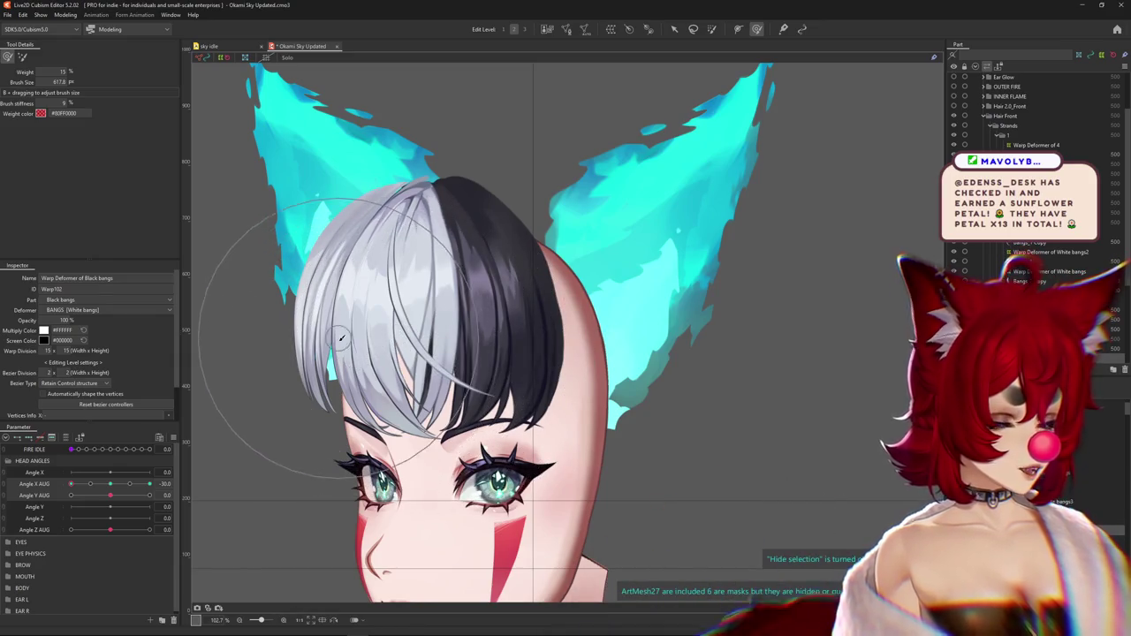
{"action": "left_click_drag", "start_coordinate": [341, 336], "coordinate": [381, 335]}
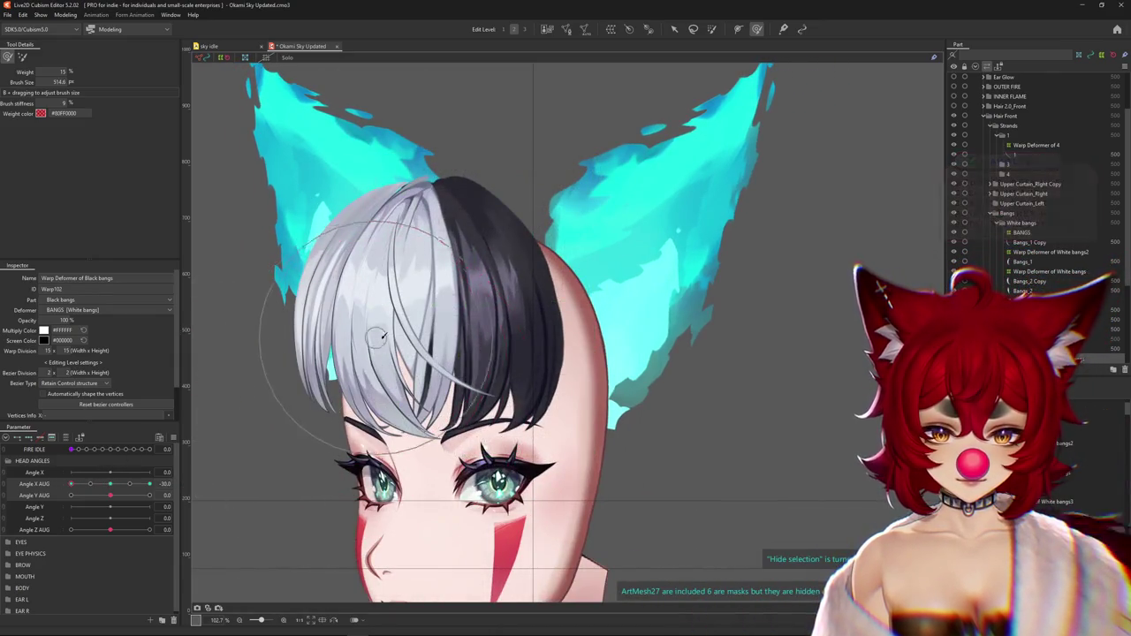
{"action": "mouse_move", "coordinate": [382, 336]}
{"action": "left_mouse_down"}
{"action": "mouse_move", "coordinate": [533, 250]}
{"action": "mouse_move", "coordinate": [525, 282]}
{"action": "left_mouse_up"}
{"action": "left_click_drag", "start_coordinate": [423, 243], "coordinate": [430, 277]}
{"action": "left_click_drag", "start_coordinate": [379, 214], "coordinate": [391, 217]}
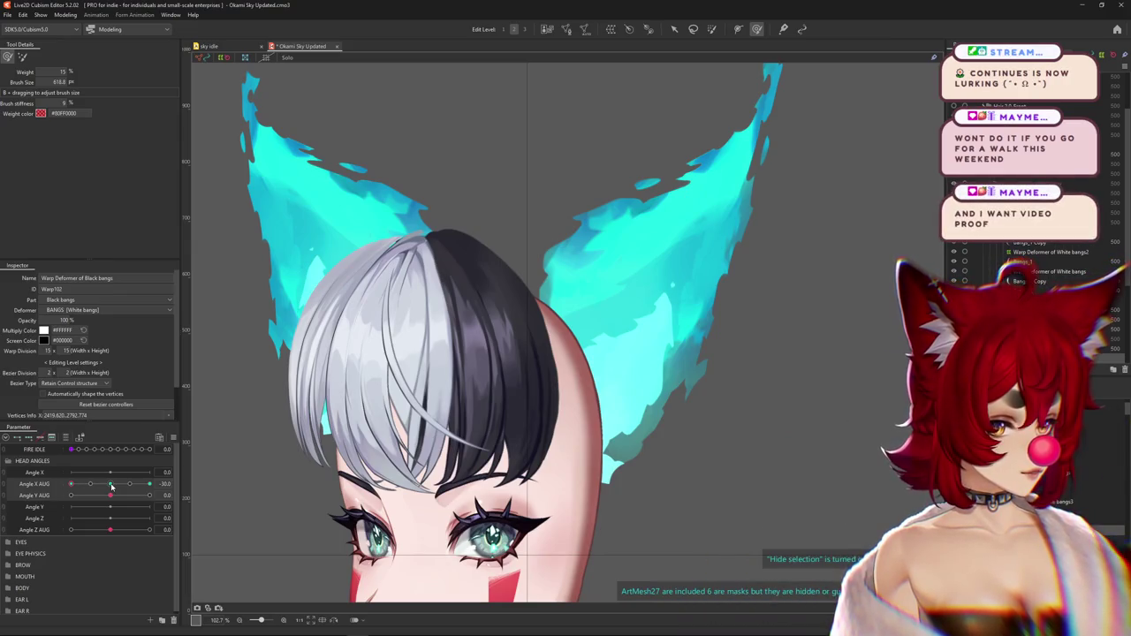
{"action": "left_click", "coordinate": [112, 484]}
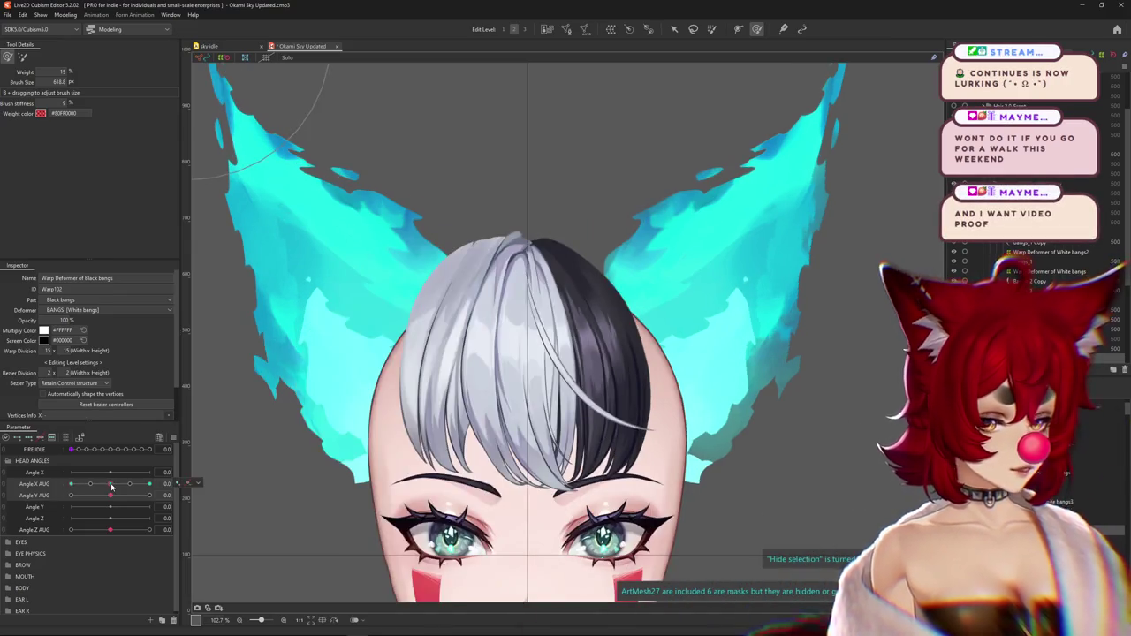
{"action": "left_click_drag", "start_coordinate": [111, 484], "coordinate": [71, 486]}
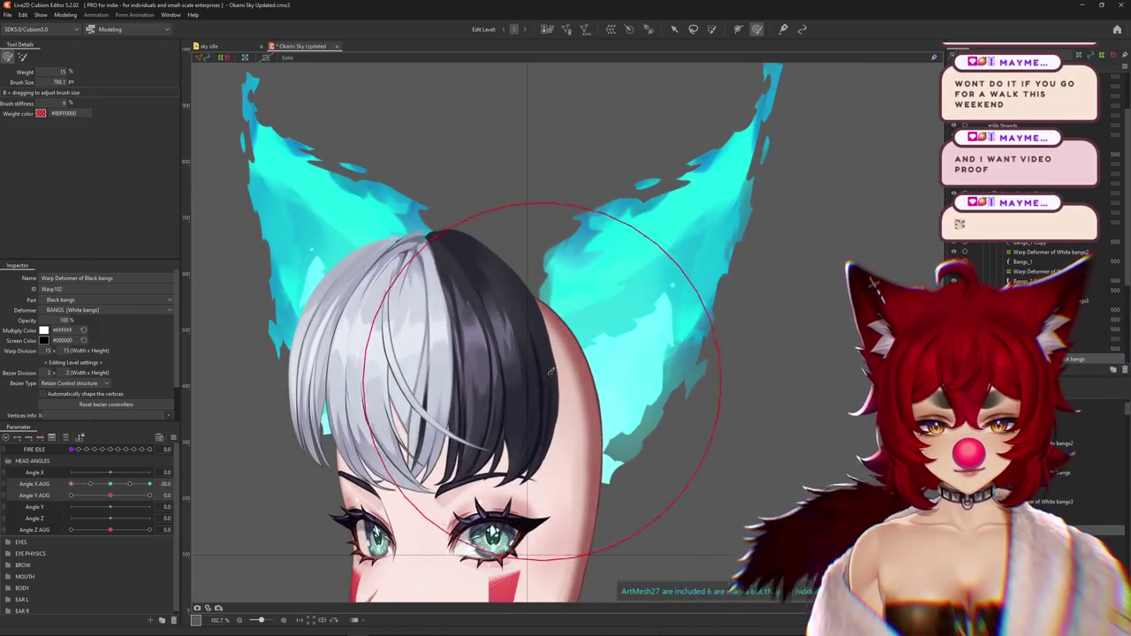
{"action": "scroll", "coordinate": [279, 133], "scroll_direction": "down", "scroll_amount": 3}
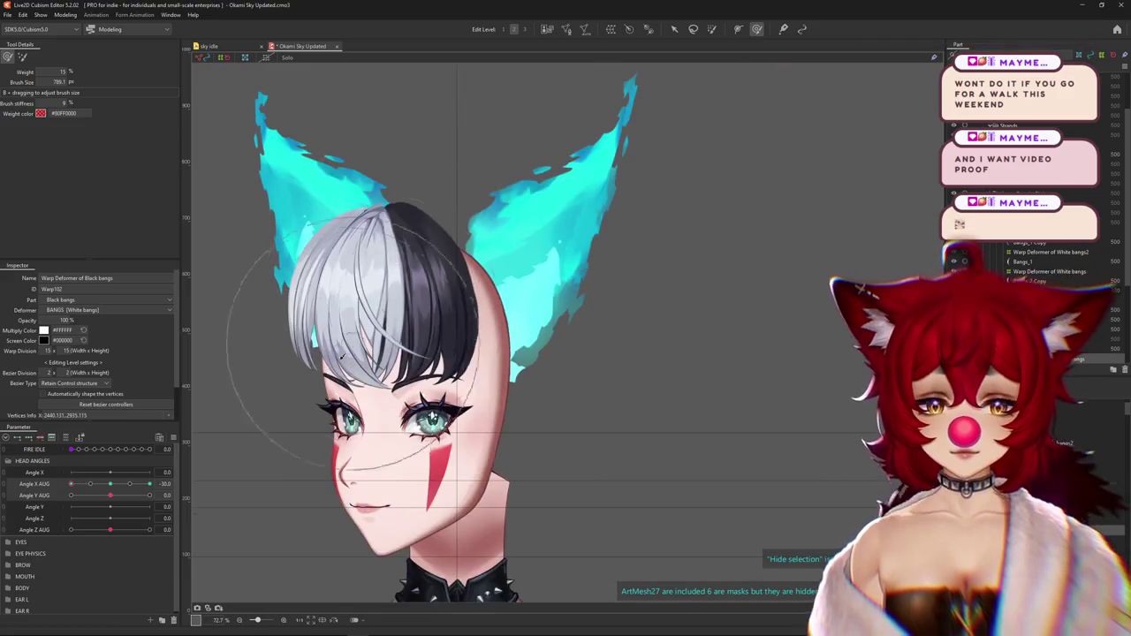
Compare front and -30 poses and resize the brush over the black bangs to finish them
{"action": "mouse_move", "coordinate": [71, 484]}
{"action": "left_mouse_down"}
{"action": "mouse_move", "coordinate": [90, 490]}
{"action": "mouse_move", "coordinate": [71, 485]}
{"action": "left_mouse_up"}
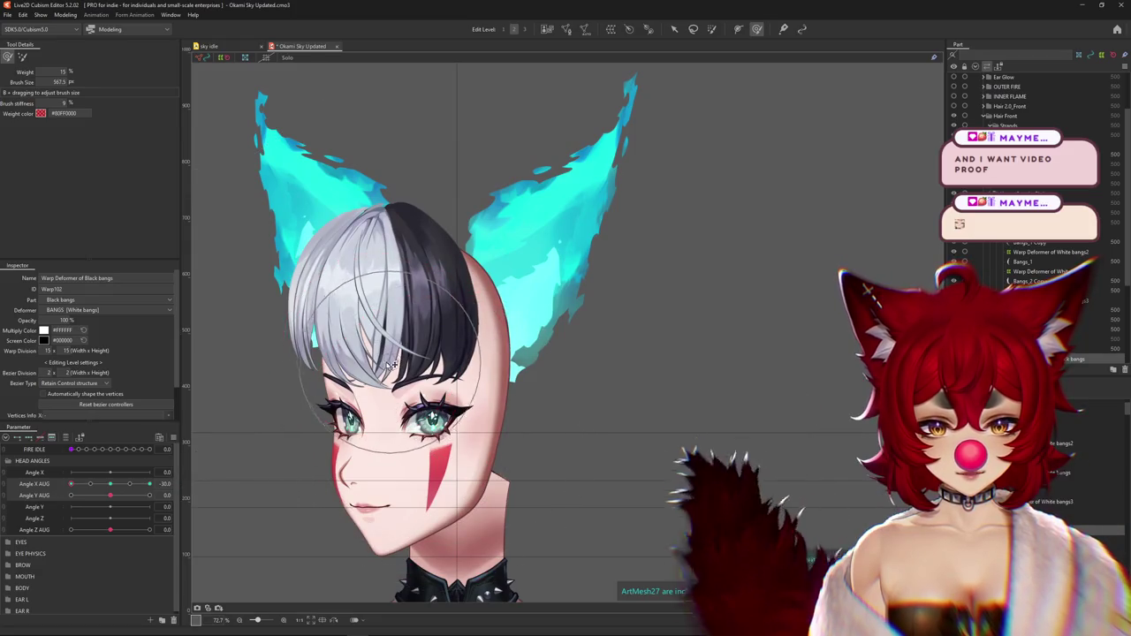
{"action": "mouse_move", "coordinate": [521, 376]}
{"action": "left_mouse_down"}
{"action": "mouse_move", "coordinate": [477, 371]}
{"action": "mouse_move", "coordinate": [510, 371]}
{"action": "left_mouse_up"}
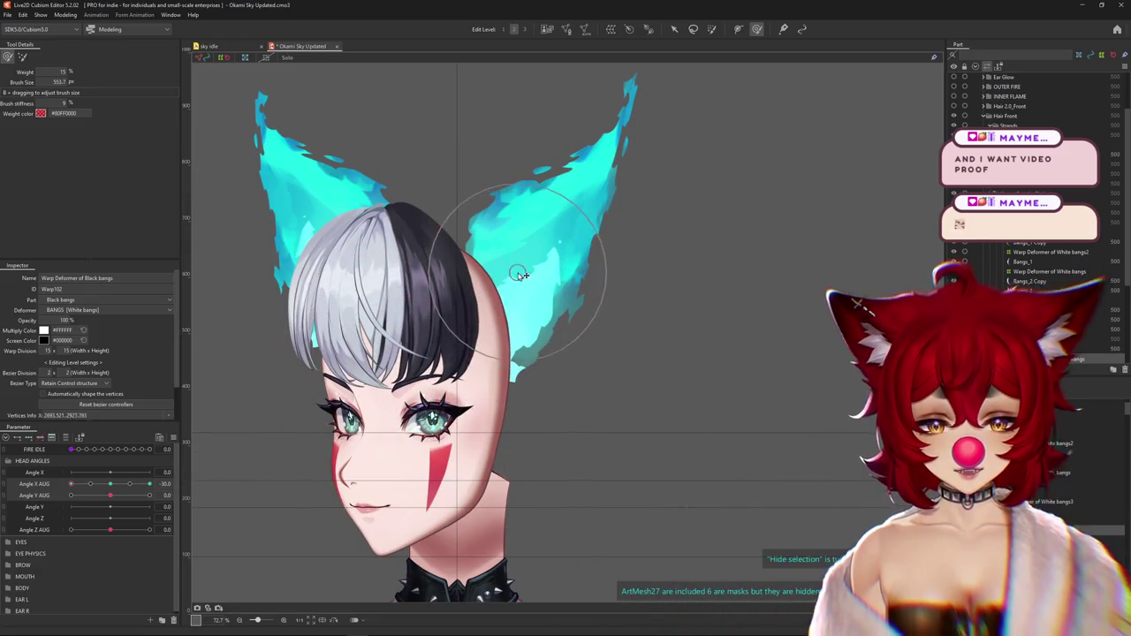
{"action": "left_click_drag", "start_coordinate": [521, 276], "coordinate": [450, 351]}
Select Warp Deformer of White bangs3 and sculpt the white bangs for the turned pose
{"action": "left_click", "coordinate": [422, 353]}
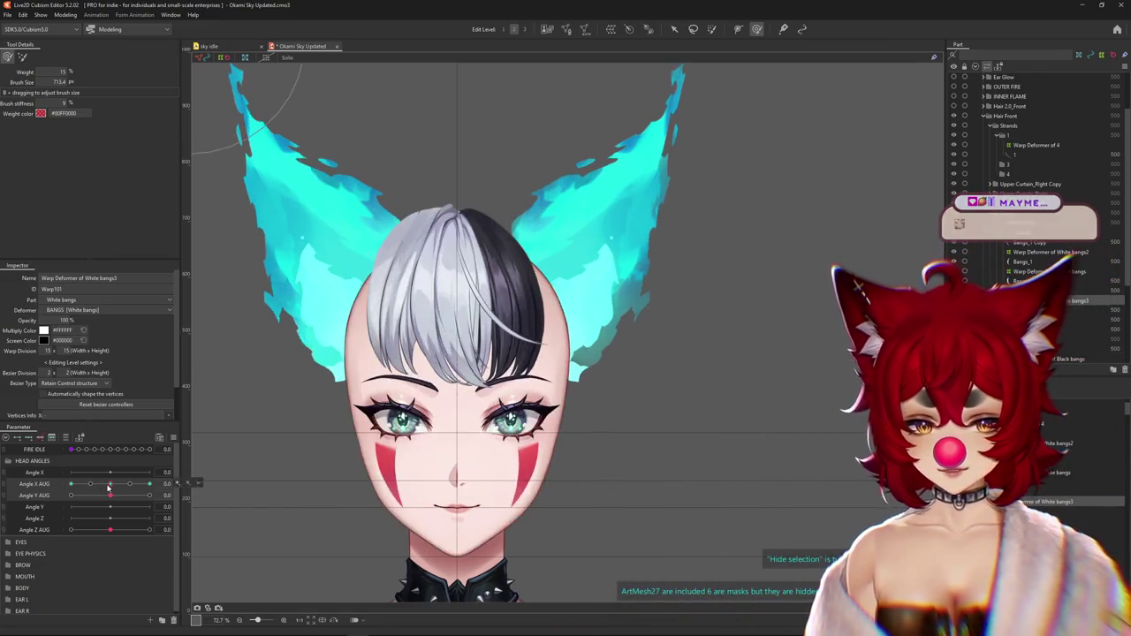
{"action": "mouse_move", "coordinate": [443, 517]}
{"action": "left_mouse_down"}
{"action": "mouse_move", "coordinate": [340, 333]}
{"action": "mouse_move", "coordinate": [328, 387]}
{"action": "left_mouse_up"}
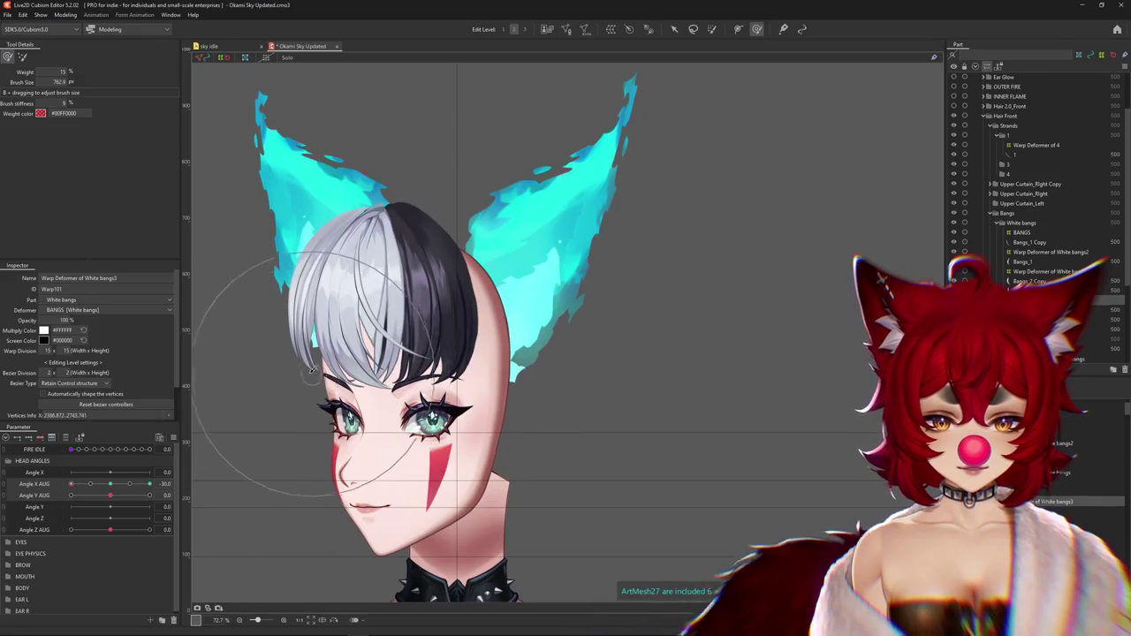
{"action": "scroll", "coordinate": [311, 371], "scroll_direction": "up", "scroll_amount": 3}
{"action": "left_click", "coordinate": [468, 310]}
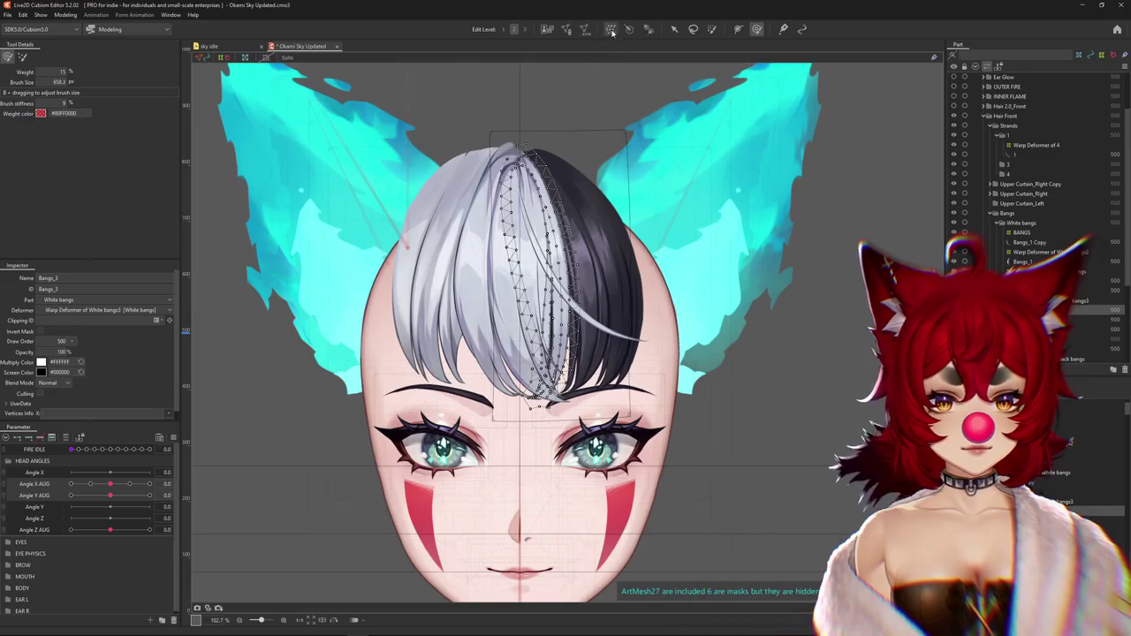
Create Warp Deformer of White bangs4 around Bangs_3 with warp division width 8
{"action": "left_click", "coordinate": [610, 30]}
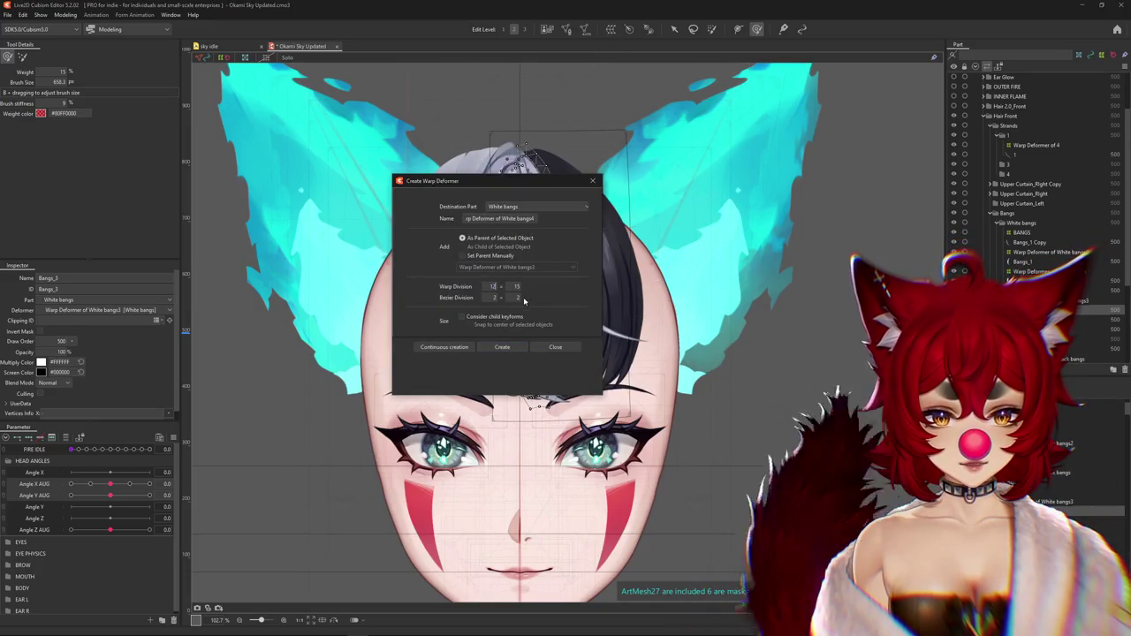
{"action": "left_click", "coordinate": [502, 347]}
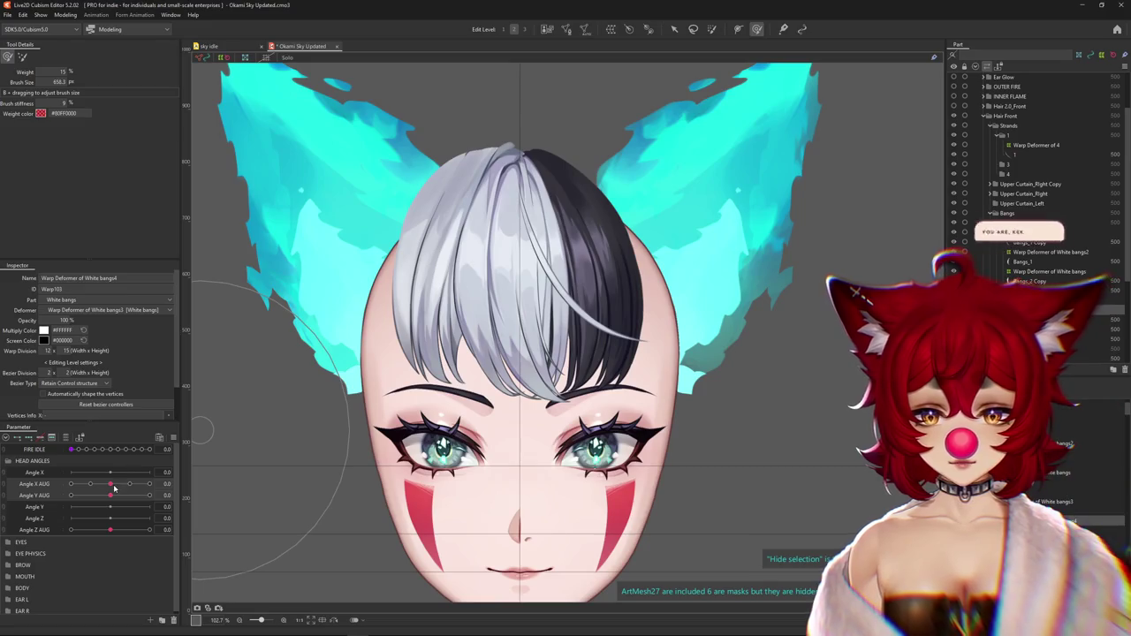
{"action": "type", "text": "8"}
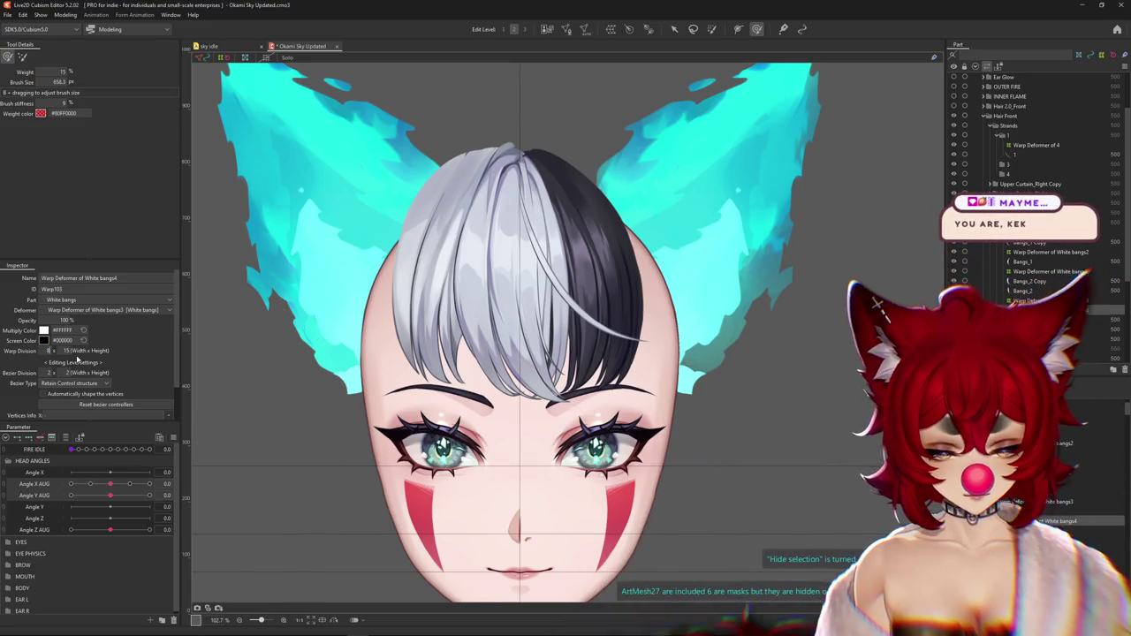
{"action": "key", "text": "Return"}
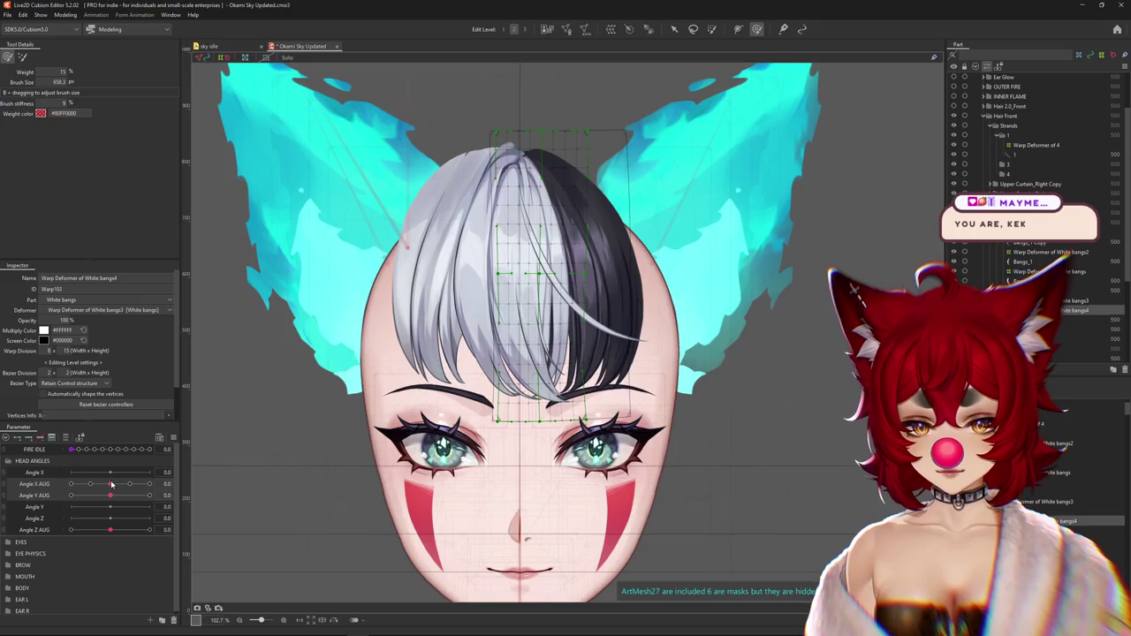
At Angle X AUG -30, sculpt the white bangs with a smaller brush while checking the turn
{"action": "left_click_drag", "start_coordinate": [111, 484], "coordinate": [39, 483]}
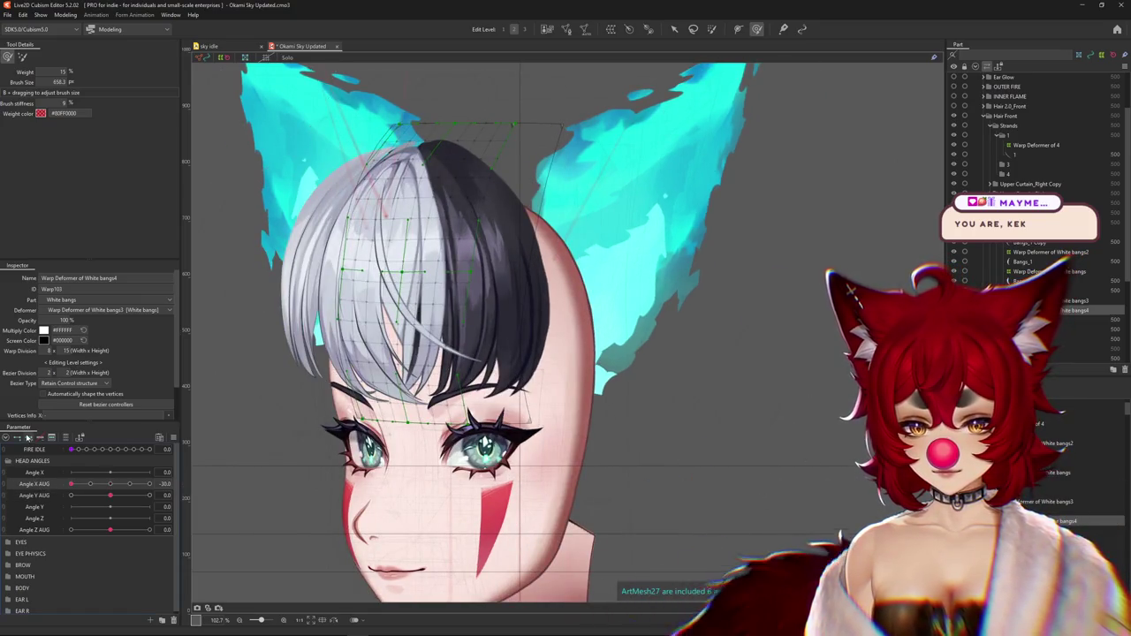
{"action": "mouse_move", "coordinate": [127, 490]}
{"action": "left_mouse_down"}
{"action": "mouse_move", "coordinate": [110, 484]}
{"action": "mouse_move", "coordinate": [129, 484]}
{"action": "left_mouse_up"}
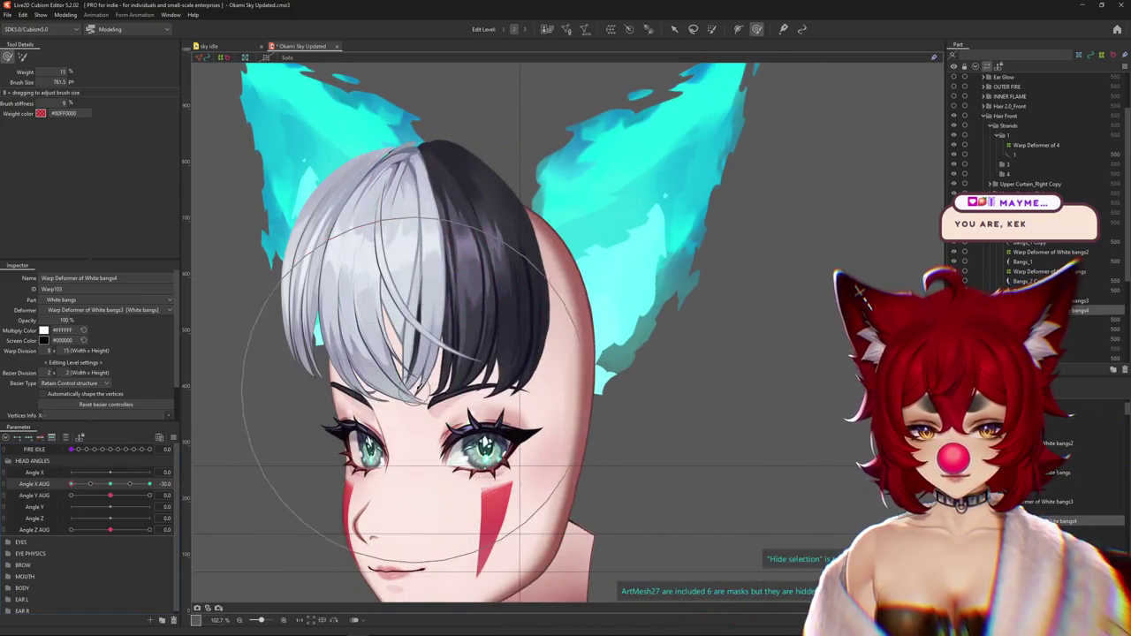
{"action": "left_click_drag", "start_coordinate": [418, 389], "coordinate": [437, 322]}
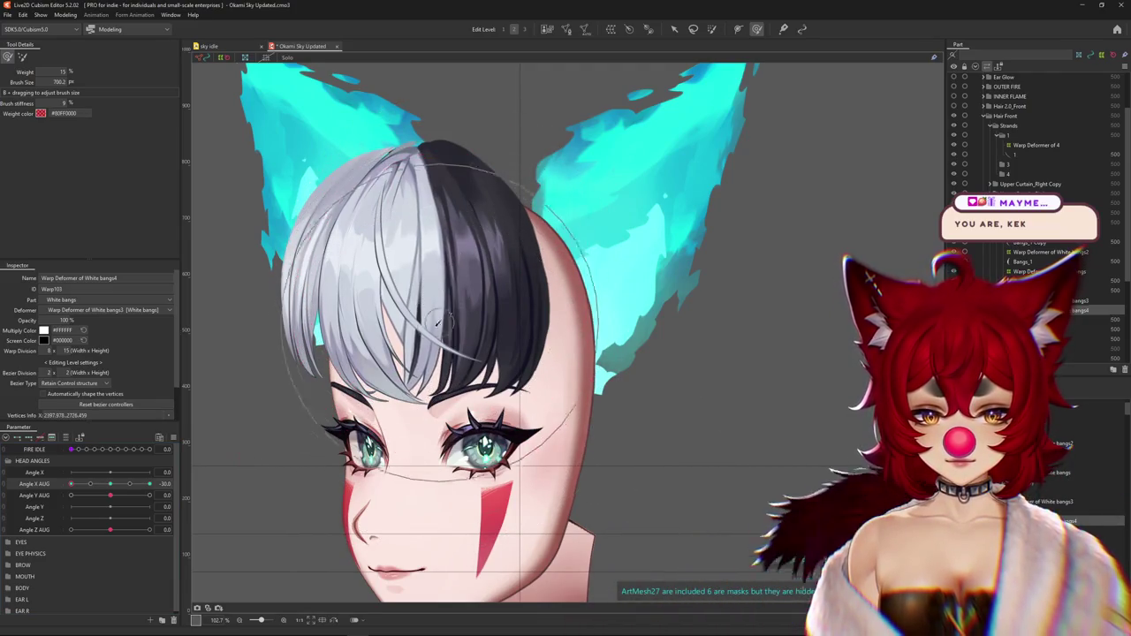
{"action": "mouse_move", "coordinate": [112, 471]}
{"action": "left_mouse_down"}
{"action": "mouse_move", "coordinate": [110, 485]}
{"action": "mouse_move", "coordinate": [129, 484]}
{"action": "left_mouse_up"}
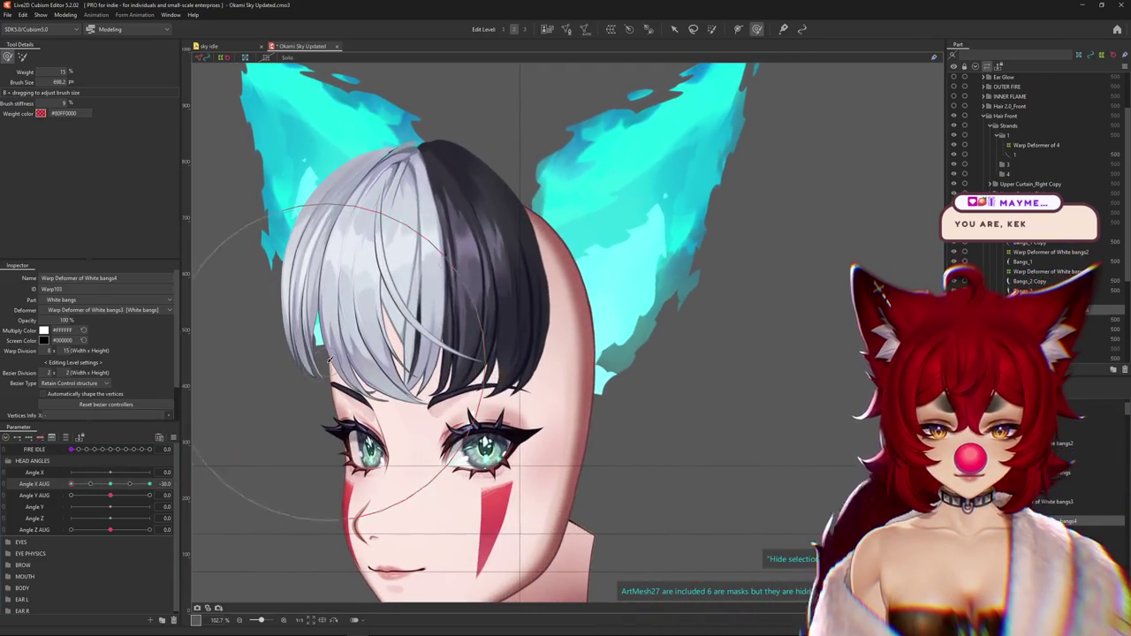
{"action": "mouse_move", "coordinate": [326, 323]}
{"action": "left_mouse_down"}
{"action": "mouse_move", "coordinate": [384, 221]}
{"action": "mouse_move", "coordinate": [344, 435]}
{"action": "mouse_move", "coordinate": [430, 320]}
{"action": "mouse_move", "coordinate": [417, 335]}
{"action": "left_mouse_up"}
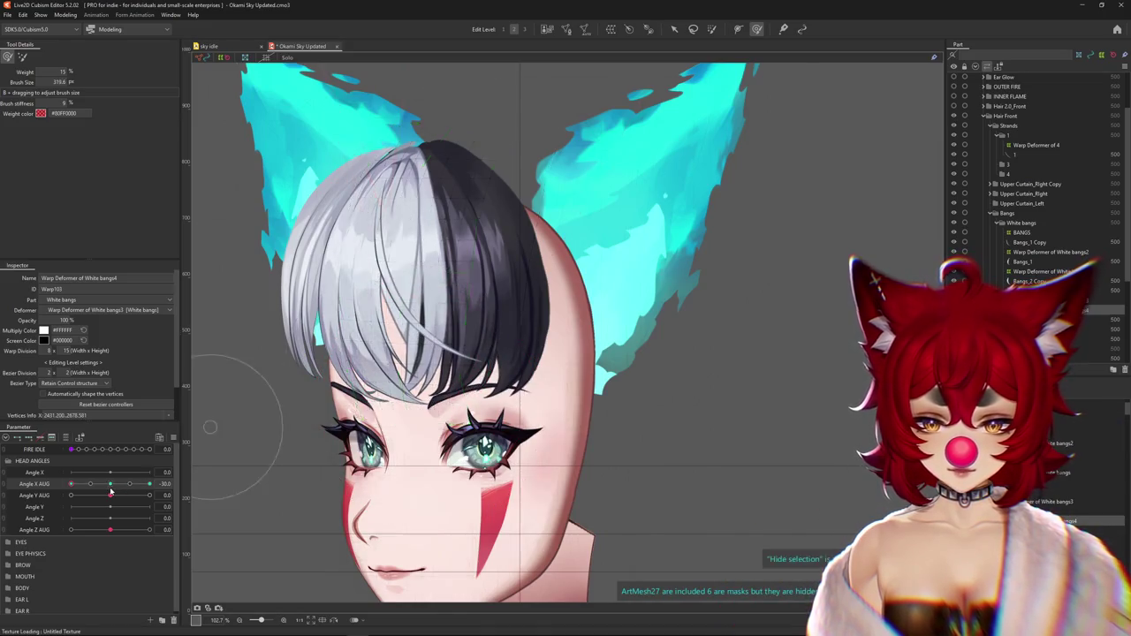
{"action": "left_click_drag", "start_coordinate": [110, 491], "coordinate": [55, 480]}
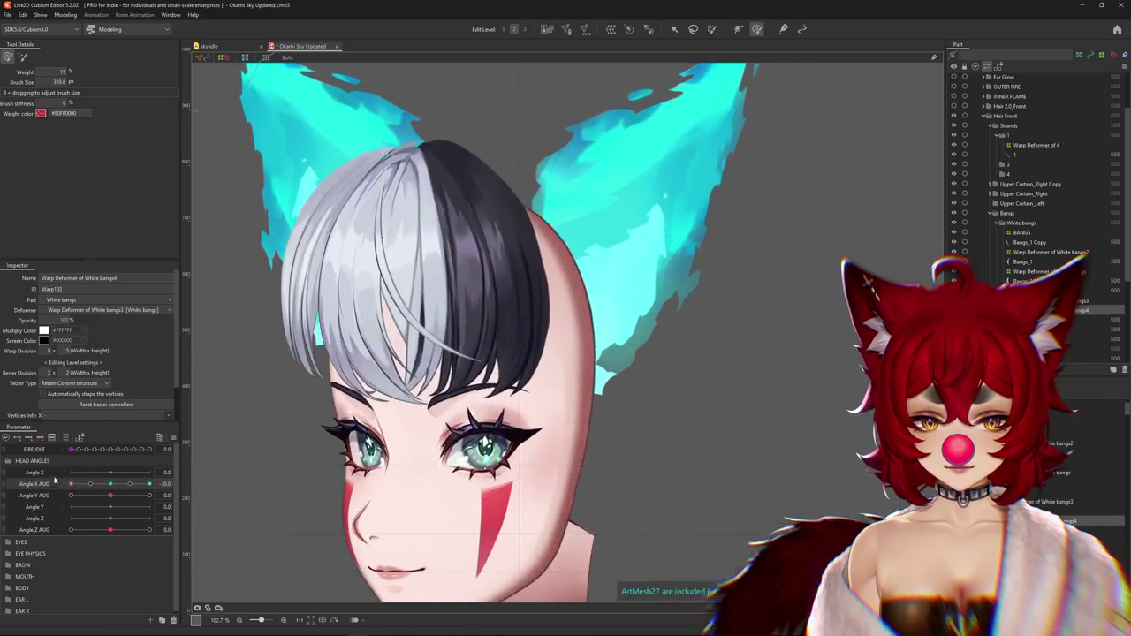
Push the white bangs up over the black hair and shape their top, previewing toward front
{"action": "left_click_drag", "start_coordinate": [265, 424], "coordinate": [303, 394]}
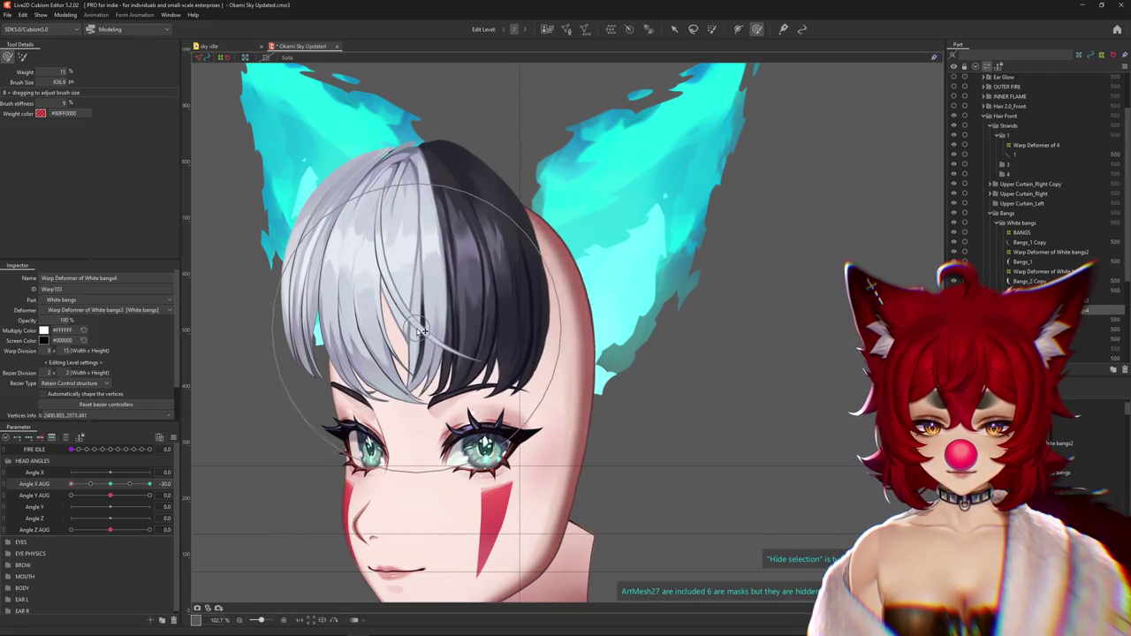
{"action": "left_click_drag", "start_coordinate": [422, 331], "coordinate": [459, 295]}
{"action": "left_click_drag", "start_coordinate": [433, 201], "coordinate": [425, 207]}
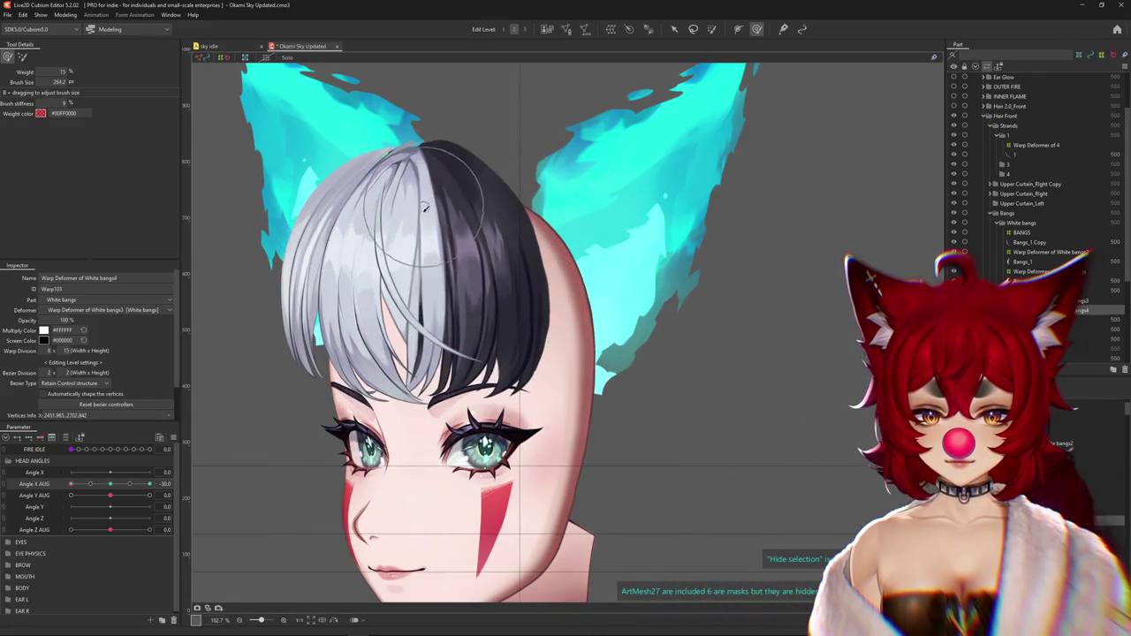
{"action": "mouse_move", "coordinate": [71, 483]}
{"action": "left_mouse_down"}
{"action": "mouse_move", "coordinate": [92, 495]}
{"action": "mouse_move", "coordinate": [44, 496]}
{"action": "left_mouse_up"}
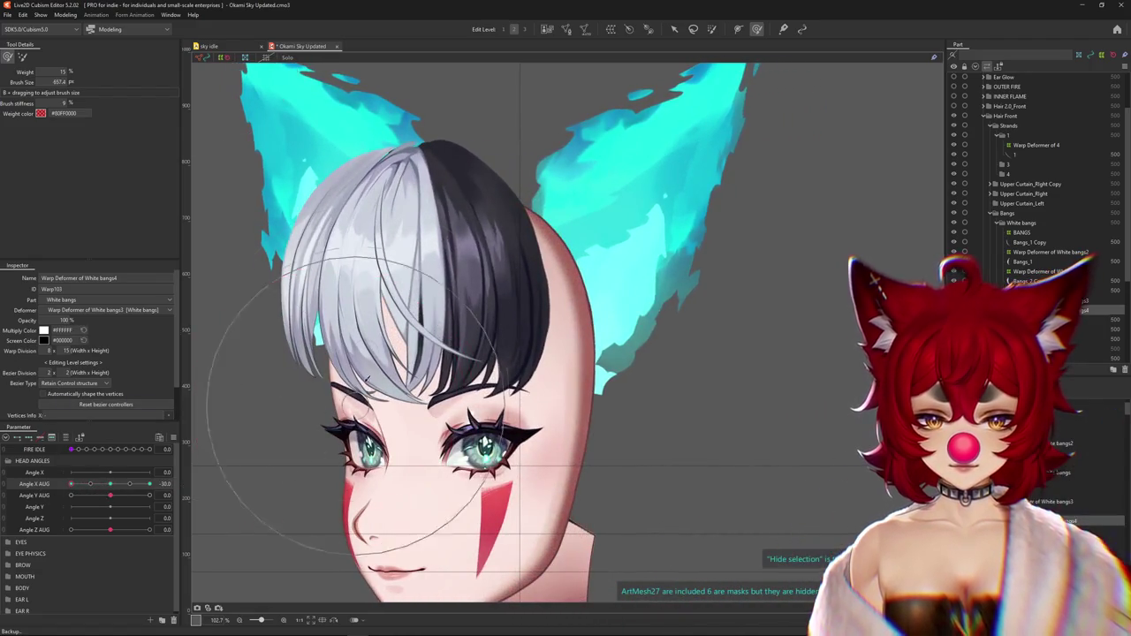
{"action": "left_click_drag", "start_coordinate": [364, 304], "coordinate": [409, 168]}
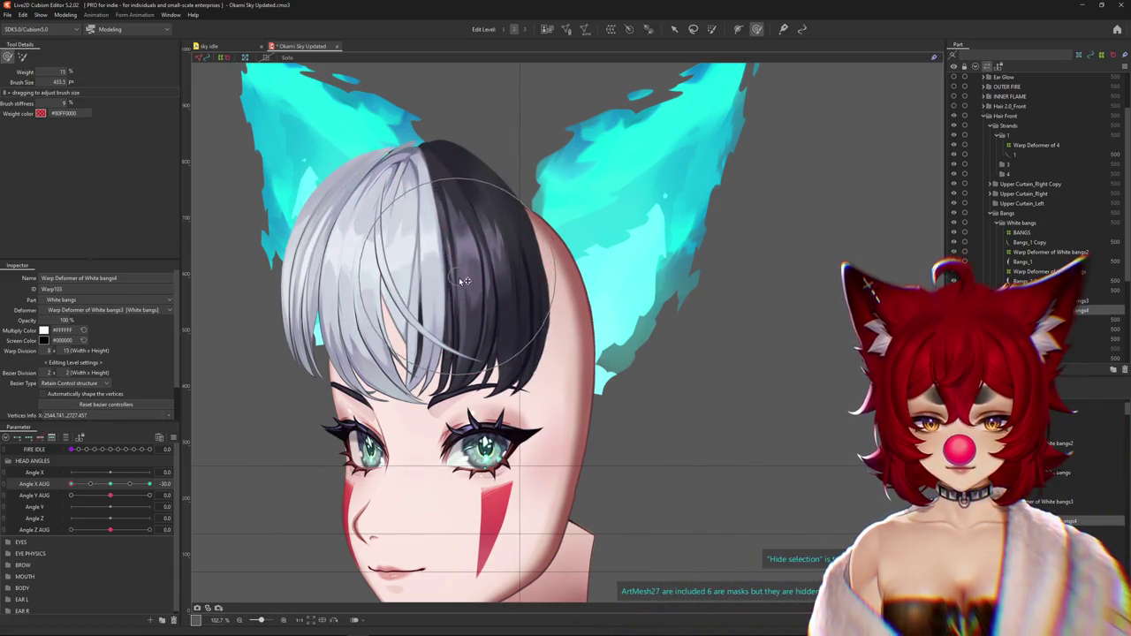
{"action": "left_click_drag", "start_coordinate": [71, 484], "coordinate": [136, 481]}
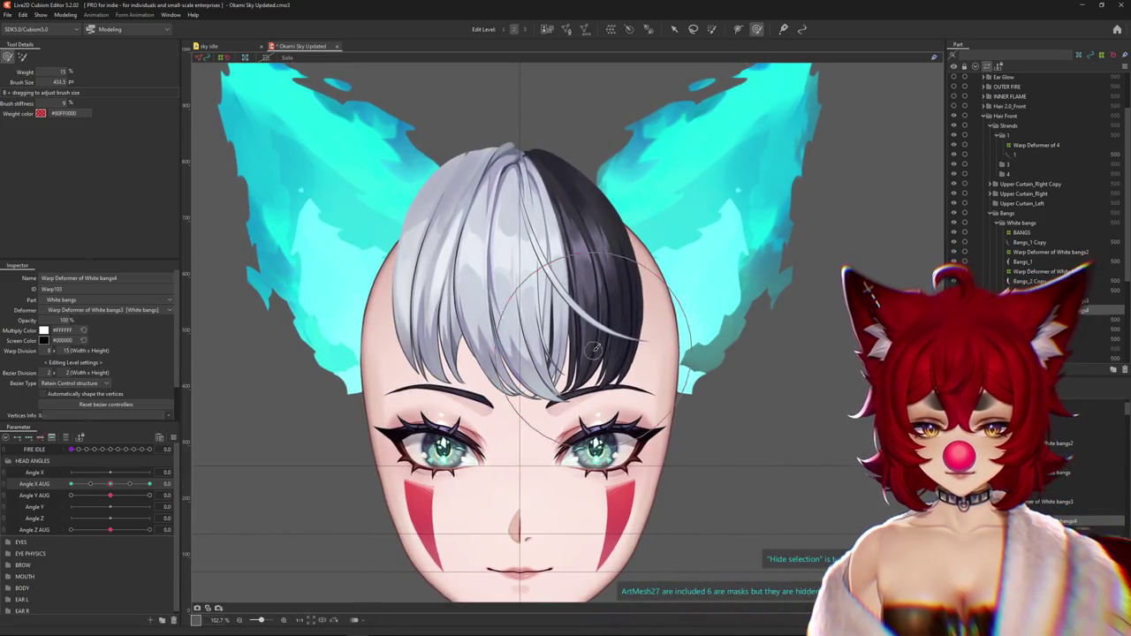
{"action": "mouse_move", "coordinate": [597, 349]}
{"action": "left_mouse_down"}
{"action": "mouse_move", "coordinate": [353, 235]}
{"action": "mouse_move", "coordinate": [494, 337]}
{"action": "left_mouse_up"}
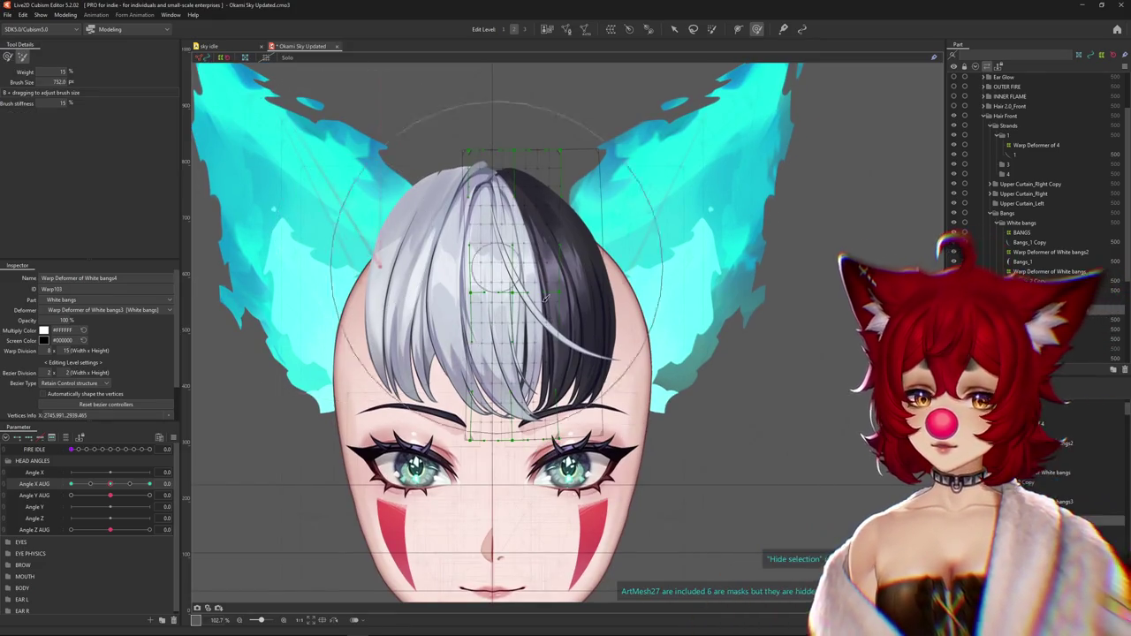
At the opposite Angle X AUG 30 turn, reshape the white bangs' right edge, then return to front
{"action": "left_click", "coordinate": [8, 61]}
{"action": "scroll", "coordinate": [445, 403], "scroll_direction": "up", "scroll_amount": 3}
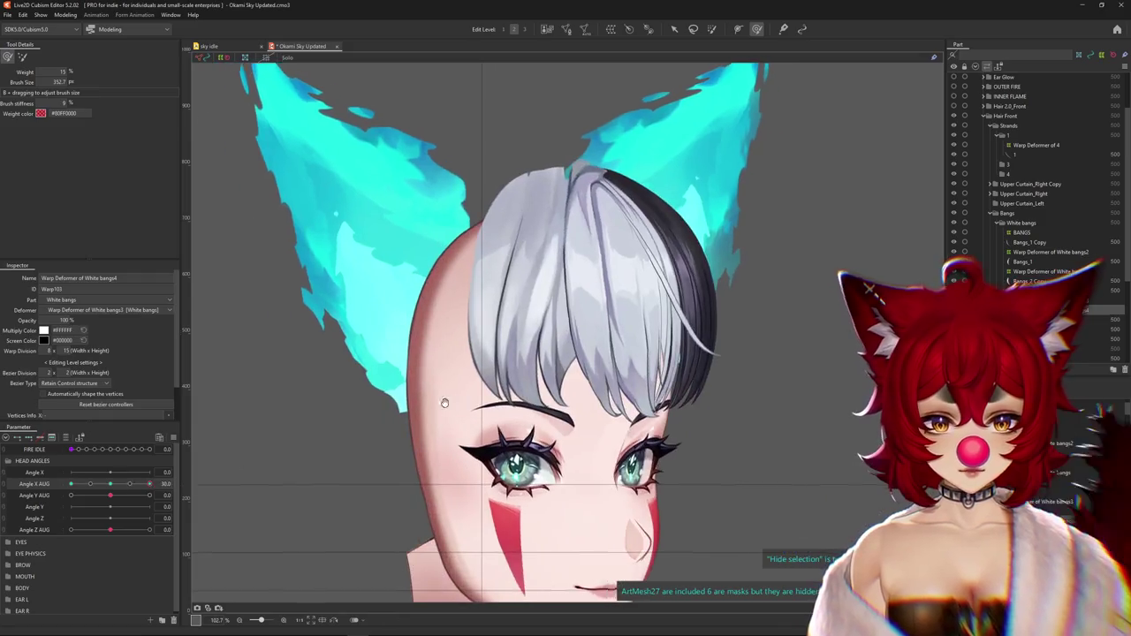
{"action": "left_click_drag", "start_coordinate": [444, 403], "coordinate": [329, 412]}
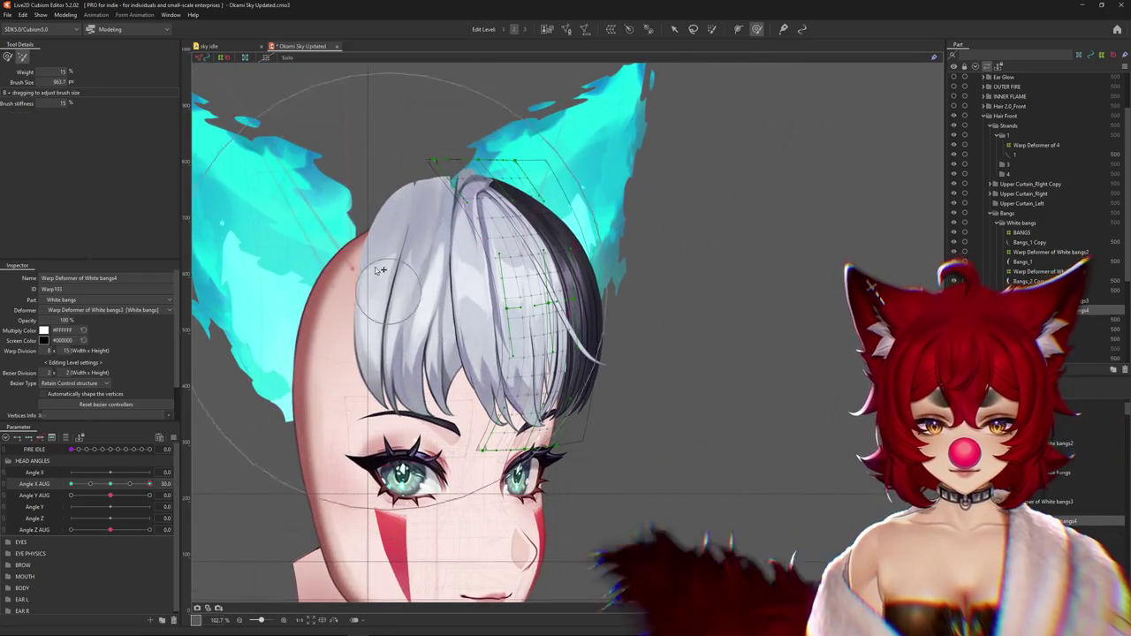
{"action": "left_click_drag", "start_coordinate": [515, 351], "coordinate": [429, 382]}
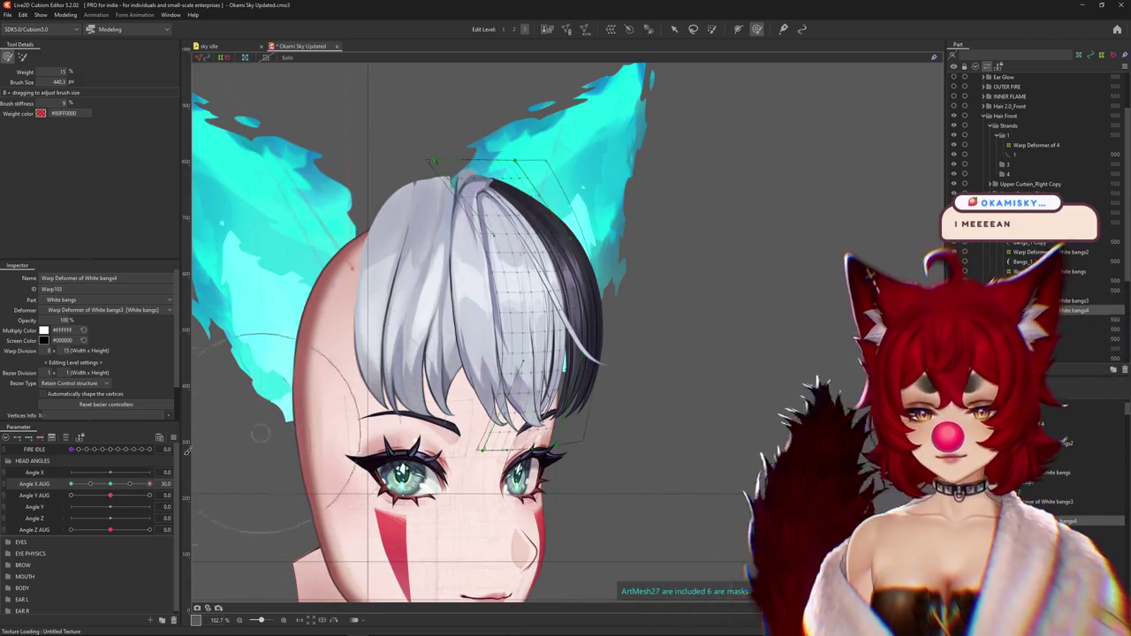
{"action": "left_click_drag", "start_coordinate": [149, 483], "coordinate": [164, 483]}
{"action": "key", "text": "ctrl+h"}
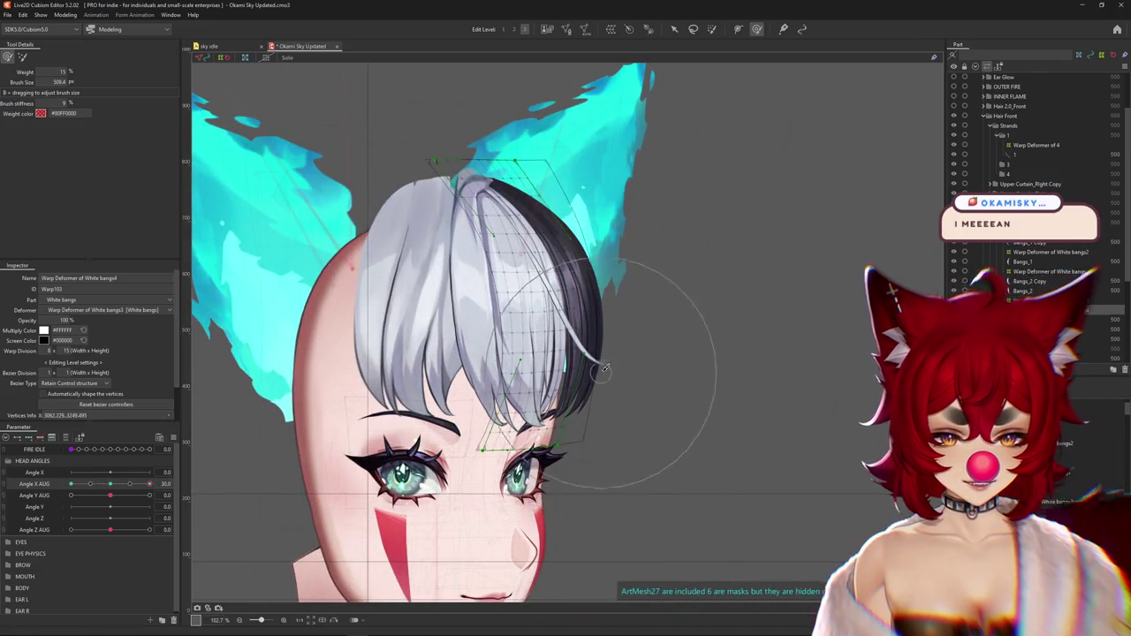
{"action": "left_click_drag", "start_coordinate": [565, 353], "coordinate": [434, 322]}
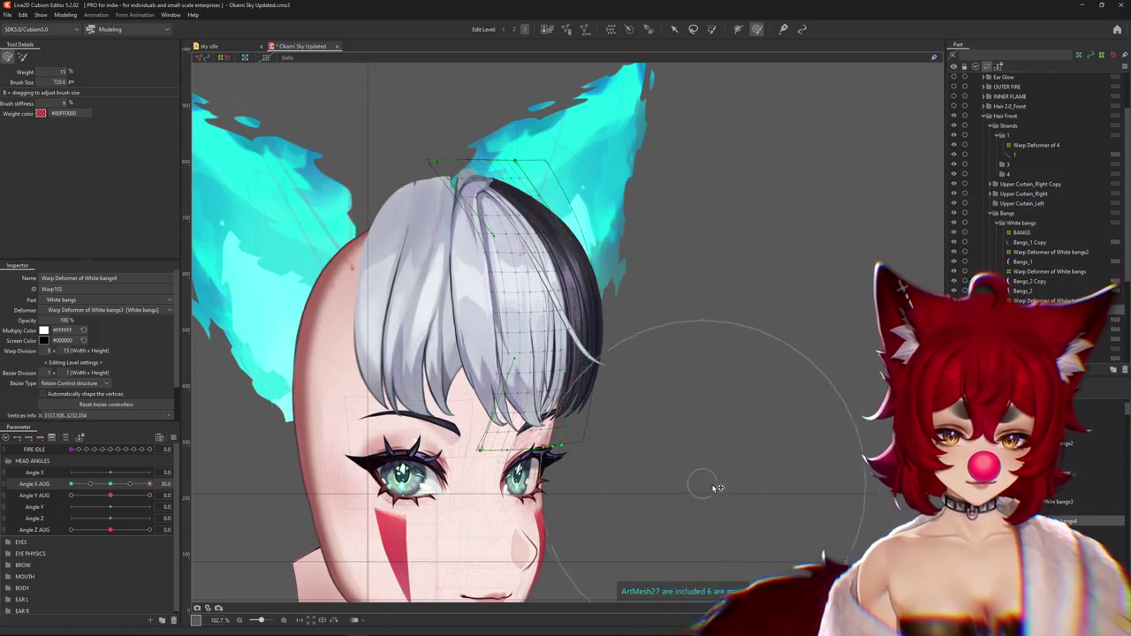
{"action": "mouse_move", "coordinate": [415, 371]}
{"action": "left_mouse_down"}
{"action": "mouse_move", "coordinate": [399, 432]}
{"action": "mouse_move", "coordinate": [428, 395]}
{"action": "mouse_move", "coordinate": [631, 472]}
{"action": "left_mouse_up"}
{"action": "left_click_drag", "start_coordinate": [622, 369], "coordinate": [611, 370]}
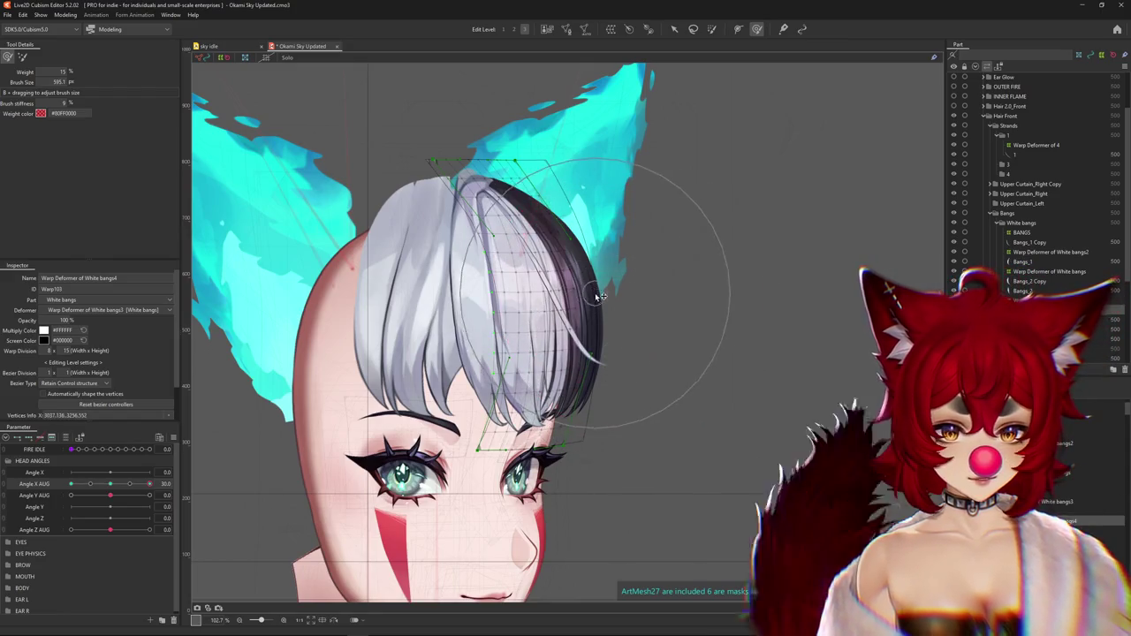
{"action": "mouse_move", "coordinate": [149, 484]}
{"action": "left_mouse_down"}
{"action": "mouse_move", "coordinate": [104, 485]}
{"action": "mouse_move", "coordinate": [149, 484]}
{"action": "left_mouse_up"}
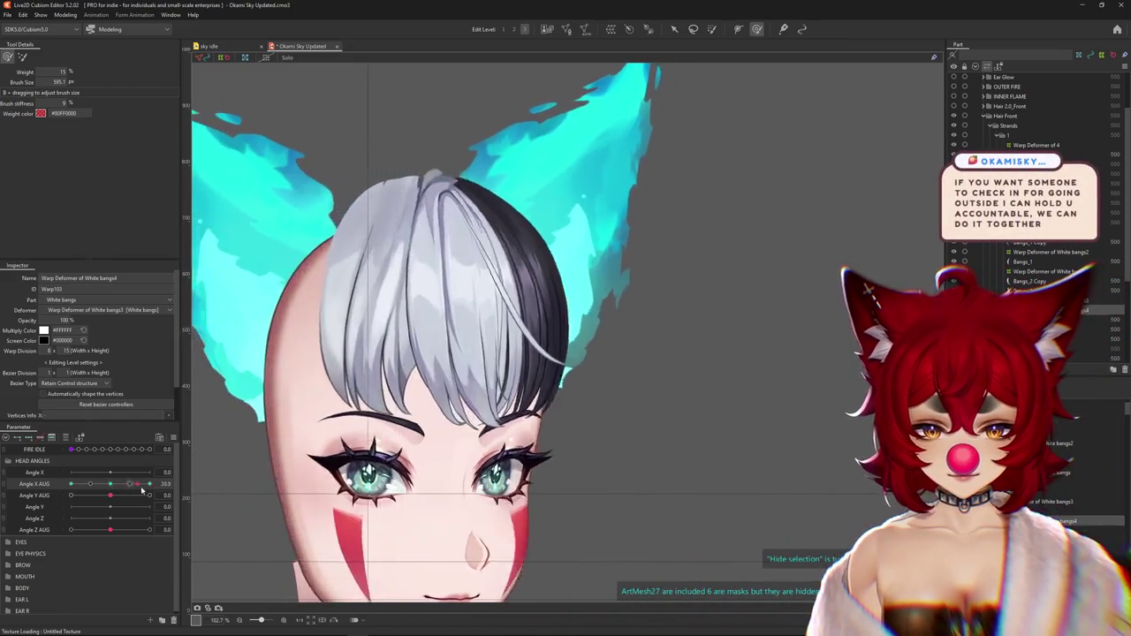
{"action": "right_click", "coordinate": [205, 482]}
{"action": "key", "text": "Escape"}
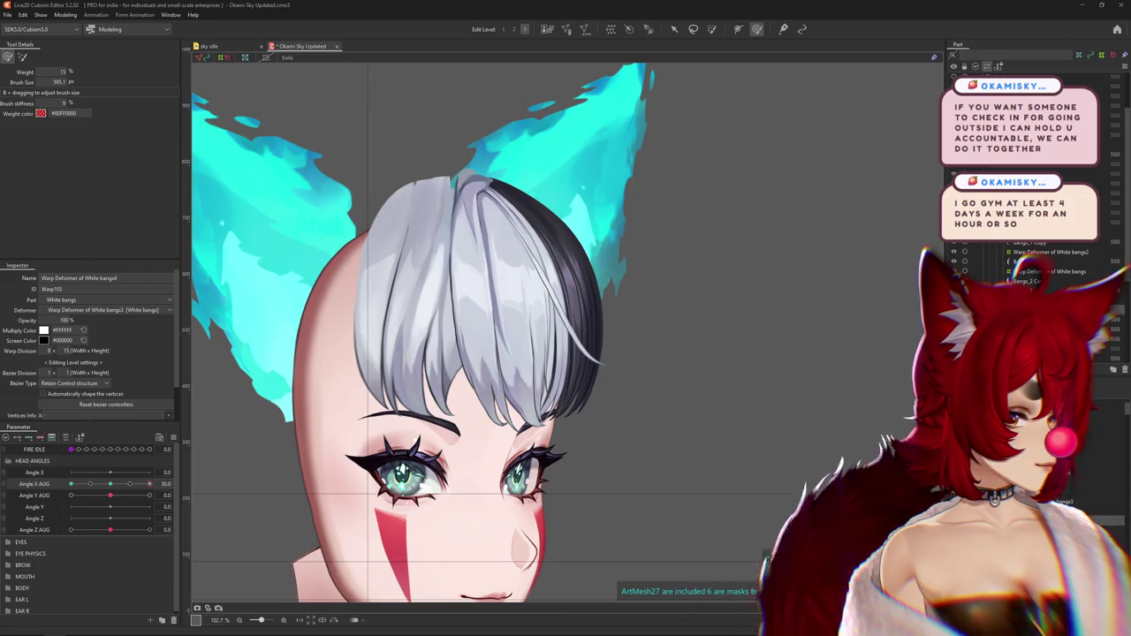
{"action": "key", "text": "ctrl+h"}
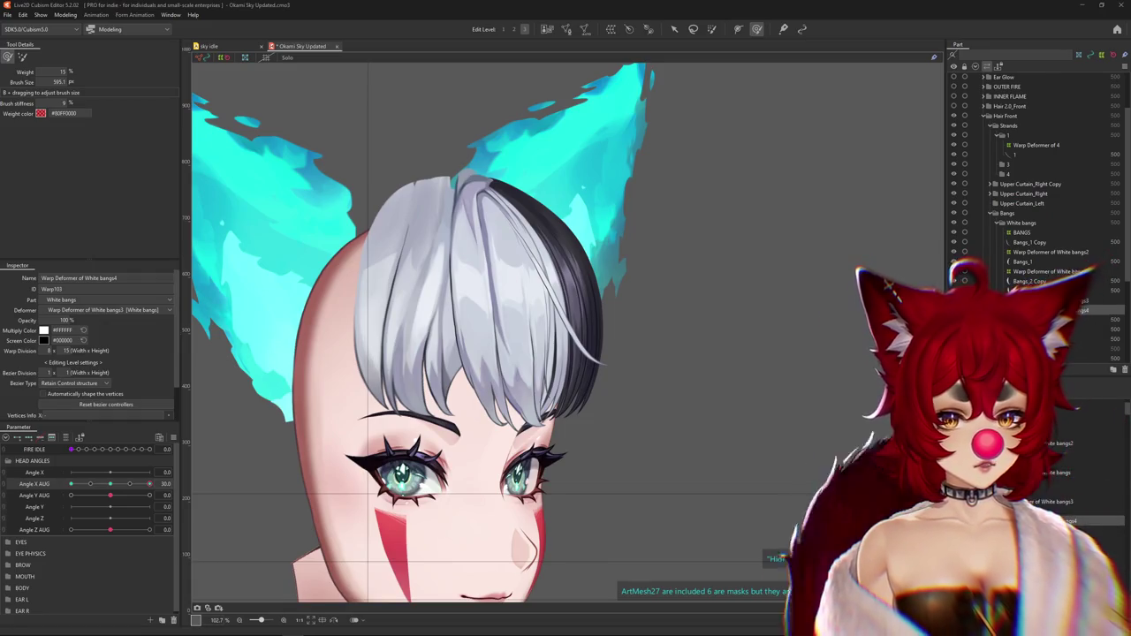
{"action": "key", "text": "ctrl+h"}
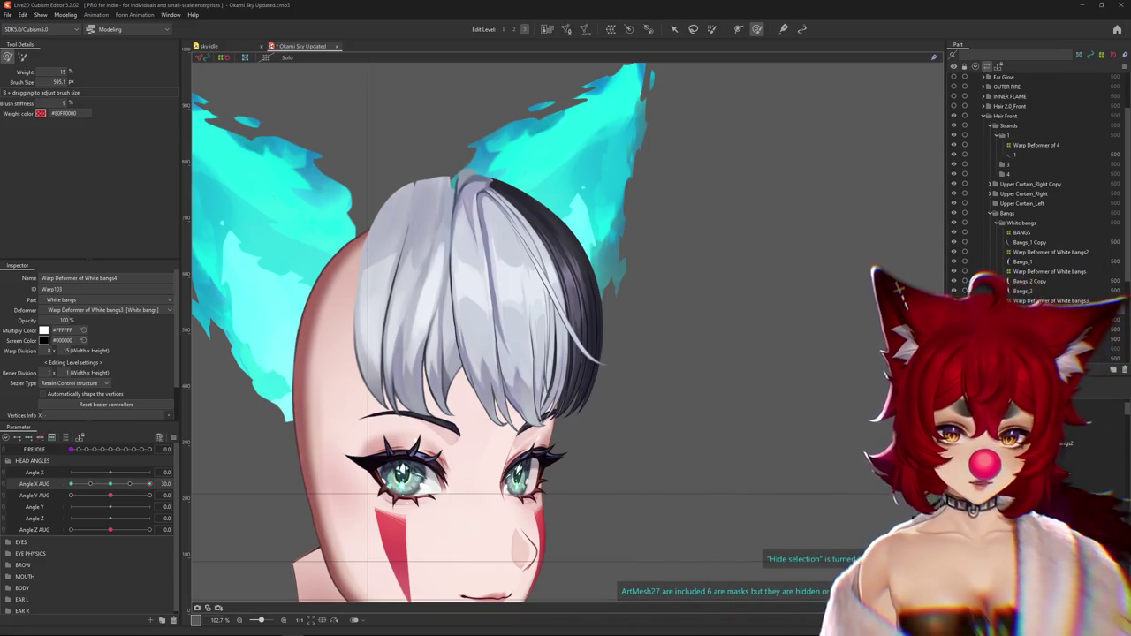
Hide the grid and reshape the white bangs over the forehead, enlarging the deform brush
{"action": "mouse_move", "coordinate": [149, 484]}
{"action": "left_mouse_down"}
{"action": "mouse_move", "coordinate": [139, 488]}
{"action": "mouse_move", "coordinate": [149, 484]}
{"action": "left_mouse_up"}
{"action": "key", "text": "ctrl+h"}
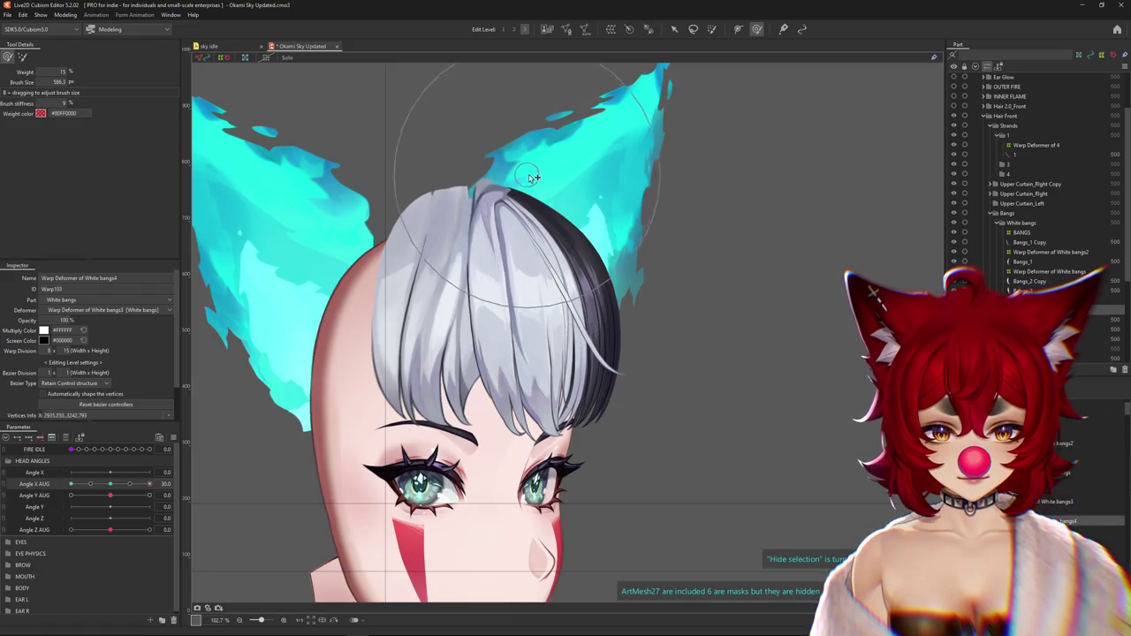
{"action": "mouse_move", "coordinate": [642, 275]}
{"action": "left_mouse_down"}
{"action": "mouse_move", "coordinate": [504, 303]}
{"action": "mouse_move", "coordinate": [472, 335]}
{"action": "left_mouse_up"}
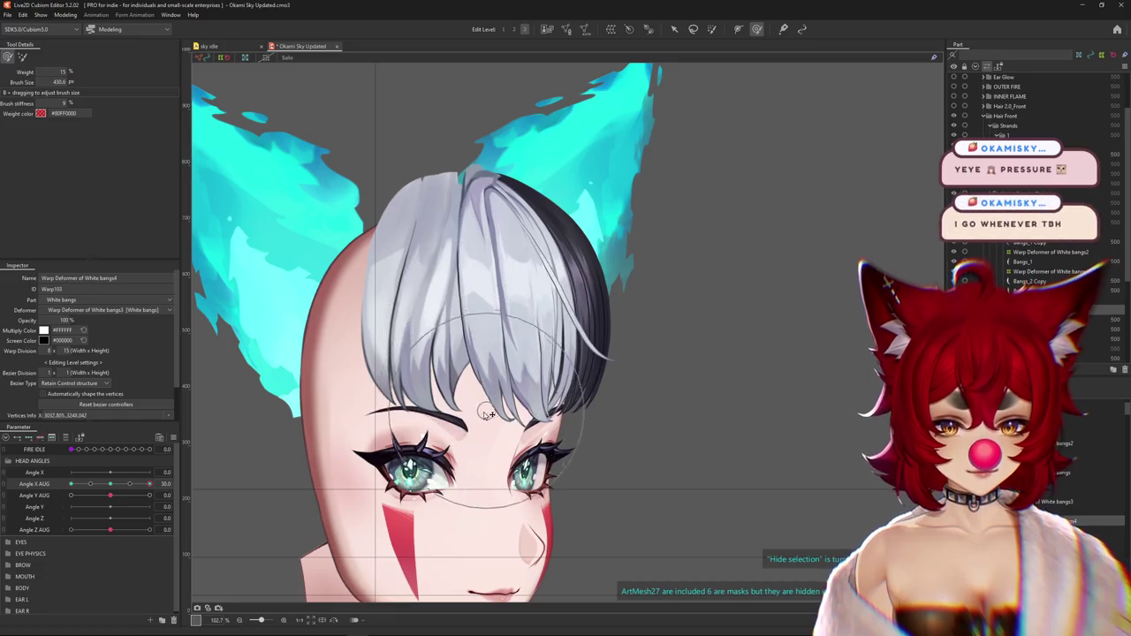
{"action": "left_click_drag", "start_coordinate": [643, 408], "coordinate": [658, 359]}
{"action": "scroll", "coordinate": [671, 277], "scroll_direction": "up", "scroll_amount": 2}
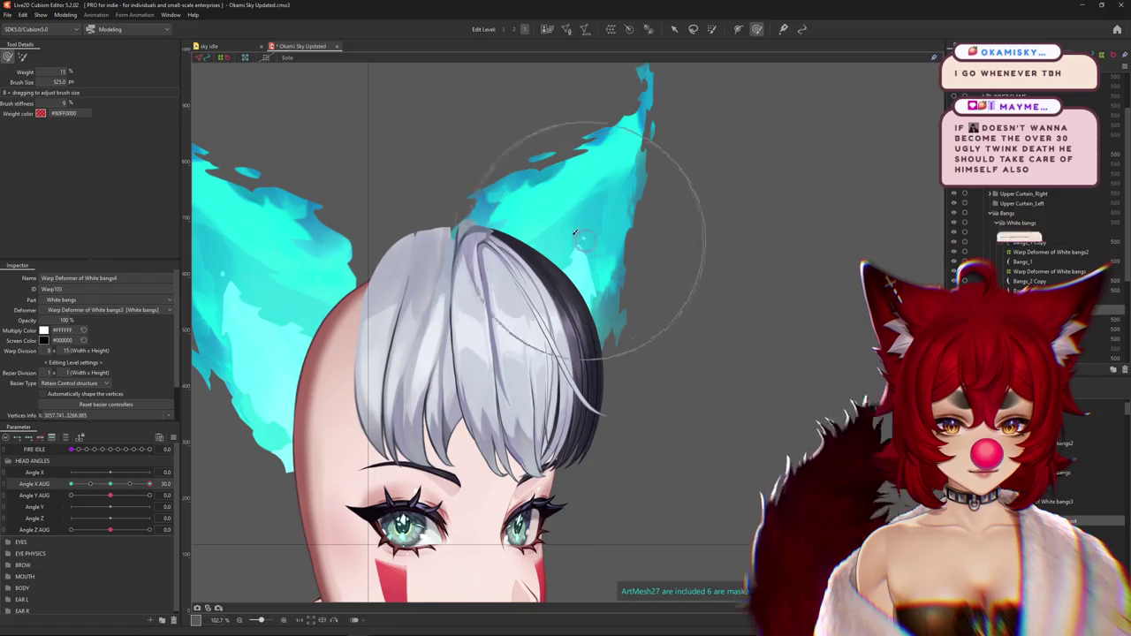
{"action": "left_click_drag", "start_coordinate": [654, 313], "coordinate": [497, 188]}
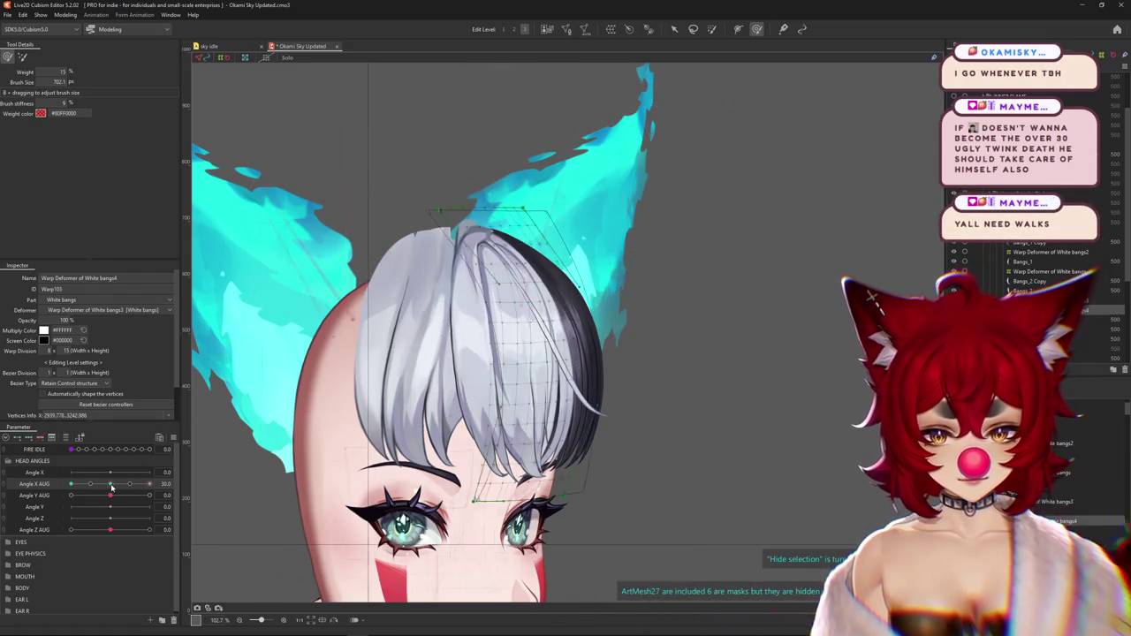
{"action": "mouse_move", "coordinate": [111, 487]}
{"action": "left_mouse_down"}
{"action": "mouse_move", "coordinate": [90, 484]}
{"action": "mouse_move", "coordinate": [110, 484]}
{"action": "left_mouse_up"}
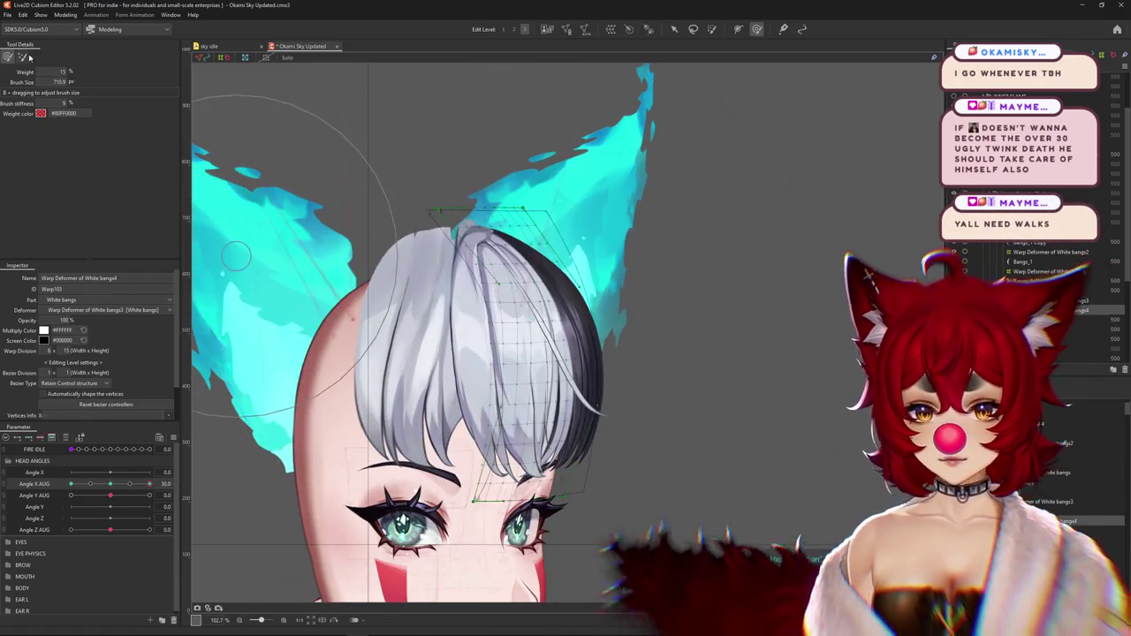
Toggle brush modes and smooth the bangs' lower edge, previewing the head turn repeatedly
{"action": "left_click", "coordinate": [24, 57]}
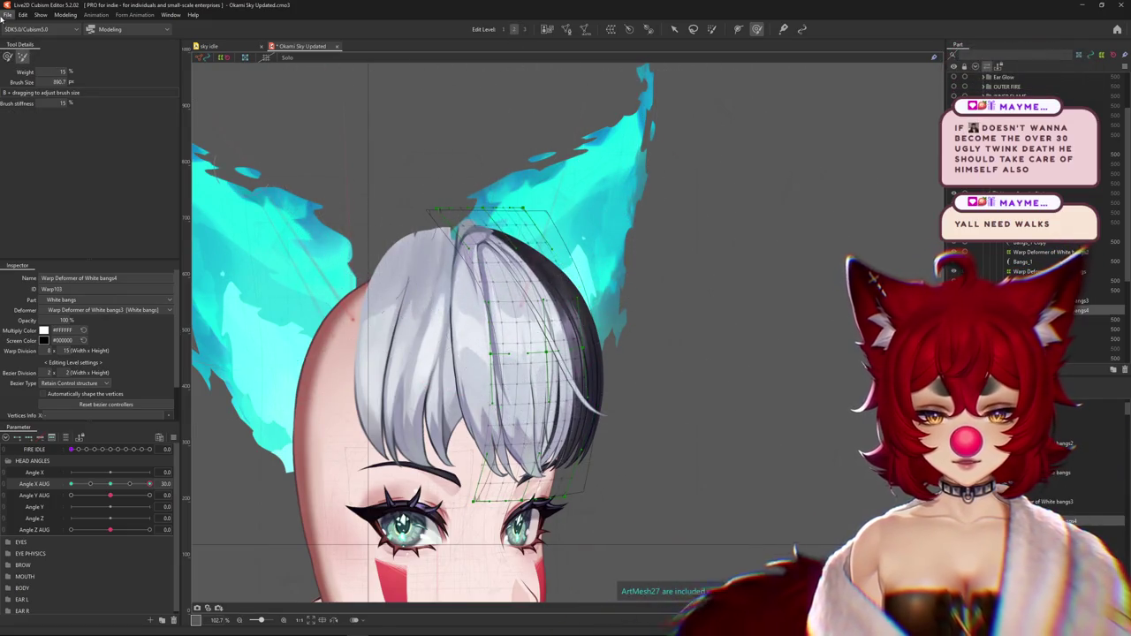
{"action": "left_click", "coordinate": [7, 57]}
{"action": "key", "text": "h"}
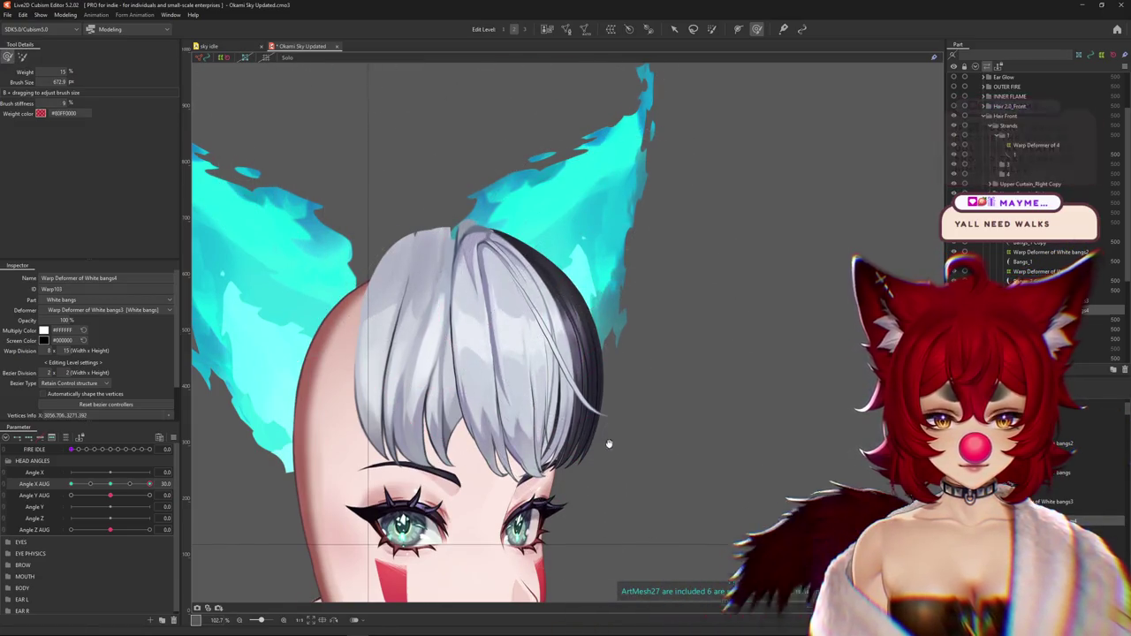
{"action": "left_click_drag", "start_coordinate": [645, 486], "coordinate": [674, 397]}
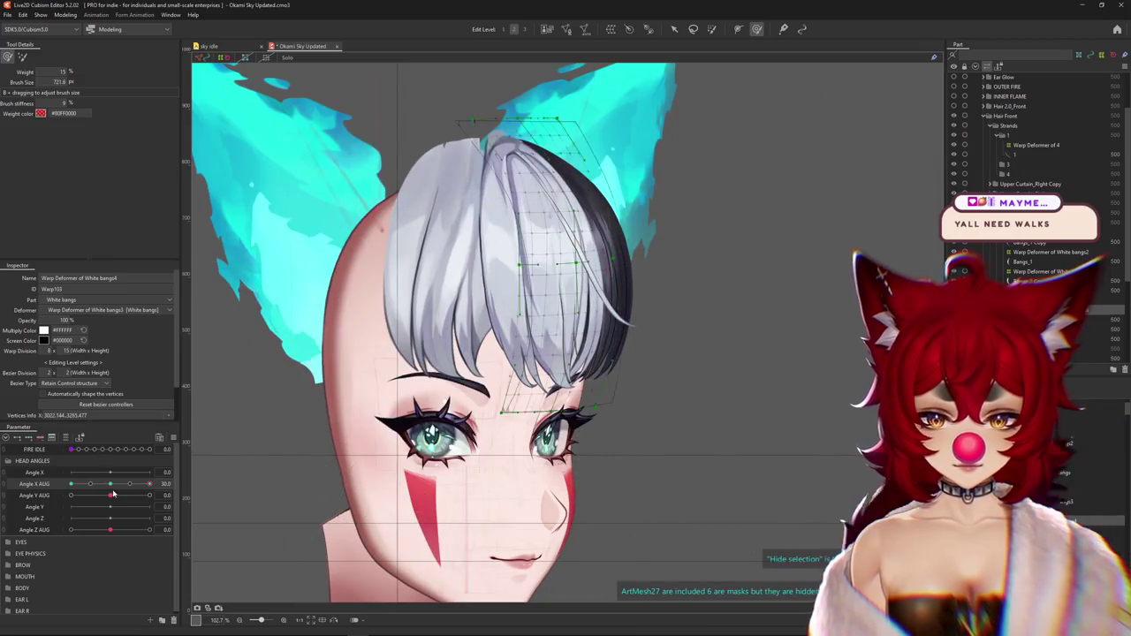
{"action": "mouse_move", "coordinate": [149, 484]}
{"action": "left_mouse_down"}
{"action": "mouse_move", "coordinate": [110, 484]}
{"action": "mouse_move", "coordinate": [149, 484]}
{"action": "left_mouse_up"}
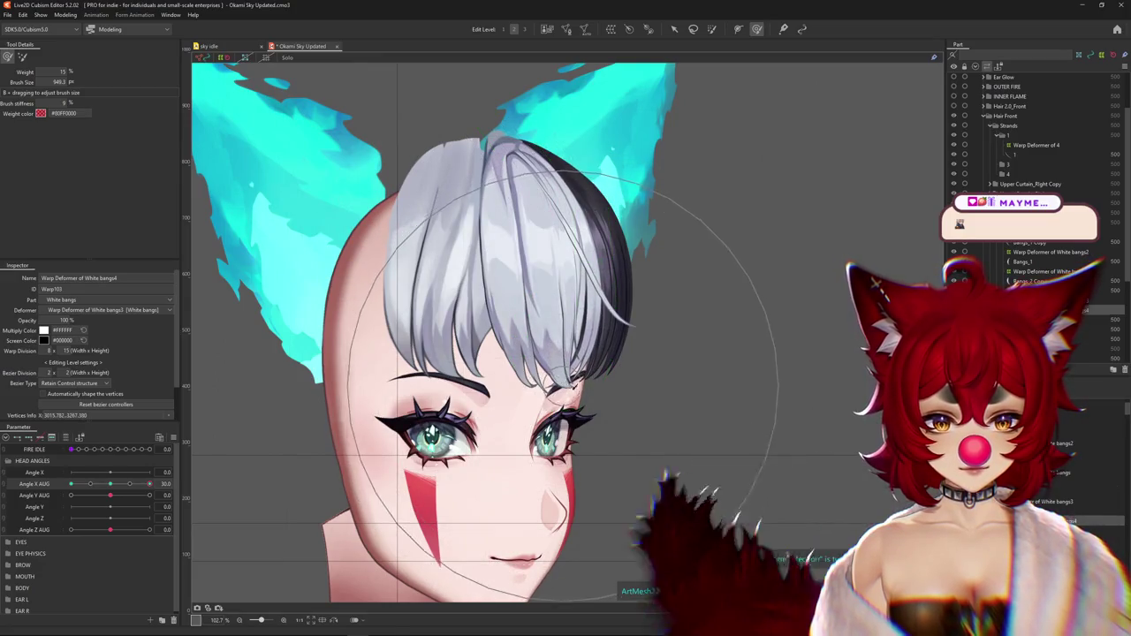
{"action": "mouse_move", "coordinate": [119, 529]}
{"action": "left_mouse_down"}
{"action": "mouse_move", "coordinate": [70, 529]}
{"action": "mouse_move", "coordinate": [110, 529]}
{"action": "left_mouse_up"}
{"action": "left_click_drag", "start_coordinate": [556, 332], "coordinate": [548, 373]}
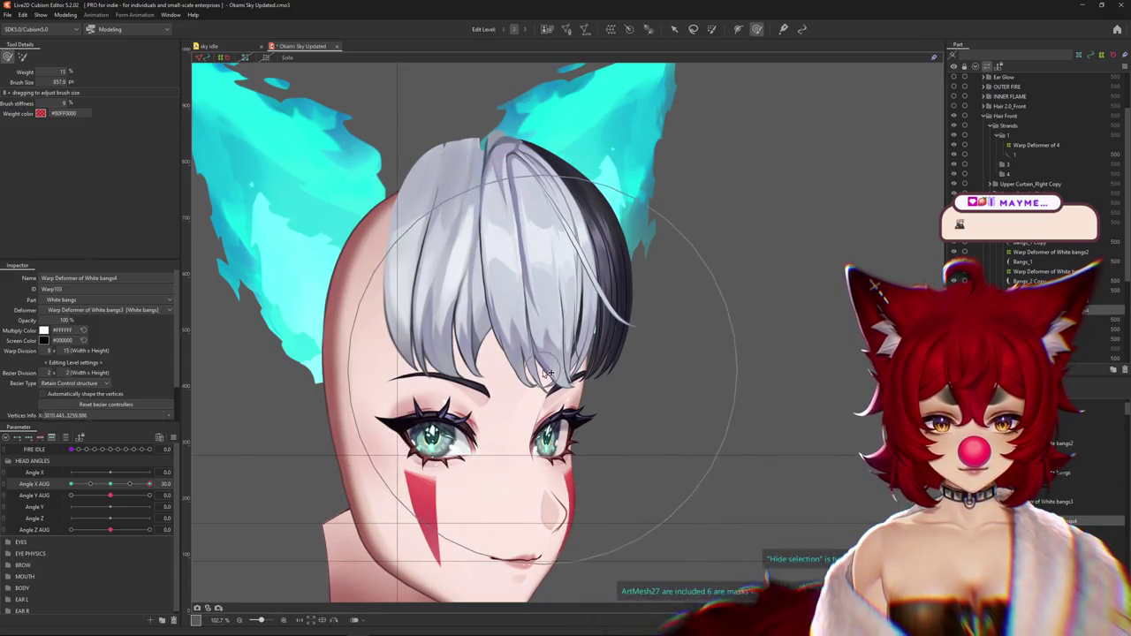
{"action": "mouse_move", "coordinate": [122, 496]}
{"action": "left_mouse_down"}
{"action": "mouse_move", "coordinate": [70, 497]}
{"action": "mouse_move", "coordinate": [149, 483]}
{"action": "left_mouse_up"}
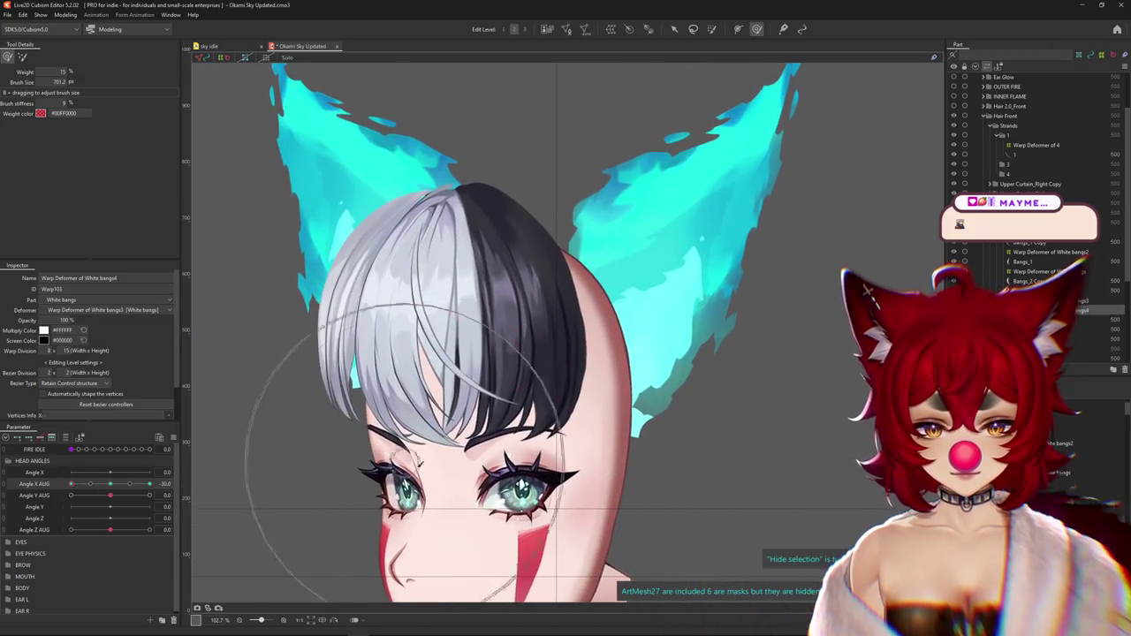
At Angle X AUG -30, enlarge the brush and push the white bangs along the turn at Edit Level 3
{"action": "left_click_drag", "start_coordinate": [428, 472], "coordinate": [478, 325]}
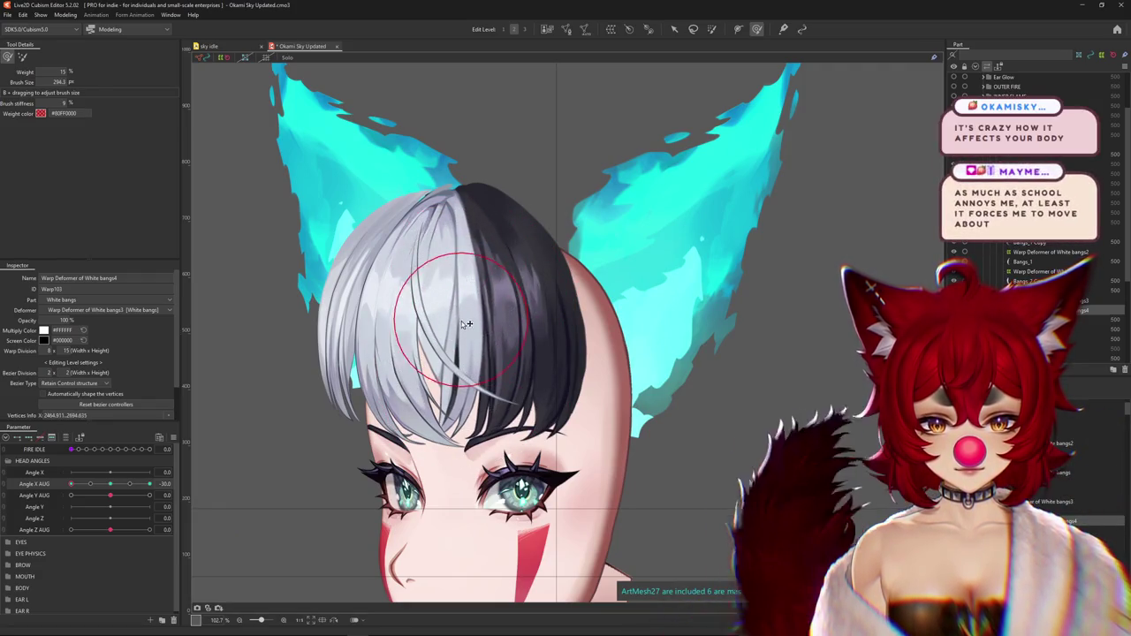
{"action": "mouse_move", "coordinate": [459, 254]}
{"action": "left_mouse_down"}
{"action": "mouse_move", "coordinate": [460, 403]}
{"action": "mouse_move", "coordinate": [508, 366]}
{"action": "left_mouse_up"}
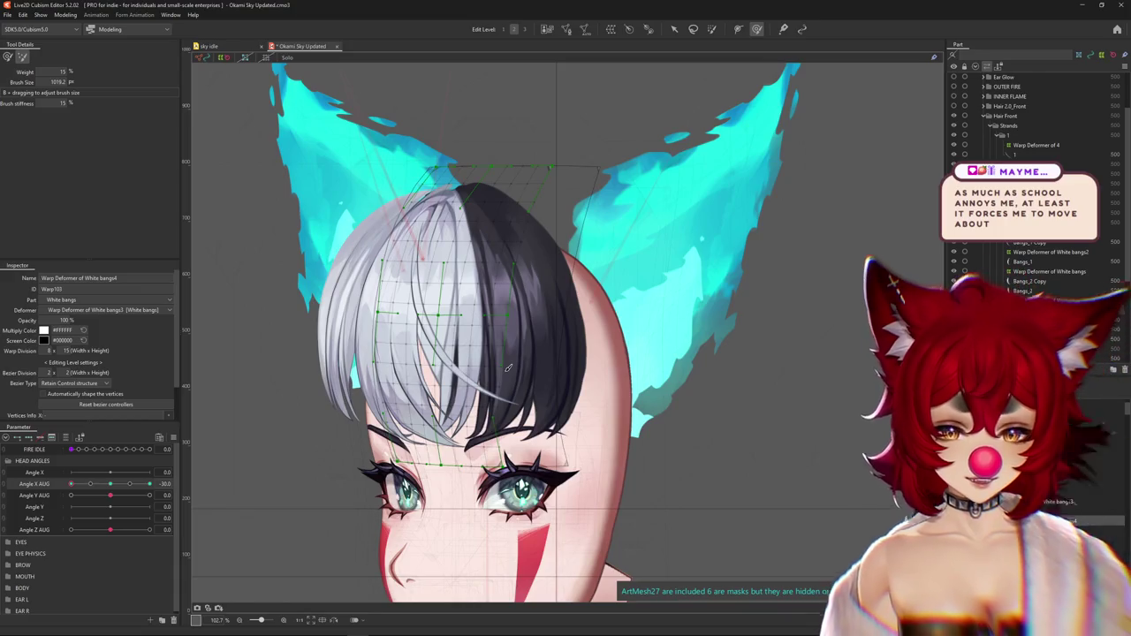
{"action": "key", "text": "ctrl+h"}
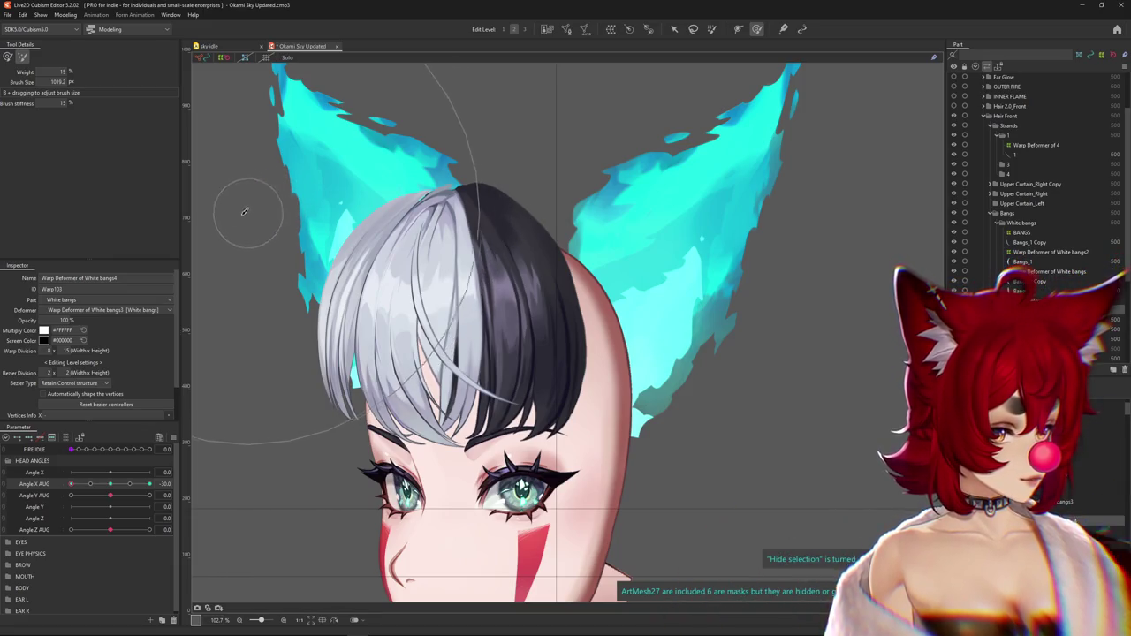
{"action": "left_click_drag", "start_coordinate": [208, 221], "coordinate": [227, 189]}
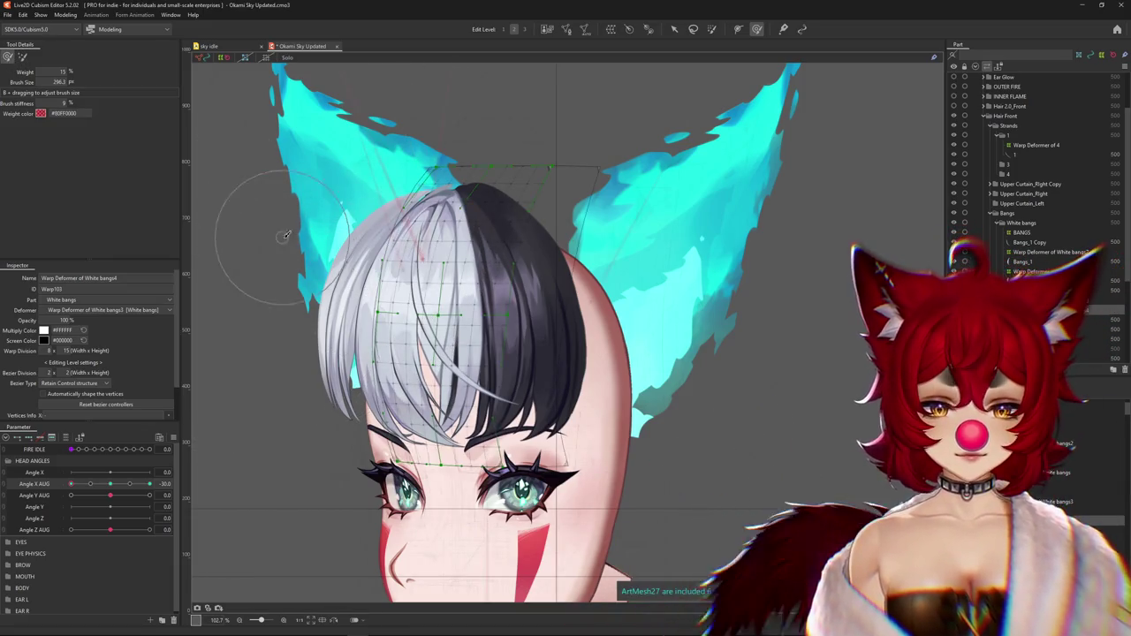
{"action": "left_click", "coordinate": [22, 57]}
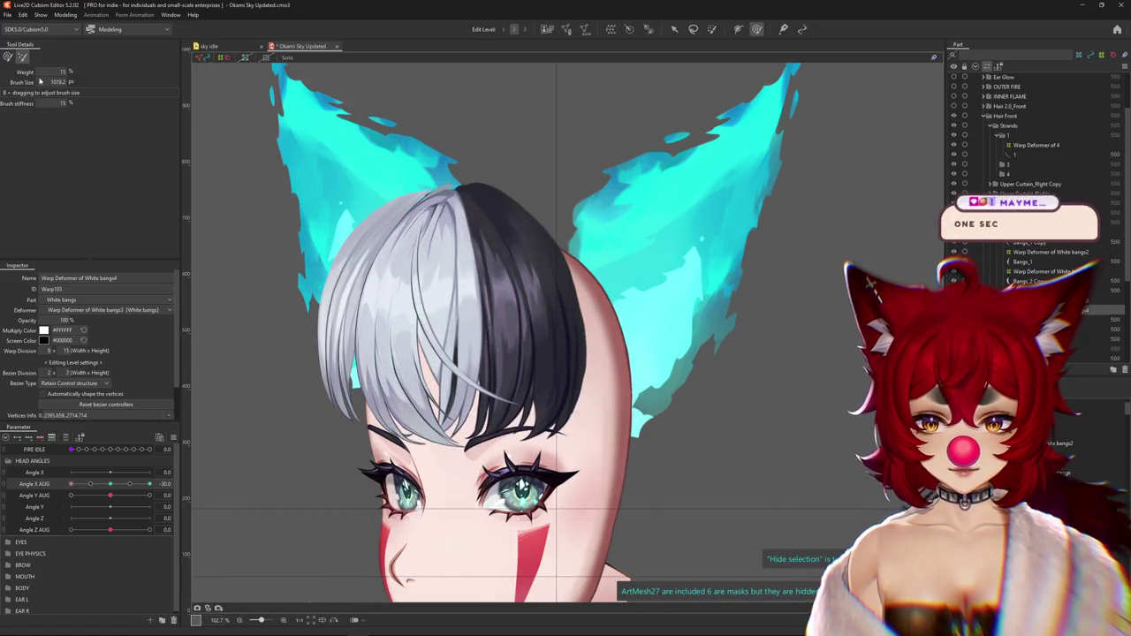
{"action": "left_click_drag", "start_coordinate": [426, 373], "coordinate": [420, 352]}
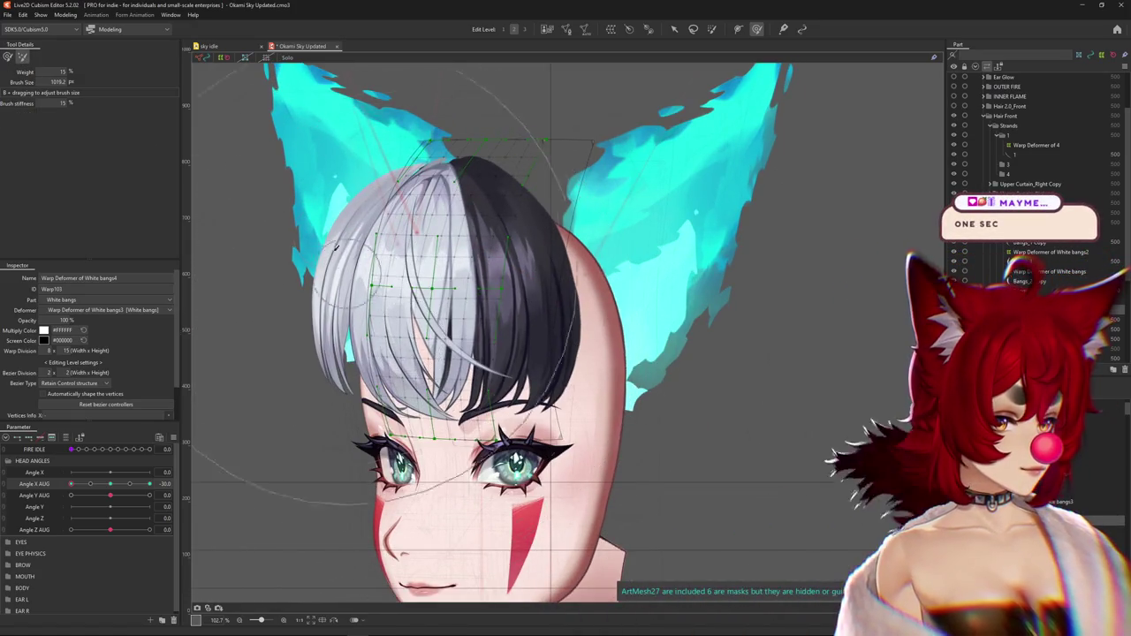
{"action": "left_click", "coordinate": [524, 29]}
{"action": "left_click_drag", "start_coordinate": [415, 292], "coordinate": [405, 302]}
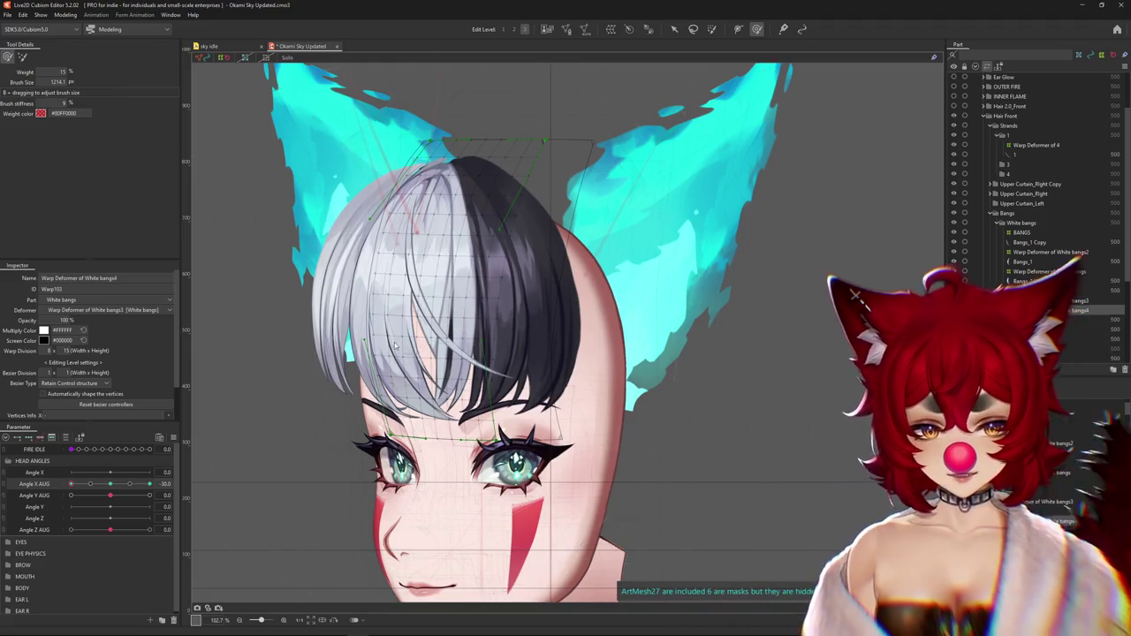
Preview the turn, set Angle X AUG to -30, hide the grid and fit the deform brush over the fringe
{"action": "scroll", "coordinate": [309, 404], "scroll_direction": "down", "scroll_amount": 3}
{"action": "left_click_drag", "start_coordinate": [113, 484], "coordinate": [110, 484]}
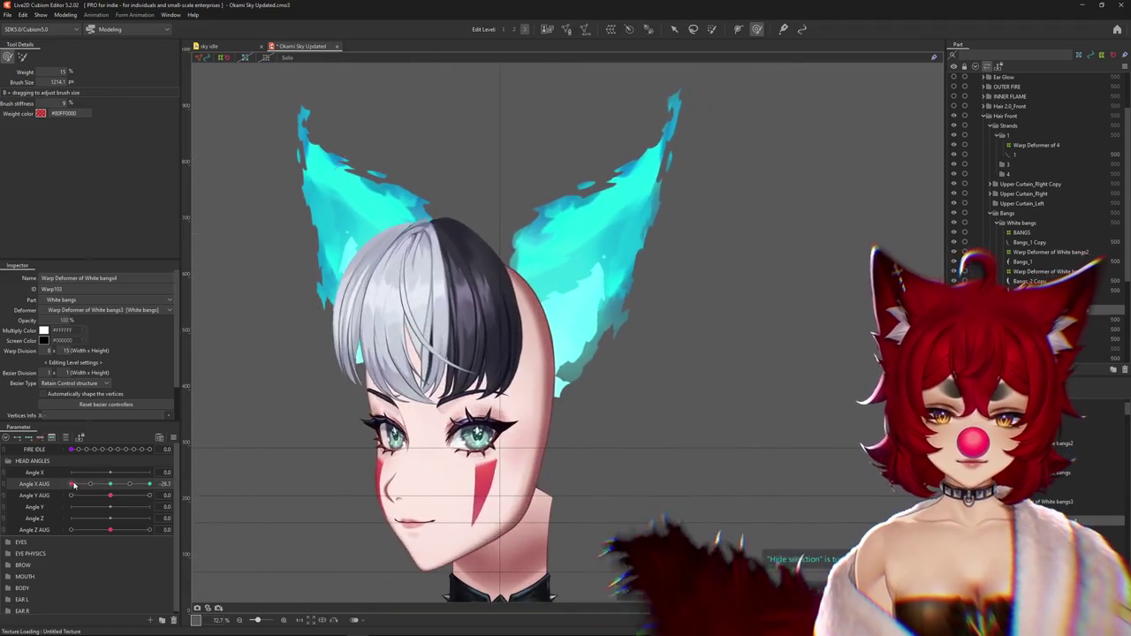
{"action": "scroll", "coordinate": [291, 397], "scroll_direction": "up", "scroll_amount": 3}
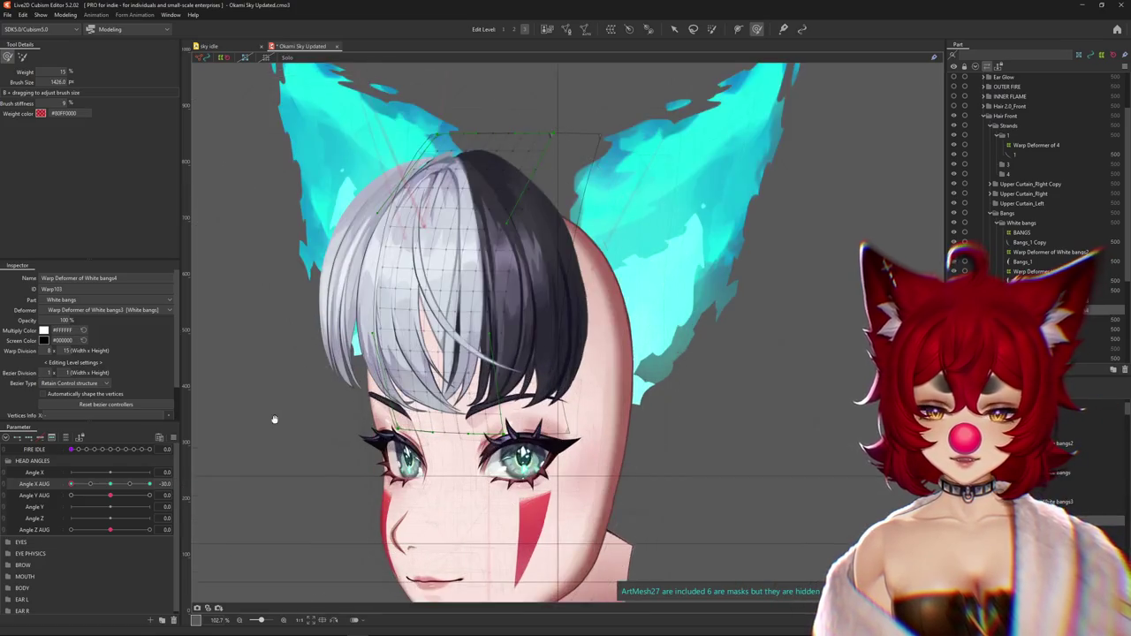
{"action": "scroll", "coordinate": [265, 424], "scroll_direction": "up", "scroll_amount": 2}
{"action": "left_click", "coordinate": [112, 485]}
{"action": "left_click_drag", "start_coordinate": [112, 485], "coordinate": [52, 484]}
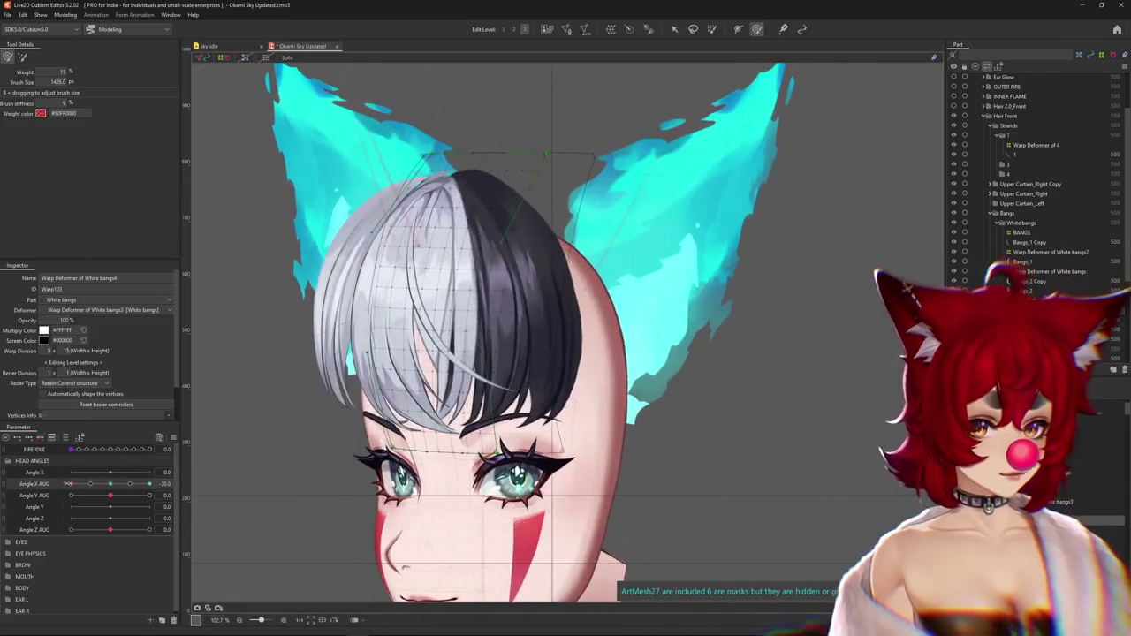
{"action": "key", "text": "ctrl+h"}
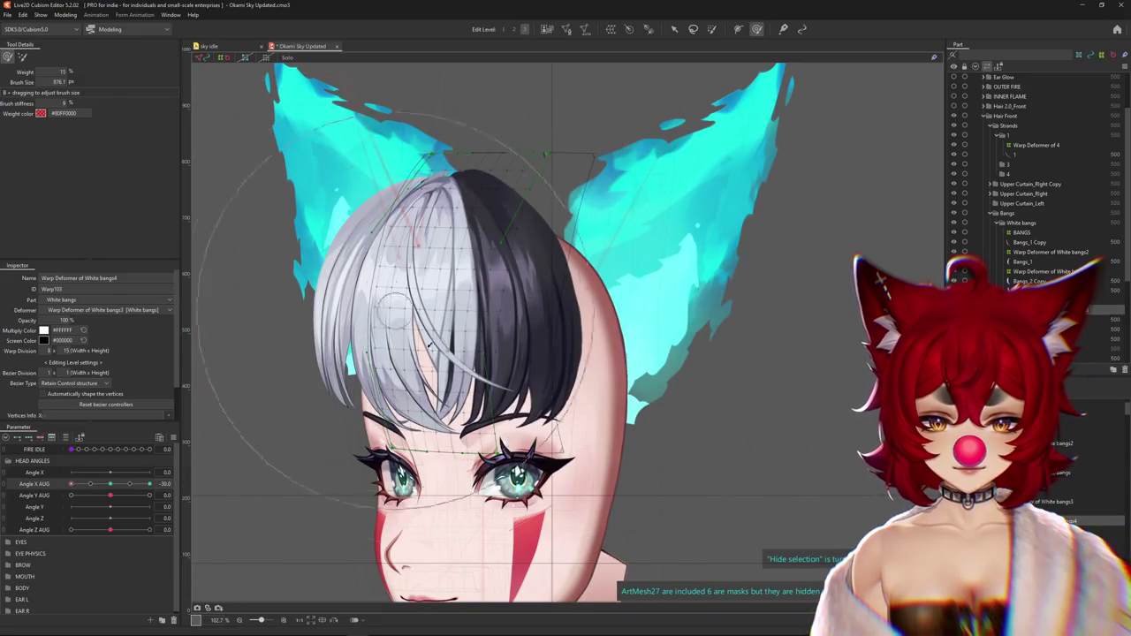
{"action": "left_click_drag", "start_coordinate": [427, 319], "coordinate": [461, 123]}
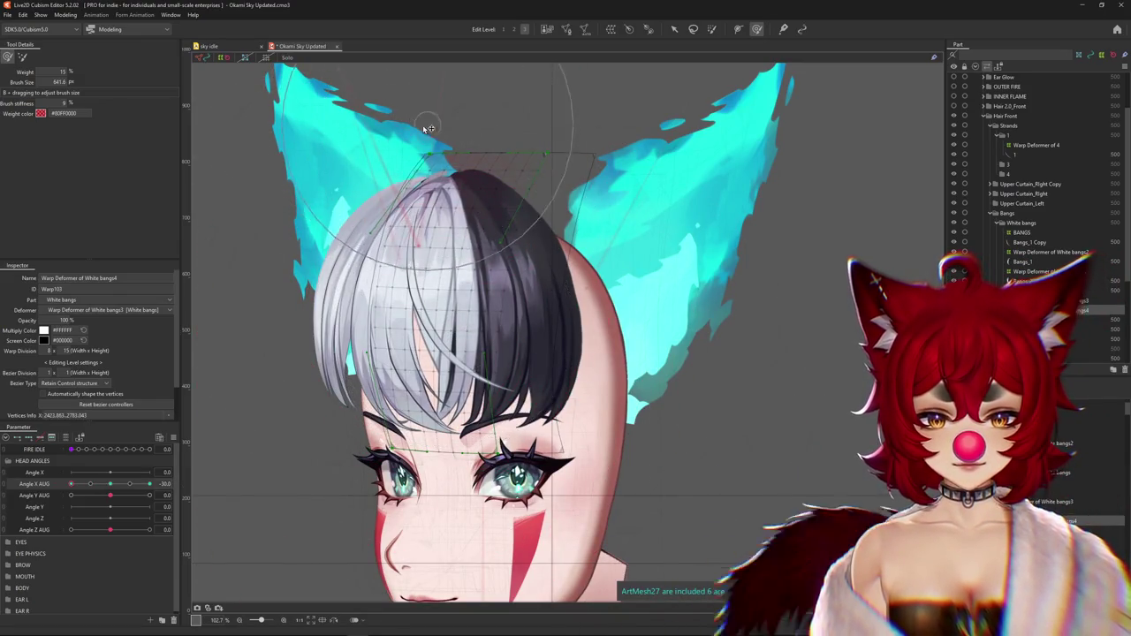
{"action": "left_click", "coordinate": [23, 57]}
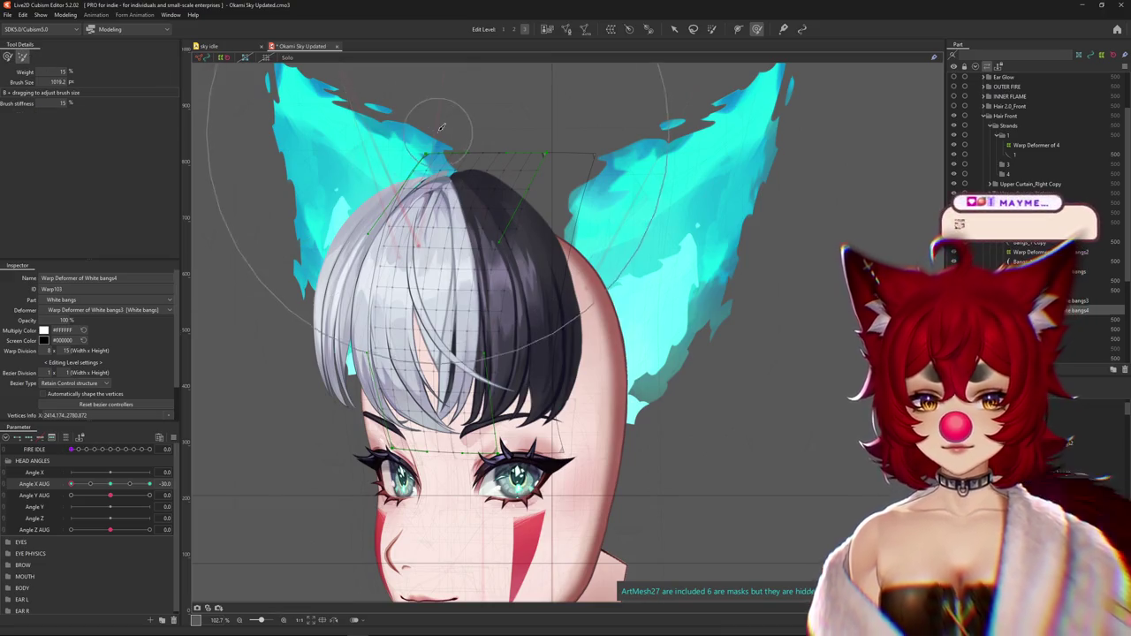
{"action": "left_click", "coordinate": [7, 57]}
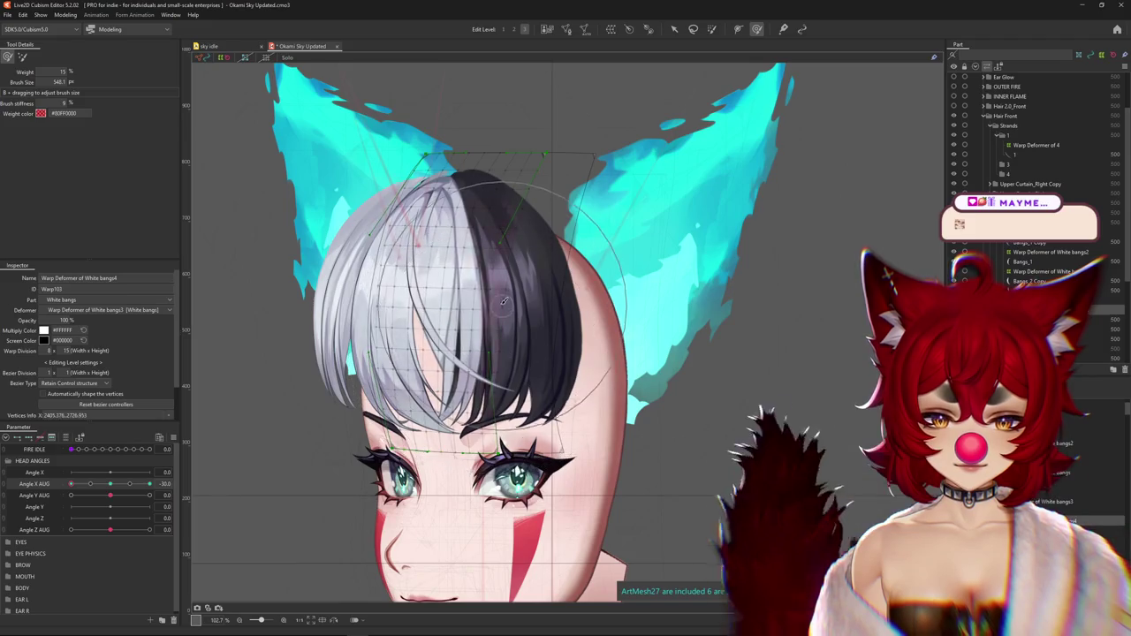
{"action": "left_click_drag", "start_coordinate": [440, 100], "coordinate": [400, 215]}
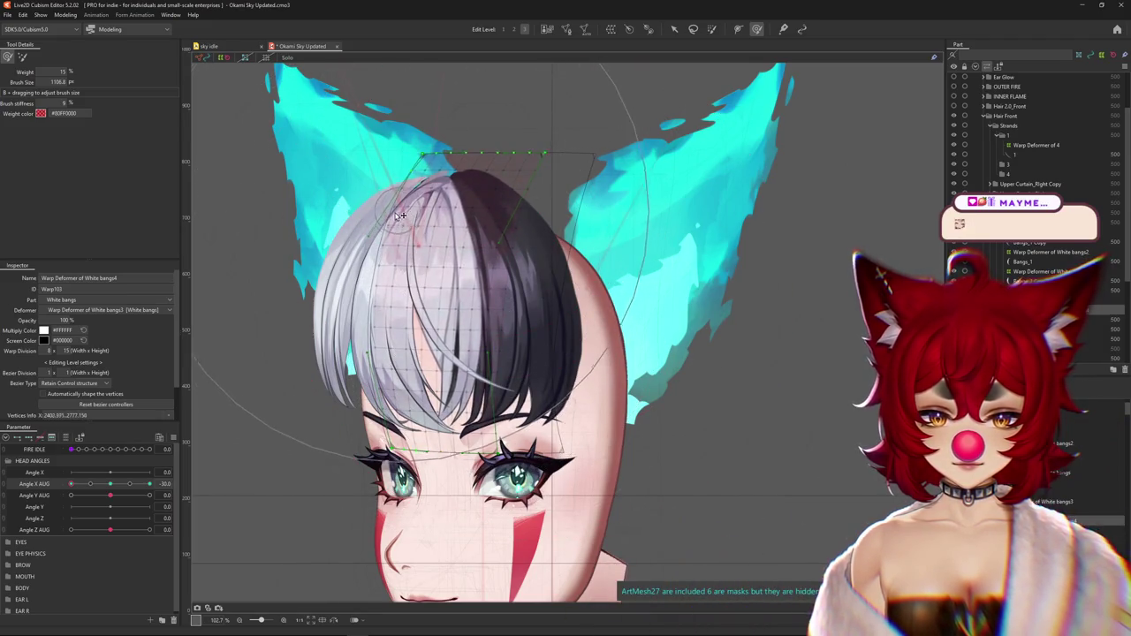
{"action": "left_click_drag", "start_coordinate": [428, 393], "coordinate": [481, 302]}
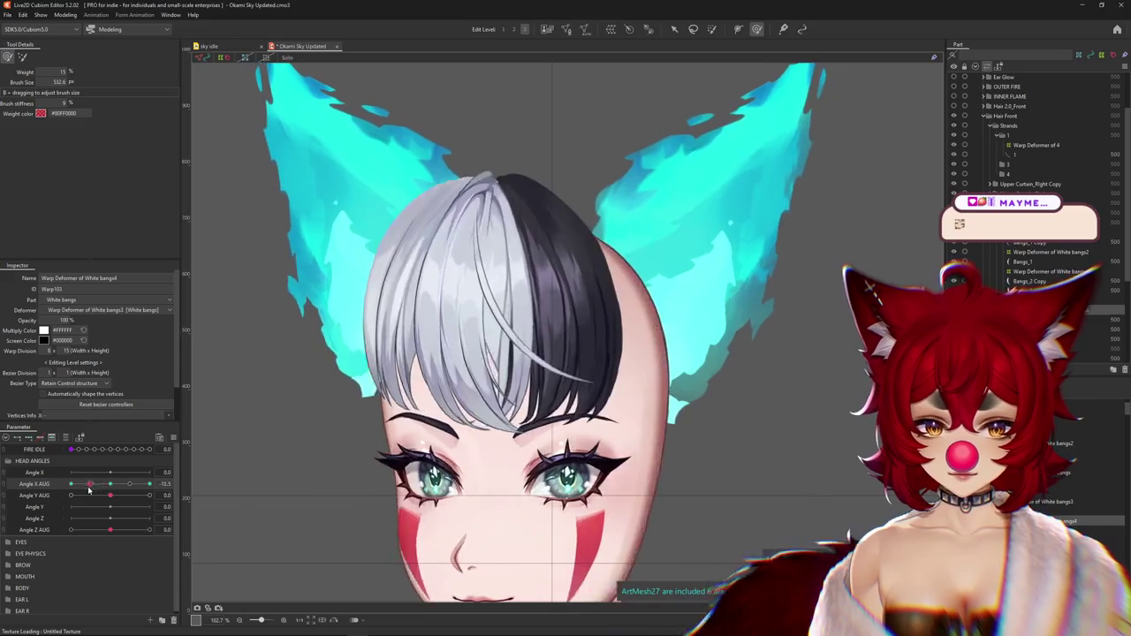
Hide the grid and scrub Angle X AUG across -30, 0 and +30 to check the bangs
{"action": "key", "text": "ctrl+h"}
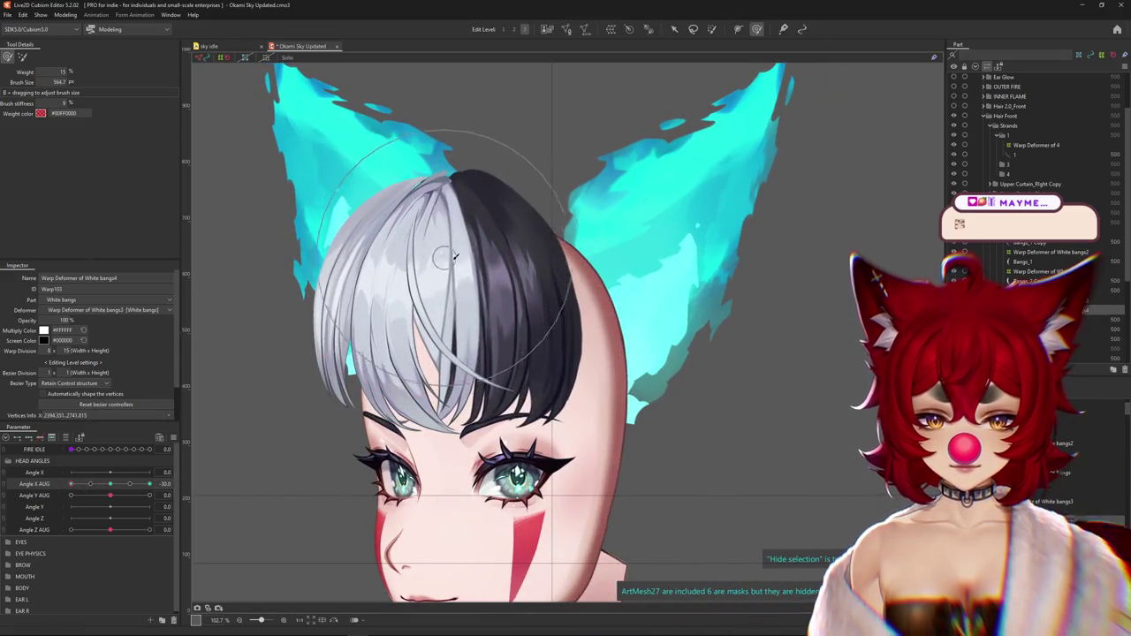
{"action": "left_click", "coordinate": [112, 485]}
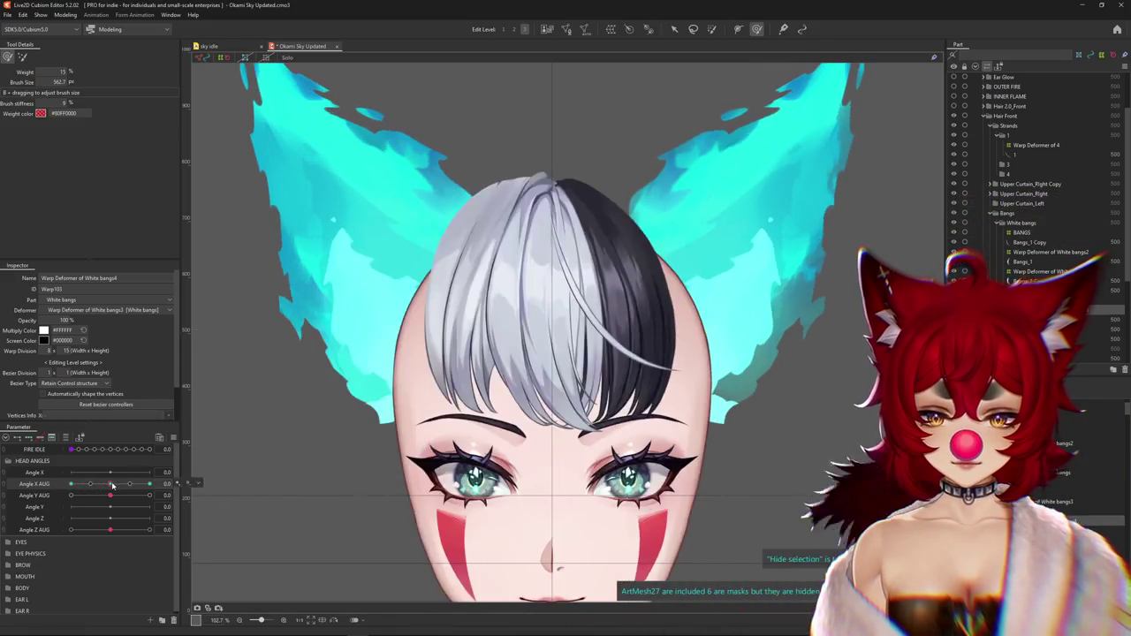
{"action": "mouse_move", "coordinate": [113, 485]}
{"action": "left_mouse_down"}
{"action": "mouse_move", "coordinate": [58, 487]}
{"action": "mouse_move", "coordinate": [159, 484]}
{"action": "left_mouse_up"}
{"action": "left_click", "coordinate": [110, 484]}
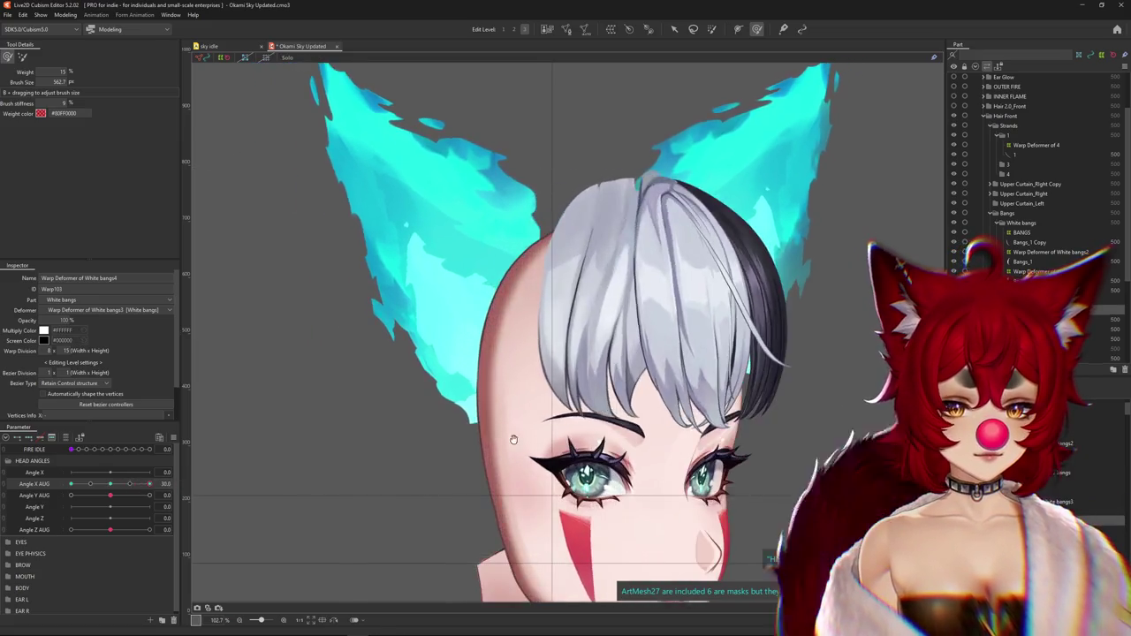
{"action": "left_click_drag", "start_coordinate": [724, 424], "coordinate": [587, 431]}
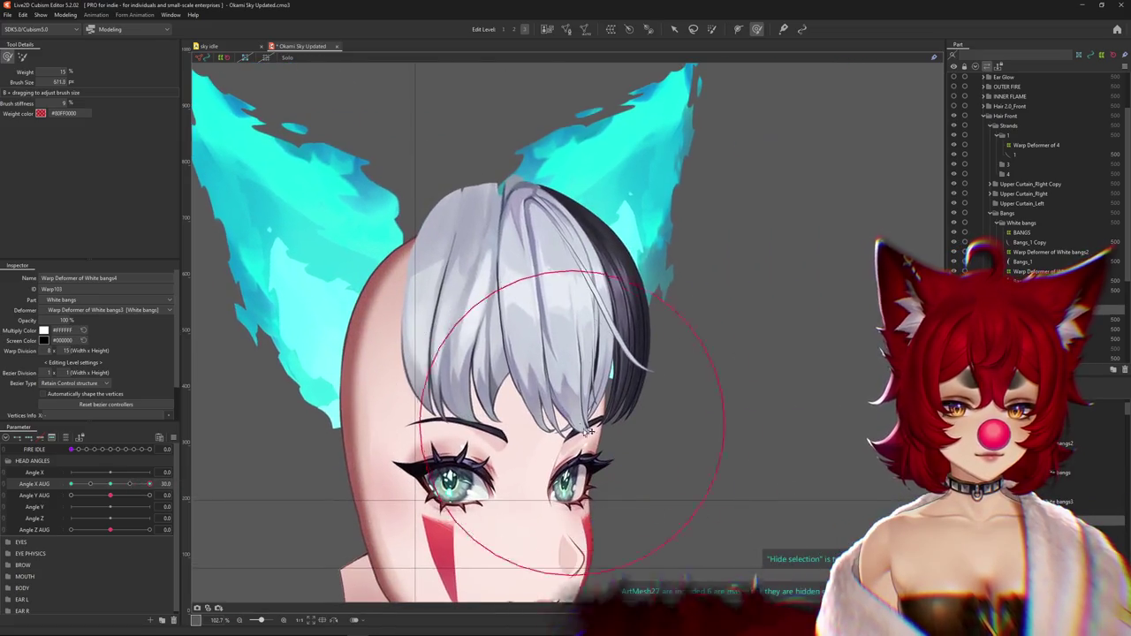
{"action": "left_click", "coordinate": [109, 485]}
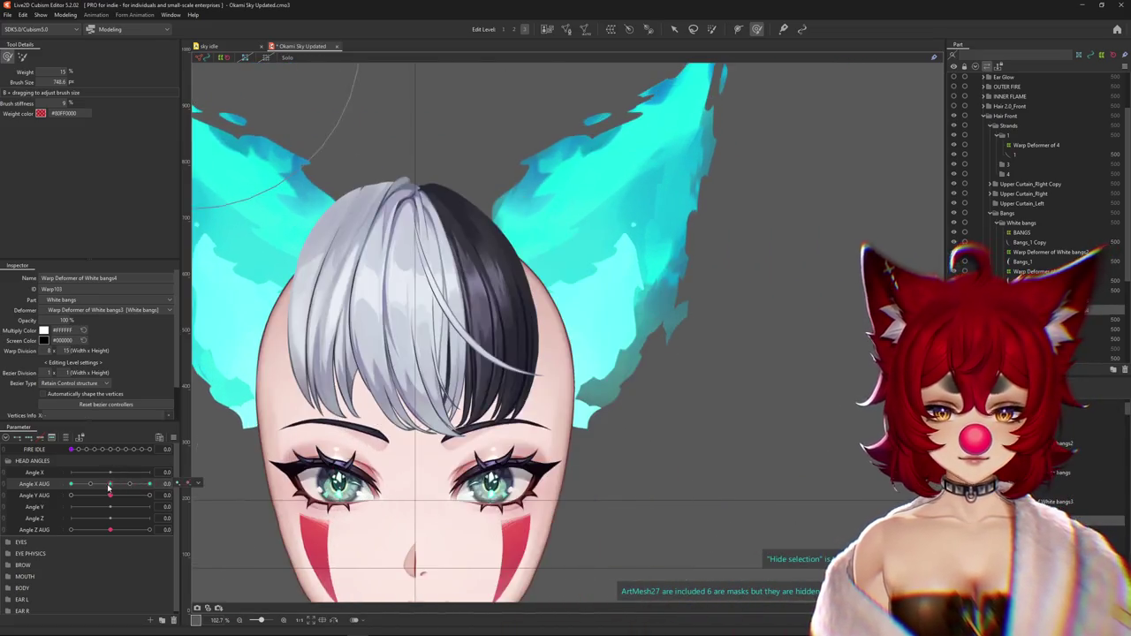
Select Warp Deformer of White bangs at Angle X AUG 30, adjust the brush and set Edit Level 2
{"action": "right_click", "coordinate": [537, 320]}
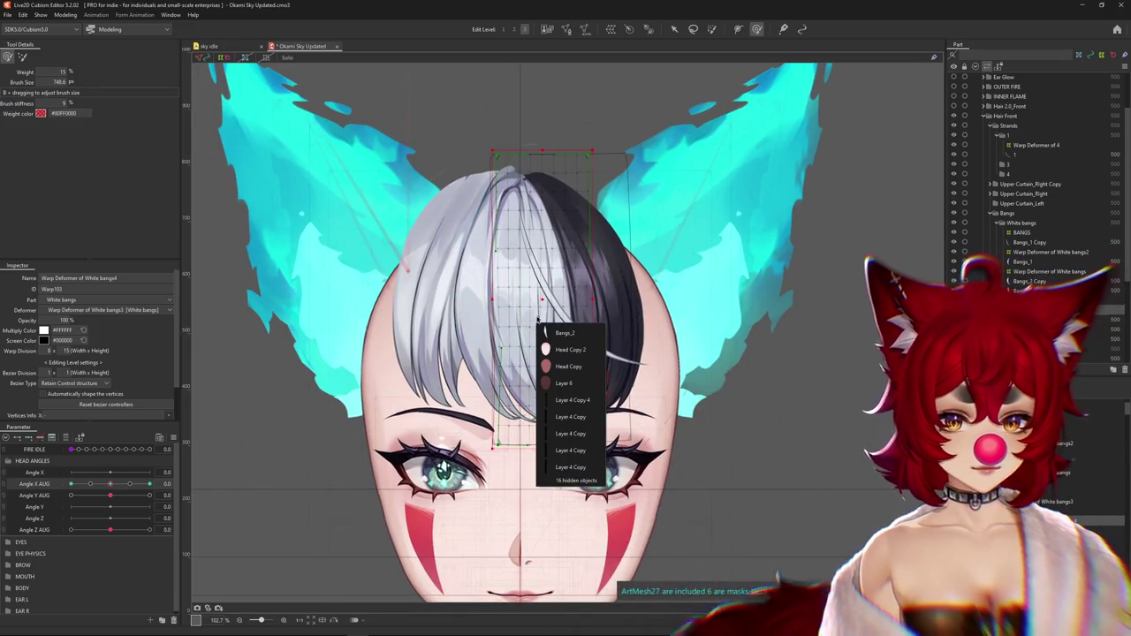
{"action": "left_click", "coordinate": [1051, 271]}
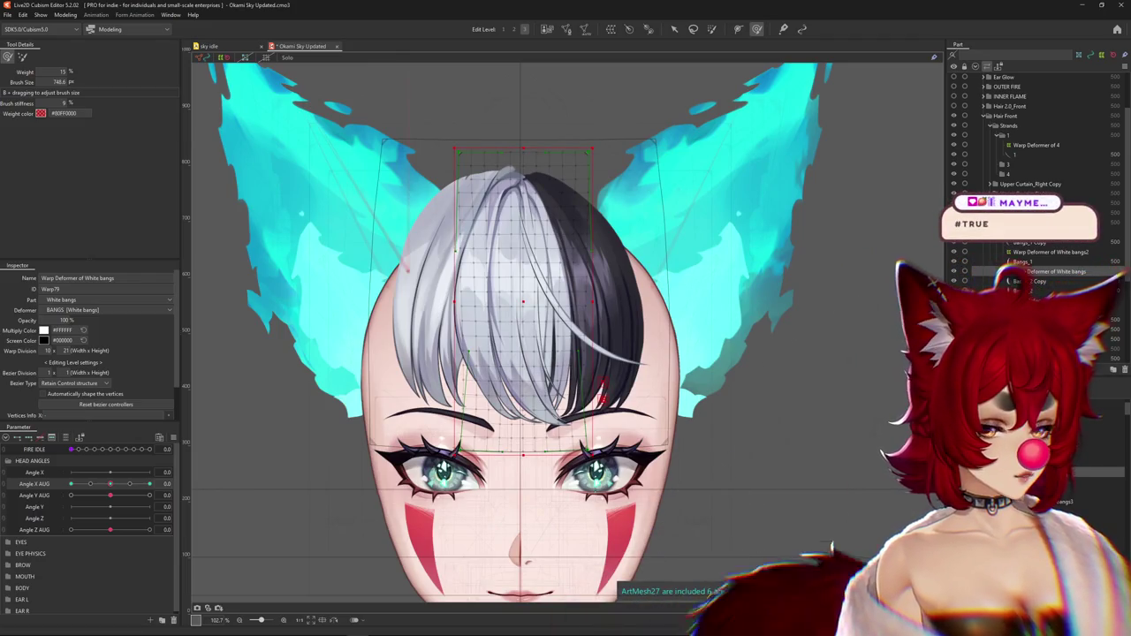
{"action": "left_click", "coordinate": [1036, 145], "text": "ctrl"}
{"action": "left_click", "coordinate": [149, 483]}
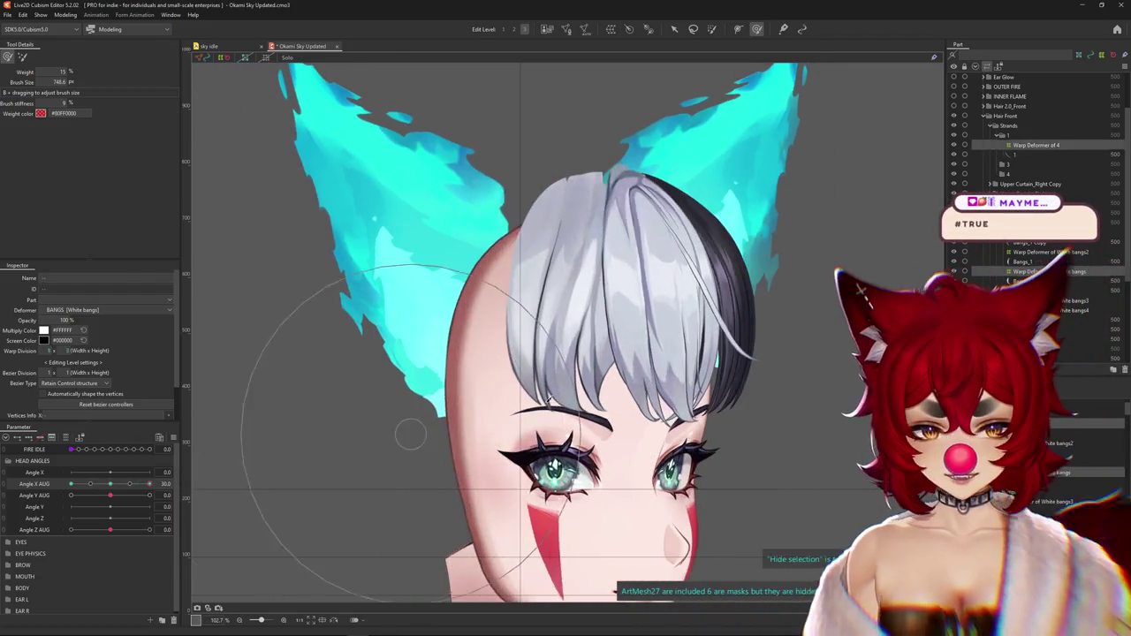
{"action": "left_click_drag", "start_coordinate": [719, 337], "coordinate": [717, 314]}
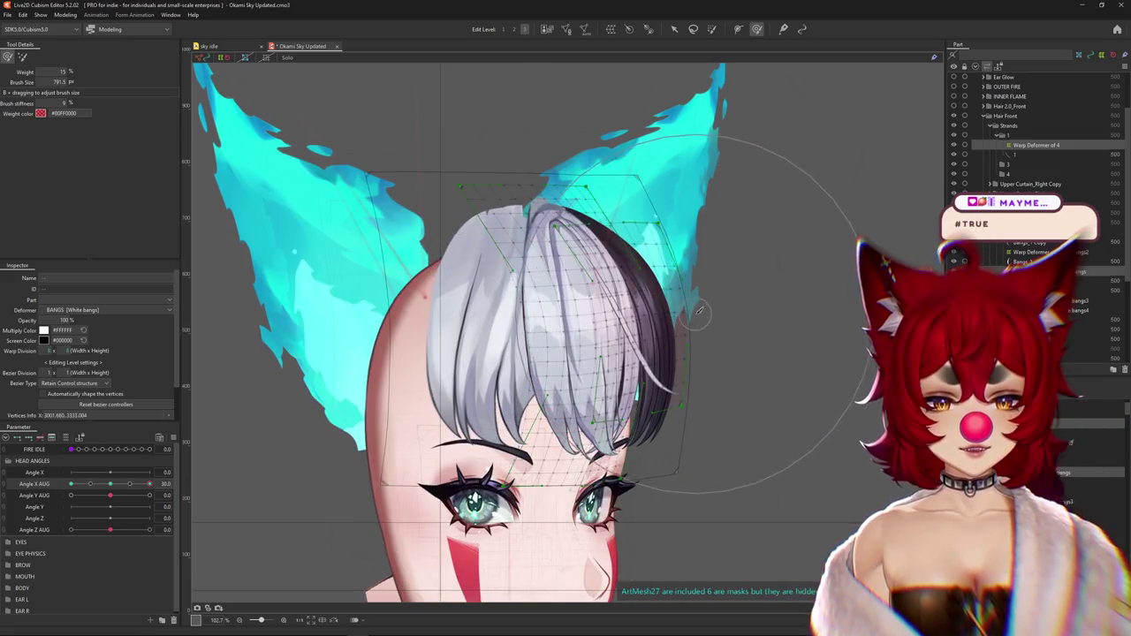
{"action": "key", "text": "ctrl+h"}
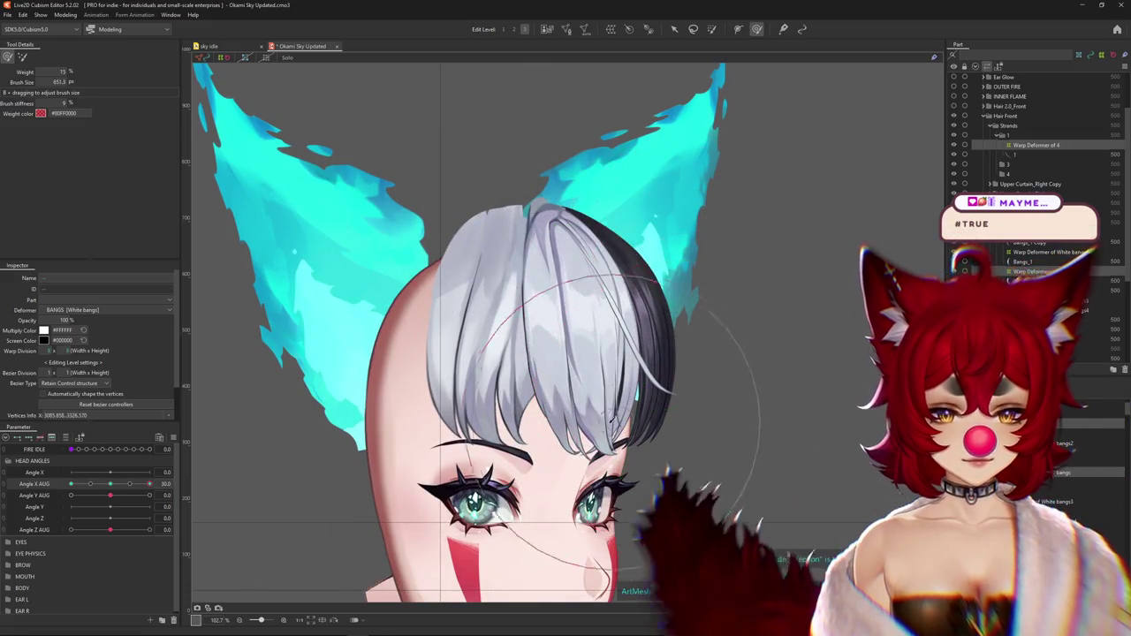
{"action": "left_click", "coordinate": [530, 371]}
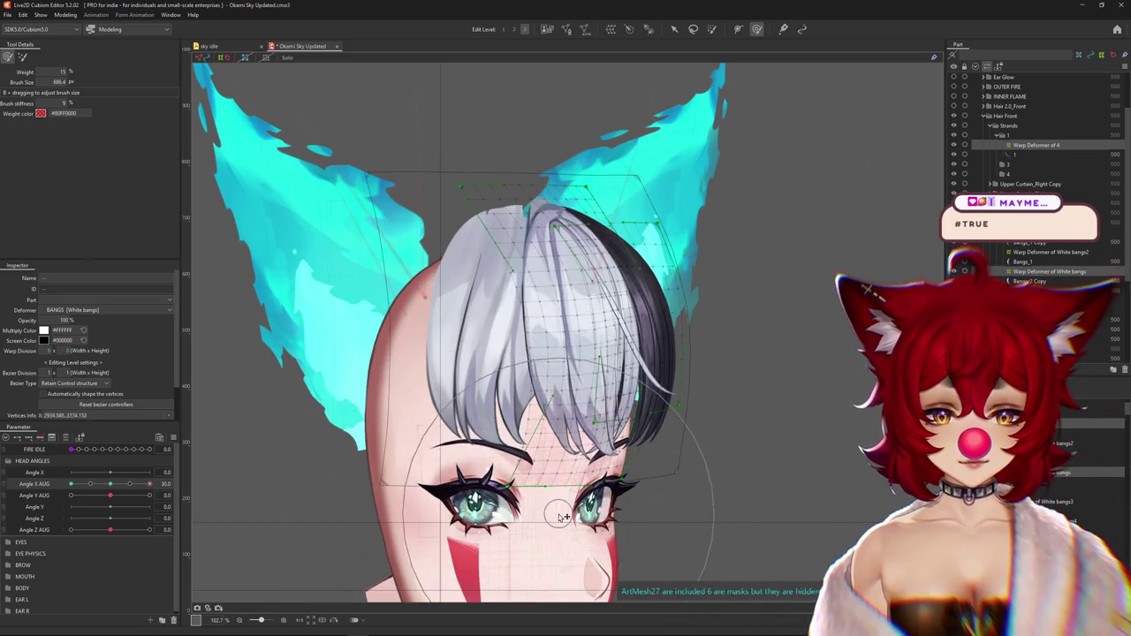
{"action": "key", "text": "ctrl+h"}
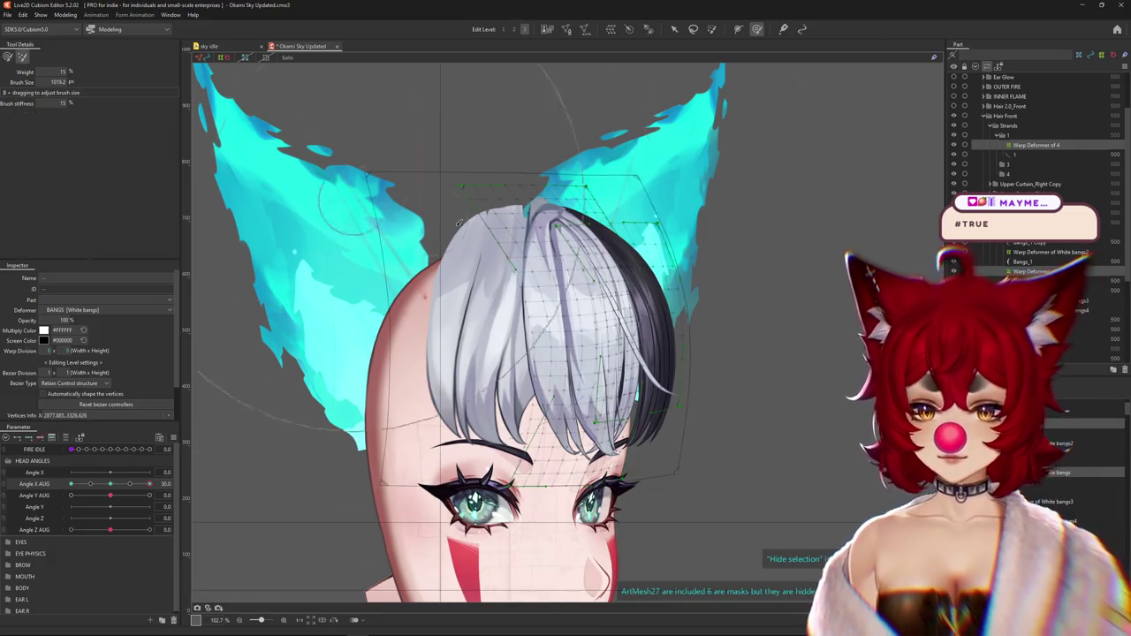
{"action": "left_click", "coordinate": [513, 29]}
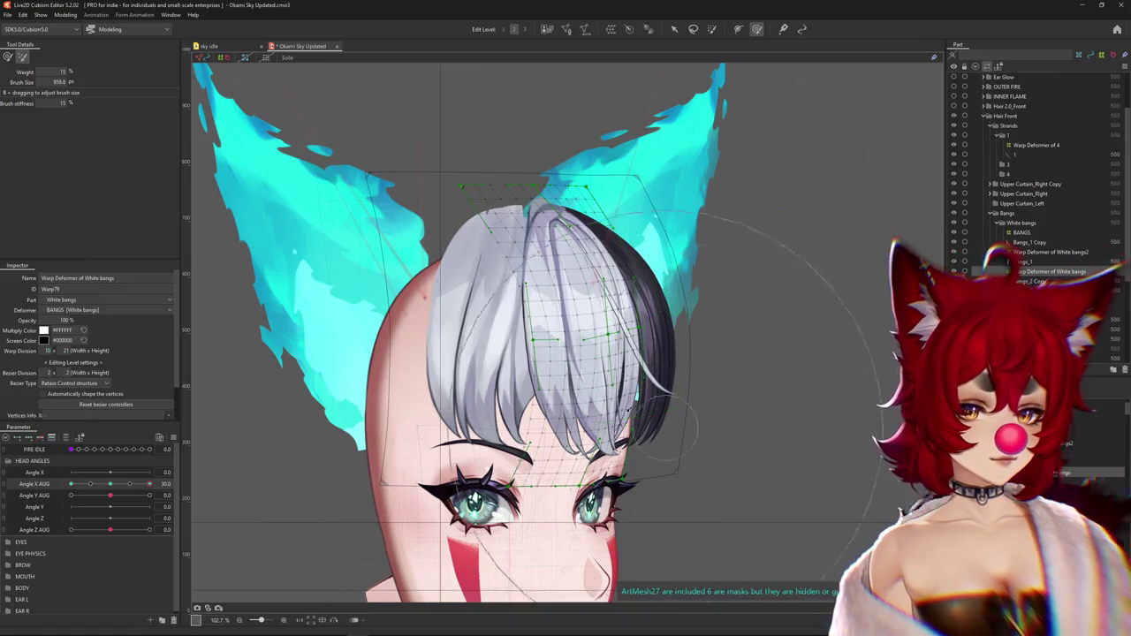
Inspect Bangs_1, Bangs_2 and the White bangs3/4 deformers while turning the head front and side
{"action": "left_click", "coordinate": [110, 484]}
{"action": "left_click", "coordinate": [177, 484]}
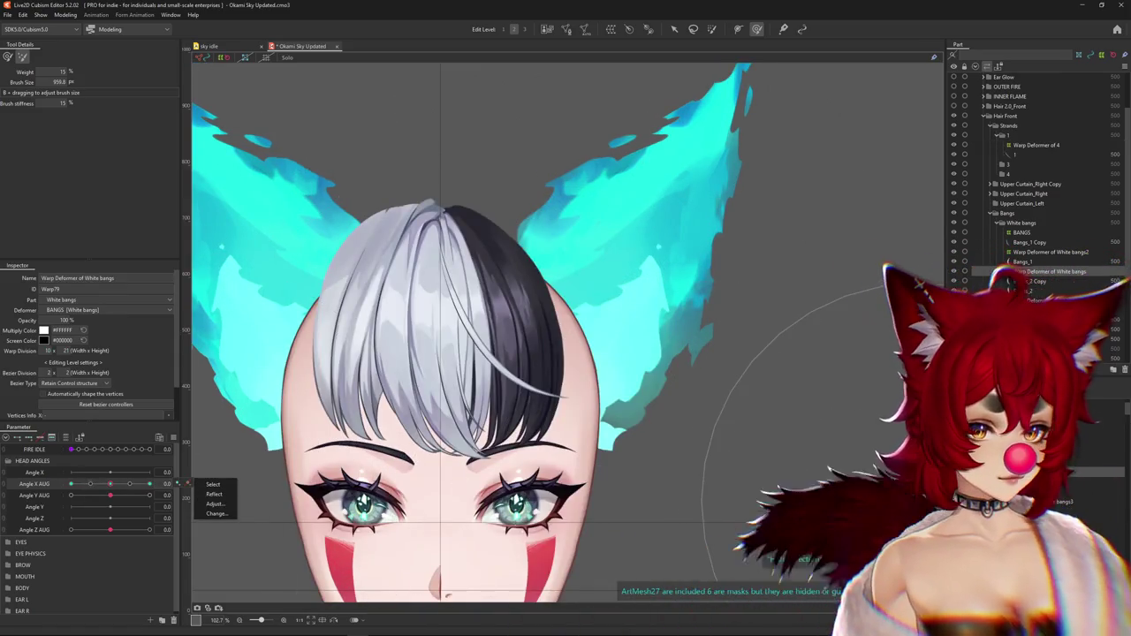
{"action": "left_click", "coordinate": [1021, 262]}
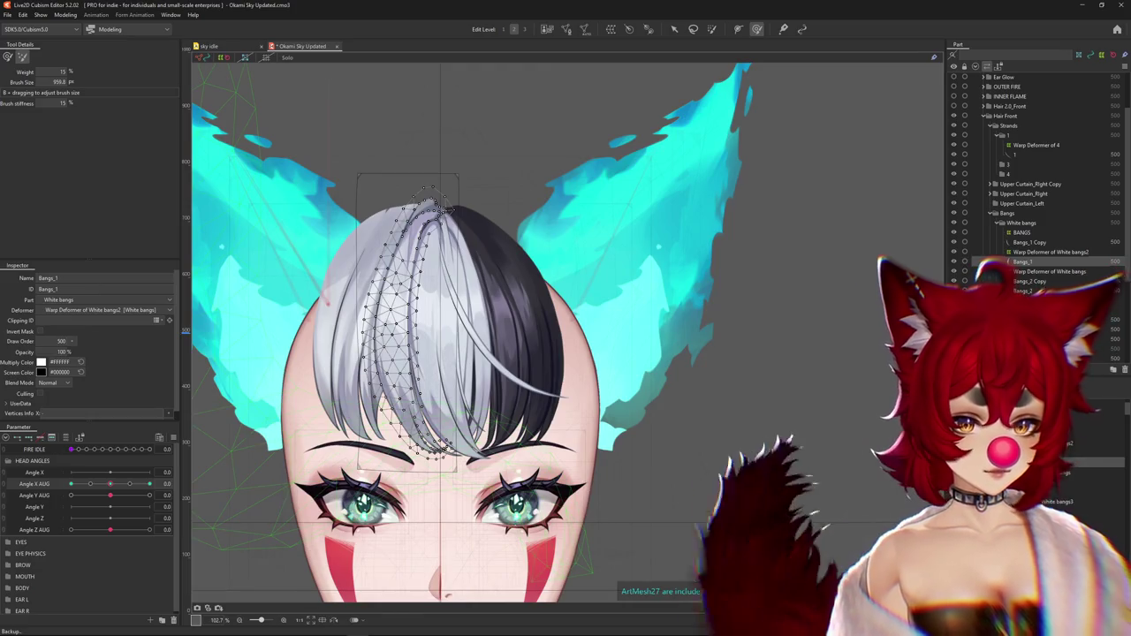
{"action": "left_click", "coordinate": [1051, 301]}
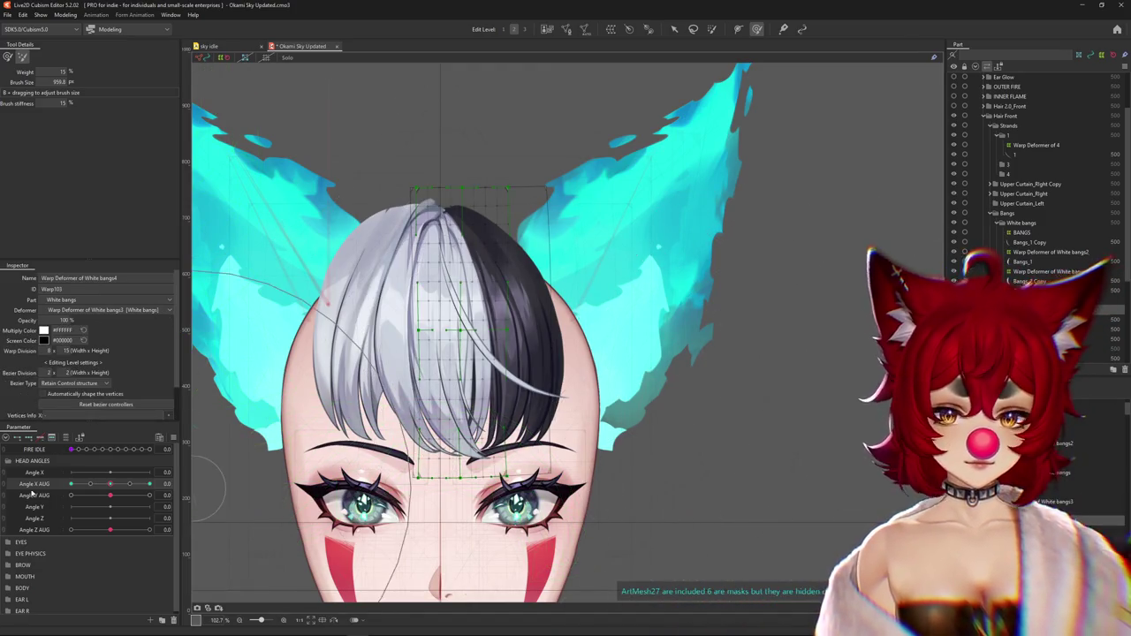
{"action": "left_click_drag", "start_coordinate": [110, 484], "coordinate": [149, 484]}
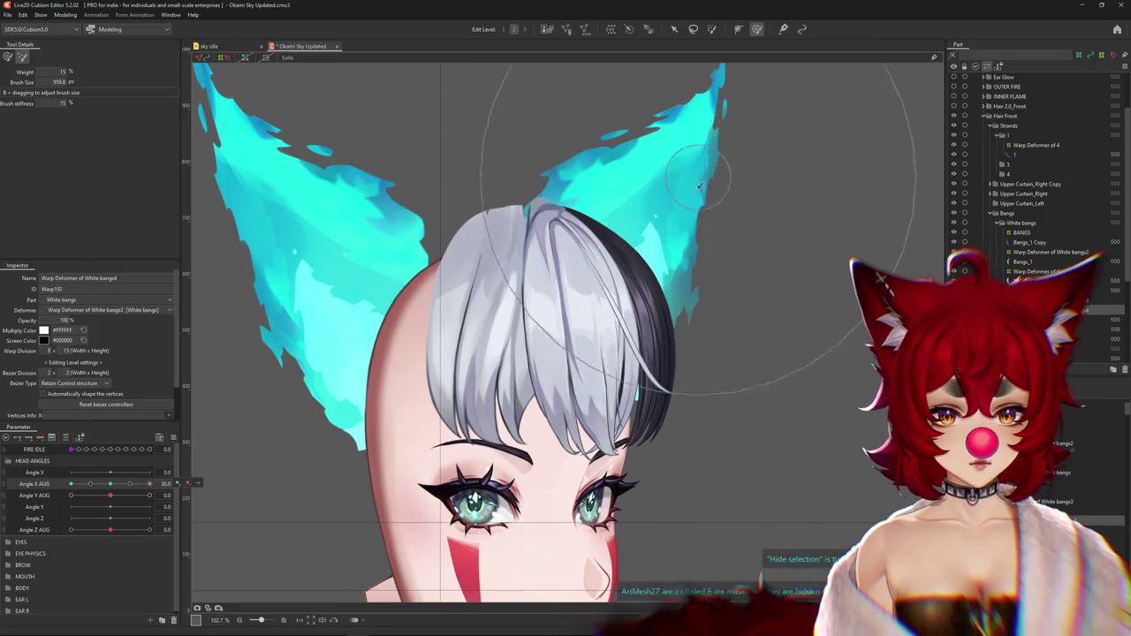
{"action": "left_click", "coordinate": [649, 353]}
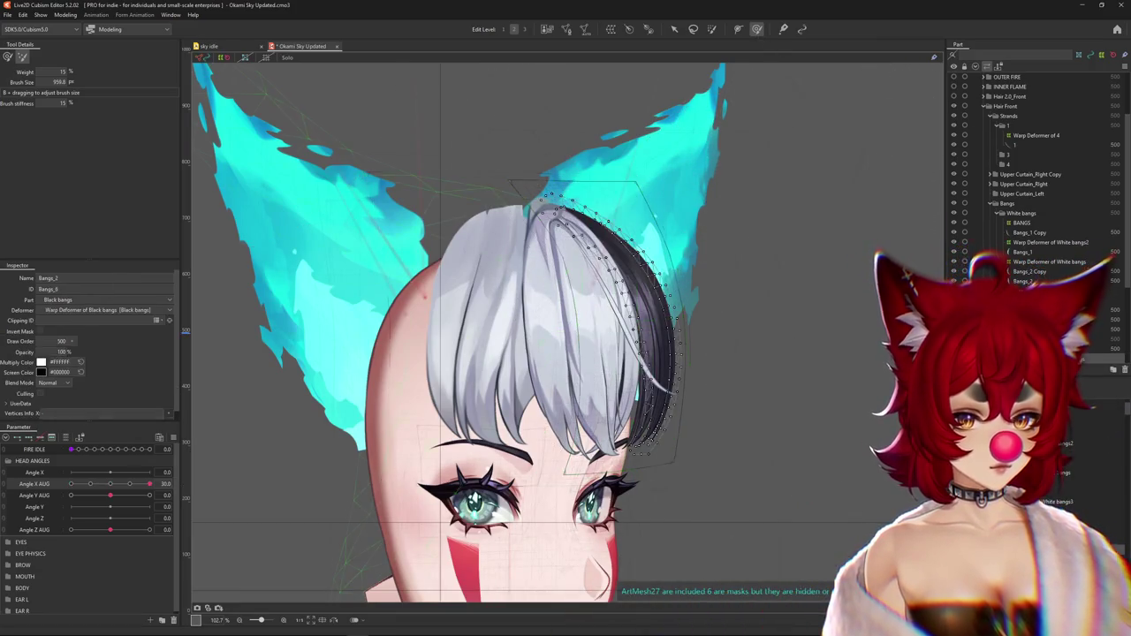
{"action": "left_click", "coordinate": [601, 380]}
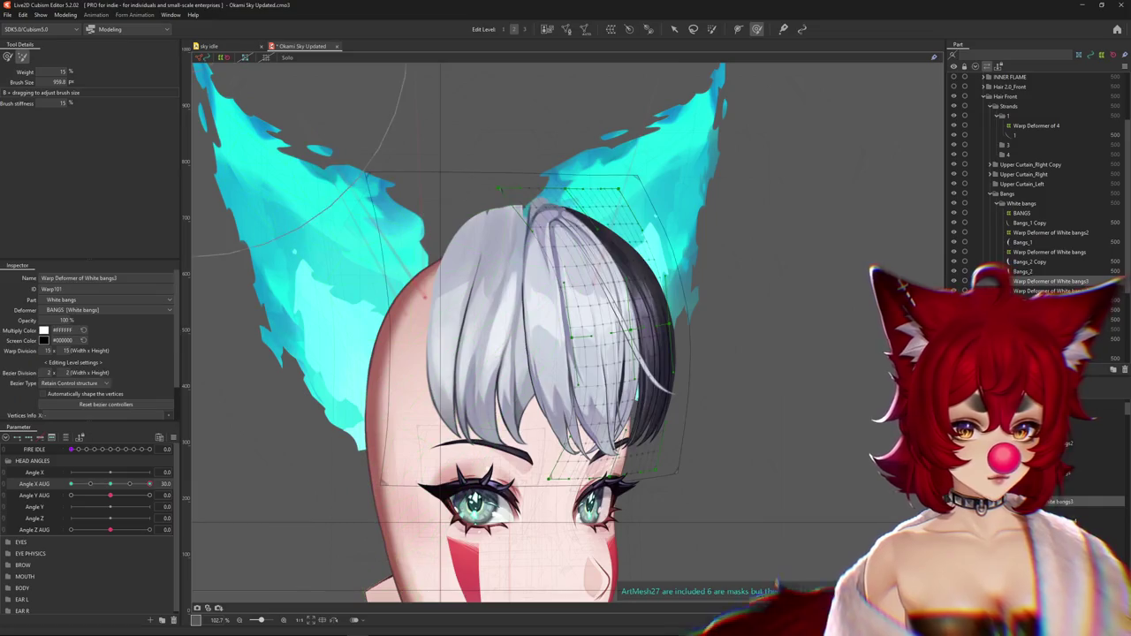
{"action": "left_click", "coordinate": [111, 488]}
{"action": "left_click", "coordinate": [149, 485]}
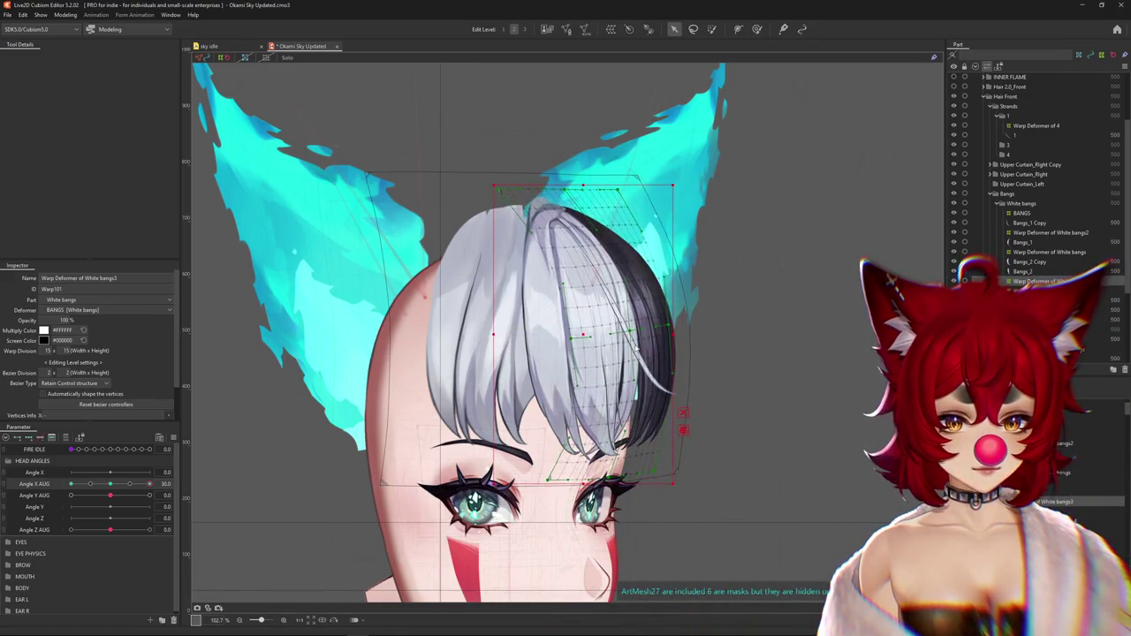
Create Warp Deformer of Black bangs2 around the black bangs with warp division 6, then turn to 30
{"action": "left_click", "coordinate": [619, 336]}
{"action": "left_click", "coordinate": [610, 28]}
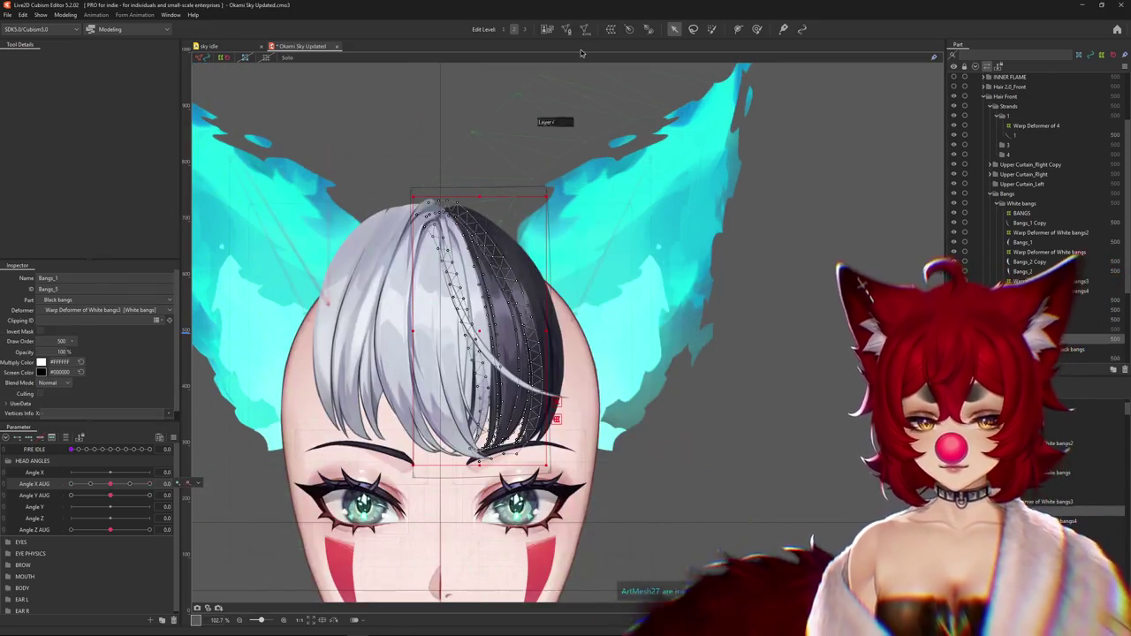
{"action": "left_click", "coordinate": [502, 347]}
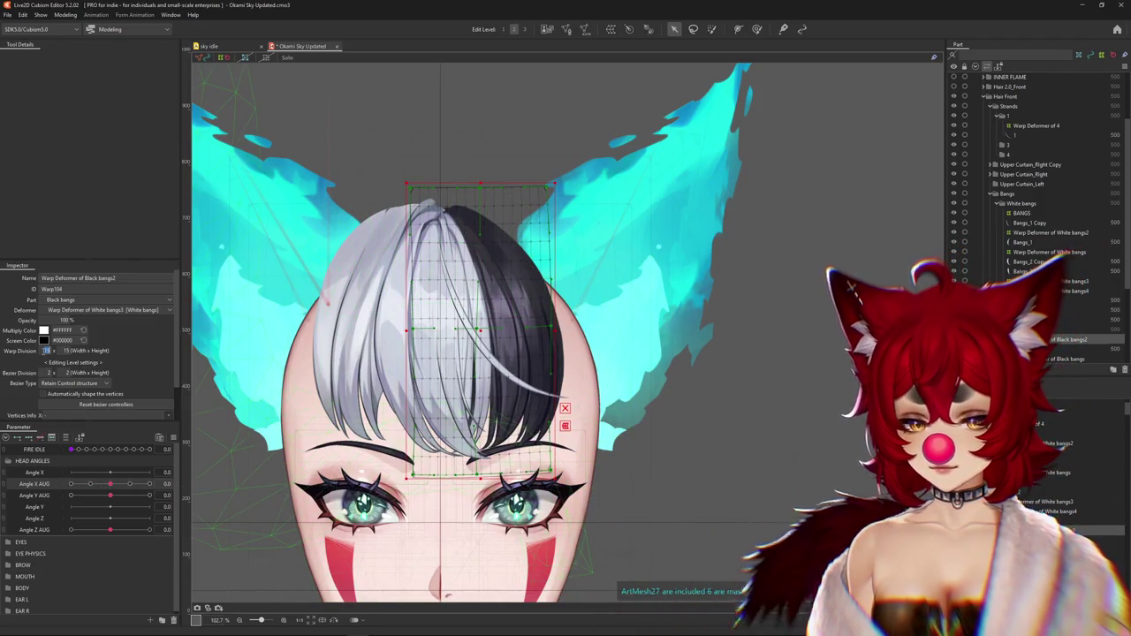
{"action": "type", "text": "6"}
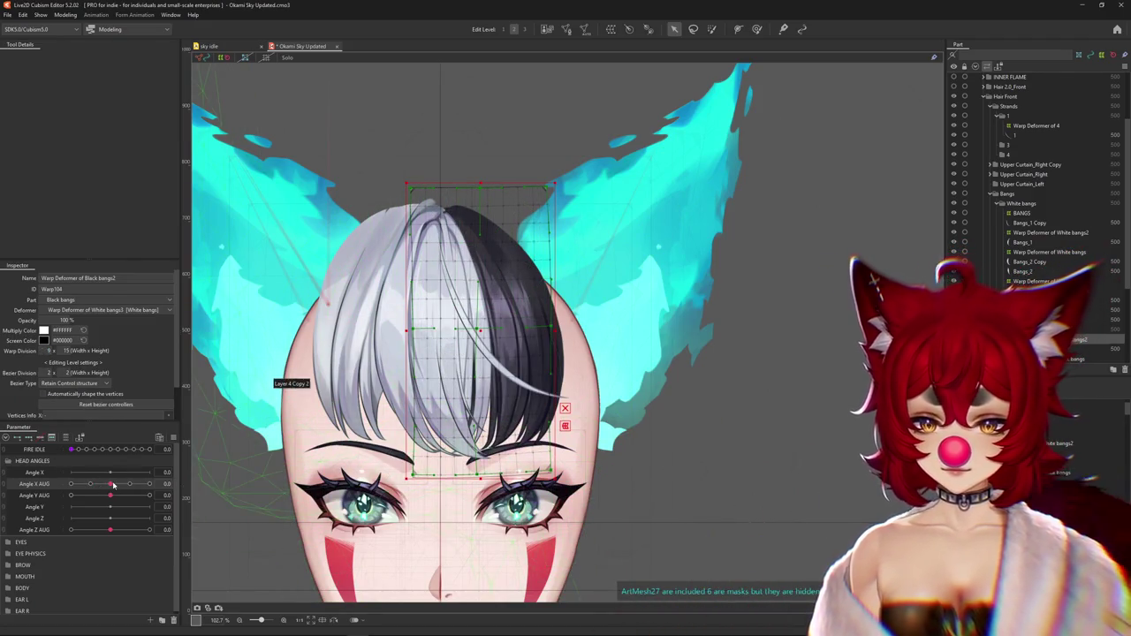
{"action": "left_click_drag", "start_coordinate": [110, 484], "coordinate": [149, 484]}
{"action": "left_click", "coordinate": [738, 29]}
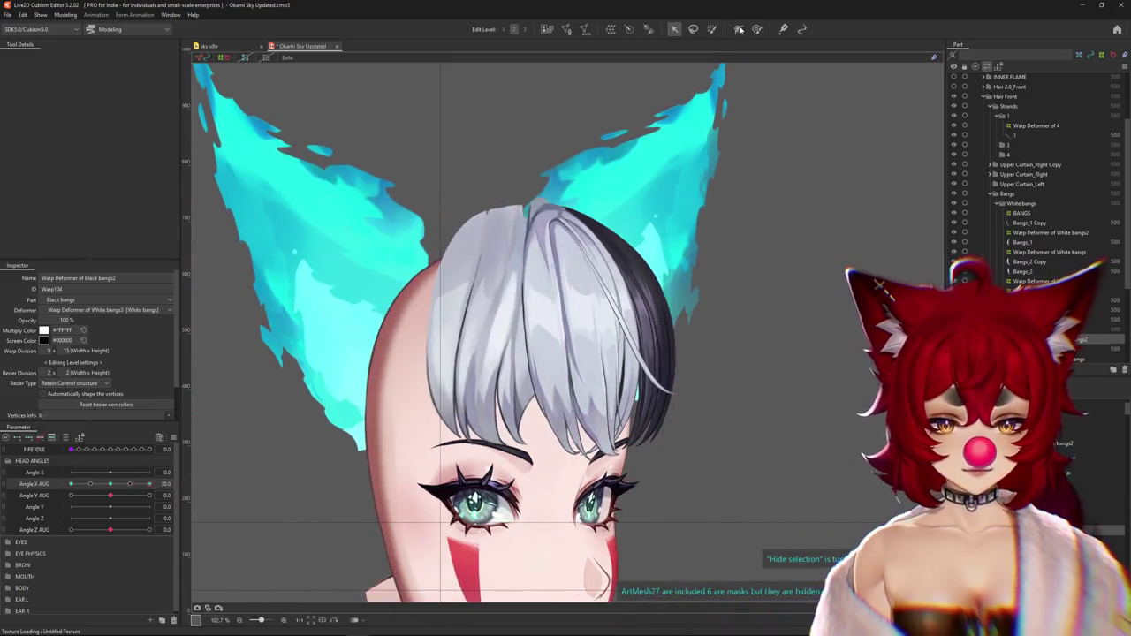
Switch to the deform brush at Angle X AUG 30, size it over the black bangs, and preview the turn
{"action": "left_click", "coordinate": [754, 31]}
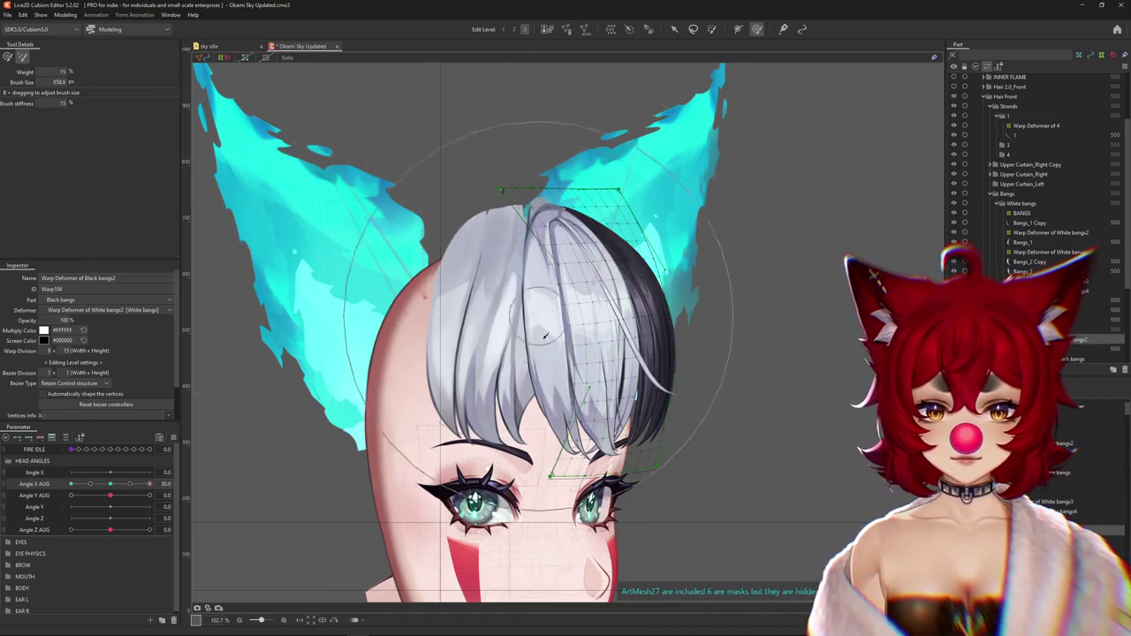
{"action": "left_click", "coordinate": [7, 56]}
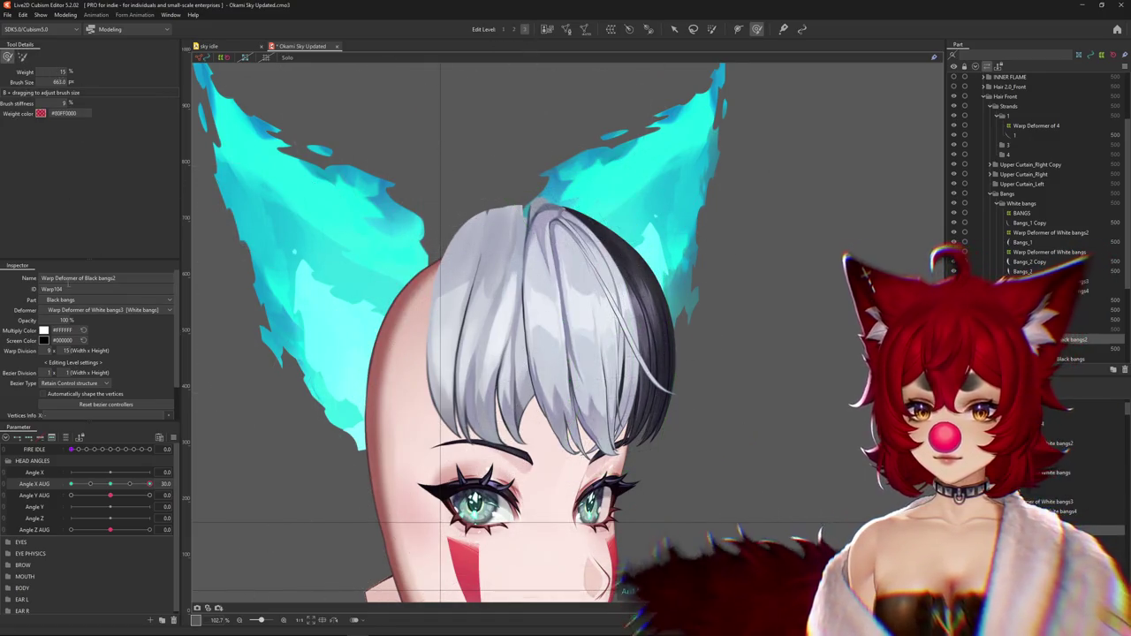
{"action": "left_click_drag", "start_coordinate": [111, 485], "coordinate": [149, 484]}
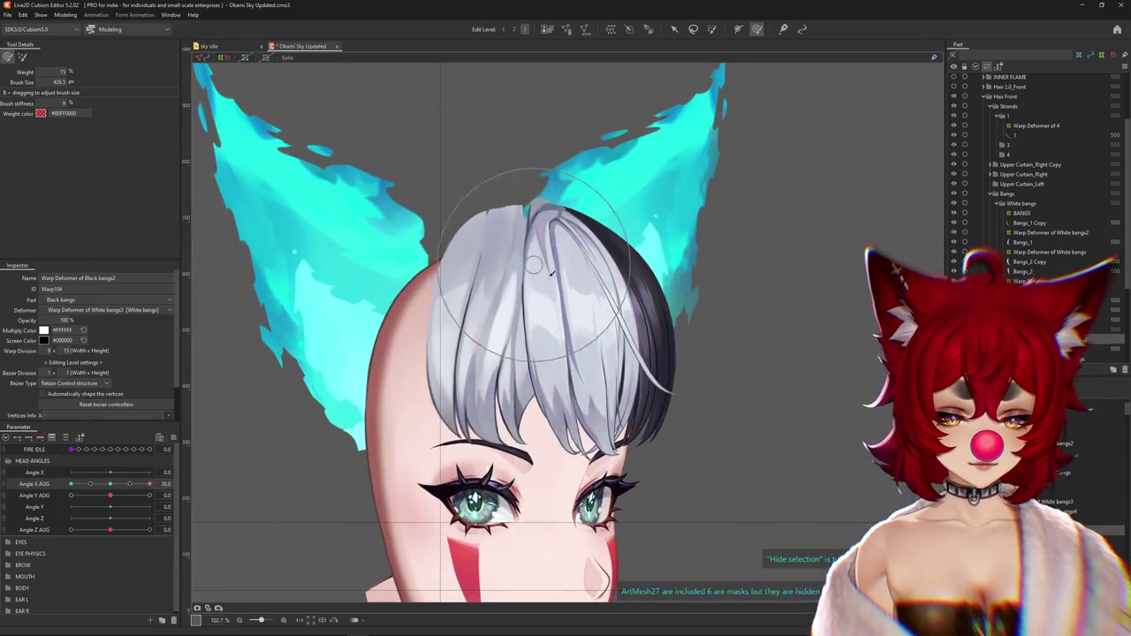
{"action": "left_click_drag", "start_coordinate": [599, 288], "coordinate": [593, 433]}
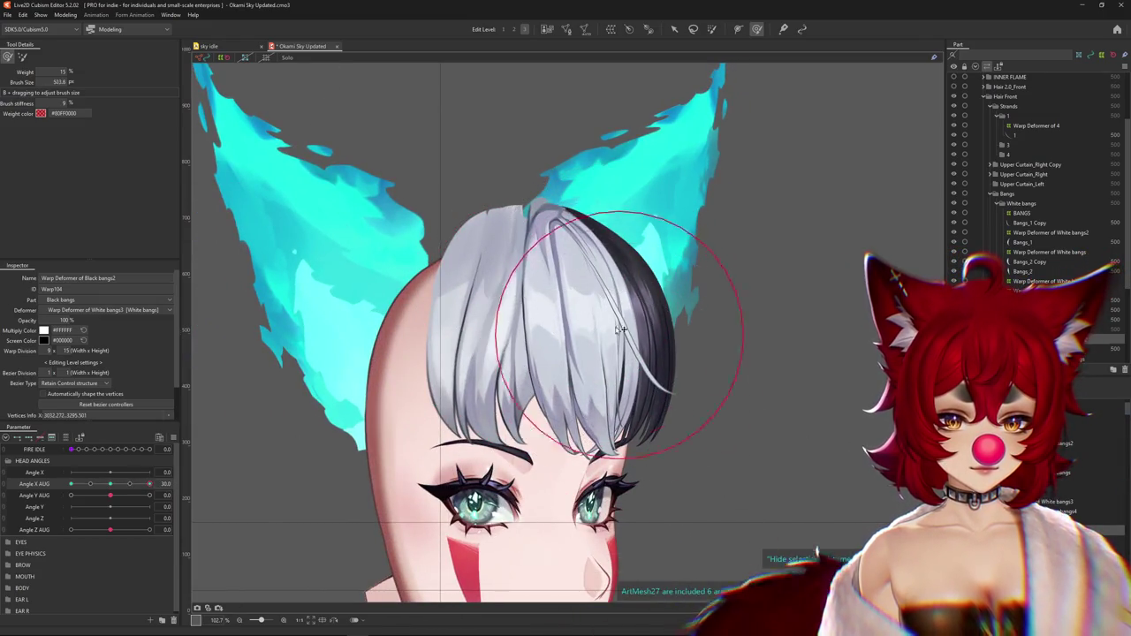
{"action": "mouse_move", "coordinate": [621, 329]}
{"action": "left_mouse_down"}
{"action": "mouse_move", "coordinate": [612, 246]}
{"action": "mouse_move", "coordinate": [593, 465]}
{"action": "left_mouse_up"}
{"action": "left_click_drag", "start_coordinate": [115, 484], "coordinate": [183, 484]}
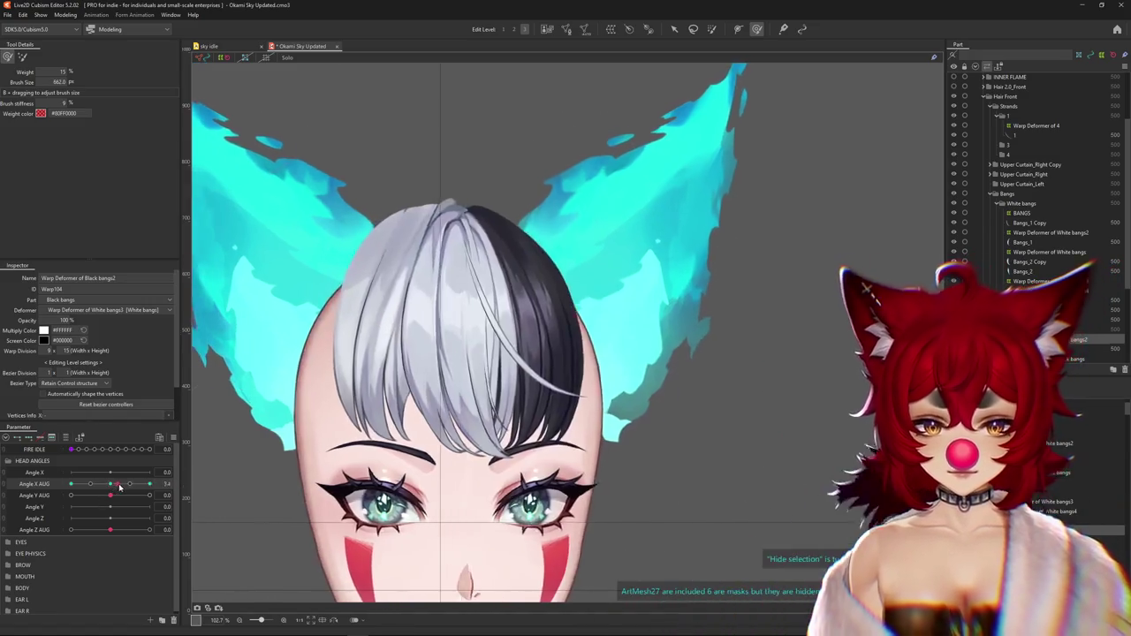
{"action": "left_click_drag", "start_coordinate": [655, 371], "coordinate": [655, 495]}
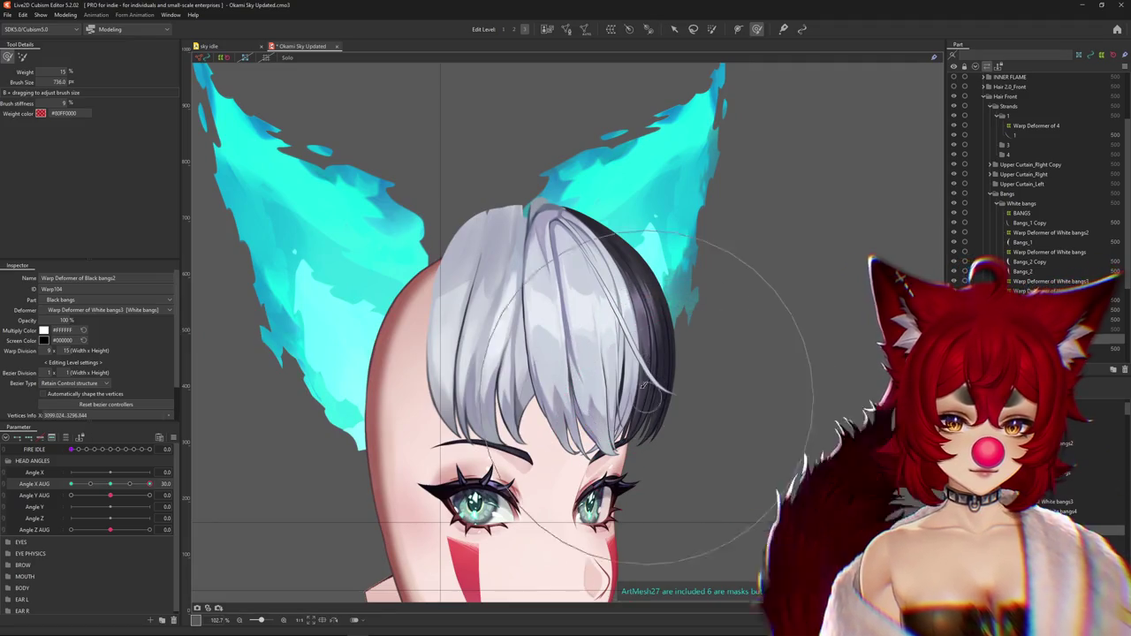
{"action": "left_click_drag", "start_coordinate": [149, 488], "coordinate": [181, 484]}
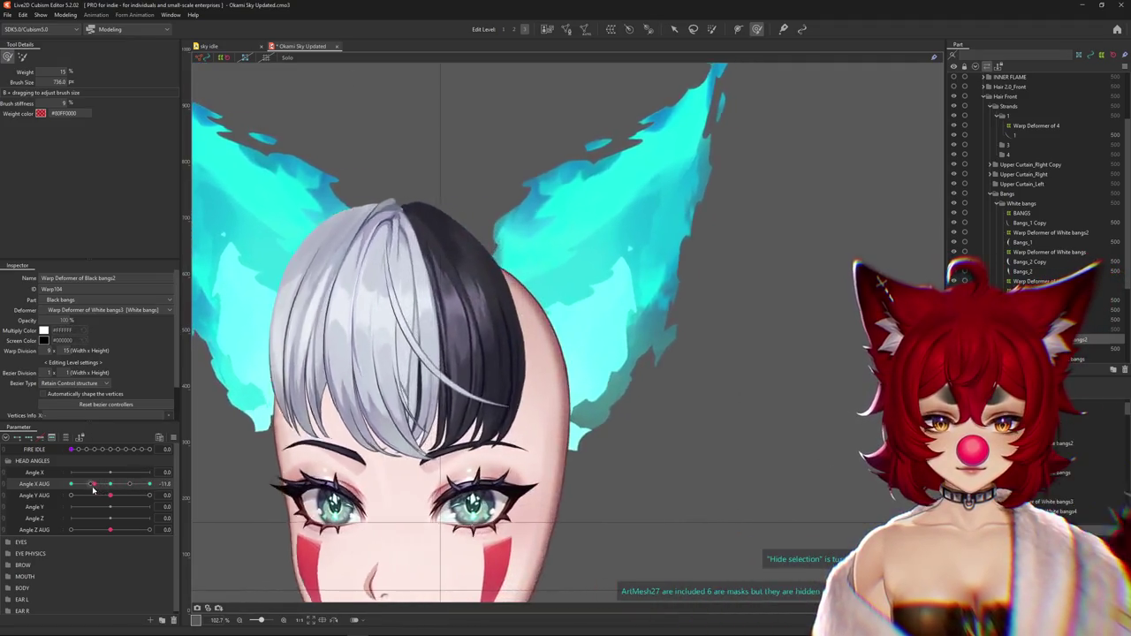
Resize the brush over the black bangs, hide the lattice and preview them from -30 to 30
{"action": "mouse_move", "coordinate": [399, 448]}
{"action": "left_mouse_down"}
{"action": "mouse_move", "coordinate": [407, 305]}
{"action": "mouse_move", "coordinate": [411, 336]}
{"action": "left_mouse_up"}
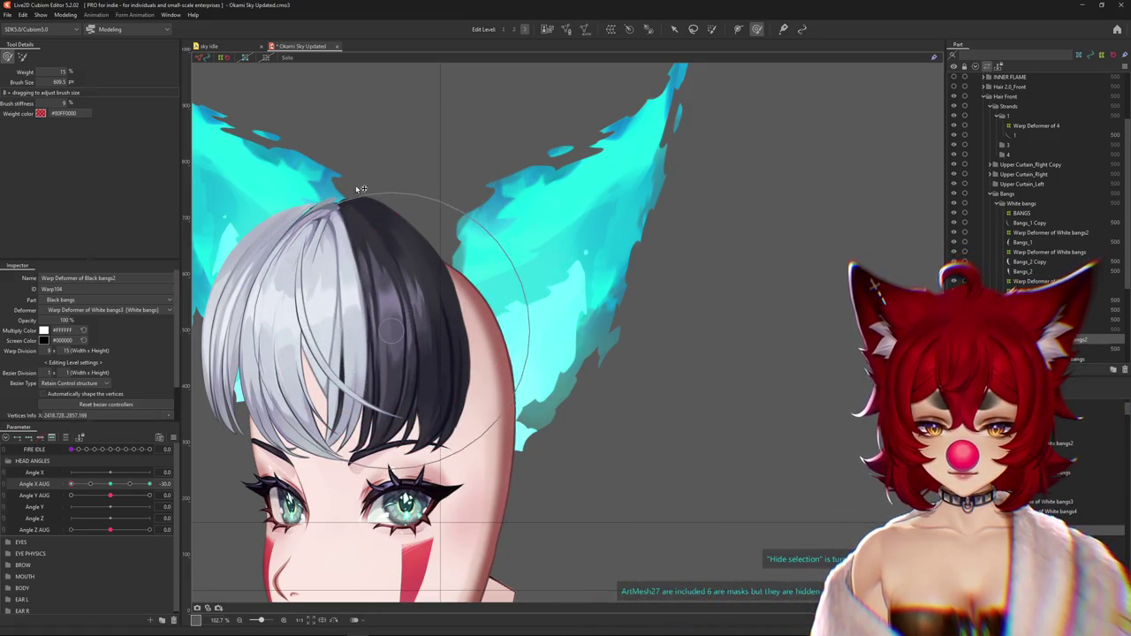
{"action": "left_click_drag", "start_coordinate": [341, 164], "coordinate": [354, 203]}
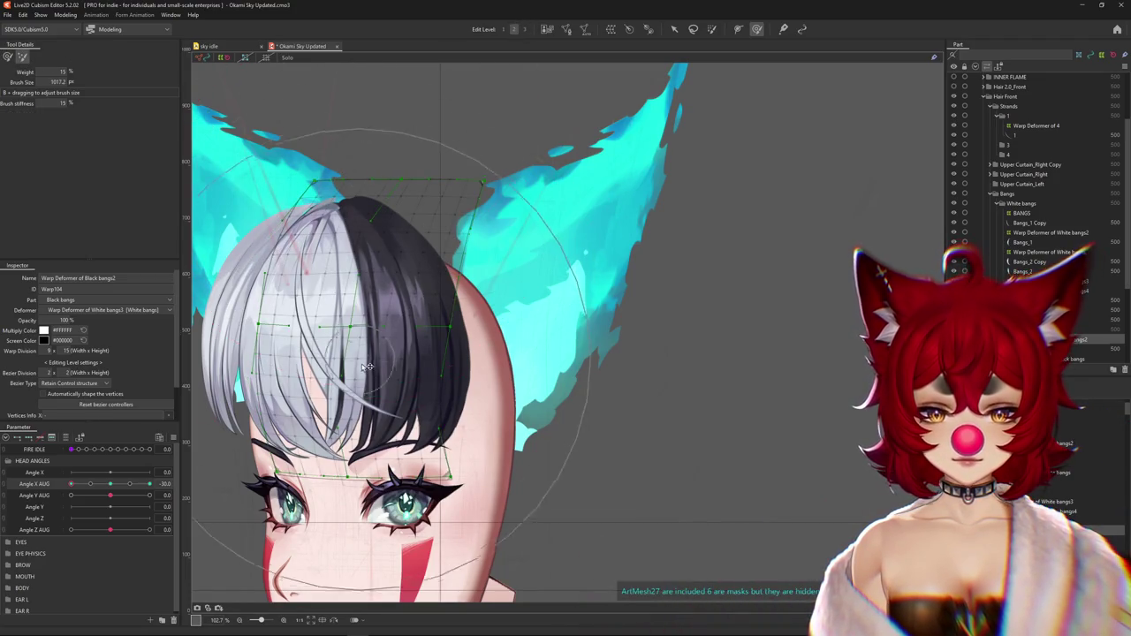
{"action": "left_click_drag", "start_coordinate": [149, 483], "coordinate": [190, 483]}
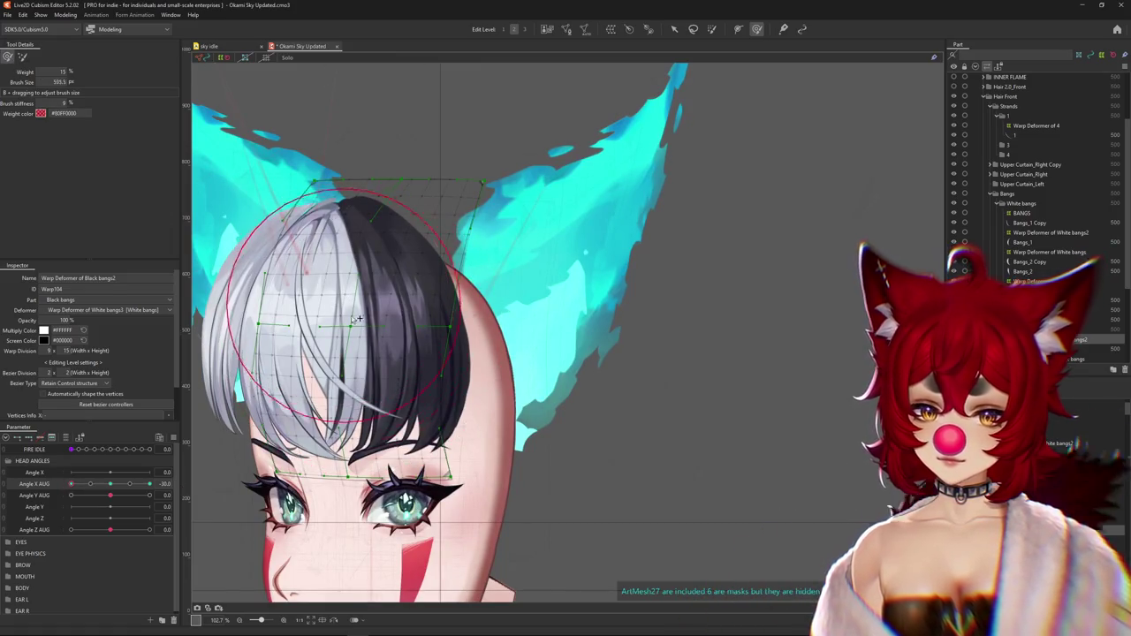
{"action": "key", "text": "ctrl+h"}
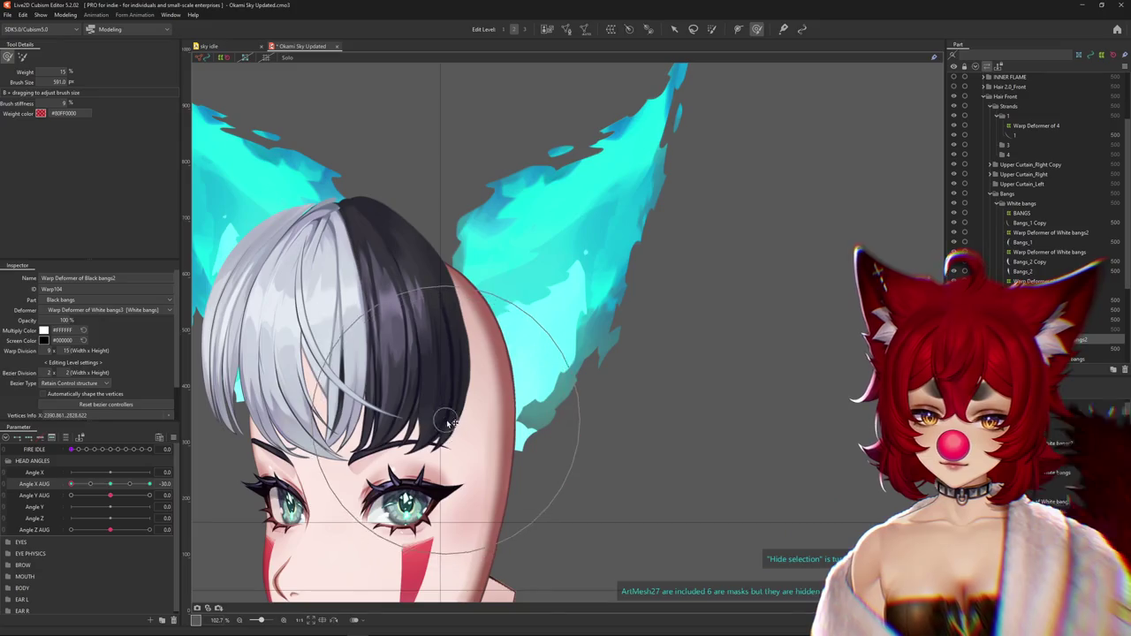
{"action": "left_click_drag", "start_coordinate": [410, 312], "coordinate": [406, 325]}
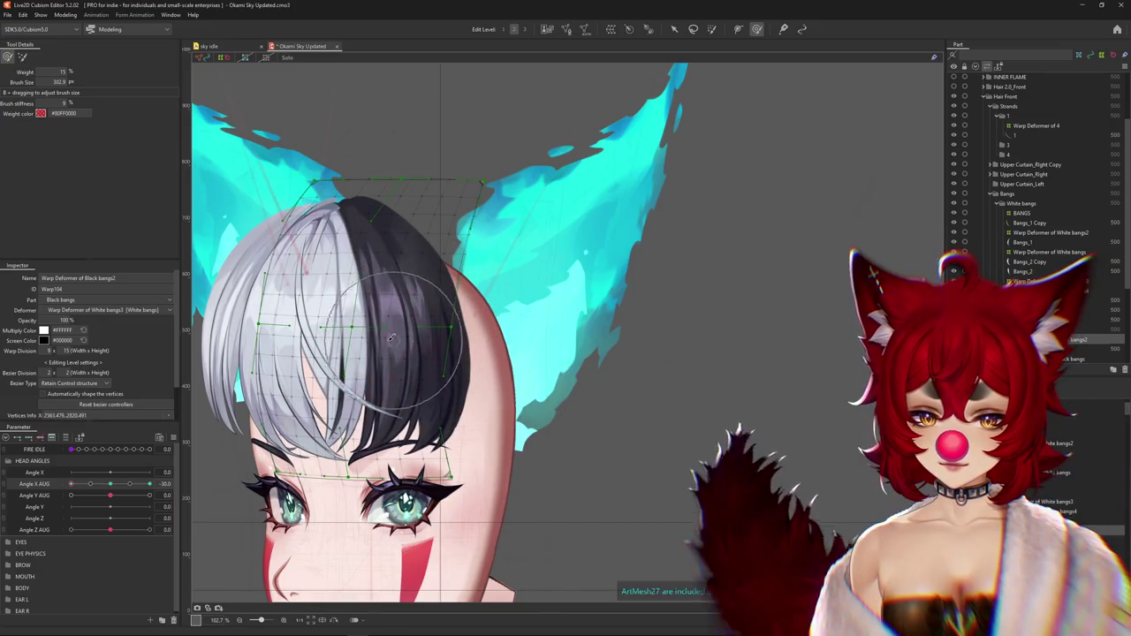
{"action": "left_click_drag", "start_coordinate": [70, 484], "coordinate": [71, 489]}
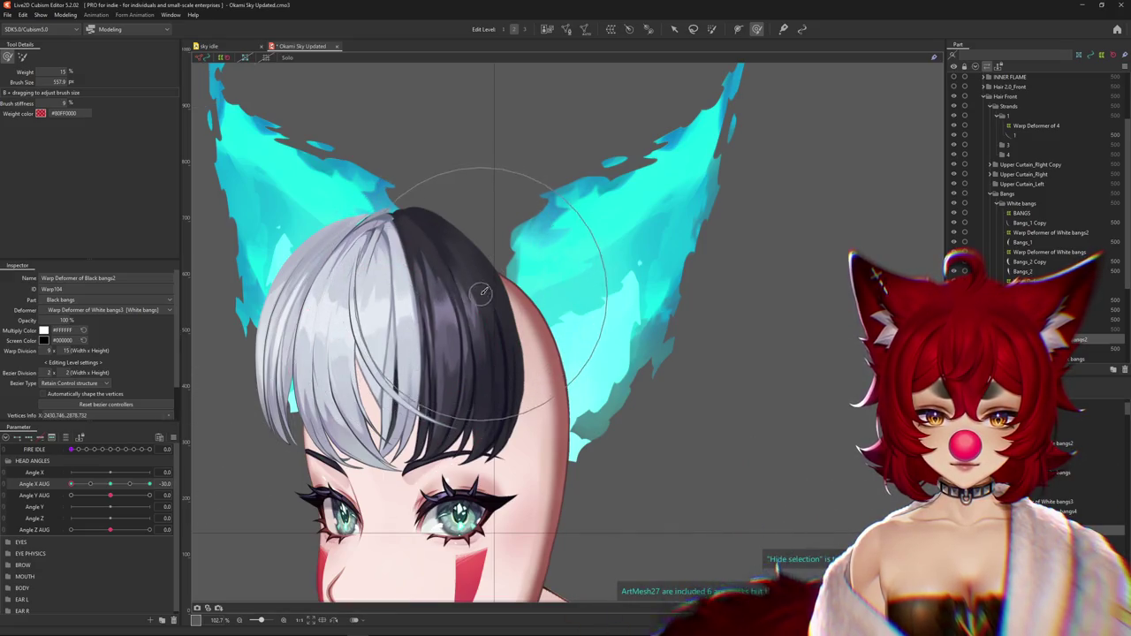
{"action": "key", "text": "h"}
{"action": "left_click_drag", "start_coordinate": [291, 247], "coordinate": [313, 265]}
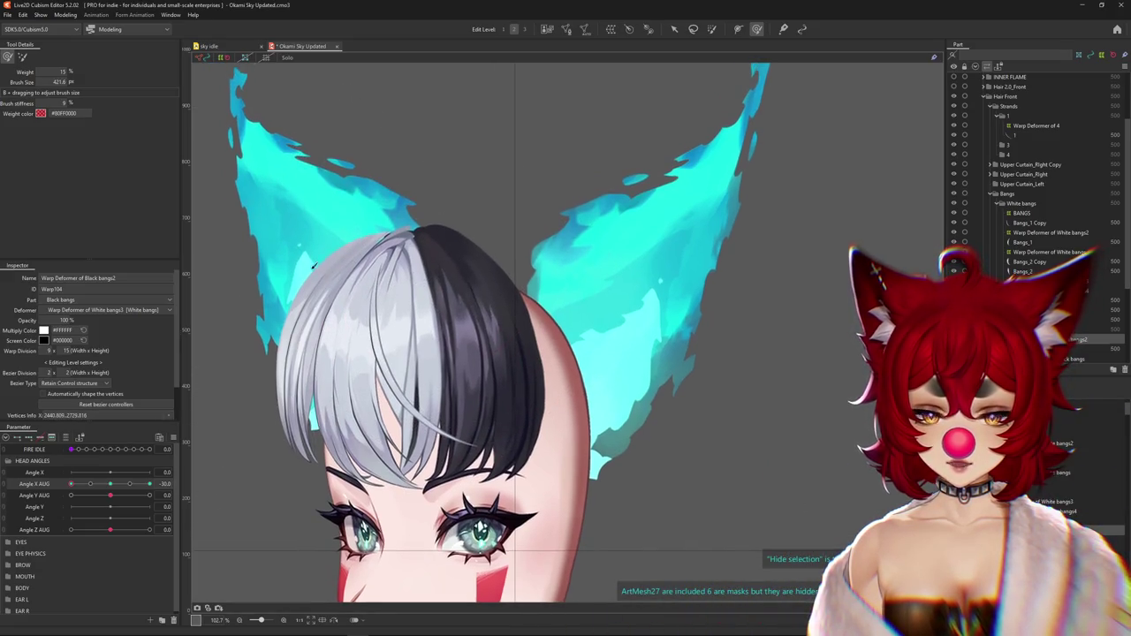
{"action": "left_click_drag", "start_coordinate": [96, 484], "coordinate": [100, 488]}
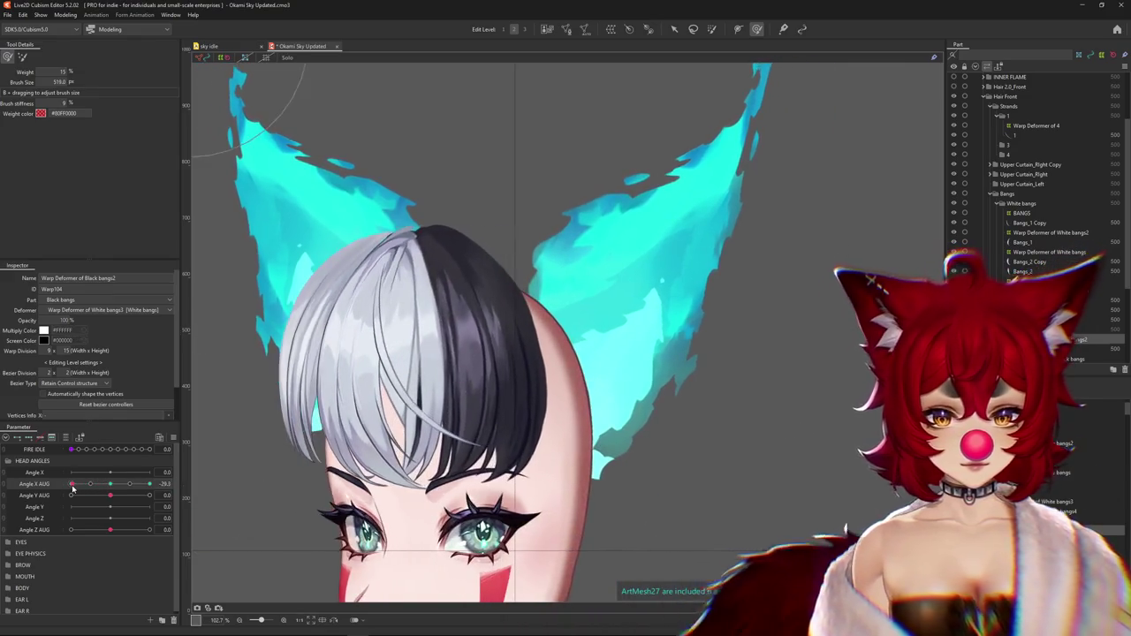
{"action": "left_click_drag", "start_coordinate": [100, 488], "coordinate": [71, 484]}
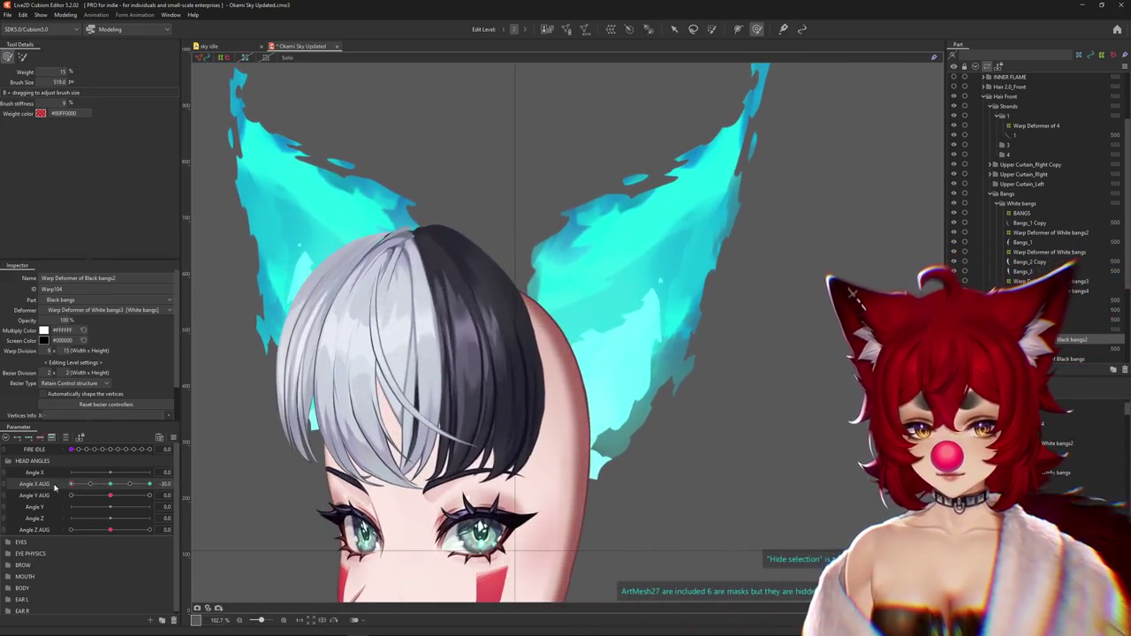
{"action": "key", "text": "ctrl+h"}
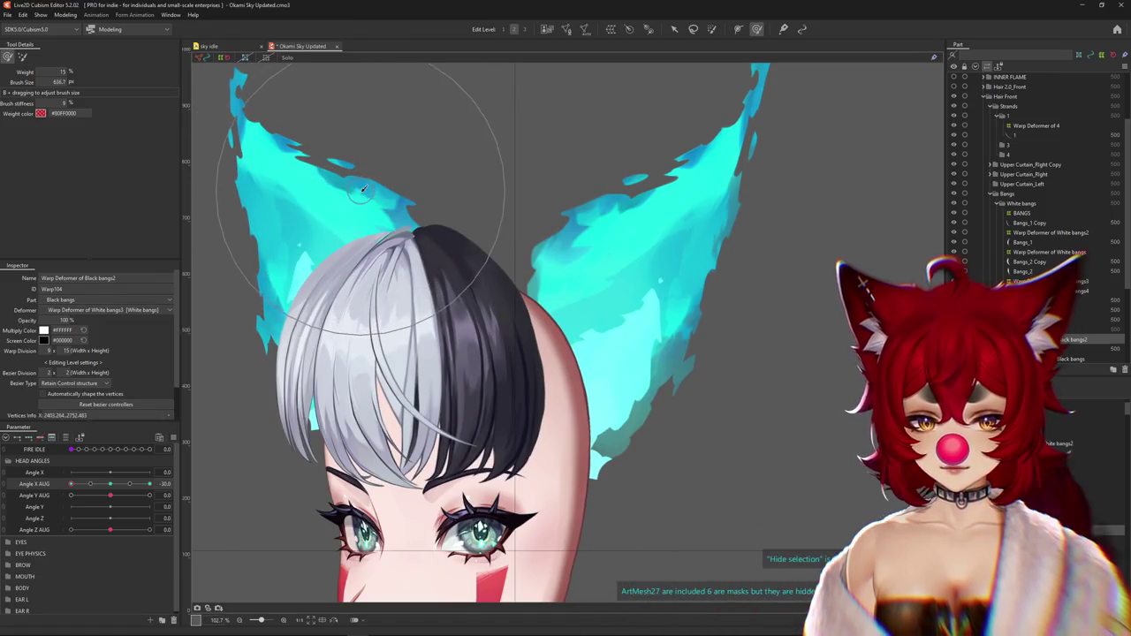
{"action": "left_click_drag", "start_coordinate": [112, 491], "coordinate": [149, 484]}
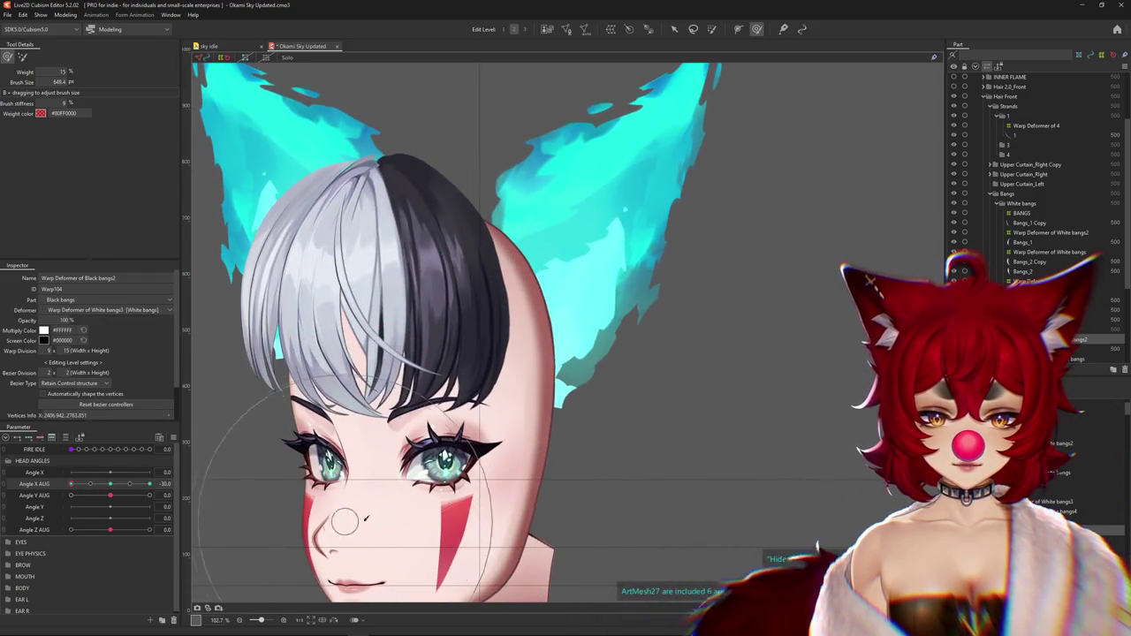
Undo the last deformation and push the black bangs into shape for the Angle X 30 pose
{"action": "key", "text": "ctrl+z"}
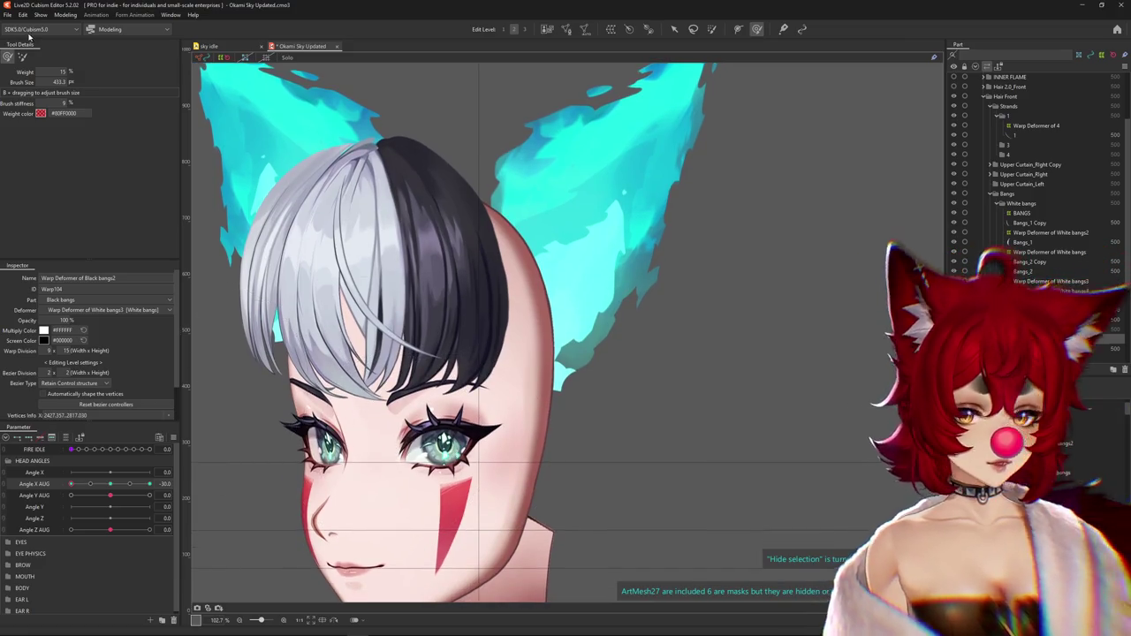
{"action": "left_click", "coordinate": [22, 57]}
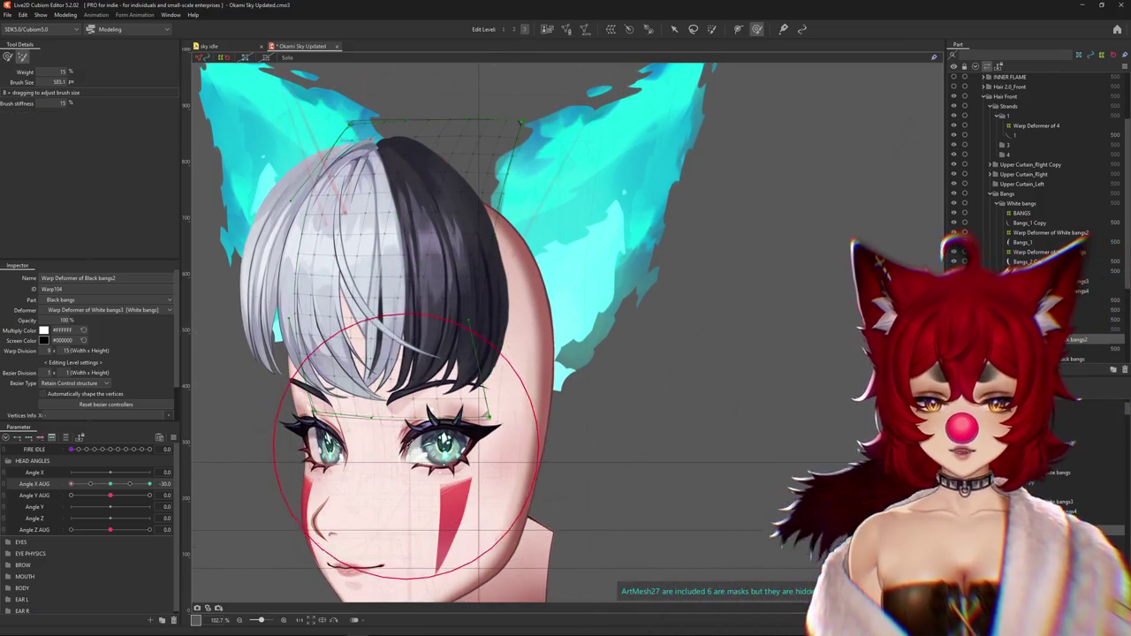
{"action": "left_click_drag", "start_coordinate": [407, 451], "coordinate": [382, 453]}
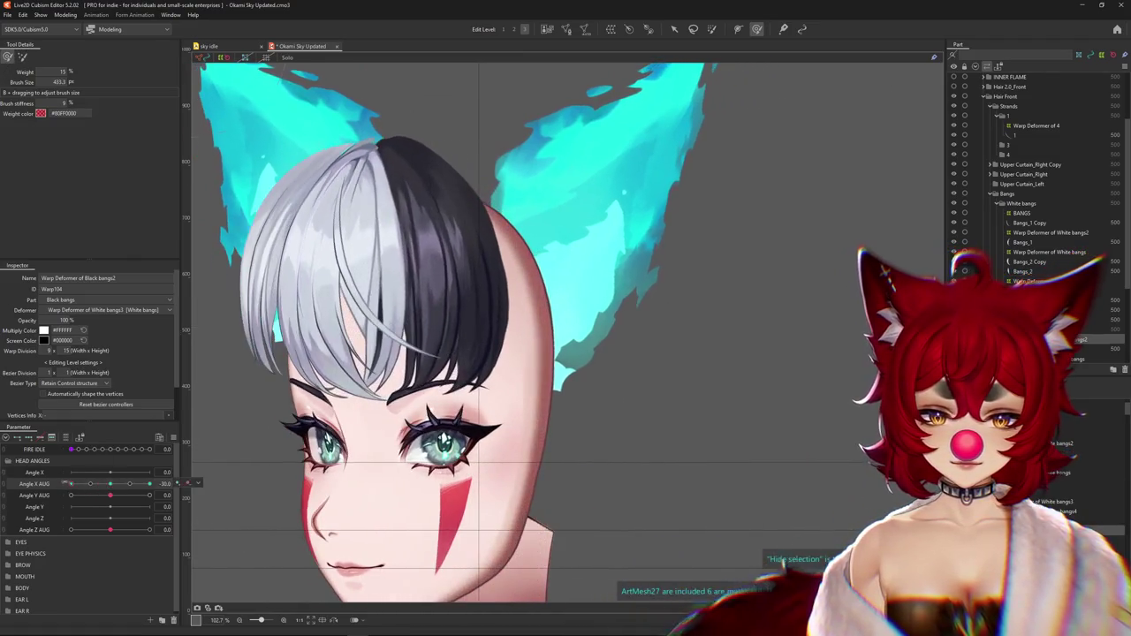
{"action": "mouse_move", "coordinate": [389, 406]}
{"action": "left_mouse_down"}
{"action": "mouse_move", "coordinate": [415, 407]}
{"action": "mouse_move", "coordinate": [385, 353]}
{"action": "left_mouse_up"}
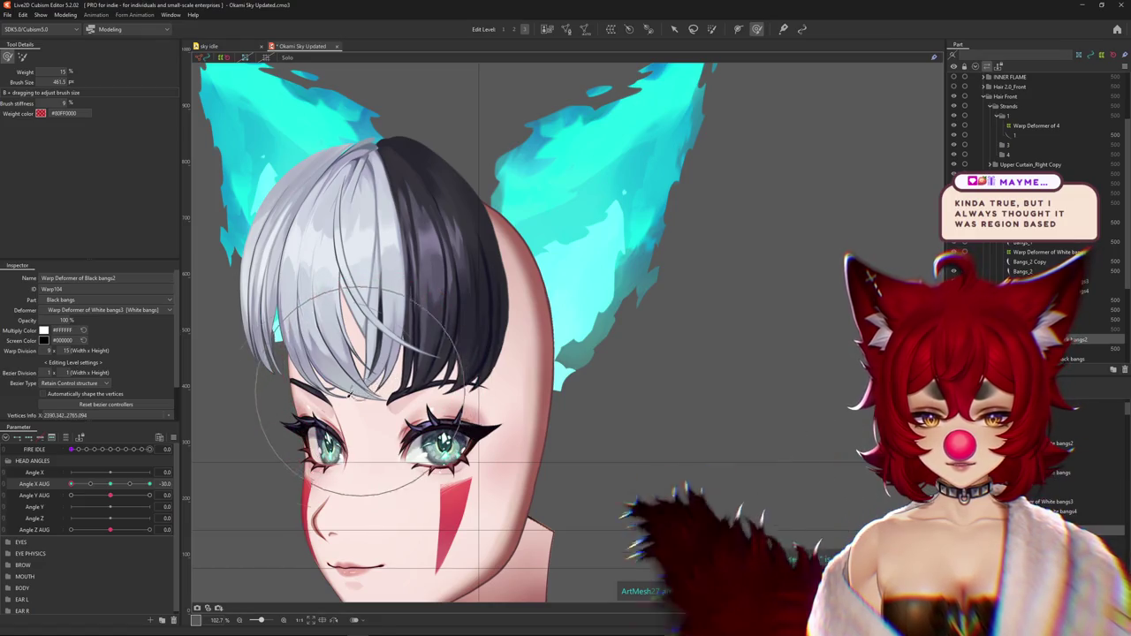
{"action": "left_click", "coordinate": [109, 483]}
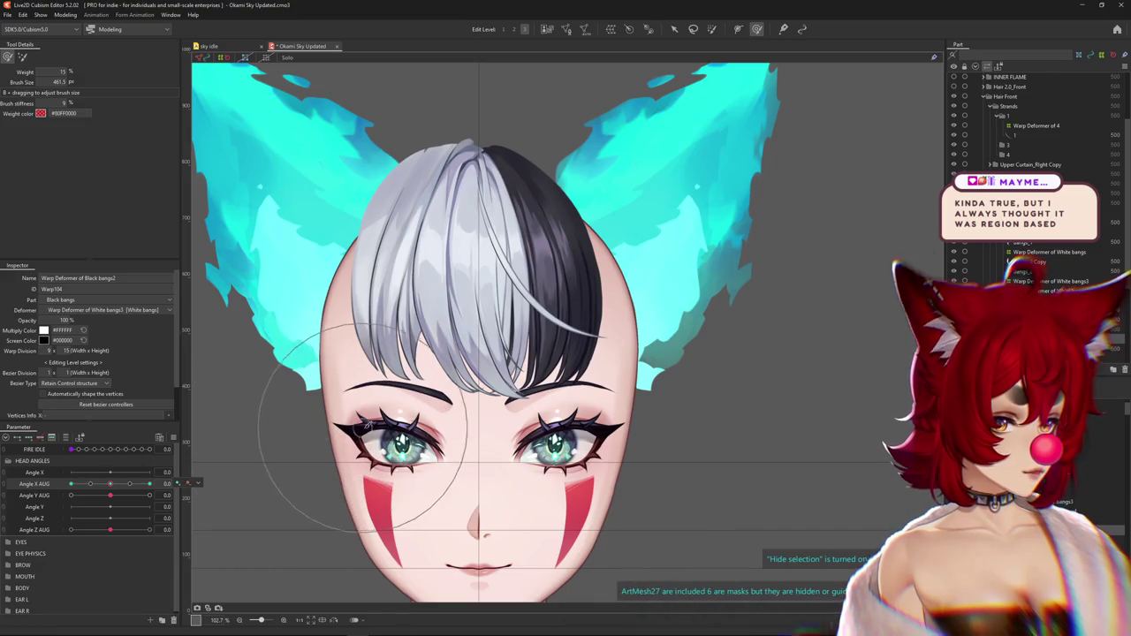
{"action": "left_click_drag", "start_coordinate": [380, 424], "coordinate": [346, 408]}
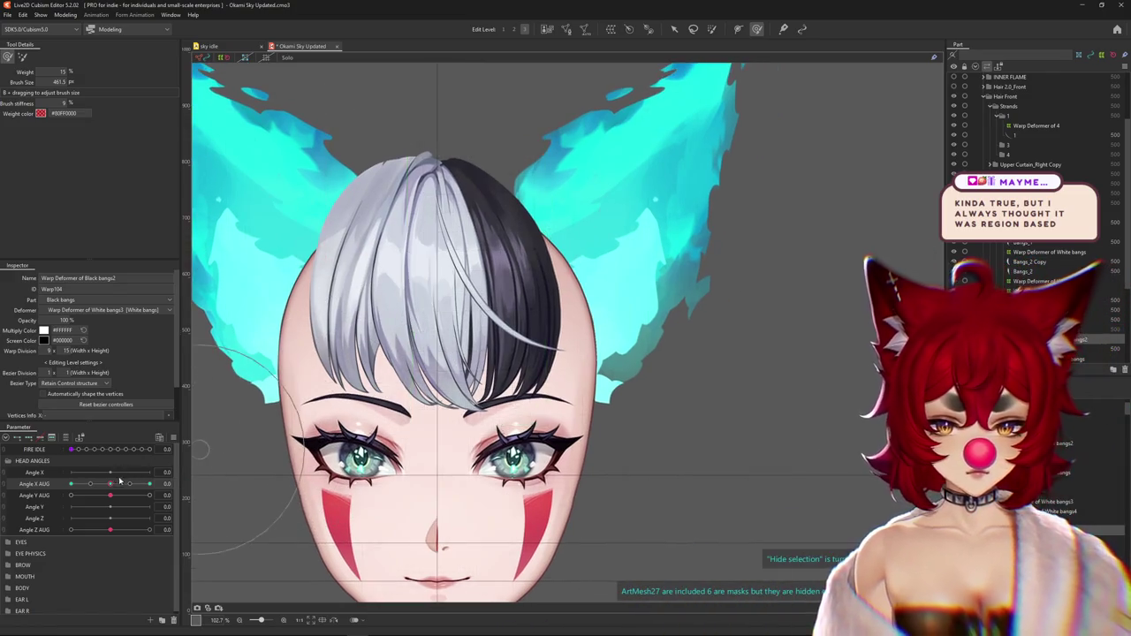
{"action": "left_click_drag", "start_coordinate": [120, 481], "coordinate": [130, 483]}
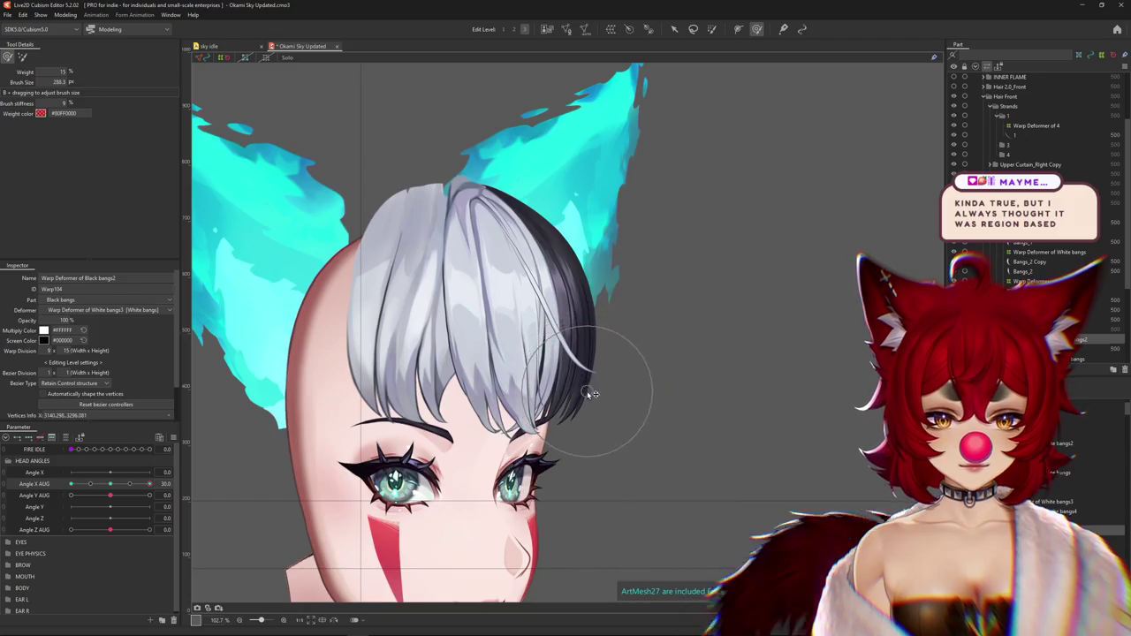
{"action": "left_click_drag", "start_coordinate": [590, 393], "coordinate": [608, 372]}
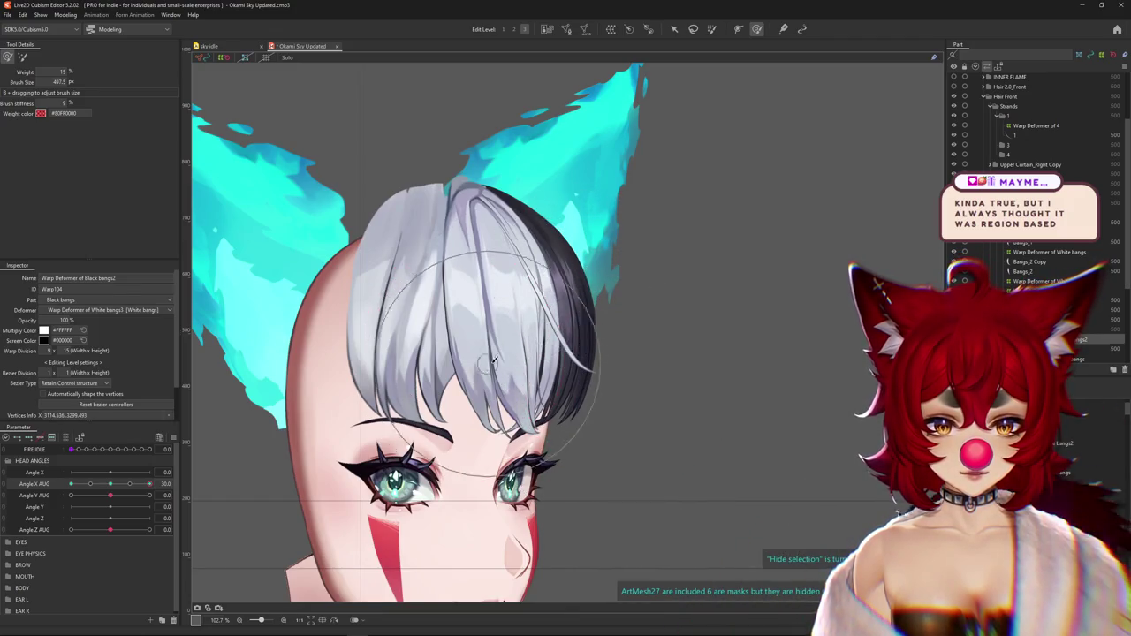
Bend the black bangs with a resized Deform Brush to follow the head at Angle X AUG 30
{"action": "left_click_drag", "start_coordinate": [492, 361], "coordinate": [507, 304]}
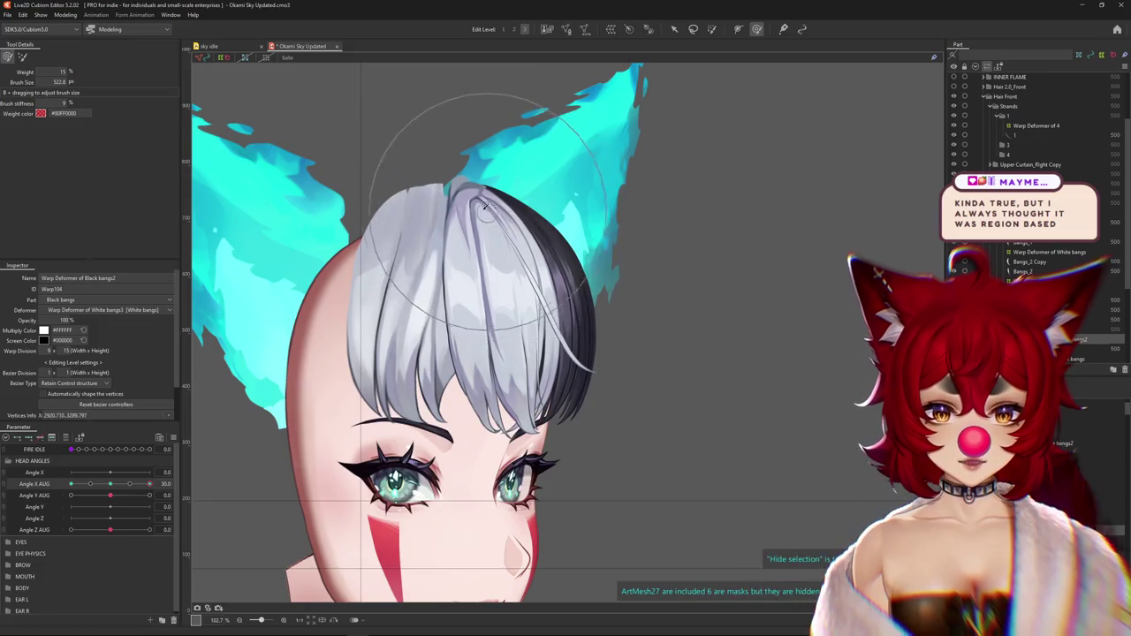
{"action": "left_click_drag", "start_coordinate": [549, 240], "coordinate": [622, 378]}
{"action": "left_click_drag", "start_coordinate": [477, 371], "coordinate": [397, 364]}
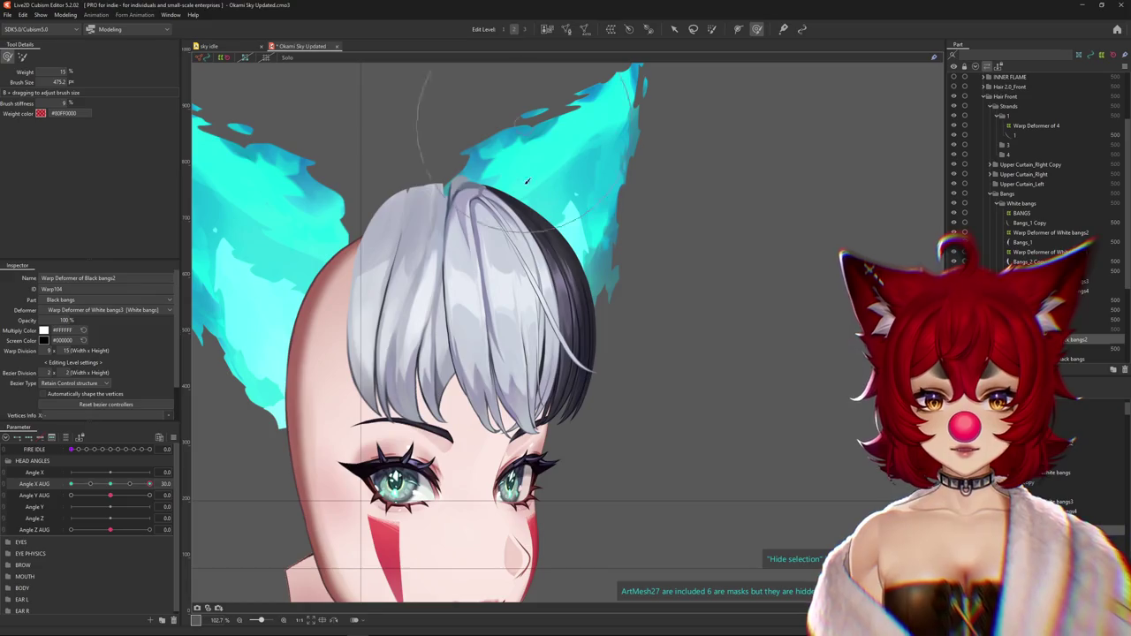
{"action": "left_click_drag", "start_coordinate": [527, 181], "coordinate": [491, 212]}
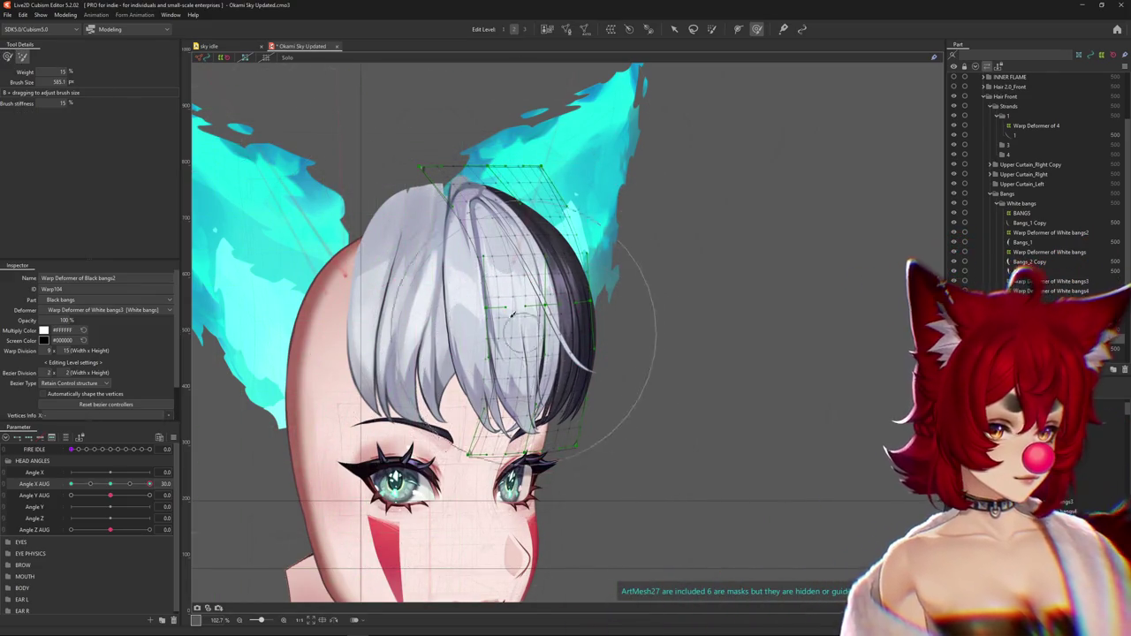
{"action": "mouse_move", "coordinate": [481, 363]}
{"action": "left_mouse_down"}
{"action": "mouse_move", "coordinate": [482, 430]}
{"action": "mouse_move", "coordinate": [425, 426]}
{"action": "left_mouse_up"}
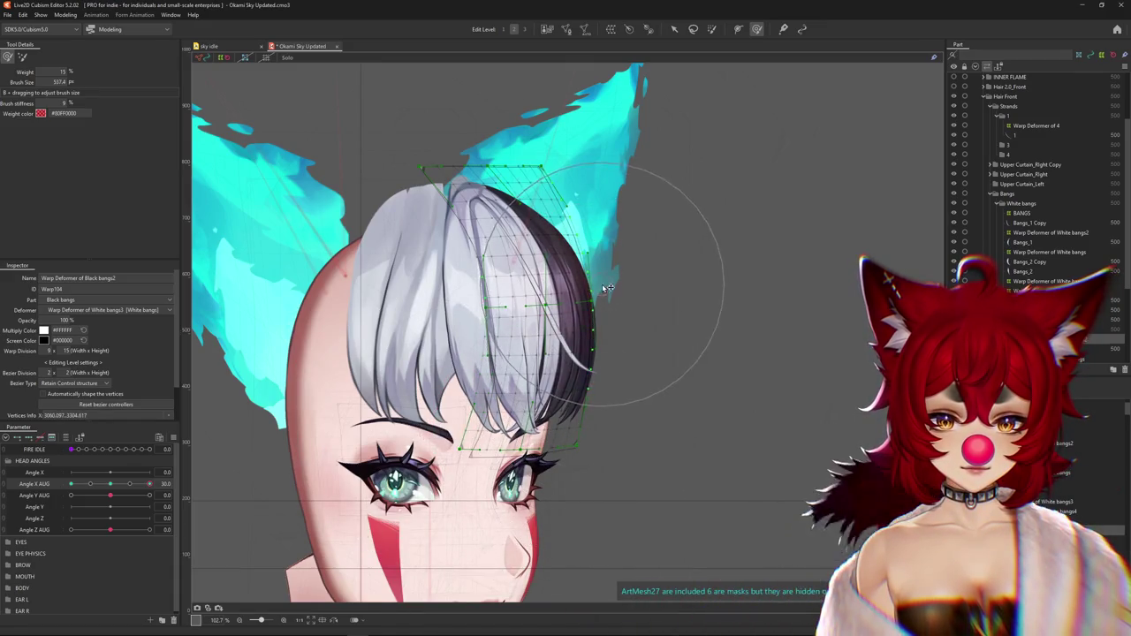
Preview with the selection hidden, then select Warp Deformer of Black bangs and sweep the head turn
{"action": "key", "text": "h"}
{"action": "left_click_drag", "start_coordinate": [112, 482], "coordinate": [71, 484]}
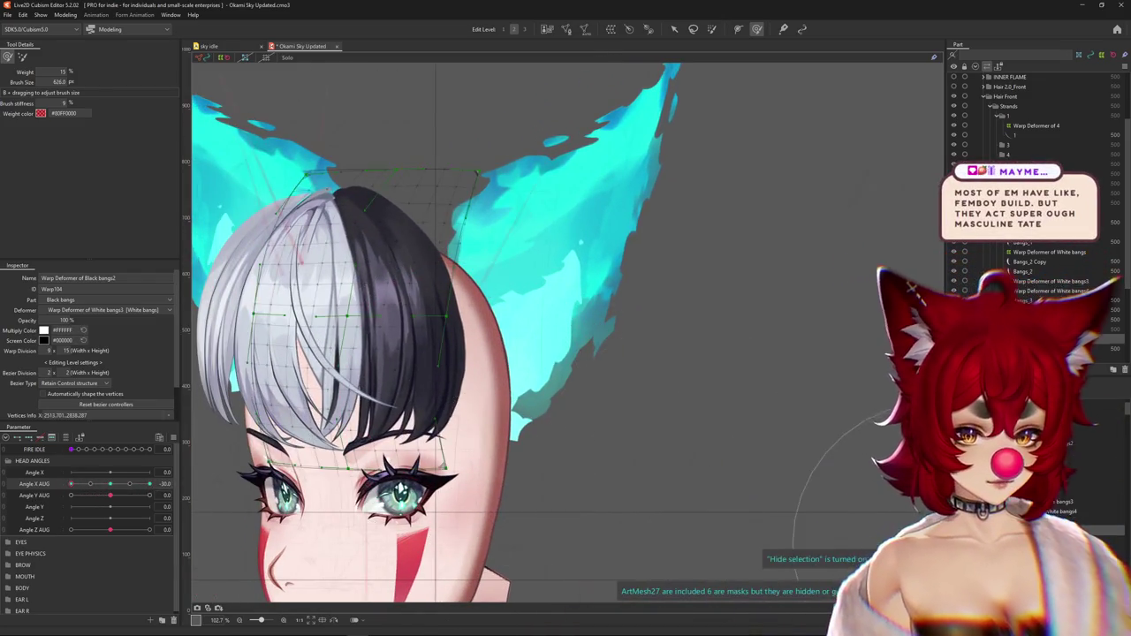
{"action": "left_click", "coordinate": [371, 292]}
{"action": "left_click_drag", "start_coordinate": [110, 489], "coordinate": [162, 491]}
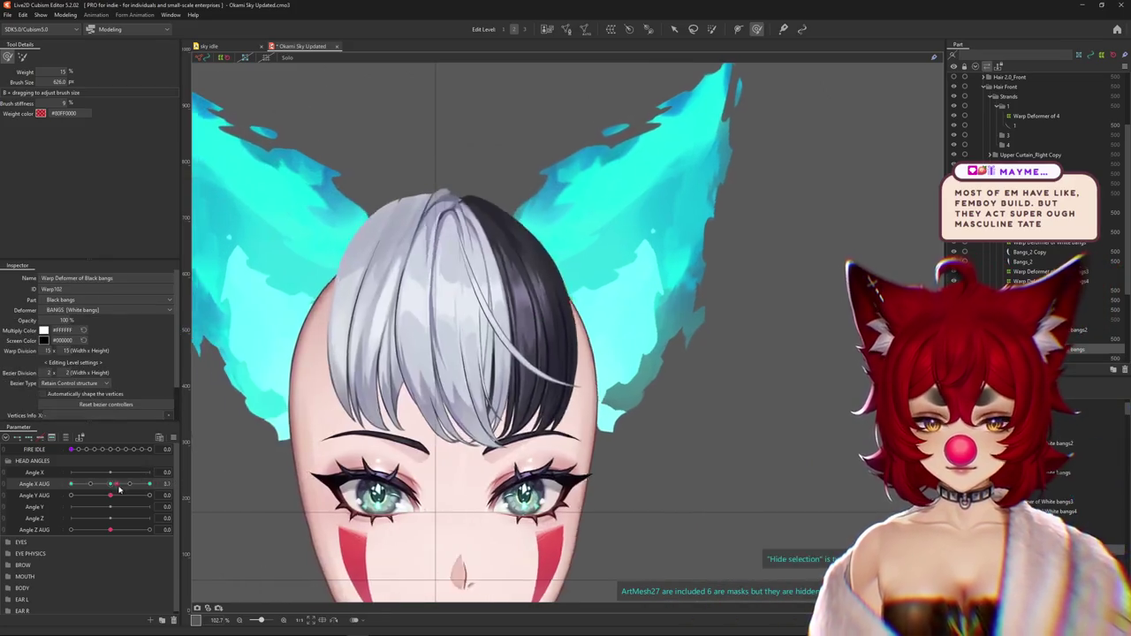
Bend the Warp102 black bangs grid around the head at Angle X AUG 30, then hide the grid to preview
{"action": "left_click_drag", "start_coordinate": [590, 396], "coordinate": [559, 219]}
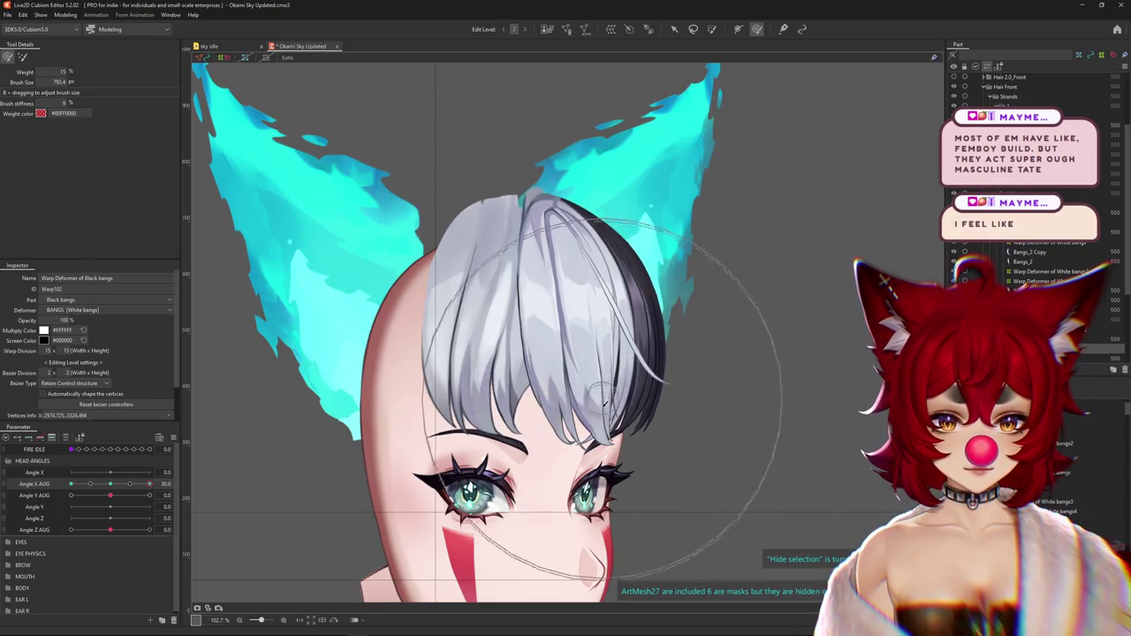
{"action": "key", "text": "h"}
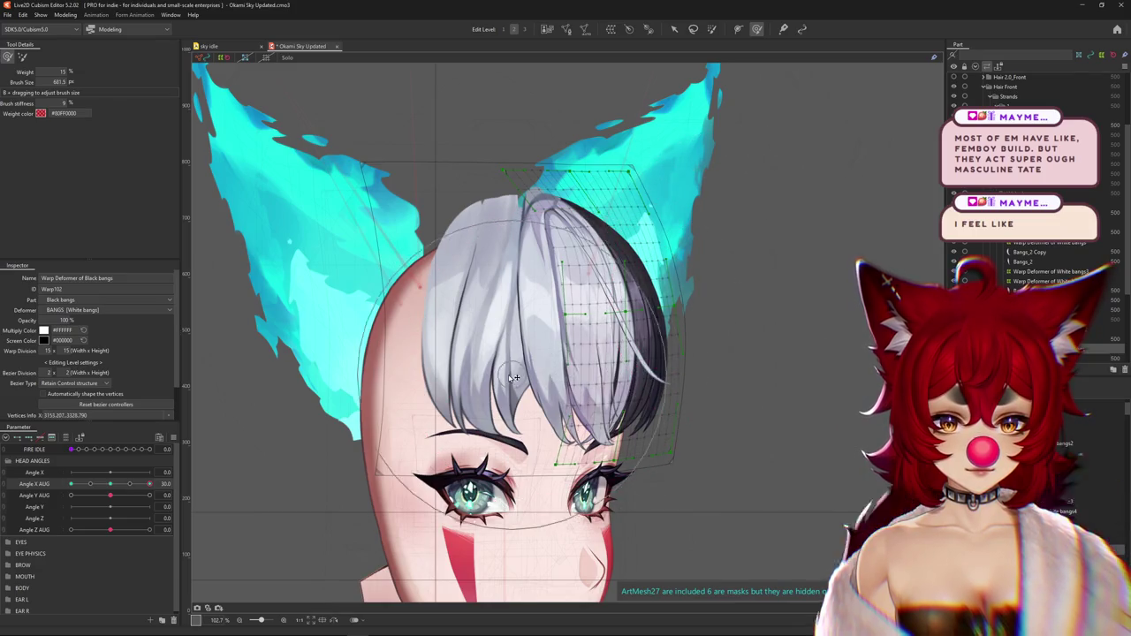
{"action": "left_click", "coordinate": [23, 57]}
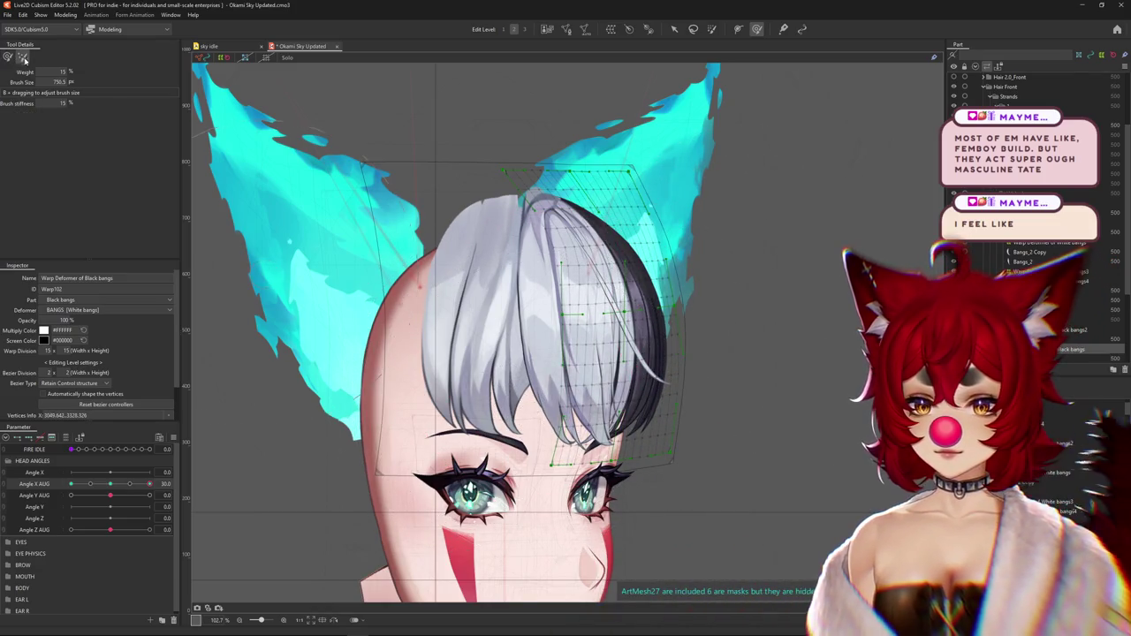
{"action": "left_click_drag", "start_coordinate": [565, 336], "coordinate": [619, 336]}
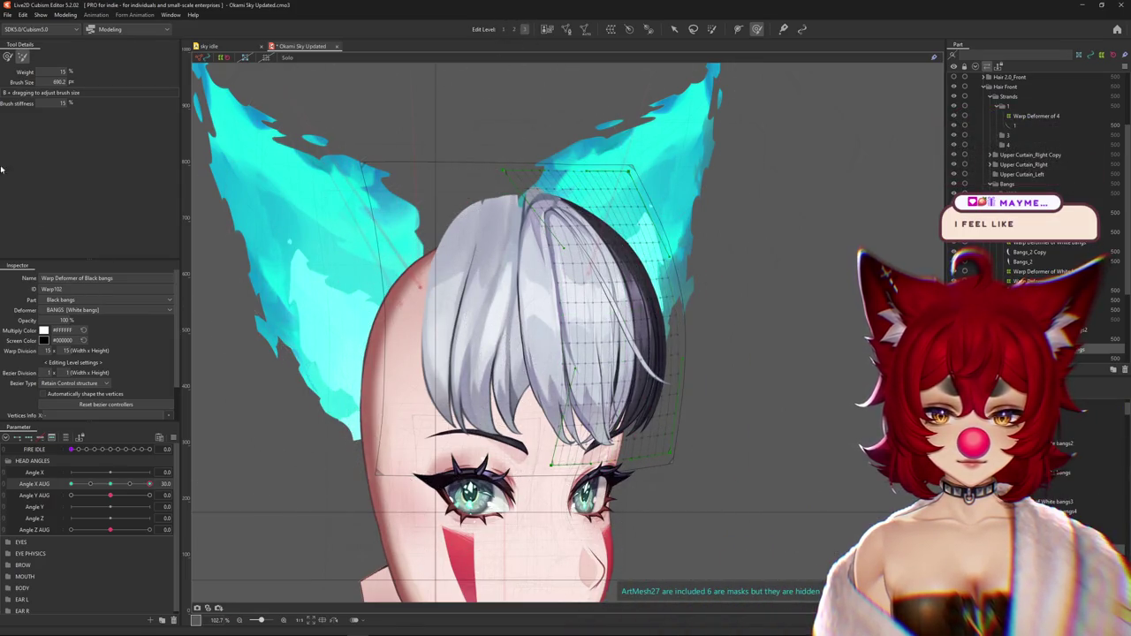
{"action": "key", "text": "ctrl+h"}
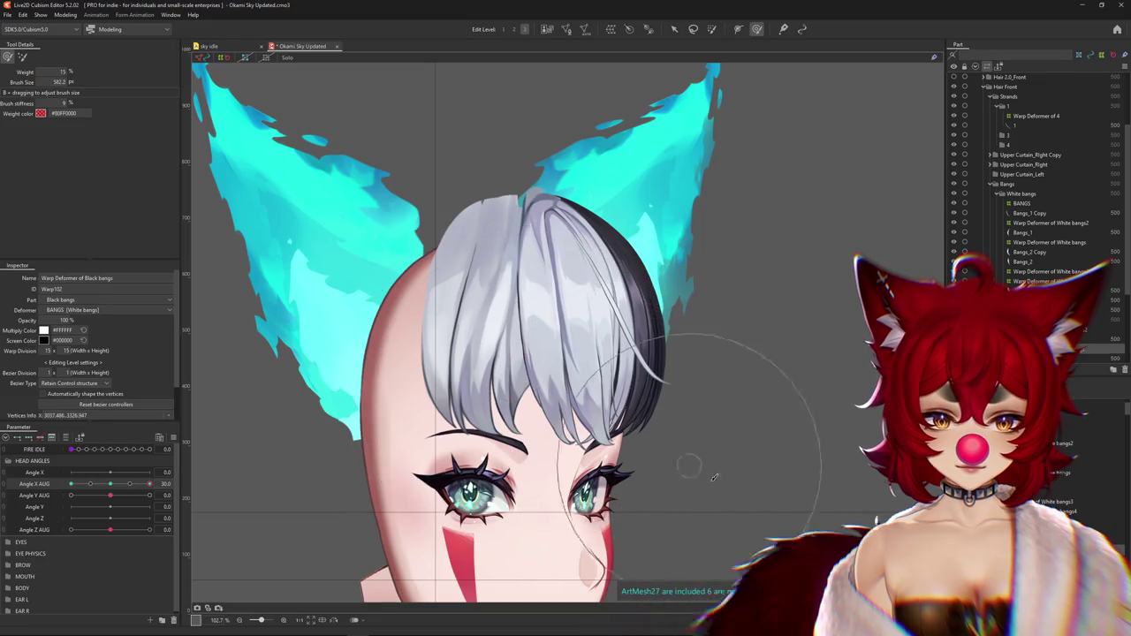
Resize the deform brush and refine the black bangs' edge, scrubbing Angle X AUG to check
{"action": "key", "text": "b"}
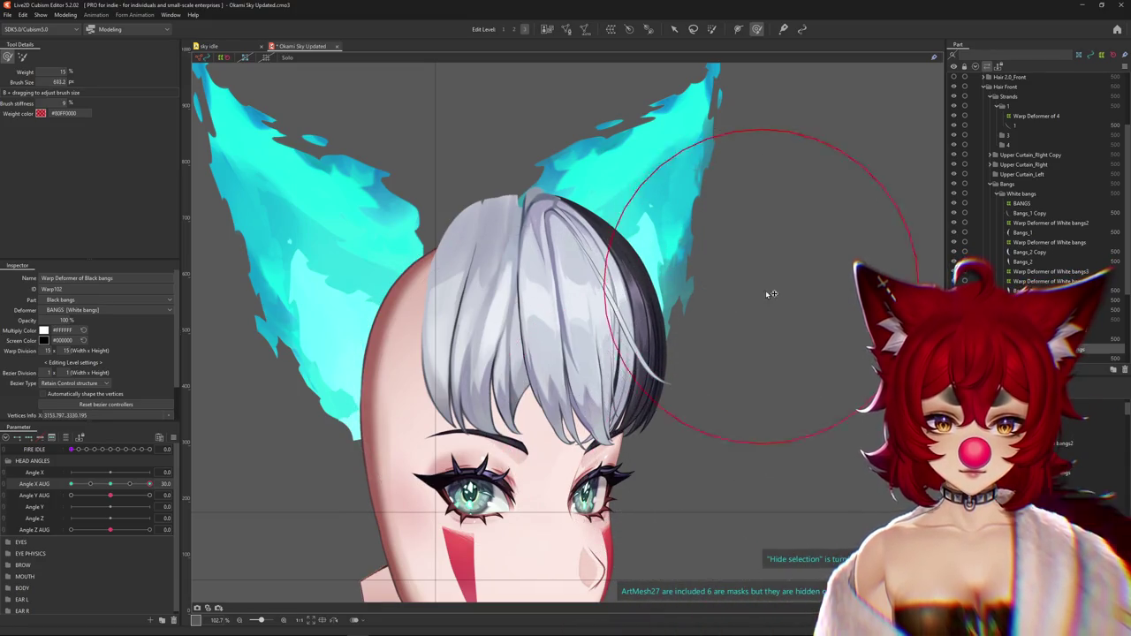
{"action": "left_click_drag", "start_coordinate": [771, 294], "coordinate": [710, 208]}
{"action": "left_click_drag", "start_coordinate": [647, 313], "coordinate": [595, 382]}
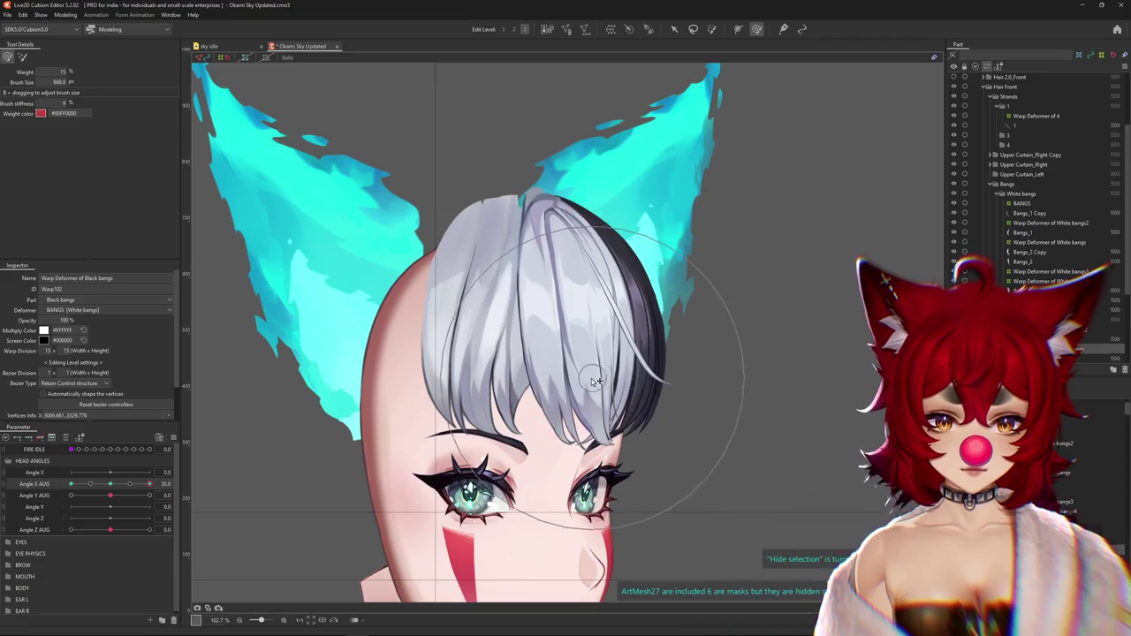
{"action": "mouse_move", "coordinate": [155, 505]}
{"action": "left_mouse_down"}
{"action": "mouse_move", "coordinate": [138, 497]}
{"action": "mouse_move", "coordinate": [150, 484]}
{"action": "left_mouse_up"}
{"action": "left_click_drag", "start_coordinate": [636, 459], "coordinate": [678, 437]}
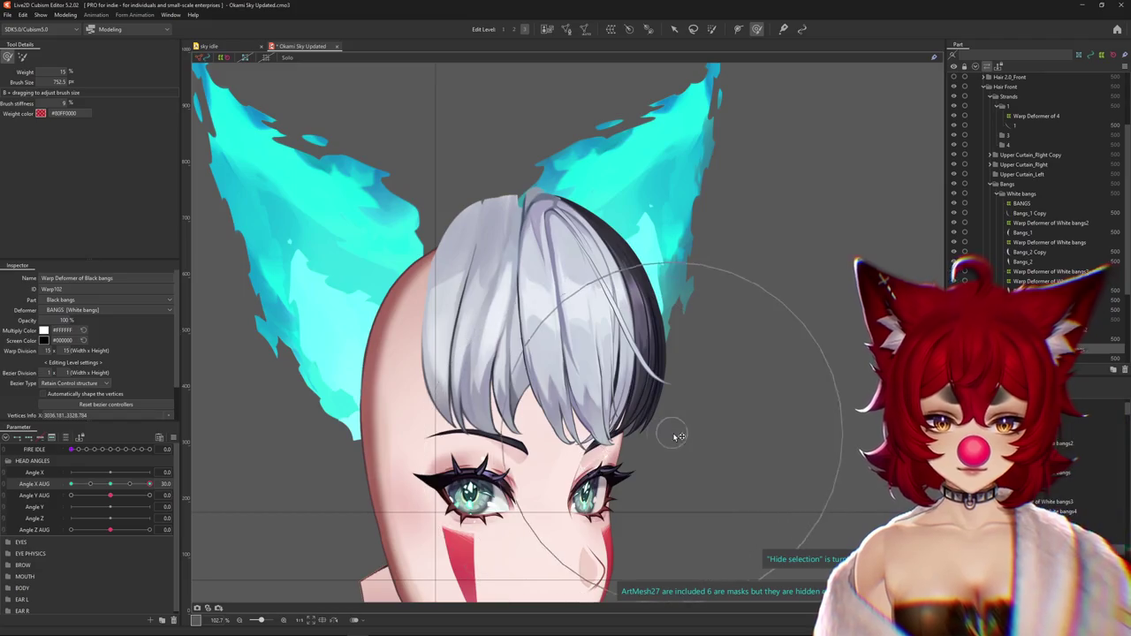
{"action": "mouse_move", "coordinate": [595, 210]}
{"action": "left_mouse_down"}
{"action": "mouse_move", "coordinate": [707, 308]}
{"action": "mouse_move", "coordinate": [928, 432]}
{"action": "left_mouse_up"}
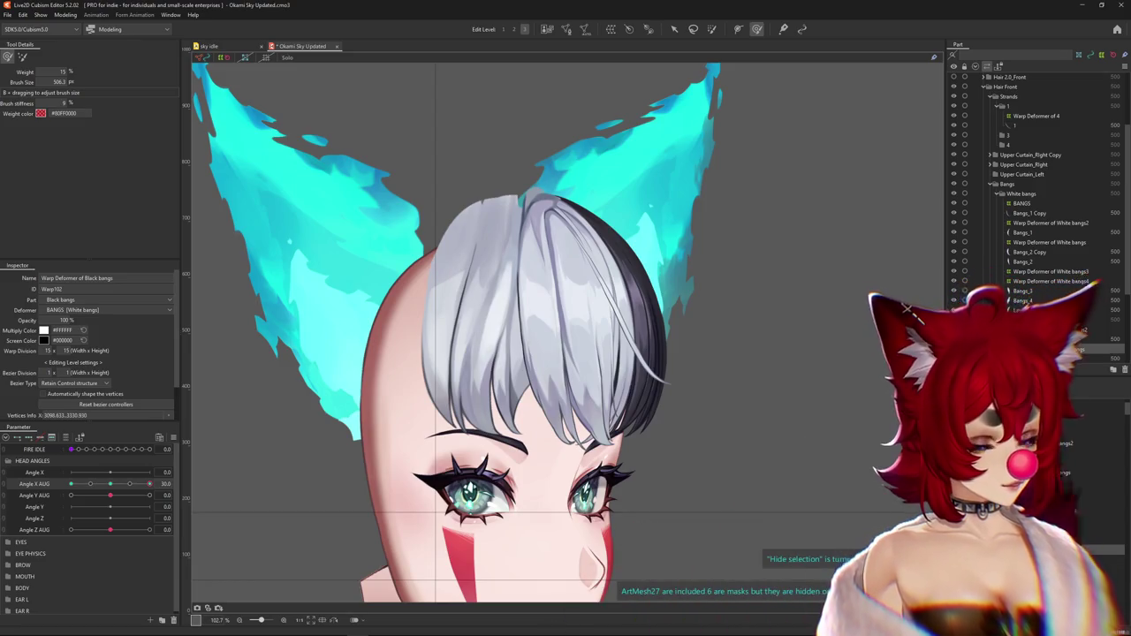
Sculpt the black bangs warp with a smaller brush at the side-turned head pose
{"action": "left_click", "coordinate": [110, 483]}
{"action": "left_click_drag", "start_coordinate": [109, 486], "coordinate": [149, 483]}
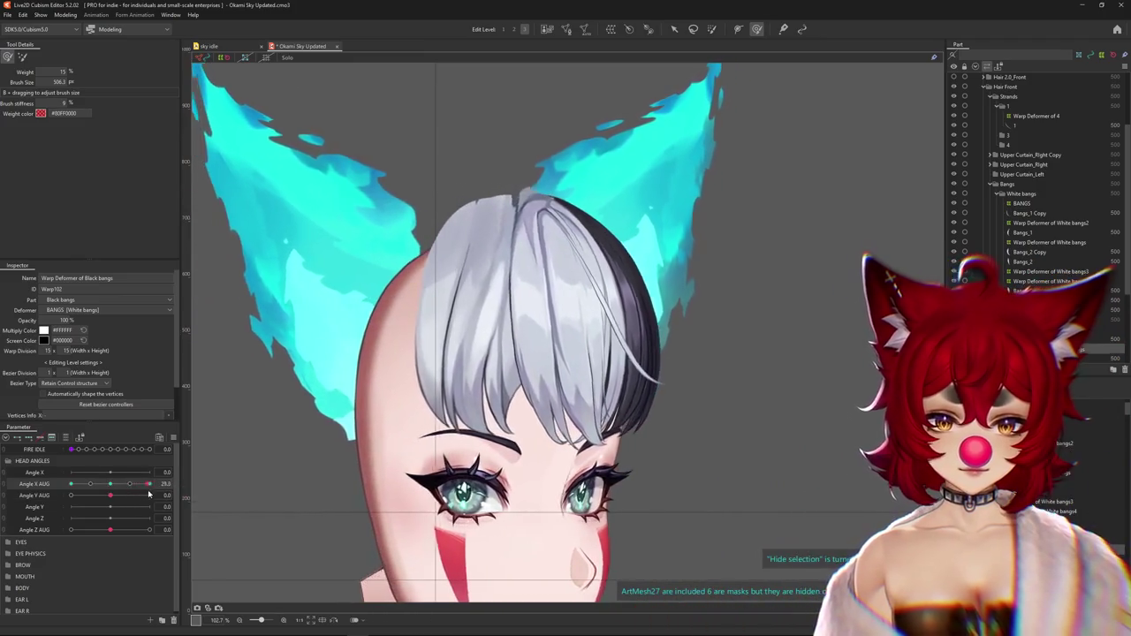
{"action": "left_click_drag", "start_coordinate": [718, 432], "coordinate": [693, 404]}
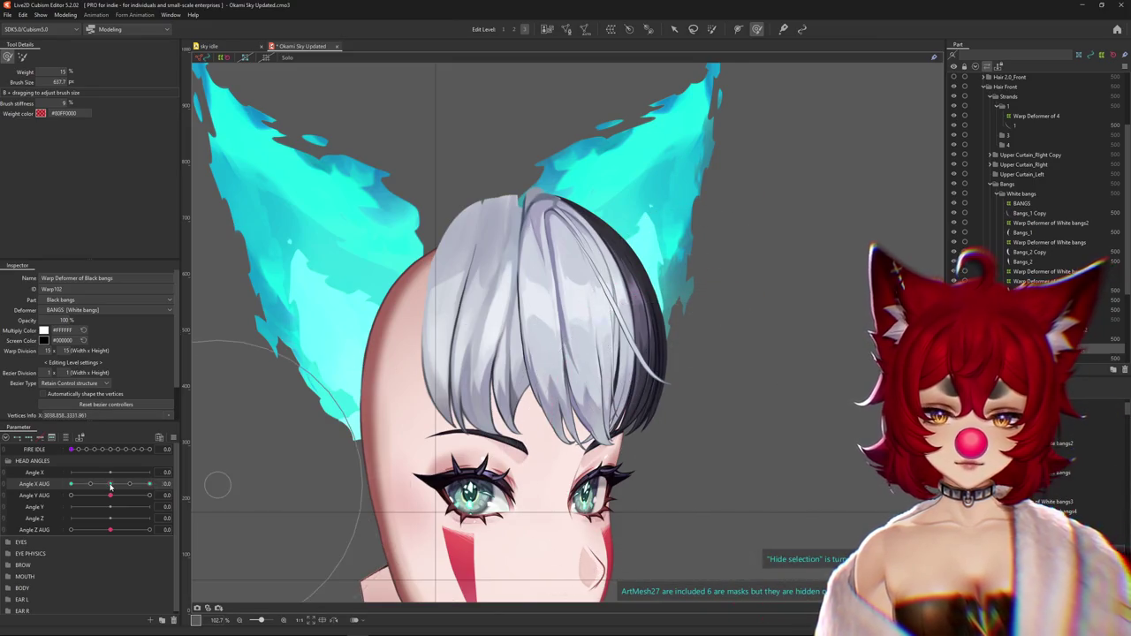
{"action": "left_click_drag", "start_coordinate": [111, 486], "coordinate": [70, 484]}
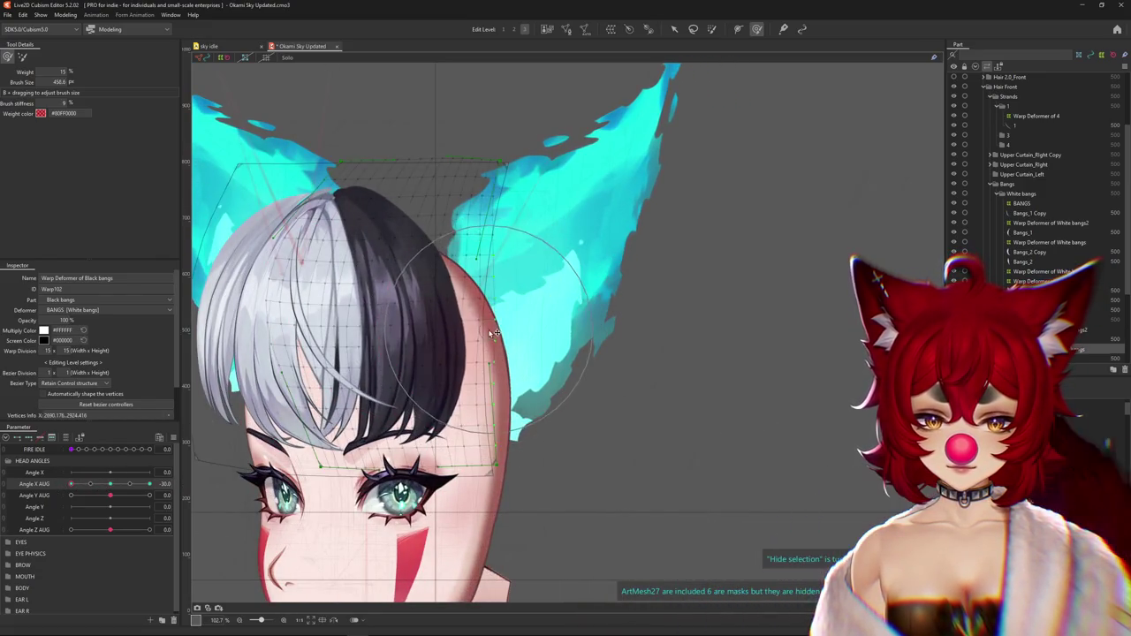
Hide the warp grid and slide Angle X AUG across -30 and 30 to recheck the bangs
{"action": "key", "text": "ctrl+h"}
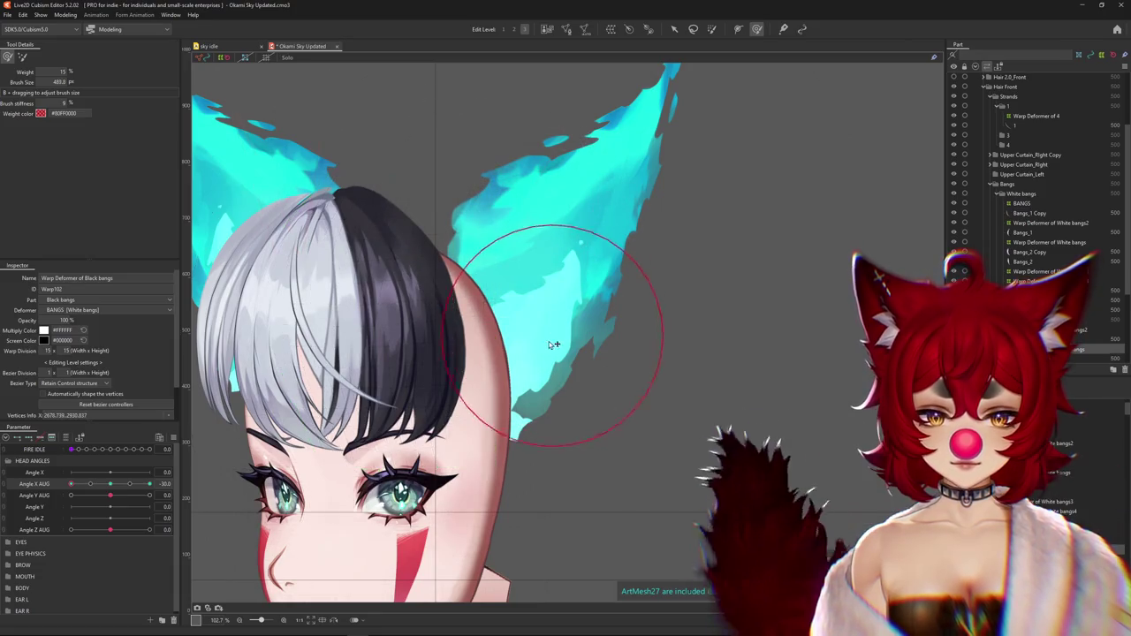
{"action": "scroll", "coordinate": [345, 388], "scroll_direction": "down", "scroll_amount": 3}
{"action": "left_click_drag", "start_coordinate": [71, 484], "coordinate": [149, 484]}
{"action": "scroll", "coordinate": [565, 318], "scroll_direction": "up", "scroll_amount": 3}
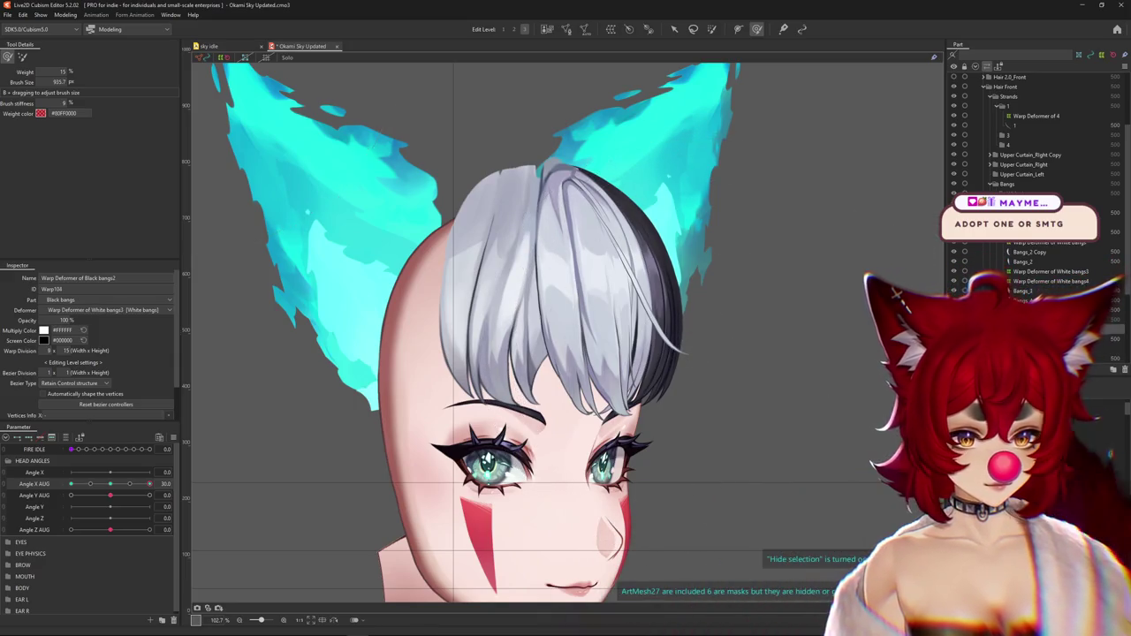
Select Warp Deformer of White bangs with the head at Angle X AUG 30, toggling Hide selection to inspect
{"action": "left_click", "coordinate": [1023, 290]}
{"action": "left_click", "coordinate": [111, 487]}
{"action": "left_click_drag", "start_coordinate": [112, 489], "coordinate": [150, 484]}
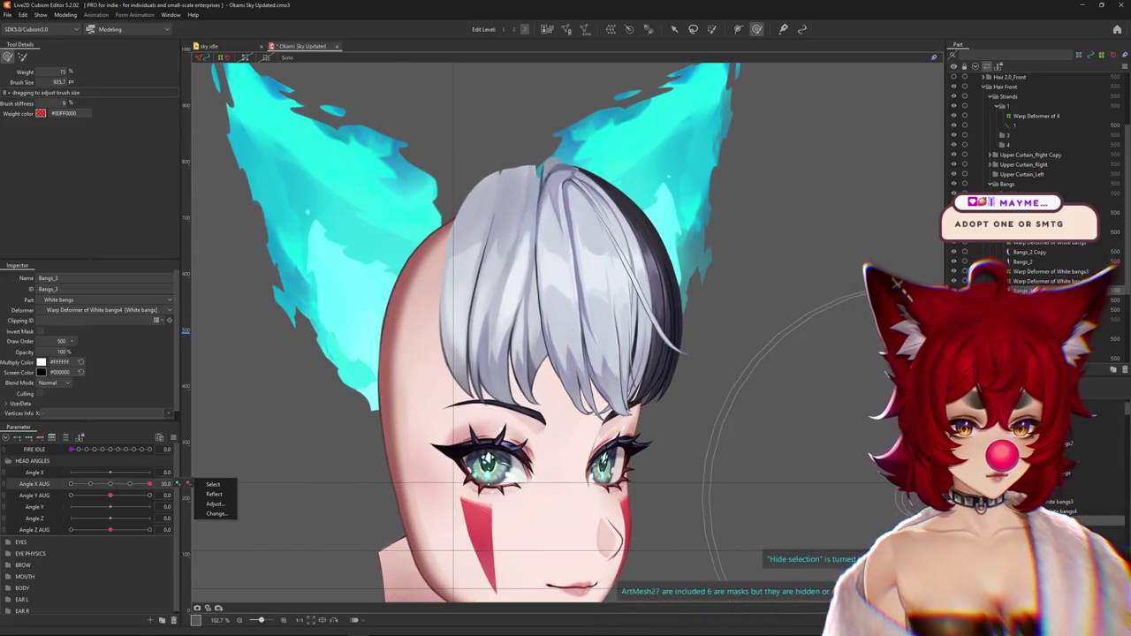
{"action": "left_click", "coordinate": [1025, 252]}
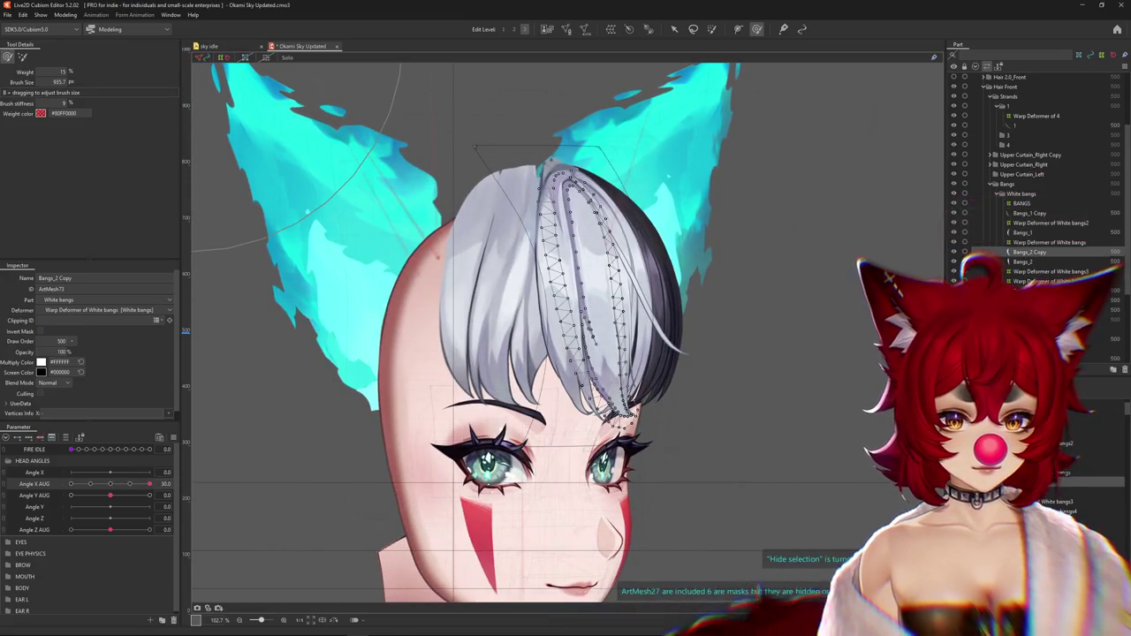
{"action": "left_click", "coordinate": [1050, 242]}
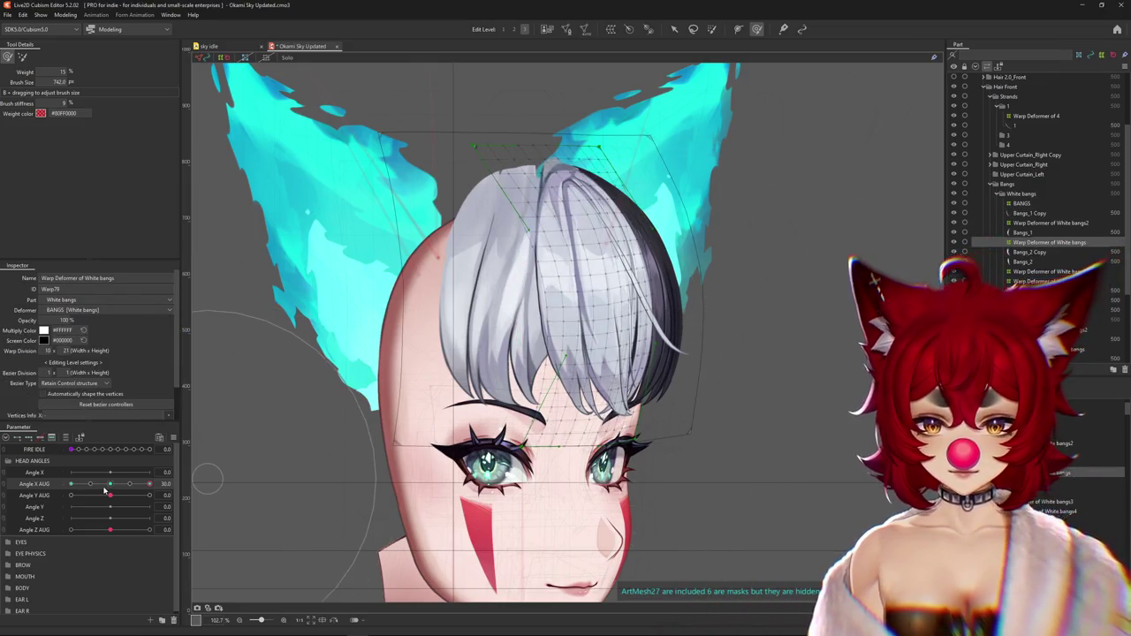
{"action": "key", "text": "h"}
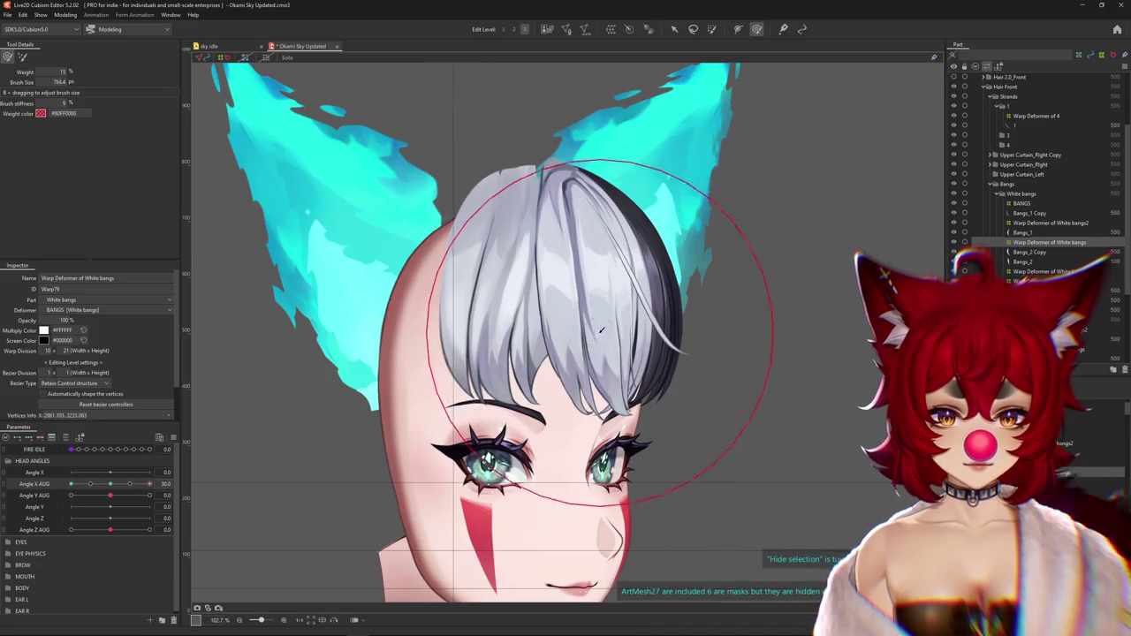
{"action": "key", "text": "h"}
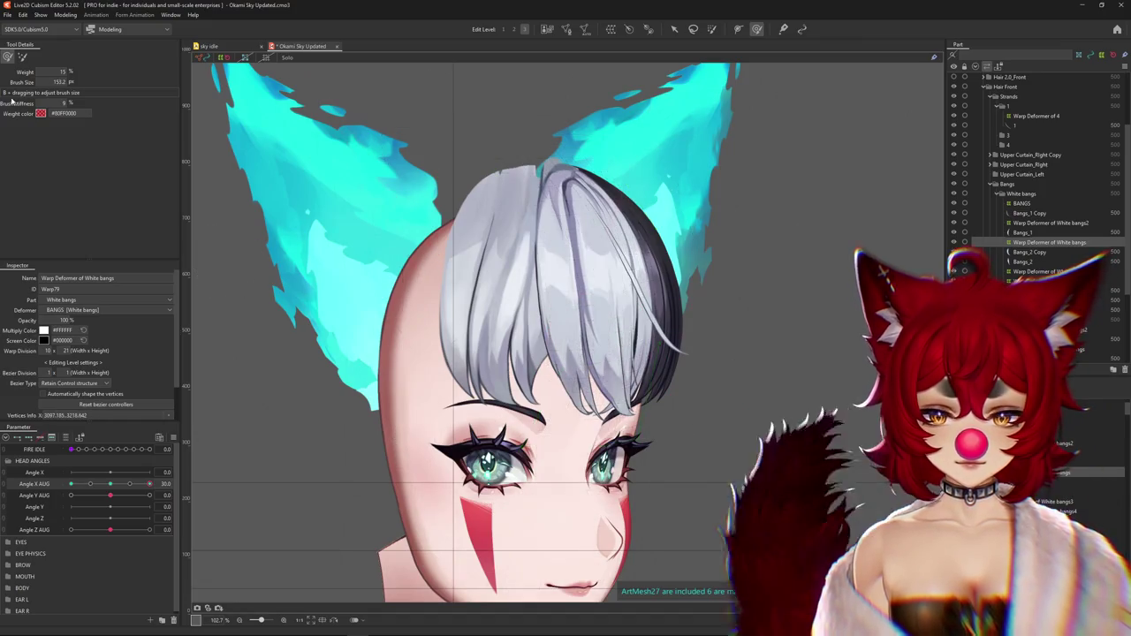
Bend the white bangs grid with the Deform Brush, scrubbing Angle X AUG to compare
{"action": "key", "text": "h"}
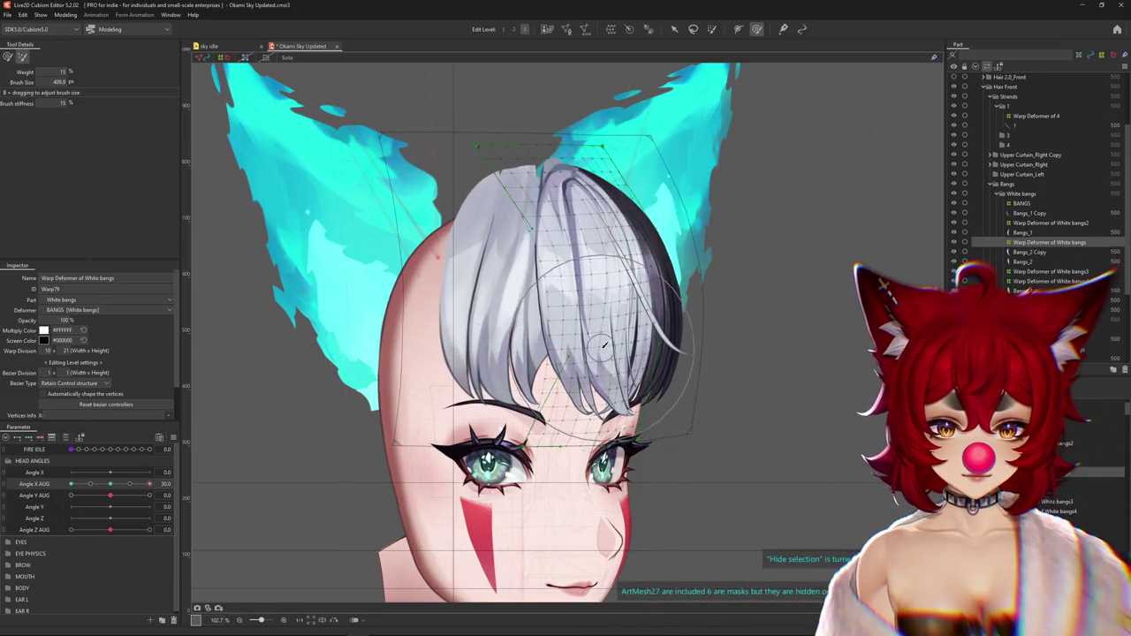
{"action": "left_click_drag", "start_coordinate": [601, 353], "coordinate": [615, 378]}
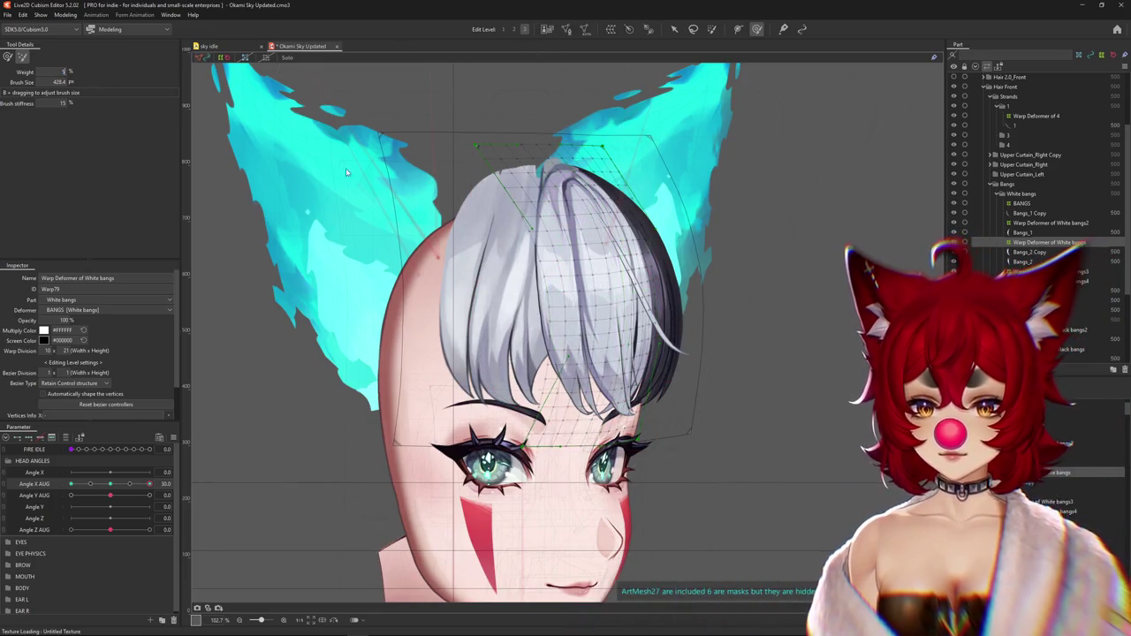
{"action": "left_click_drag", "start_coordinate": [605, 352], "coordinate": [584, 94]}
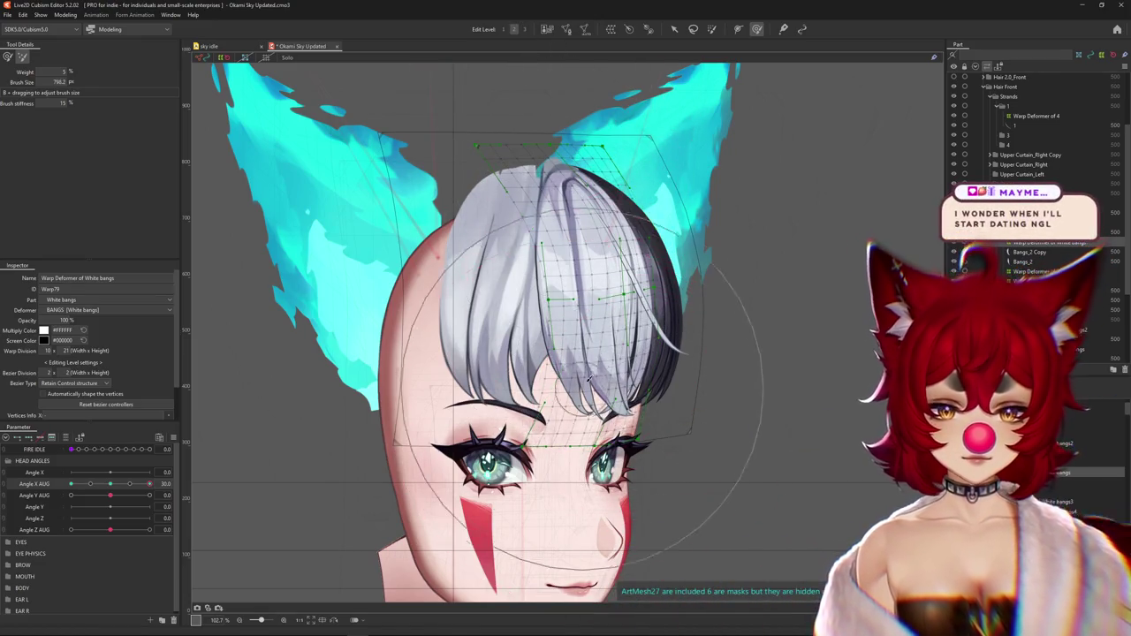
{"action": "left_click", "coordinate": [8, 57]}
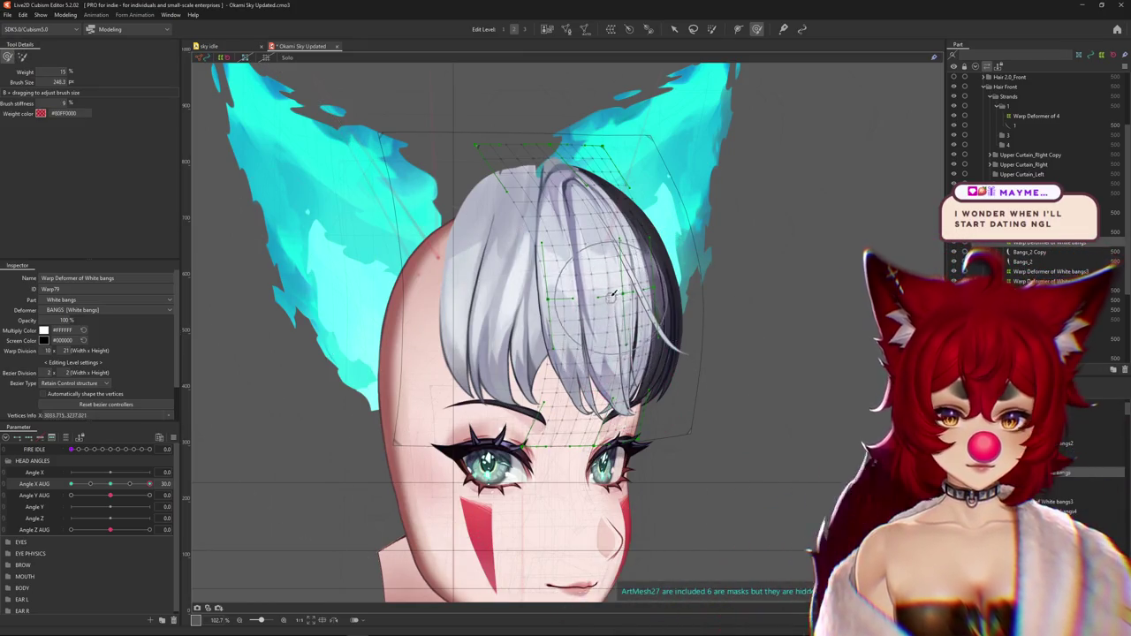
{"action": "mouse_move", "coordinate": [149, 484]}
{"action": "left_mouse_down"}
{"action": "mouse_move", "coordinate": [121, 489]}
{"action": "mouse_move", "coordinate": [183, 485]}
{"action": "left_mouse_up"}
{"action": "left_click_drag", "start_coordinate": [559, 163], "coordinate": [603, 347]}
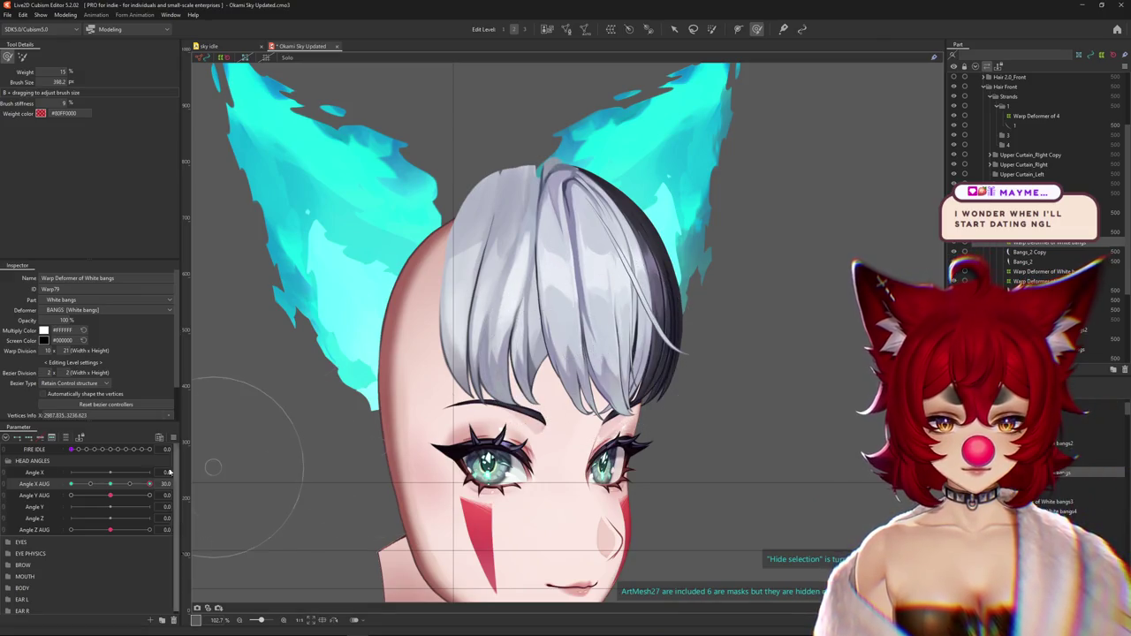
{"action": "mouse_move", "coordinate": [110, 485]}
{"action": "left_mouse_down"}
{"action": "mouse_move", "coordinate": [68, 488]}
{"action": "mouse_move", "coordinate": [213, 464]}
{"action": "left_mouse_up"}
{"action": "key", "text": "v"}
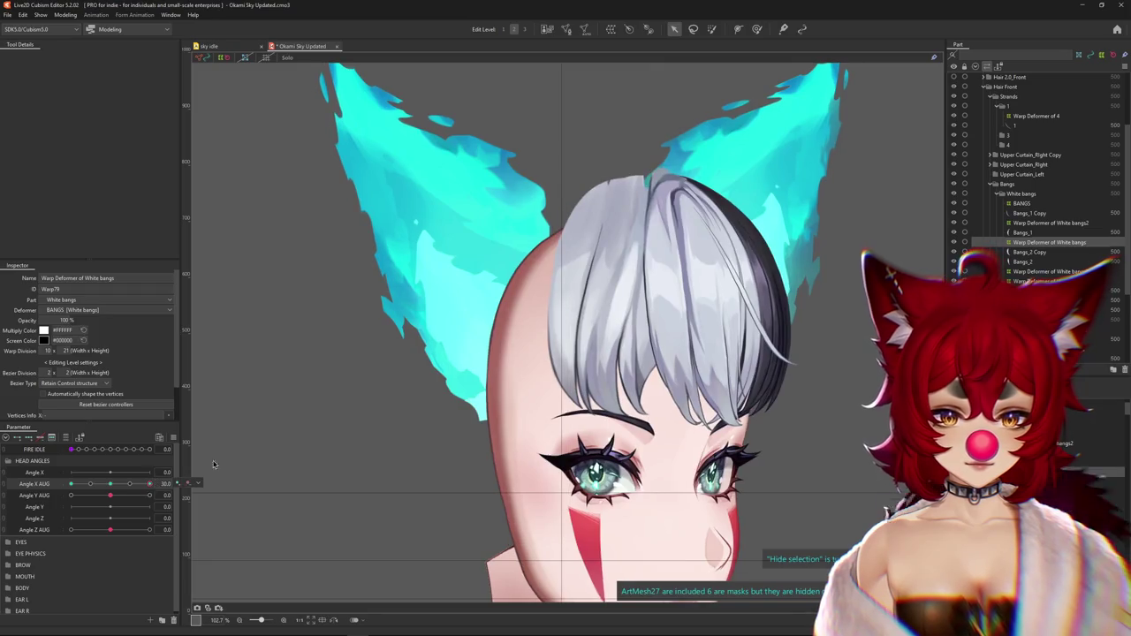
Reselect the white bangs warp deformer and turn the head to Angle X AUG -30
{"action": "left_click", "coordinate": [765, 309]}
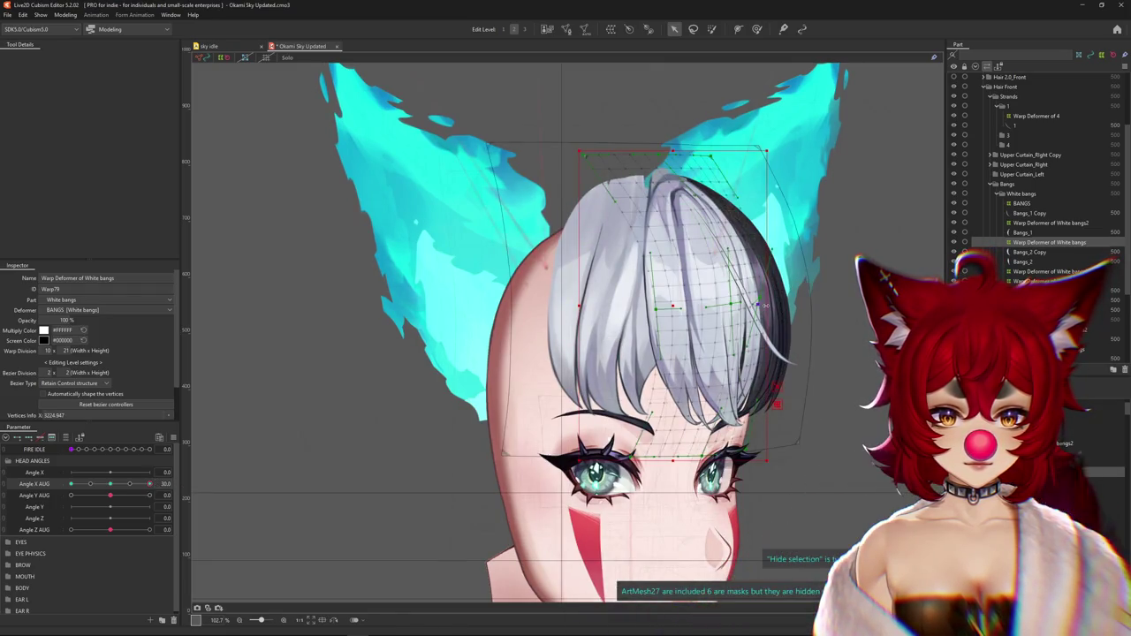
{"action": "scroll", "coordinate": [767, 310], "scroll_direction": "down", "scroll_amount": 3}
{"action": "key", "text": "Escape"}
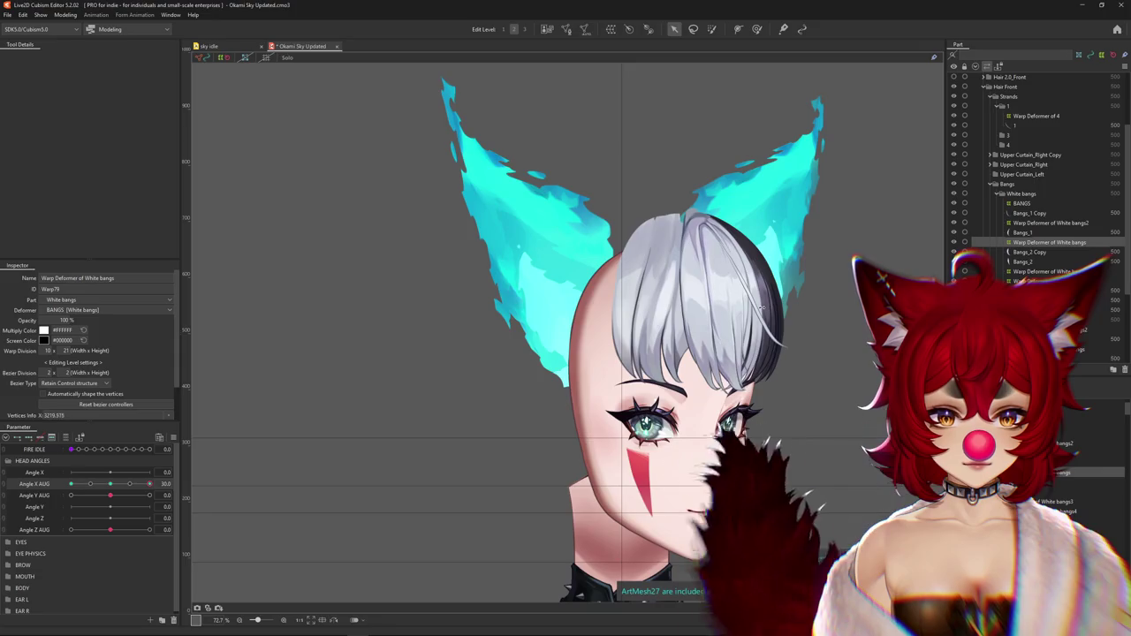
{"action": "scroll", "coordinate": [762, 307], "scroll_direction": "up", "scroll_amount": 3}
{"action": "mouse_move", "coordinate": [110, 485]}
{"action": "left_mouse_down"}
{"action": "mouse_move", "coordinate": [152, 484]}
{"action": "mouse_move", "coordinate": [70, 484]}
{"action": "left_mouse_up"}
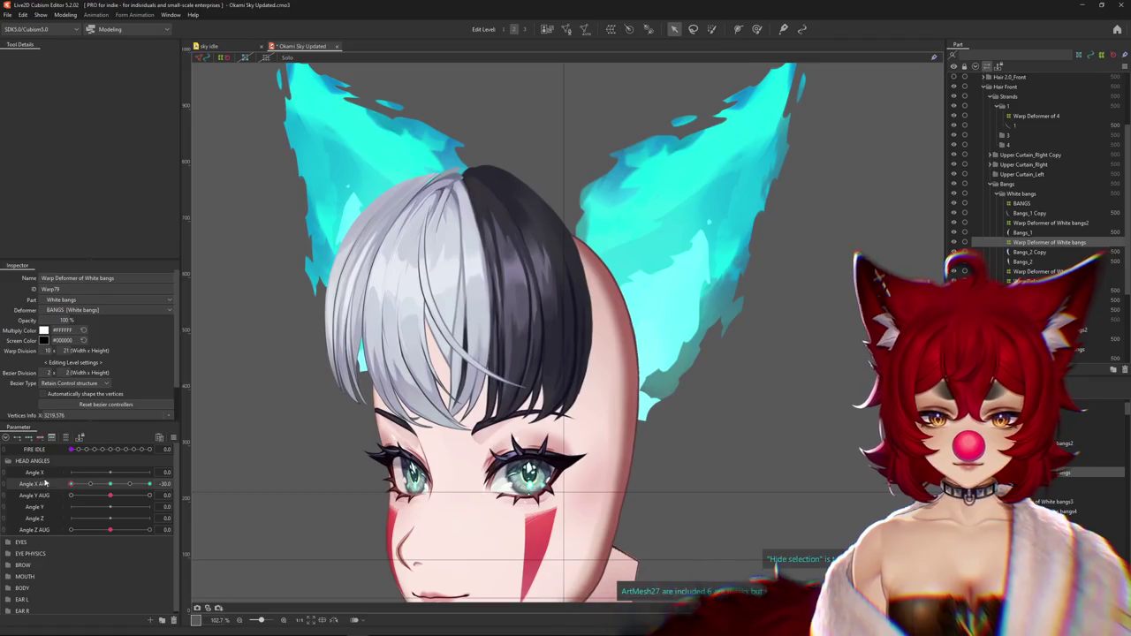
{"action": "left_click", "coordinate": [363, 315]}
Toggle Hide selection repeatedly to compare the white bangs with and without the warp grid
{"action": "key", "text": "ctrl+h"}
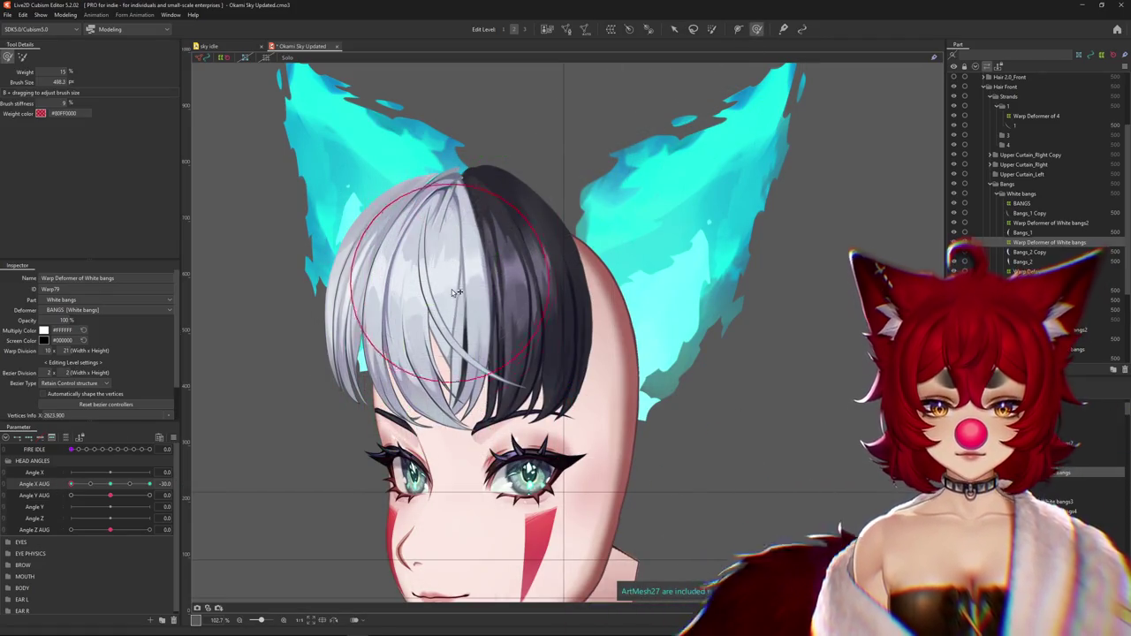
{"action": "key", "text": "ctrl+h"}
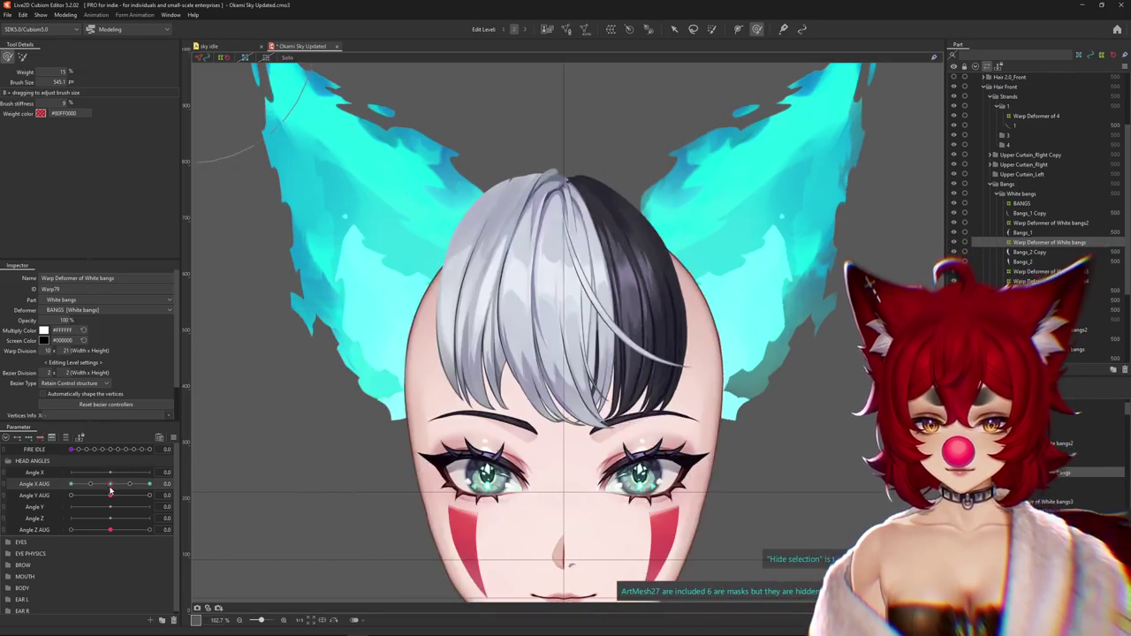
{"action": "key", "text": "ctrl+h"}
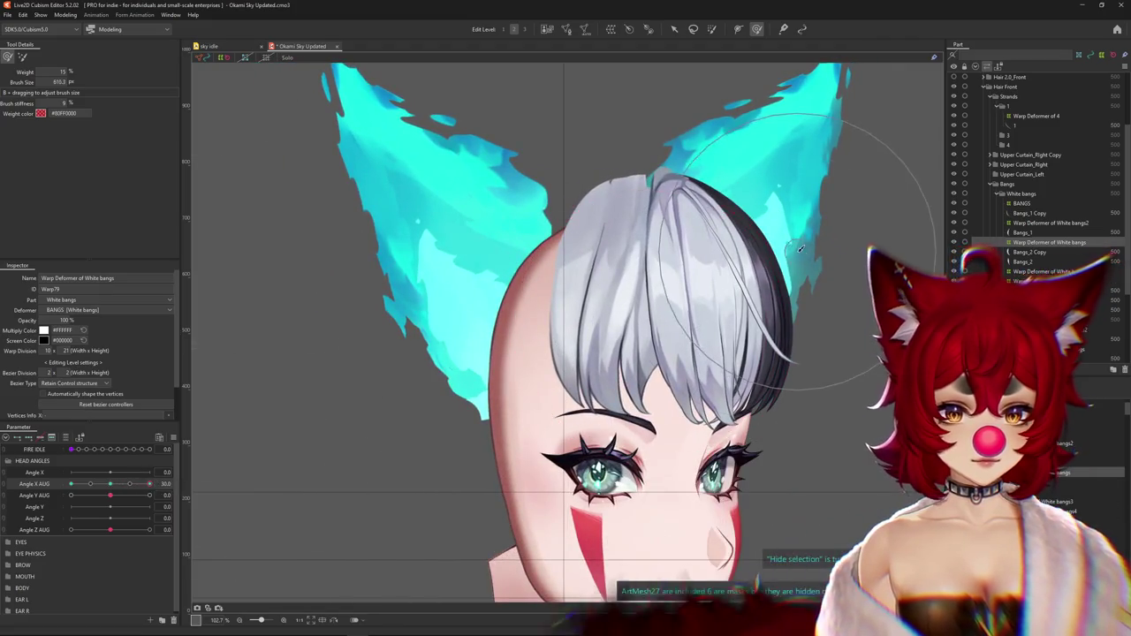
{"action": "scroll", "coordinate": [1009, 277], "scroll_direction": "right", "scroll_amount": 3}
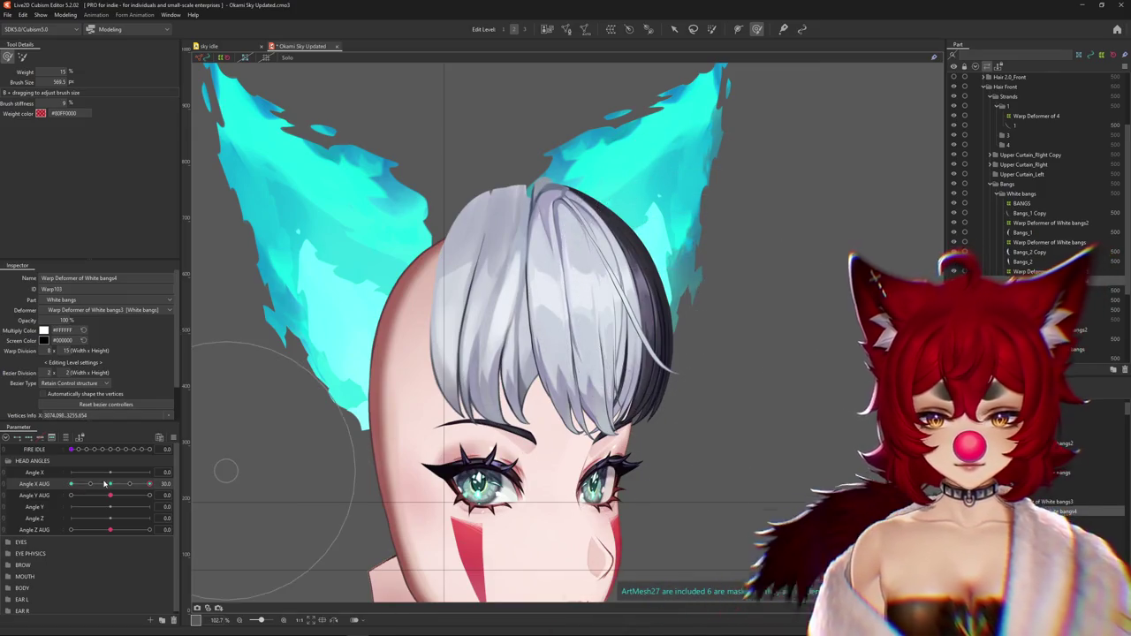
{"action": "mouse_move", "coordinate": [149, 484]}
{"action": "left_mouse_down"}
{"action": "mouse_move", "coordinate": [108, 484]}
{"action": "mouse_move", "coordinate": [149, 484]}
{"action": "left_mouse_up"}
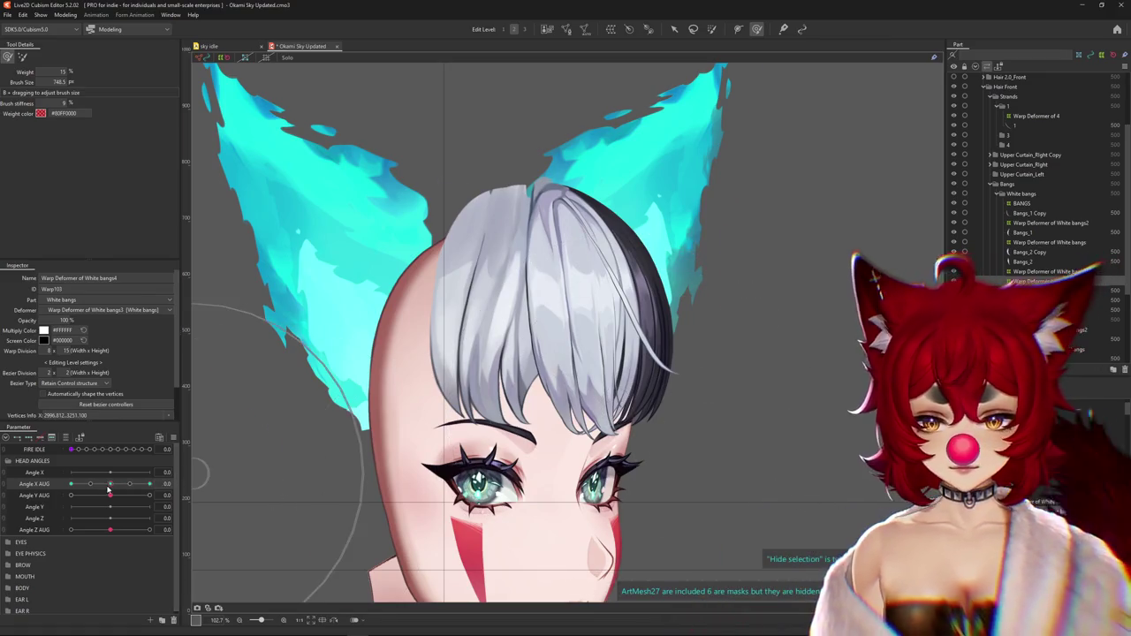
{"action": "key", "text": "h"}
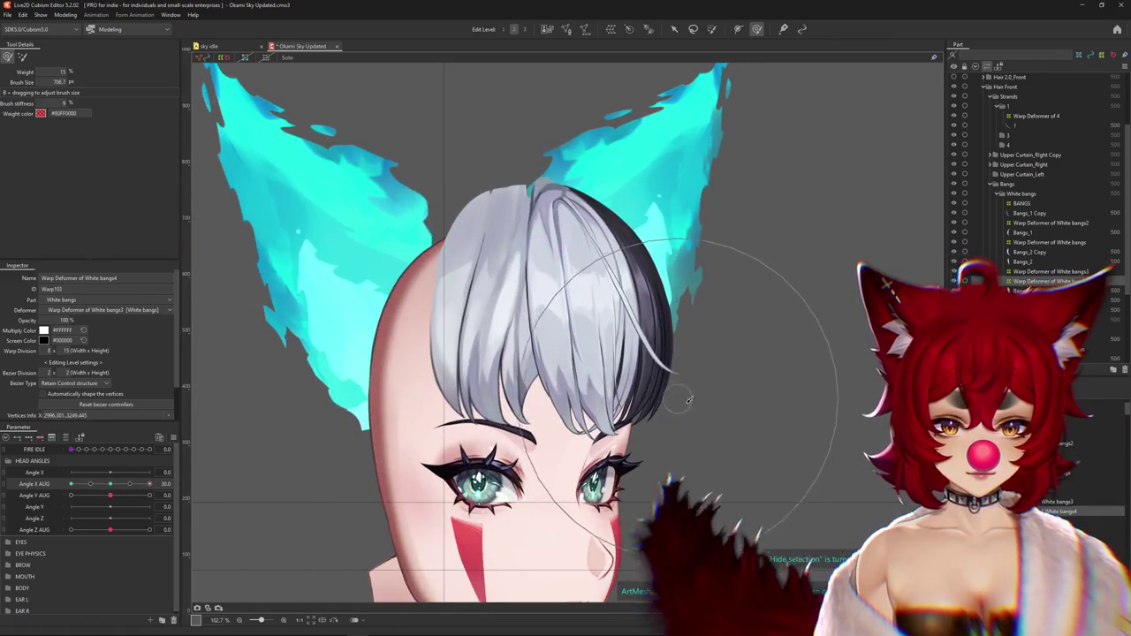
{"action": "key", "text": "h"}
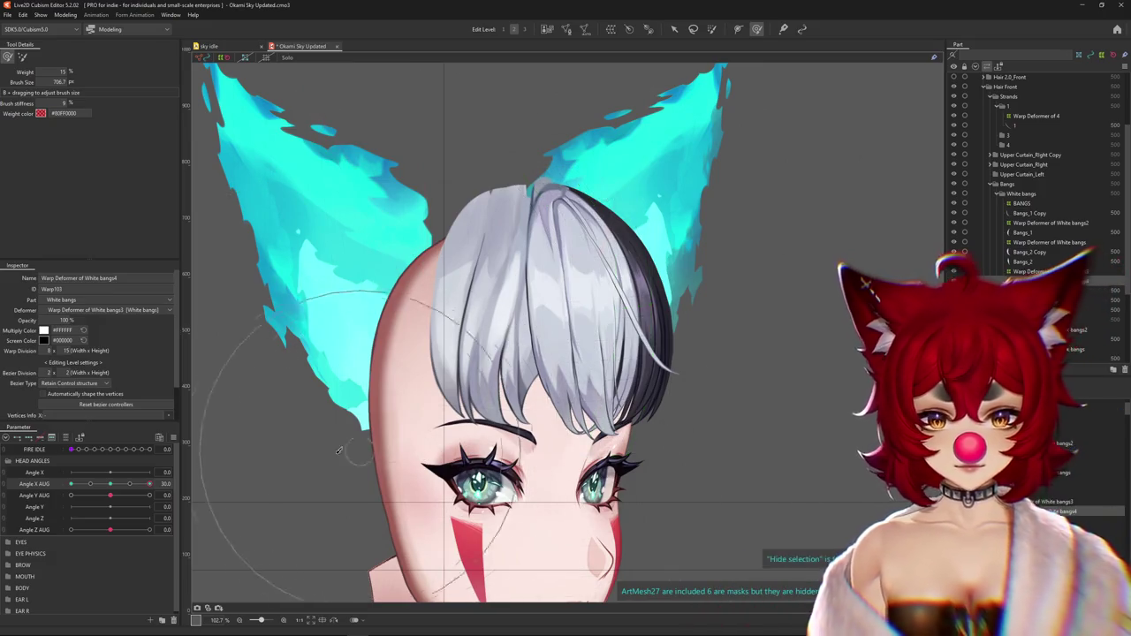
Scrub Angle X AUG between both sides to check how the split-colour bangs follow the head
{"action": "left_click_drag", "start_coordinate": [149, 483], "coordinate": [71, 483]}
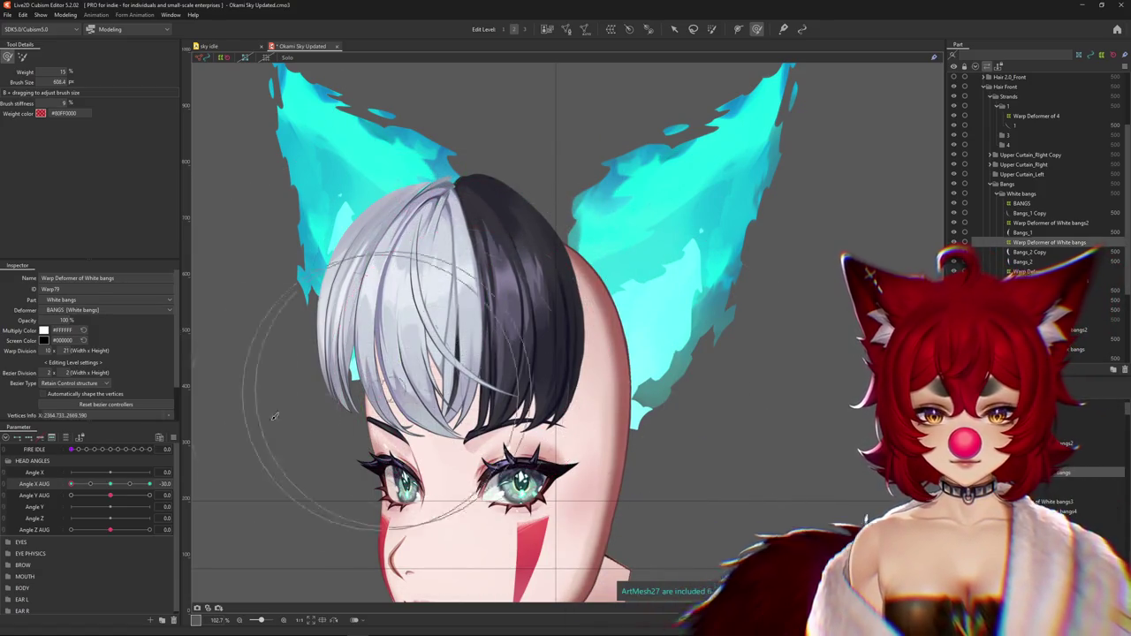
{"action": "left_click", "coordinate": [114, 485]}
{"action": "left_click_drag", "start_coordinate": [115, 488], "coordinate": [50, 485]}
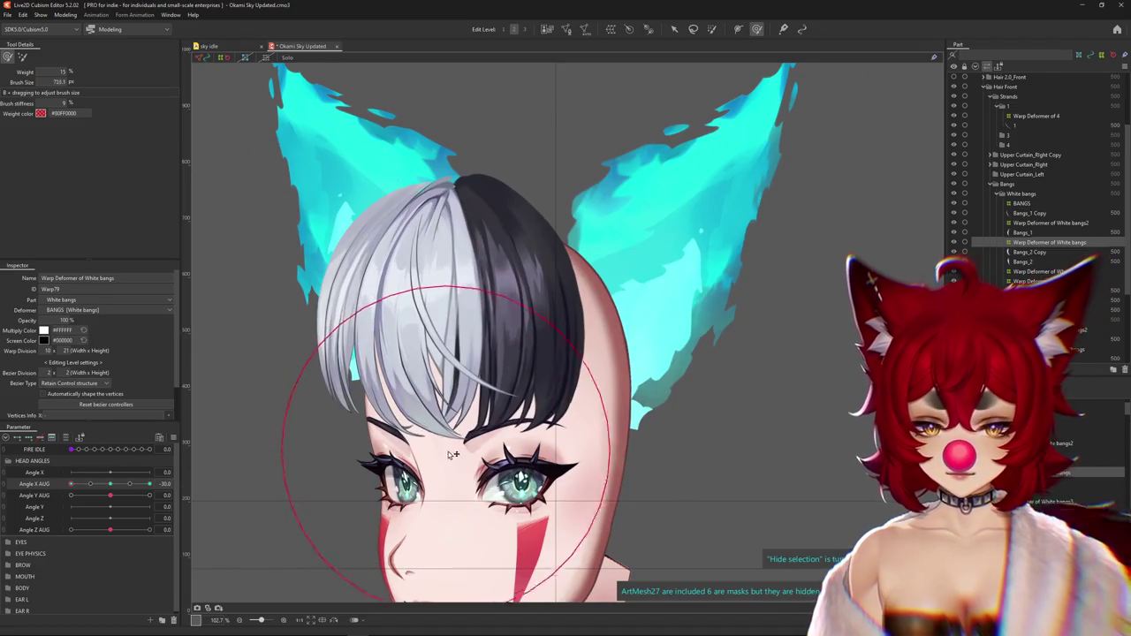
{"action": "left_click", "coordinate": [117, 485]}
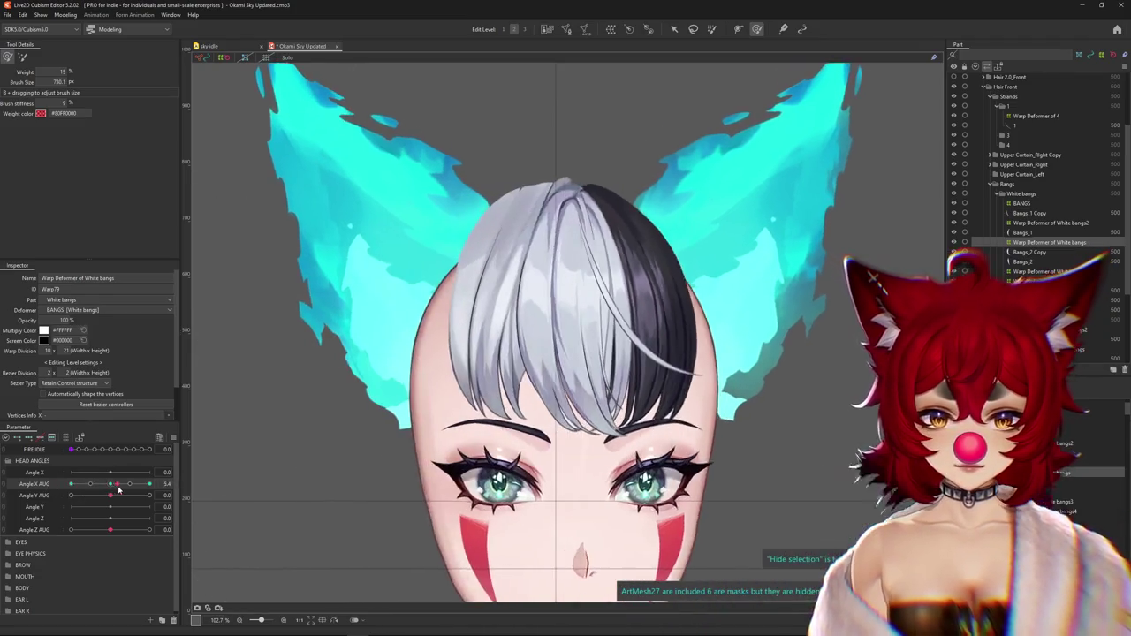
{"action": "left_click_drag", "start_coordinate": [119, 488], "coordinate": [70, 485]}
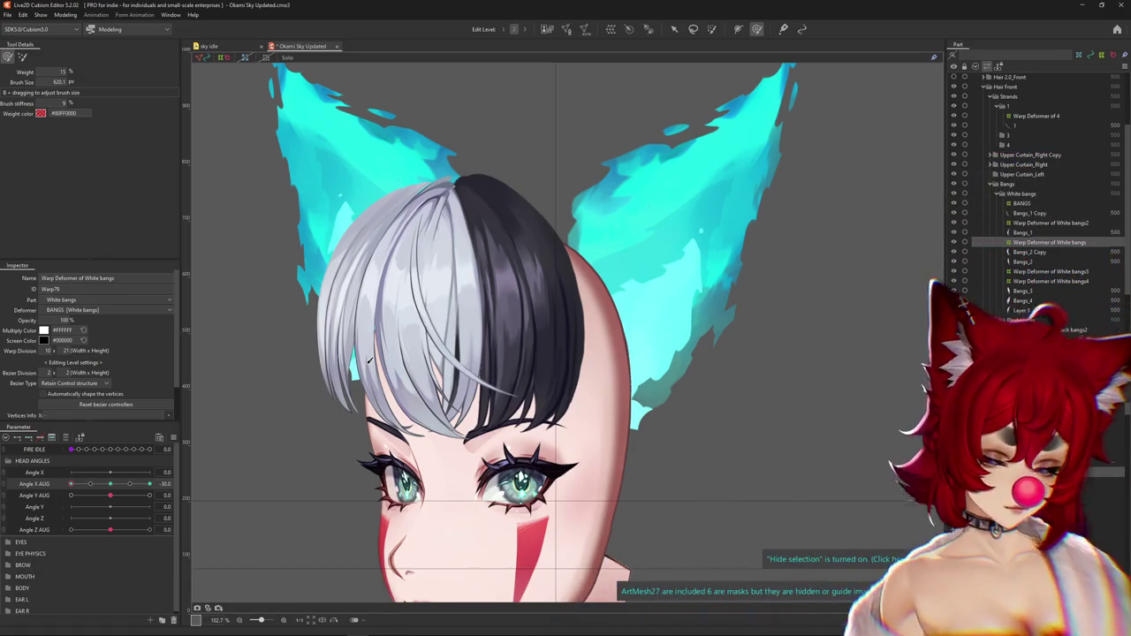
Touch up the white bangs with the Deform Brush, hide the grid, and return to Angle X AUG 30
{"action": "key", "text": "h"}
{"action": "mouse_move", "coordinate": [71, 484]}
{"action": "left_mouse_down"}
{"action": "mouse_move", "coordinate": [110, 485]}
{"action": "mouse_move", "coordinate": [49, 485]}
{"action": "left_mouse_up"}
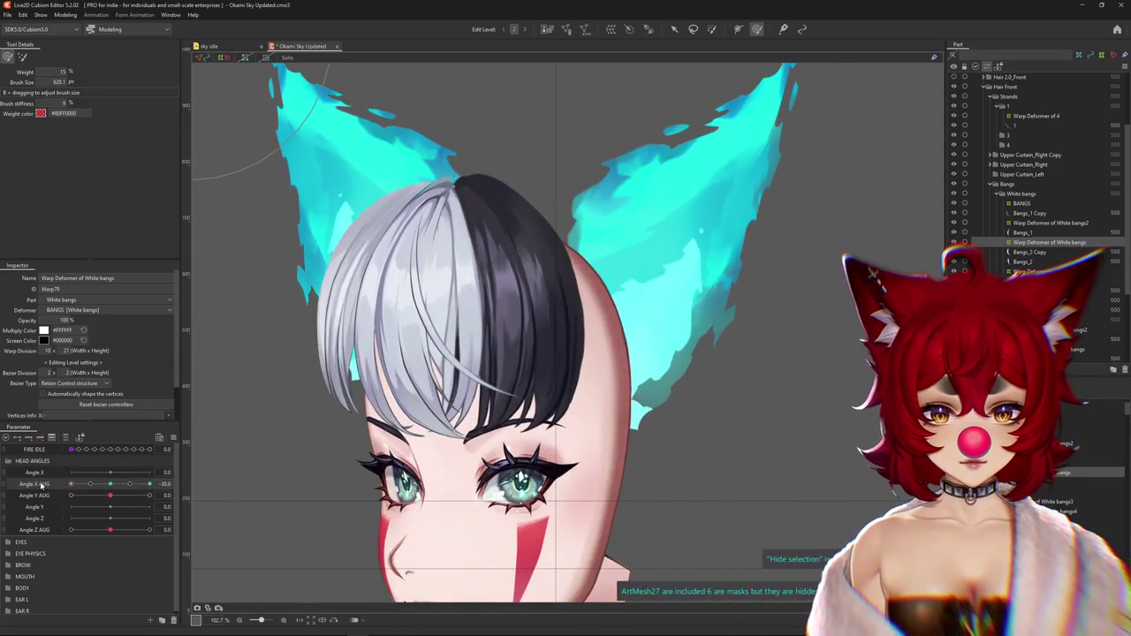
{"action": "left_click_drag", "start_coordinate": [454, 323], "coordinate": [477, 320]}
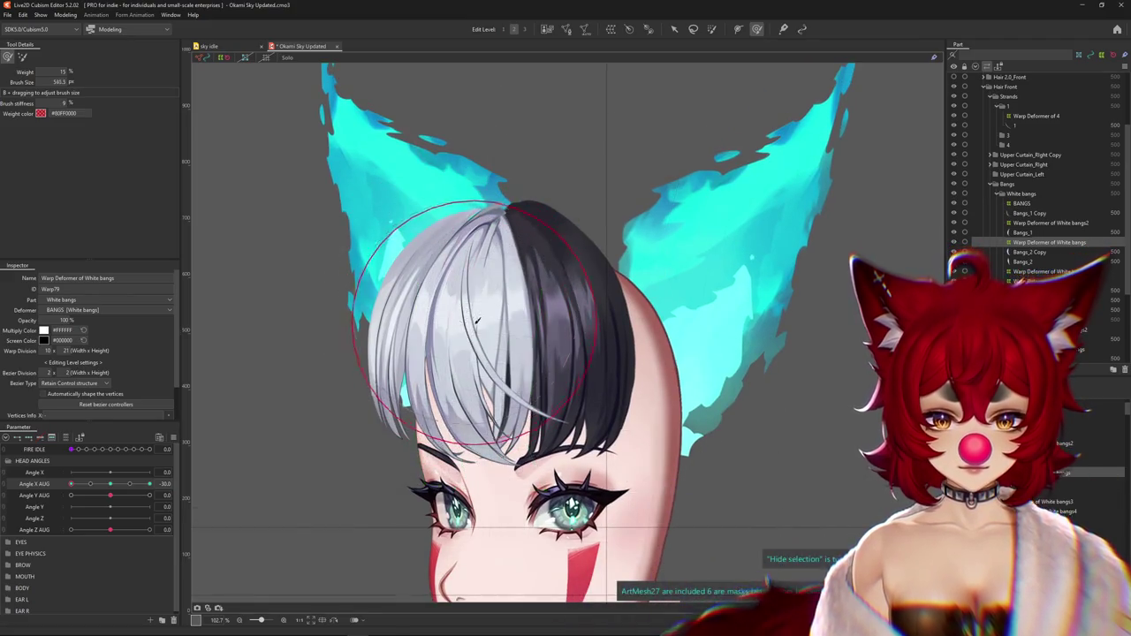
{"action": "key", "text": "ctrl+h"}
{"action": "mouse_move", "coordinate": [132, 477]}
{"action": "left_mouse_down"}
{"action": "mouse_move", "coordinate": [114, 485]}
{"action": "mouse_move", "coordinate": [150, 484]}
{"action": "left_mouse_up"}
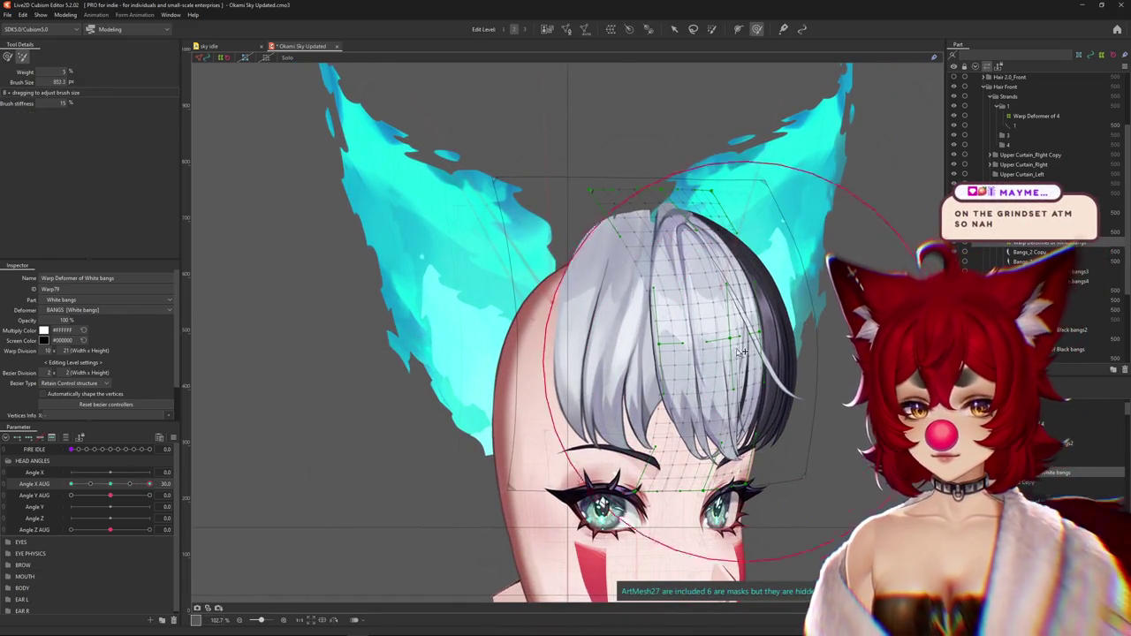
Shrink the deform brush and scrub Angle X AUG to inspect the White bangs pose
{"action": "left_click_drag", "start_coordinate": [742, 352], "coordinate": [729, 325]}
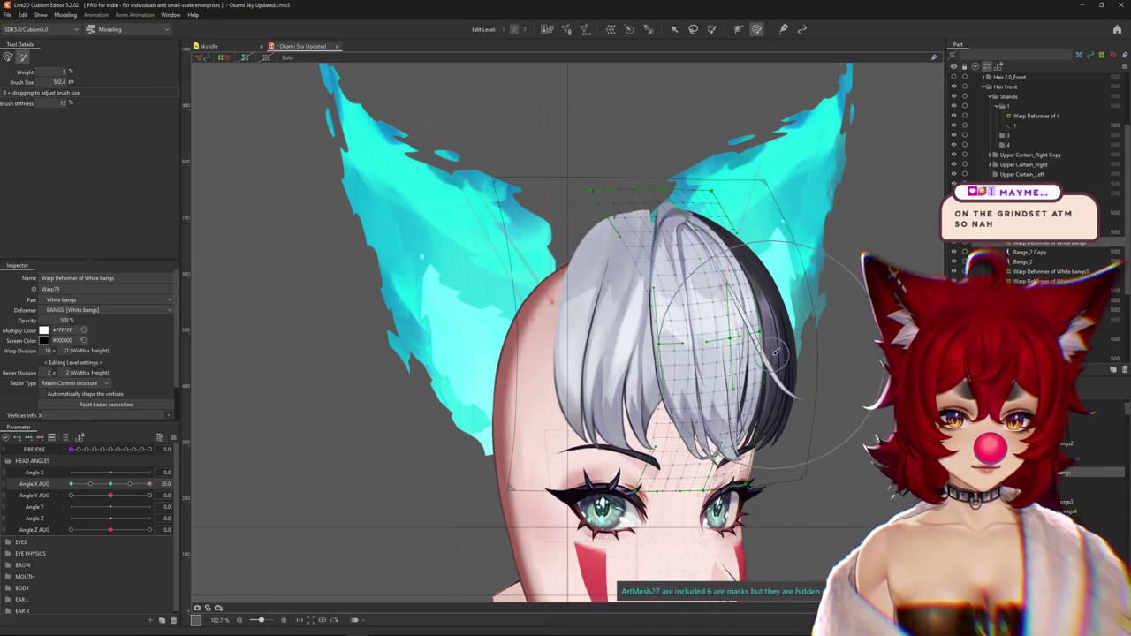
{"action": "left_click_drag", "start_coordinate": [149, 484], "coordinate": [70, 484]}
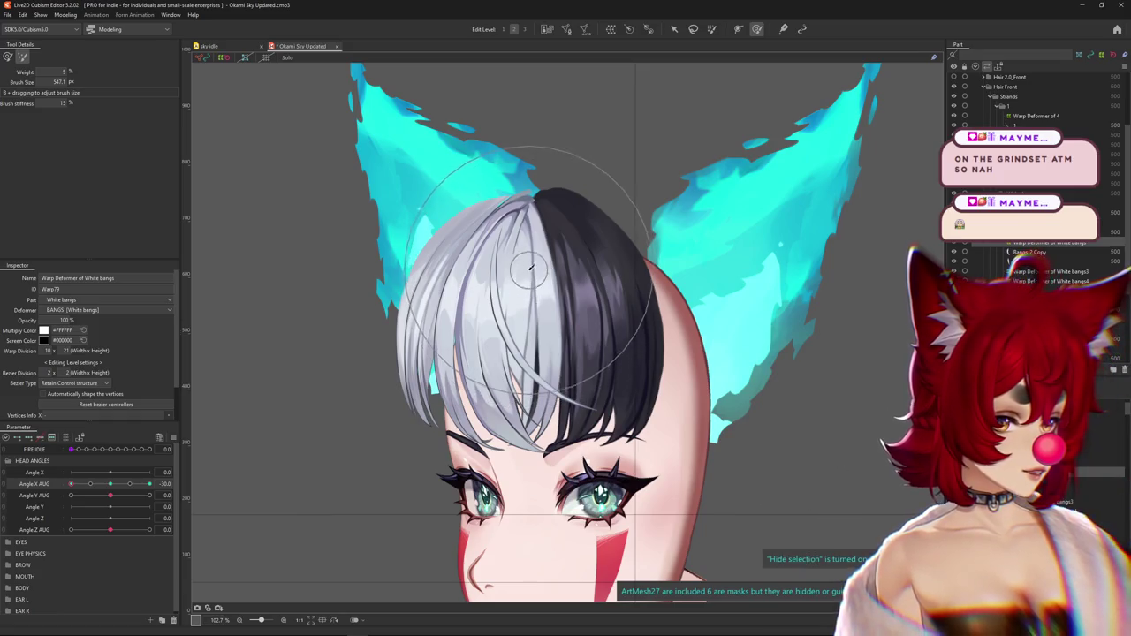
{"action": "left_click", "coordinate": [510, 28]}
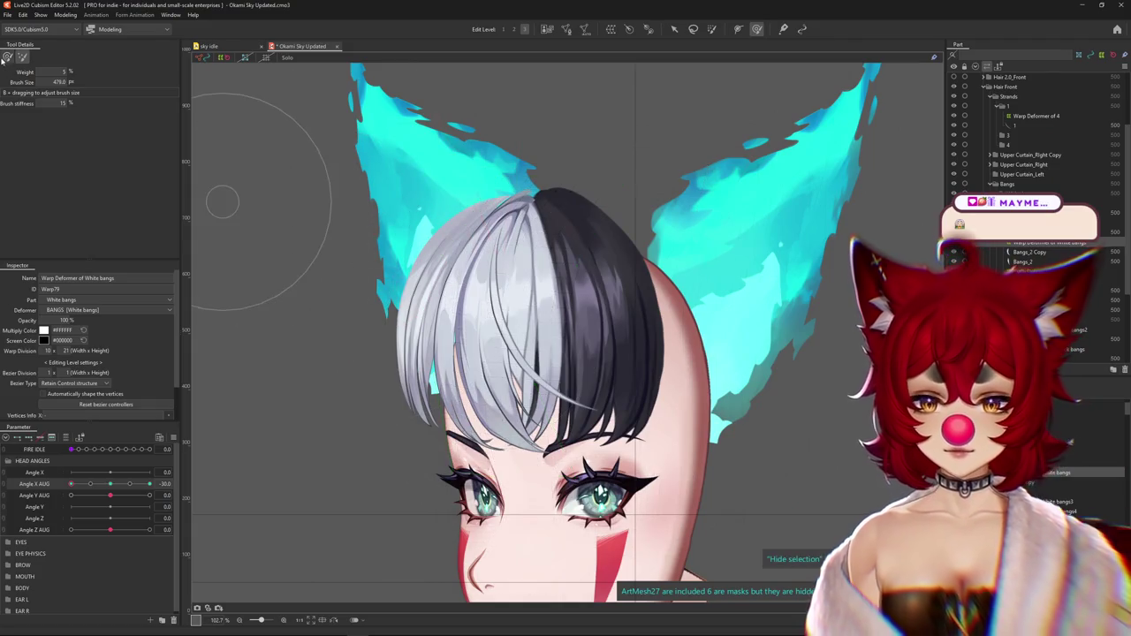
{"action": "left_click_drag", "start_coordinate": [71, 485], "coordinate": [68, 484]}
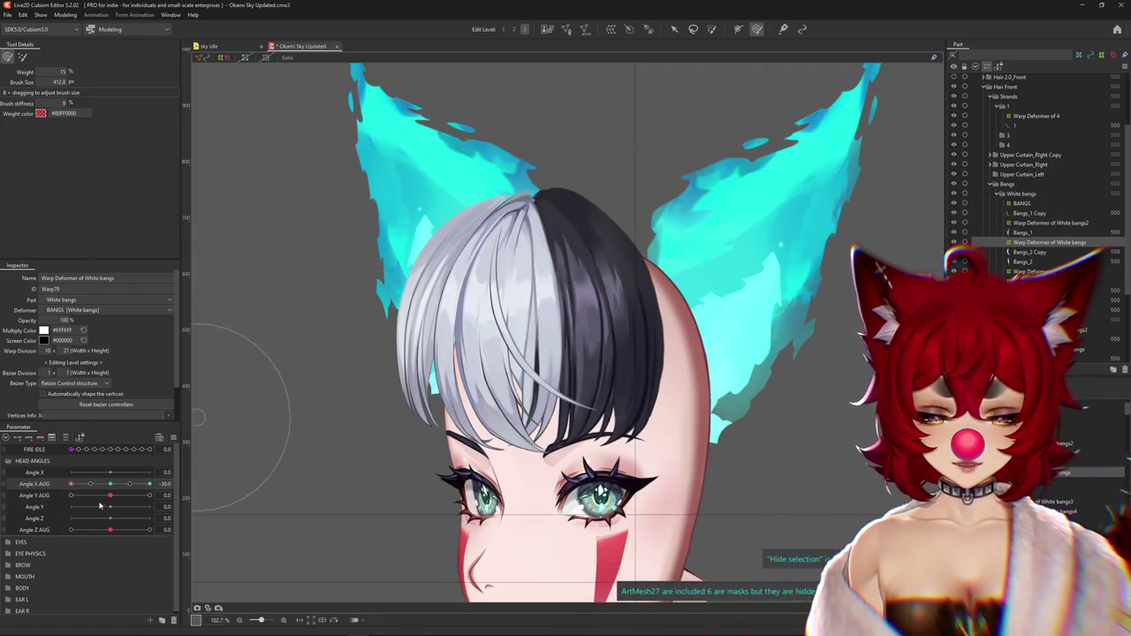
{"action": "mouse_move", "coordinate": [71, 484]}
{"action": "left_mouse_down"}
{"action": "mouse_move", "coordinate": [84, 485]}
{"action": "mouse_move", "coordinate": [71, 484]}
{"action": "left_mouse_up"}
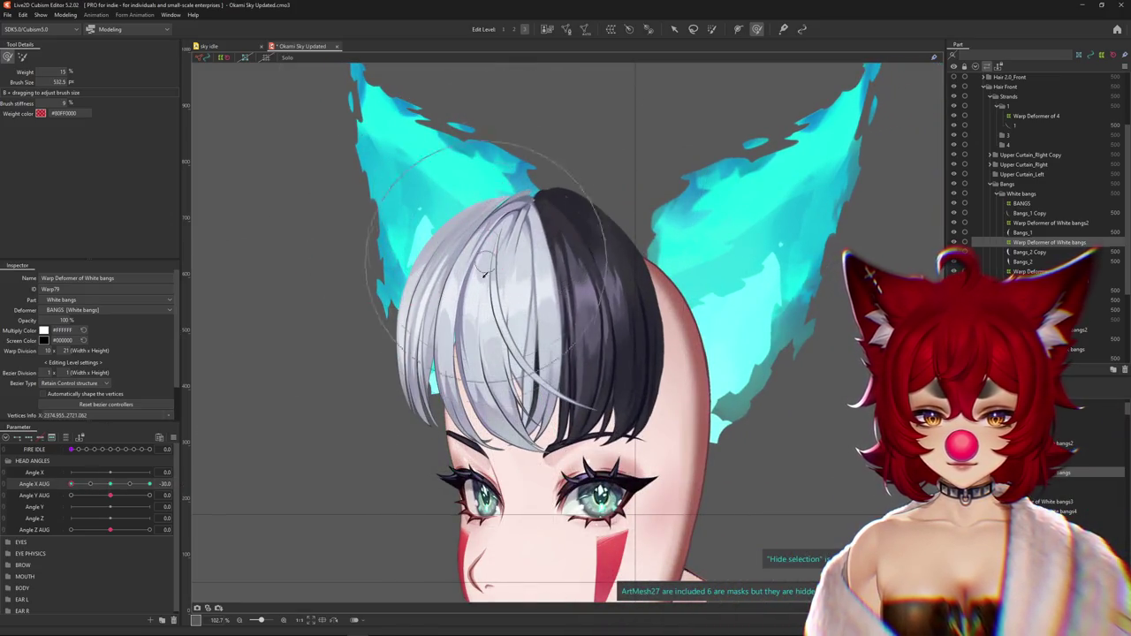
Set a larger, lighter deform brush and warp the White bangs grid at the Angle X AUG 30 key
{"action": "left_click_drag", "start_coordinate": [516, 331], "coordinate": [442, 442]}
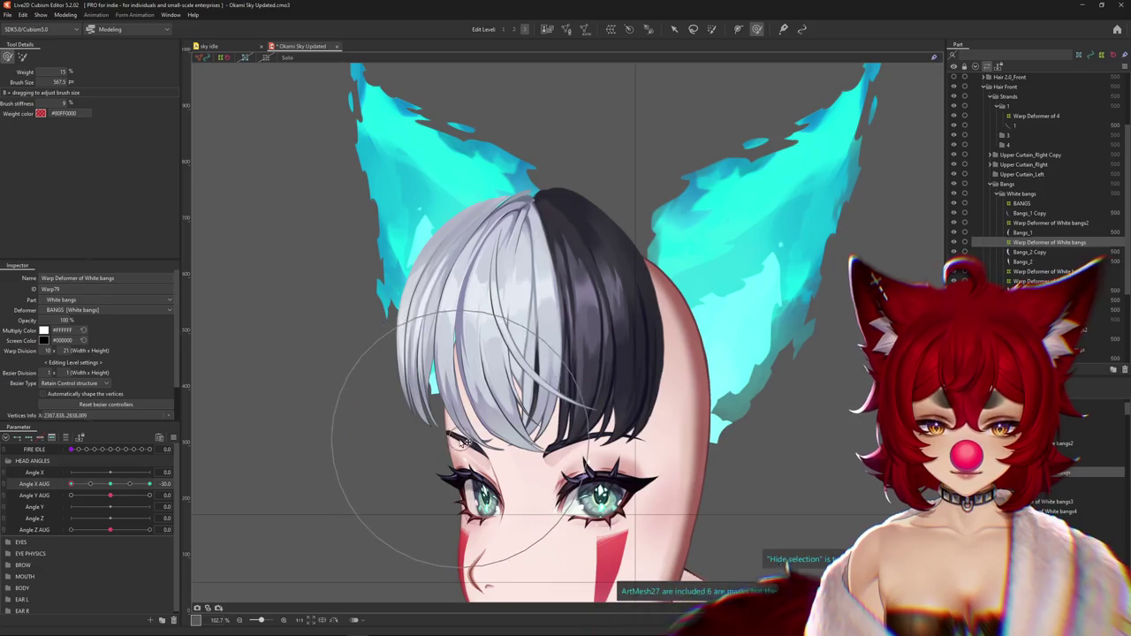
{"action": "left_click_drag", "start_coordinate": [610, 465], "coordinate": [534, 468]}
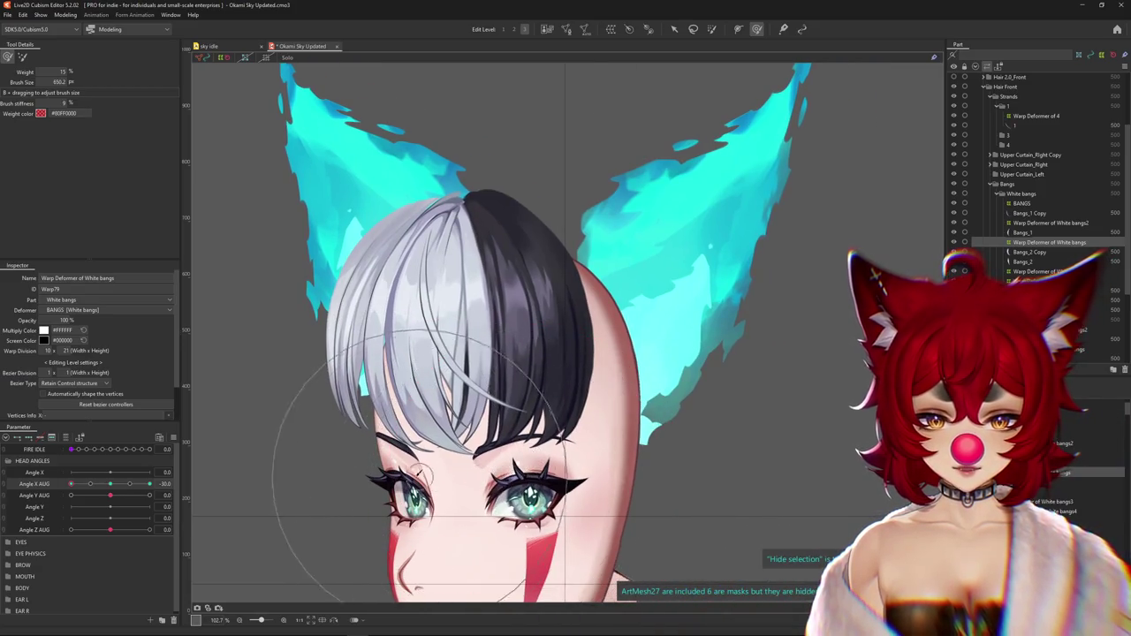
{"action": "left_click_drag", "start_coordinate": [394, 414], "coordinate": [318, 415]}
{"action": "left_click_drag", "start_coordinate": [70, 485], "coordinate": [150, 484]}
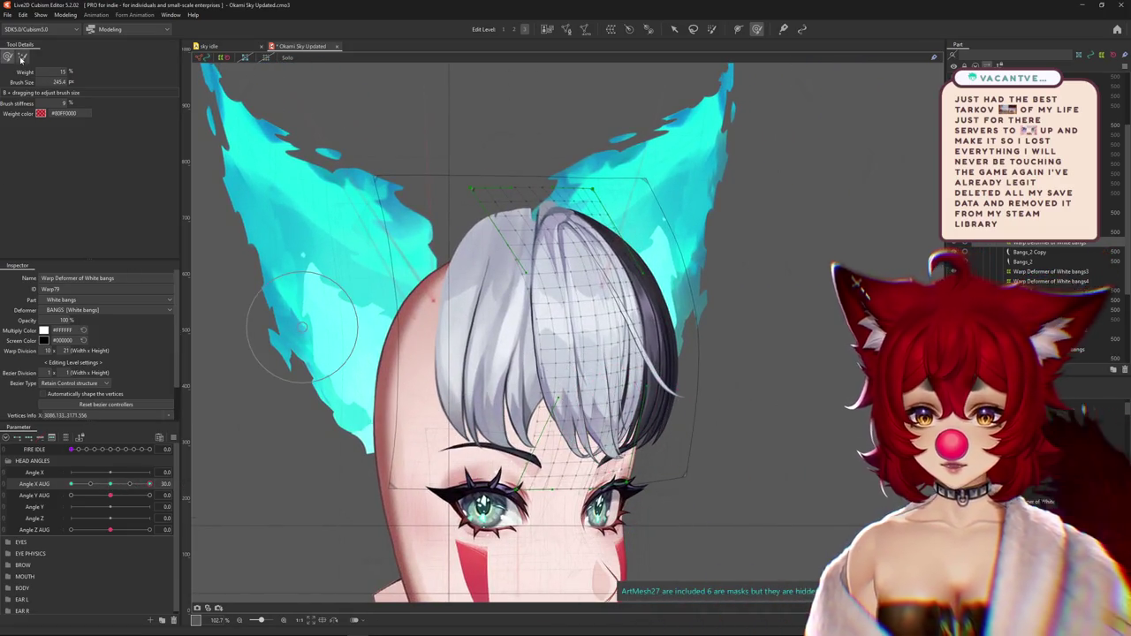
{"action": "left_click_drag", "start_coordinate": [594, 397], "coordinate": [610, 399]}
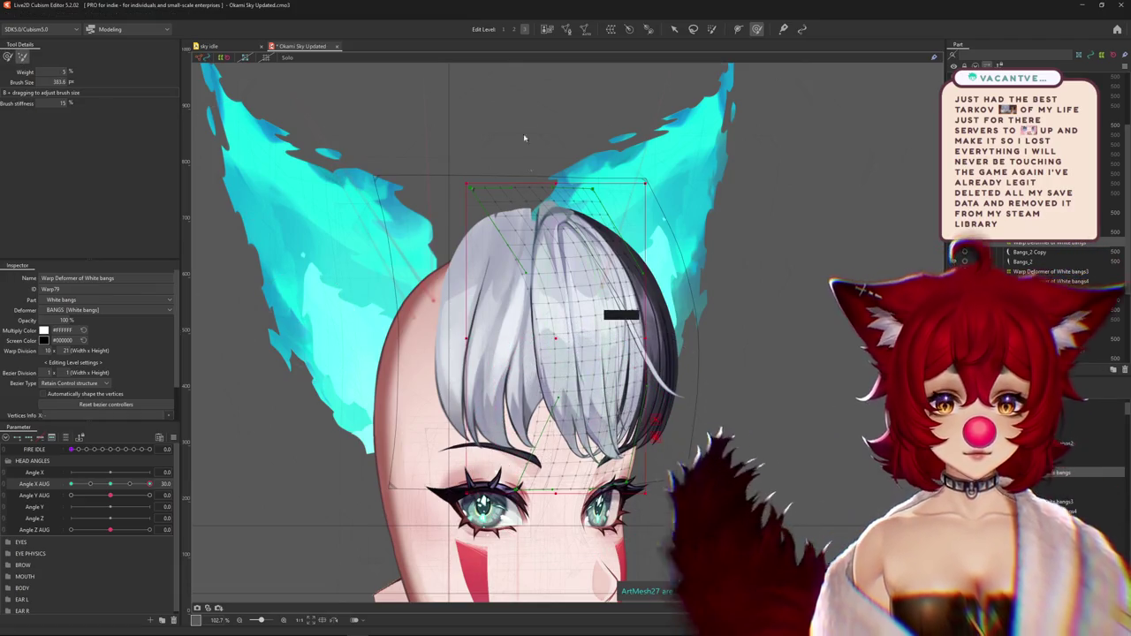
{"action": "key", "text": "b"}
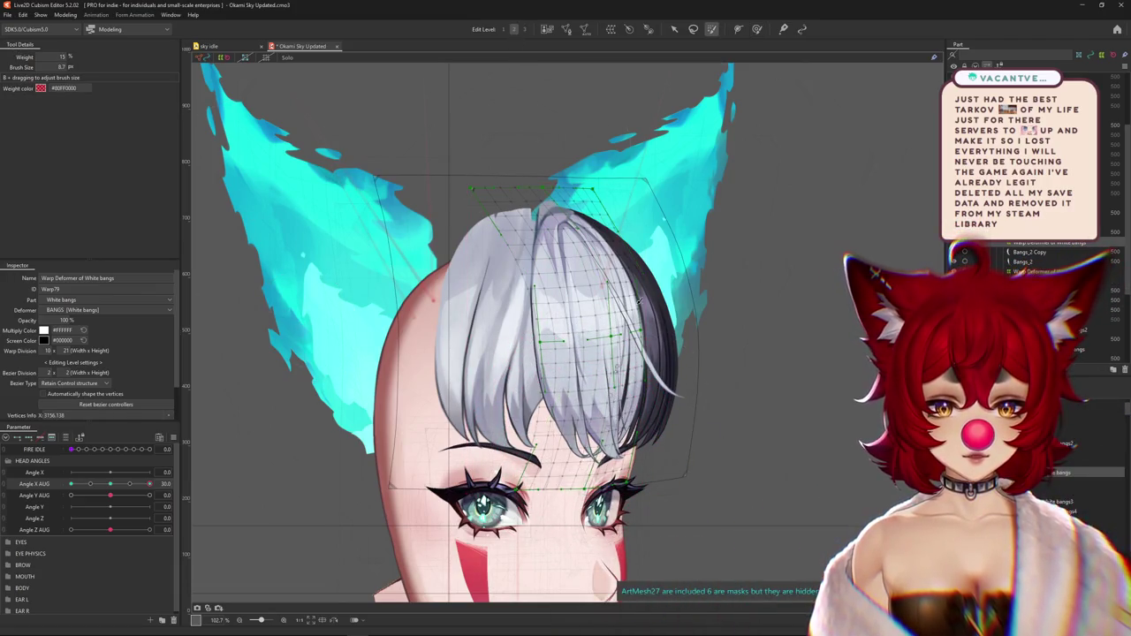
{"action": "left_click_drag", "start_coordinate": [578, 420], "coordinate": [609, 409]}
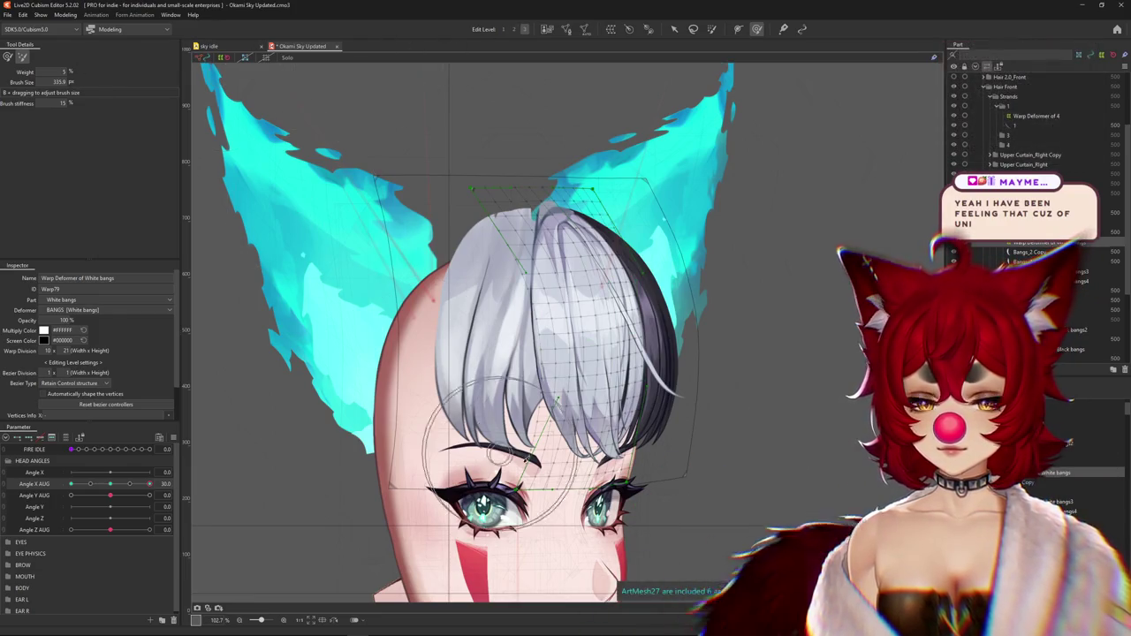
{"action": "left_click_drag", "start_coordinate": [583, 416], "coordinate": [606, 413]}
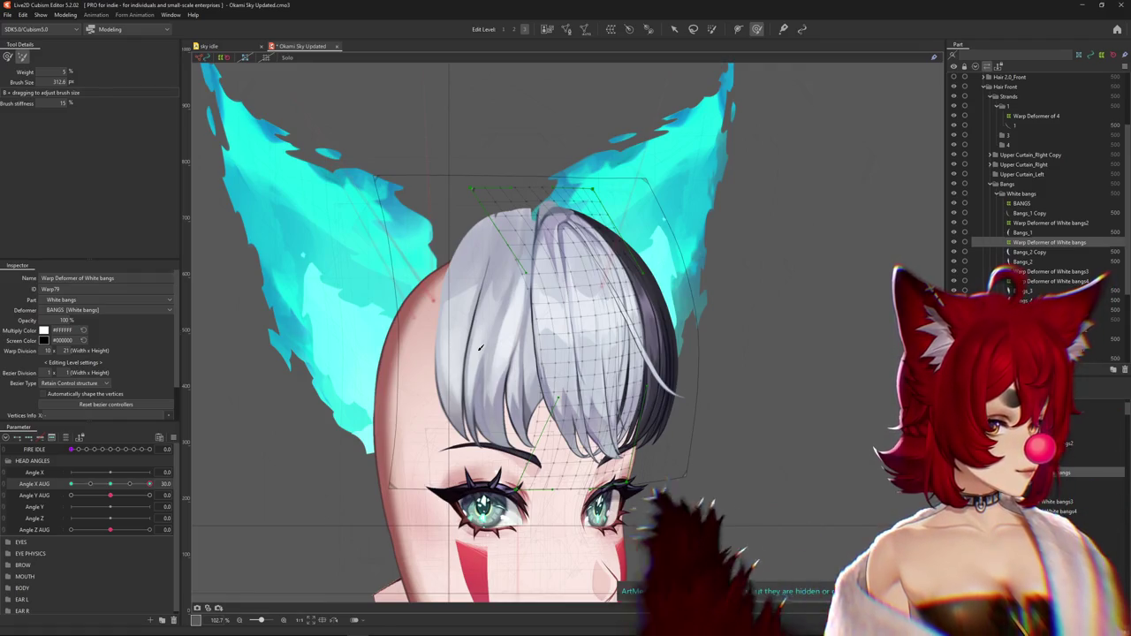
Toggle Angle X AUG between 30 and -30 to preview how the white bangs bend
{"action": "scroll", "coordinate": [480, 348], "scroll_direction": "down", "scroll_amount": 5}
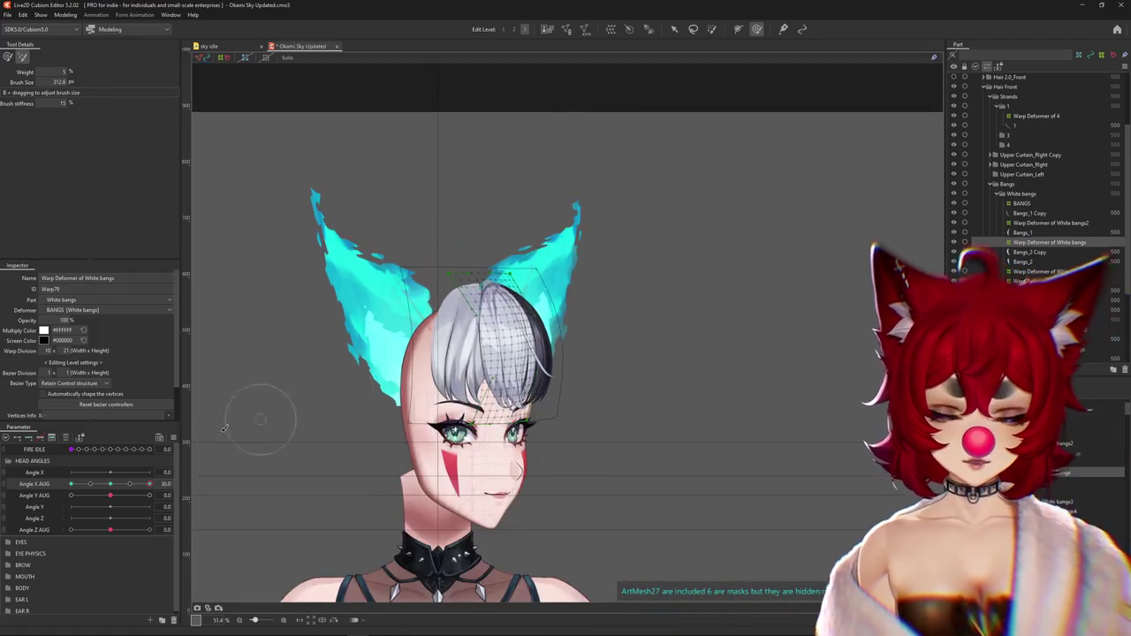
{"action": "left_click_drag", "start_coordinate": [129, 484], "coordinate": [142, 484]}
{"action": "left_click_drag", "start_coordinate": [131, 481], "coordinate": [149, 483]}
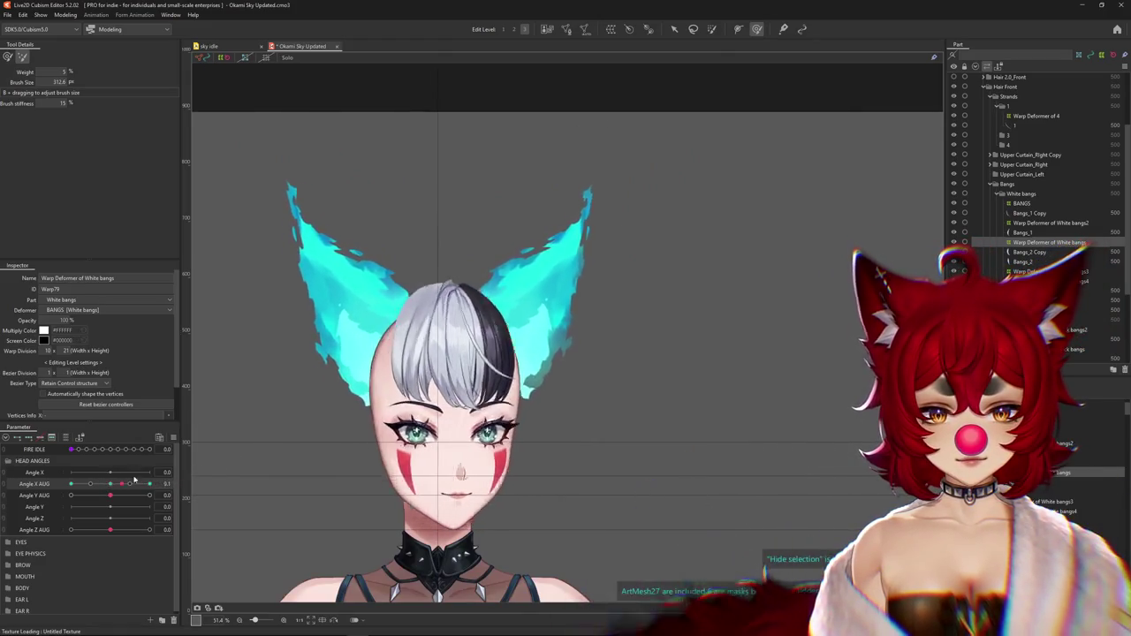
{"action": "scroll", "coordinate": [530, 336], "scroll_direction": "up", "scroll_amount": 2}
{"action": "scroll", "coordinate": [548, 327], "scroll_direction": "up", "scroll_amount": 2}
{"action": "scroll", "coordinate": [556, 326], "scroll_direction": "up", "scroll_amount": 1}
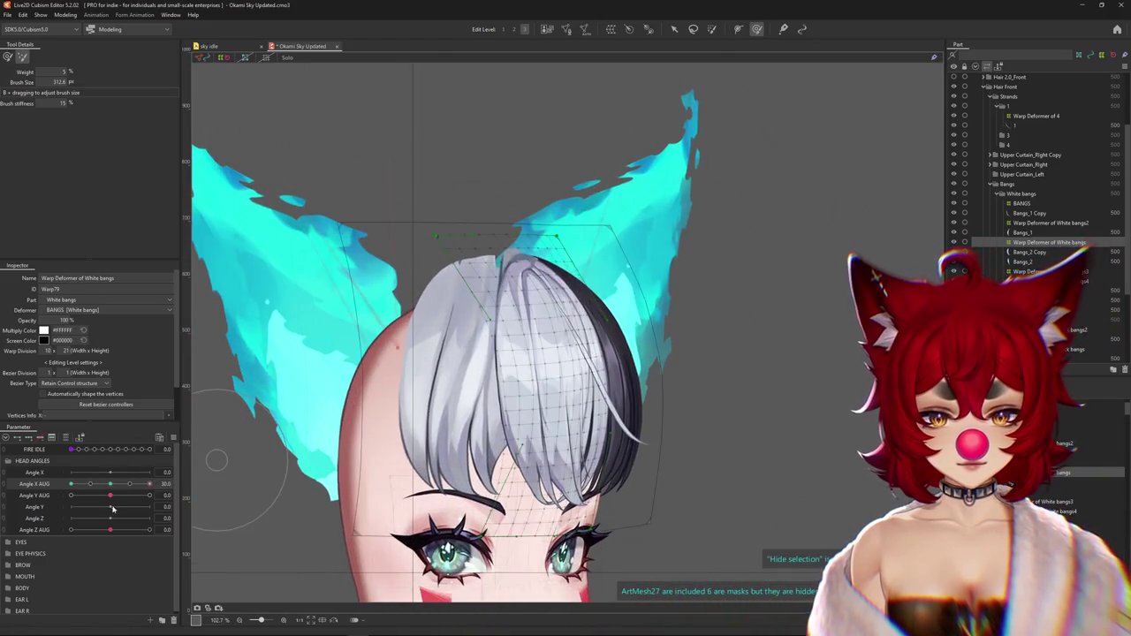
{"action": "mouse_move", "coordinate": [149, 483]}
{"action": "left_mouse_down"}
{"action": "mouse_move", "coordinate": [71, 484]}
{"action": "mouse_move", "coordinate": [149, 483]}
{"action": "left_mouse_up"}
{"action": "scroll", "coordinate": [565, 442], "scroll_direction": "down", "scroll_amount": 3}
{"action": "scroll", "coordinate": [581, 505], "scroll_direction": "down", "scroll_amount": 2}
{"action": "scroll", "coordinate": [548, 326], "scroll_direction": "up", "scroll_amount": 3}
{"action": "scroll", "coordinate": [547, 327], "scroll_direction": "up", "scroll_amount": 2}
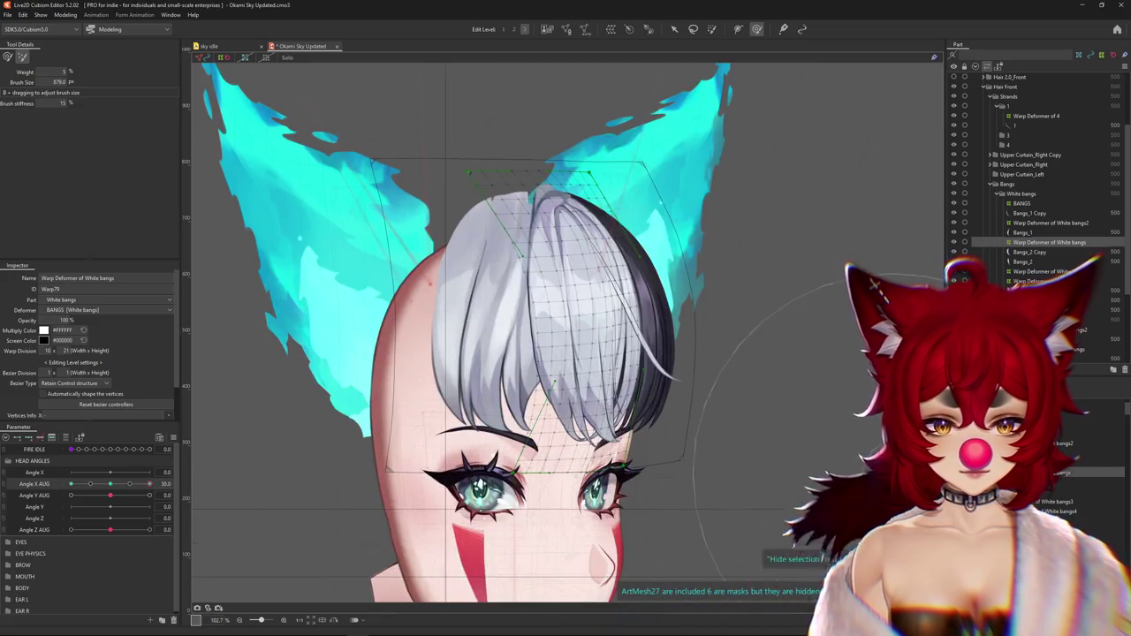
Hide the deformer mesh, enlarge the brush and sweep the head turn to compare both sides
{"action": "left_click_drag", "start_coordinate": [627, 482], "coordinate": [623, 451]}
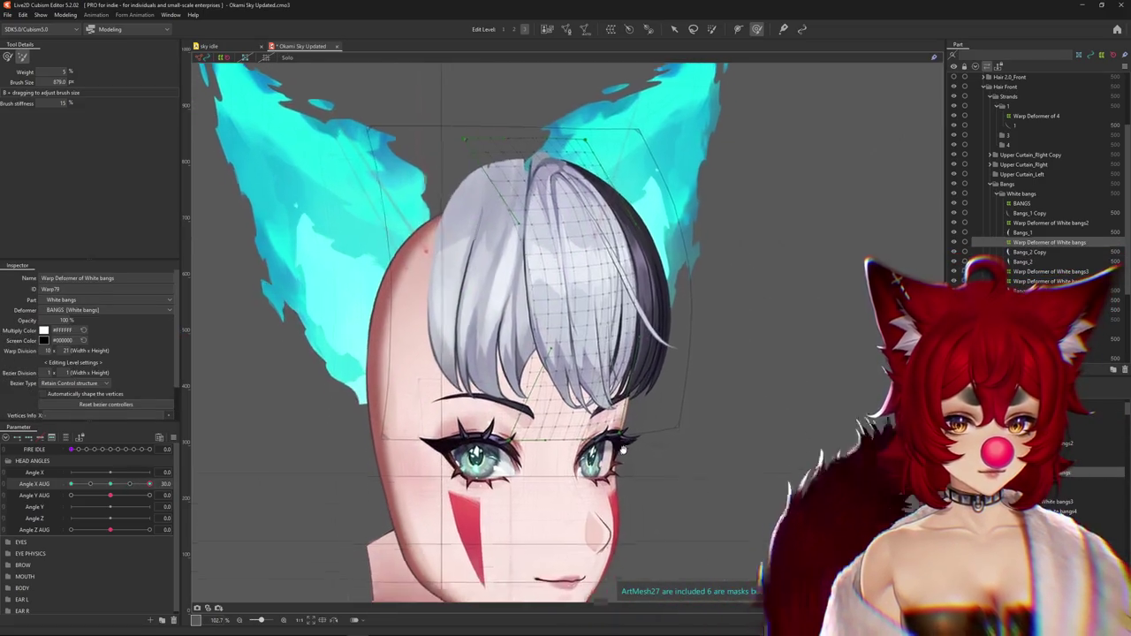
{"action": "key", "text": "Escape"}
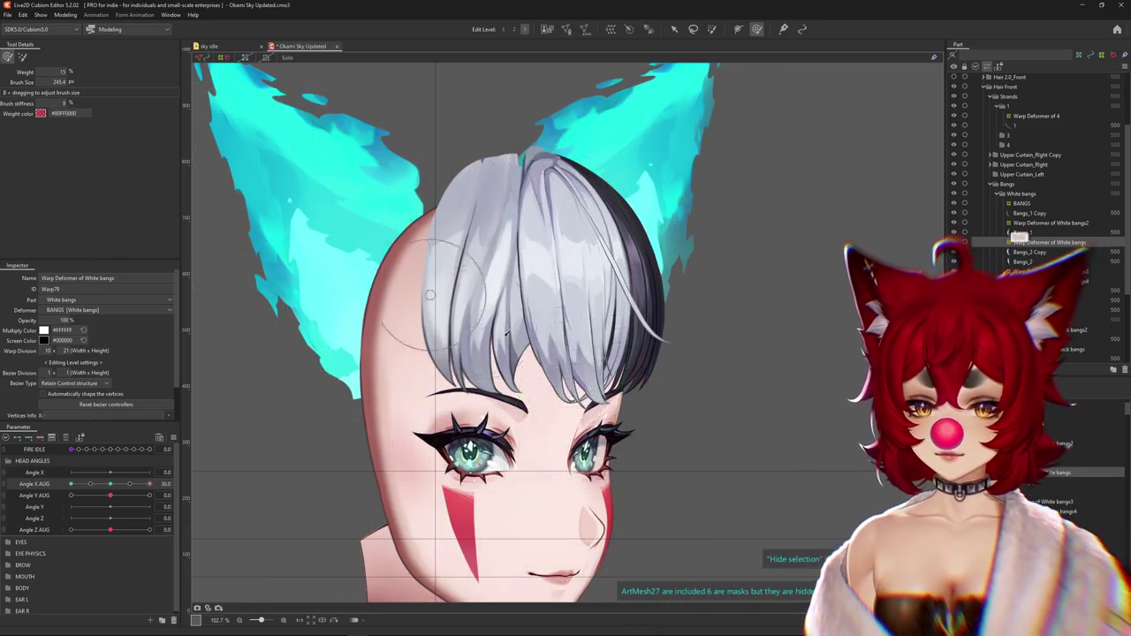
{"action": "left_click_drag", "start_coordinate": [430, 294], "coordinate": [583, 398]}
{"action": "left_click_drag", "start_coordinate": [619, 447], "coordinate": [355, 439]}
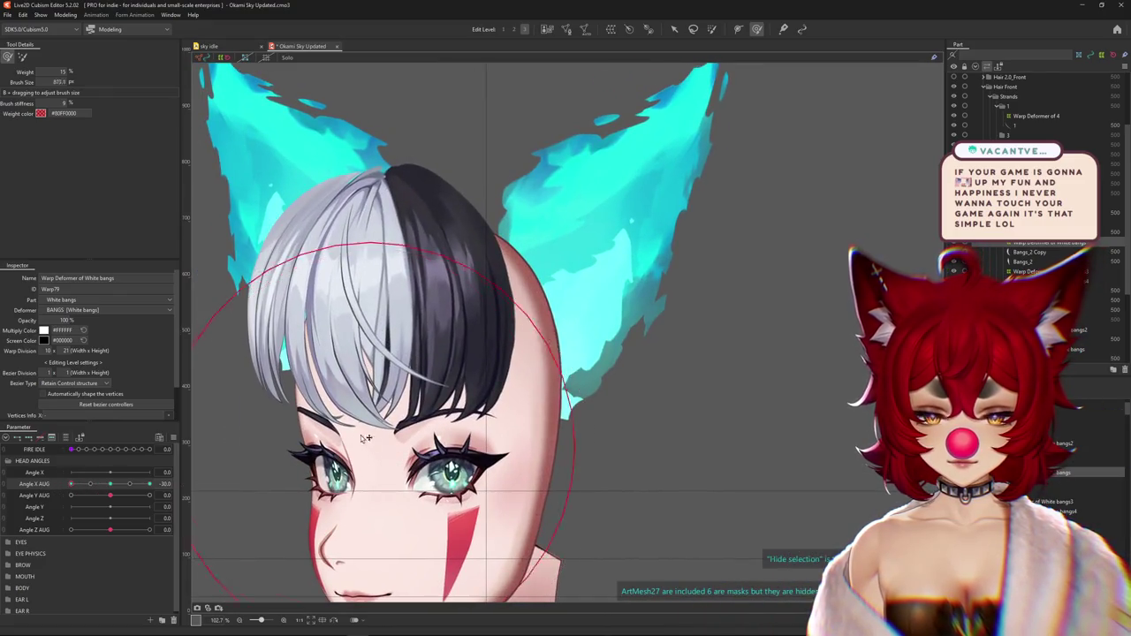
{"action": "left_click_drag", "start_coordinate": [104, 484], "coordinate": [146, 484]}
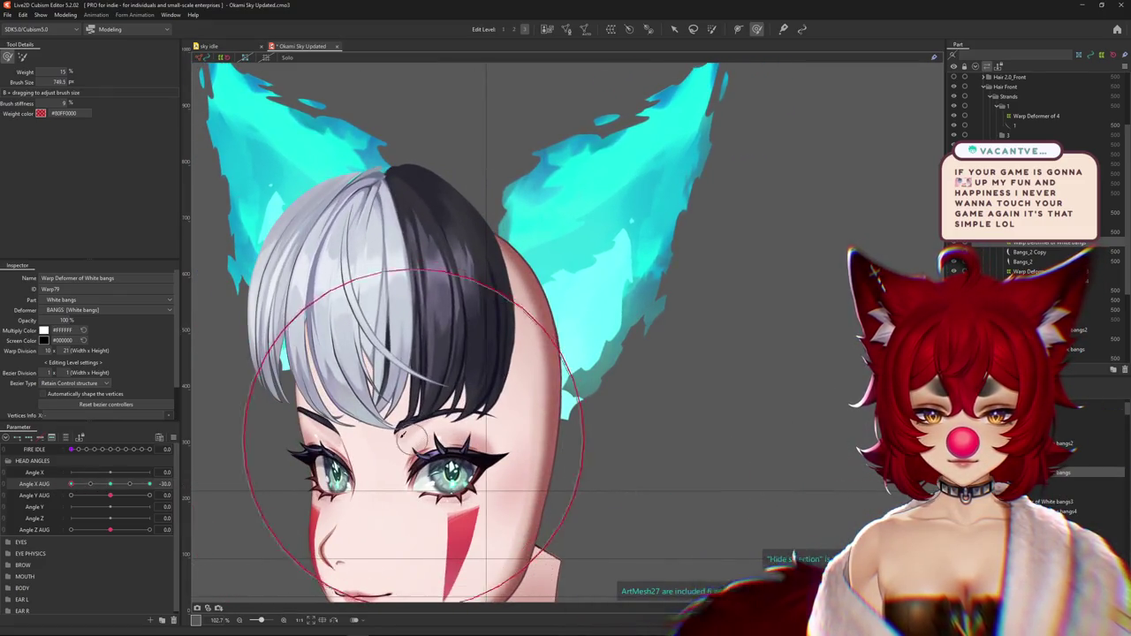
{"action": "left_click", "coordinate": [19, 59]}
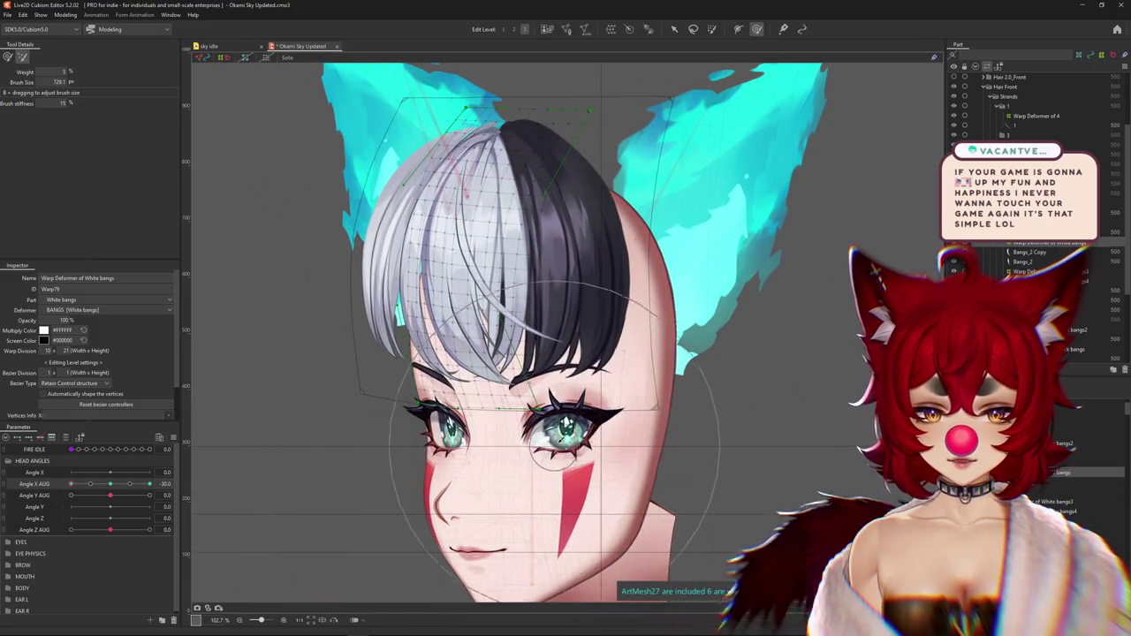
Reshape the White bangs warp at the right-turned pose, resizing the deform brush between strokes
{"action": "left_click_drag", "start_coordinate": [108, 495], "coordinate": [612, 465]}
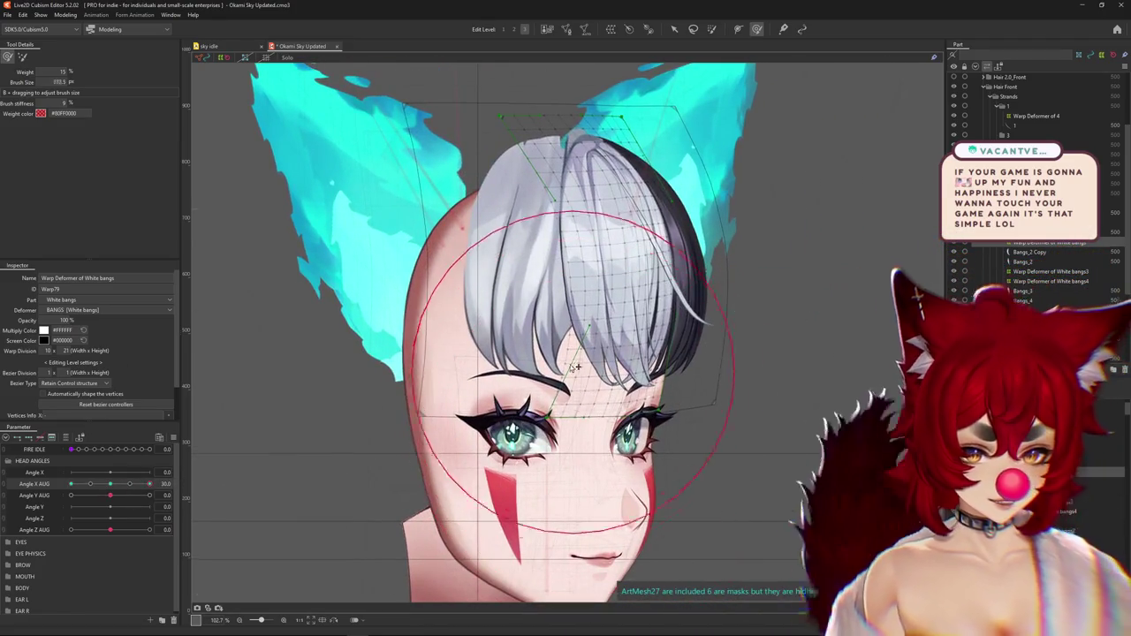
{"action": "mouse_move", "coordinate": [303, 349]}
{"action": "left_mouse_down"}
{"action": "mouse_move", "coordinate": [138, 484]}
{"action": "mouse_move", "coordinate": [150, 484]}
{"action": "left_mouse_up"}
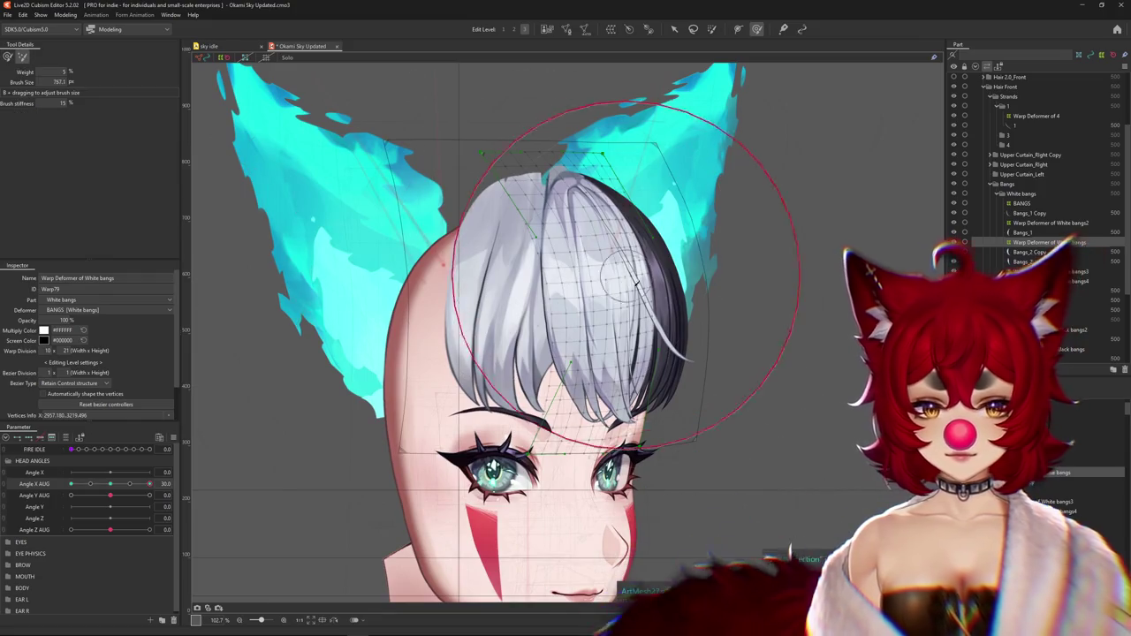
{"action": "left_click_drag", "start_coordinate": [592, 276], "coordinate": [612, 329]}
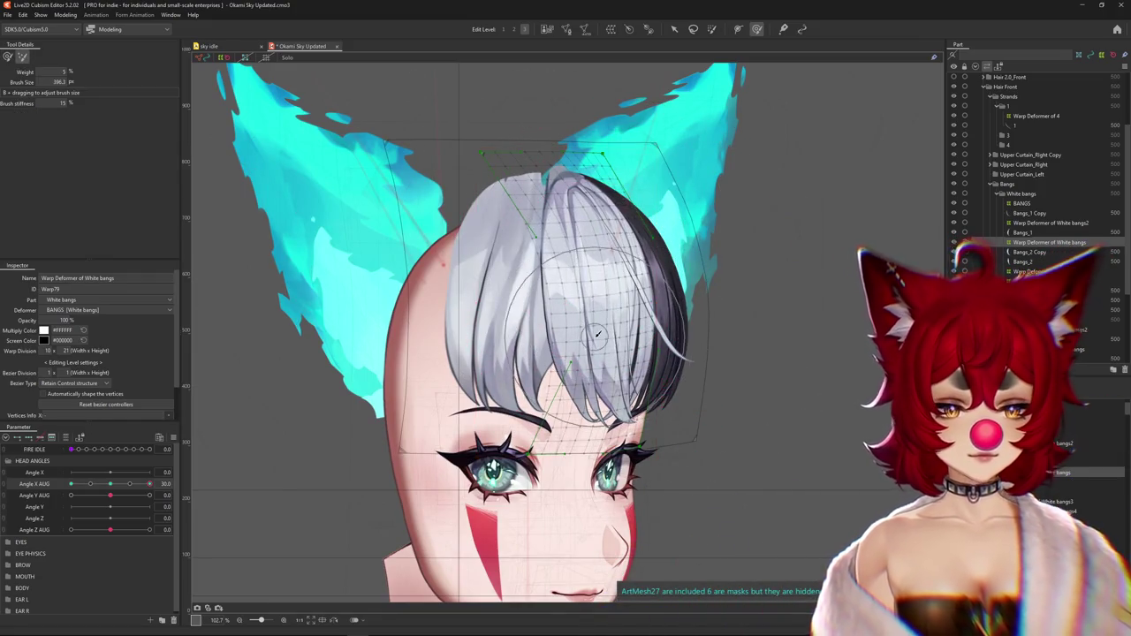
{"action": "left_click_drag", "start_coordinate": [528, 131], "coordinate": [565, 362]}
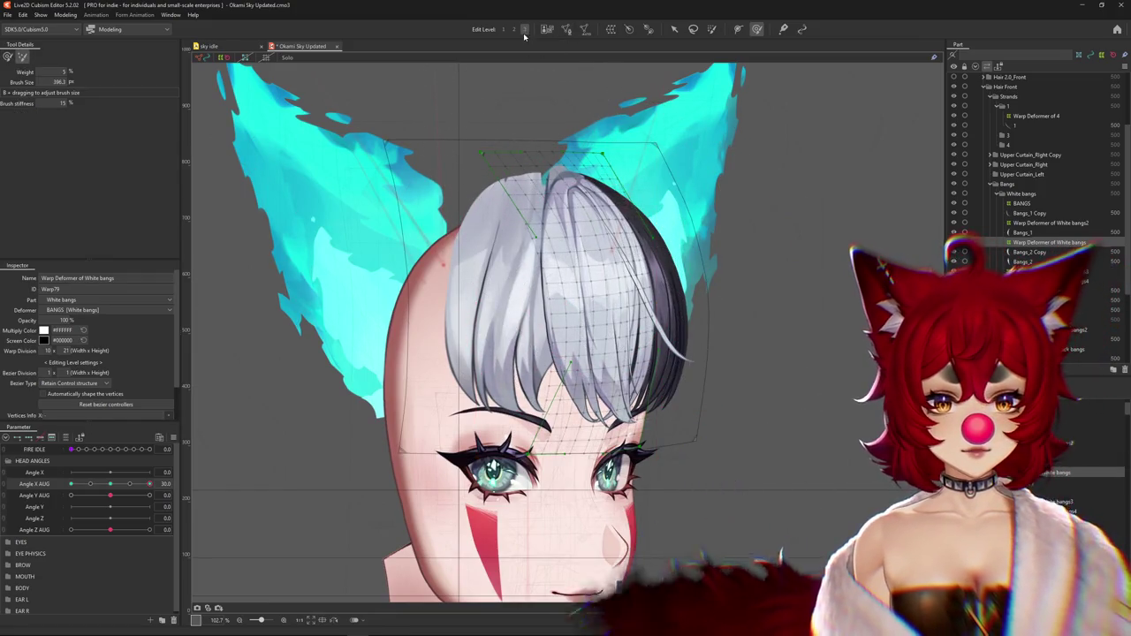
{"action": "left_click", "coordinate": [11, 58]}
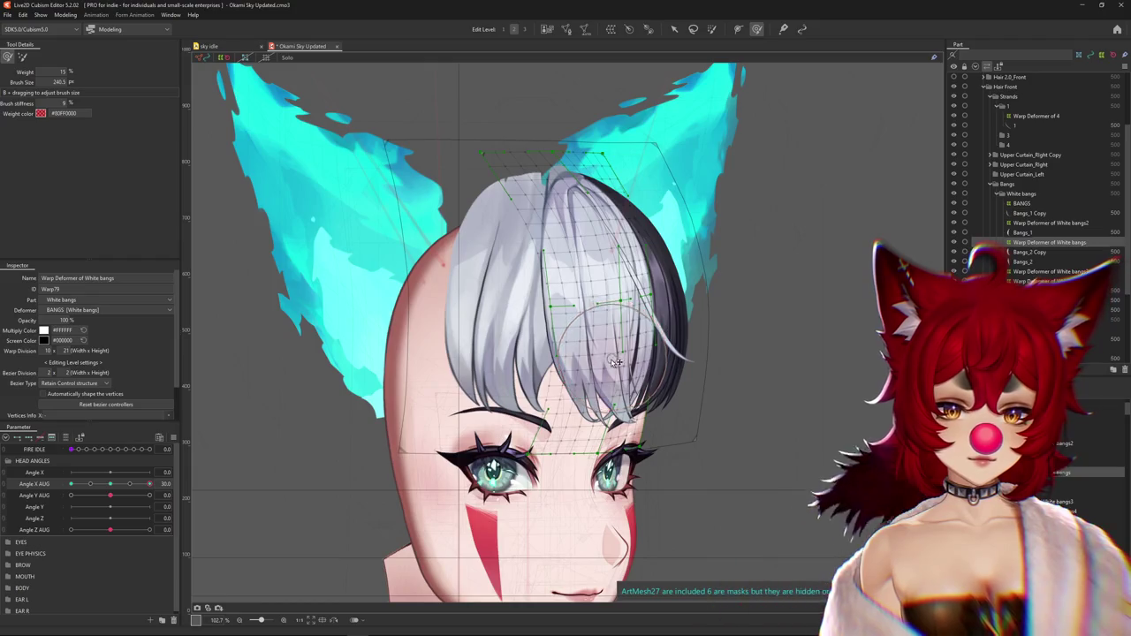
{"action": "left_click_drag", "start_coordinate": [691, 431], "coordinate": [587, 380]}
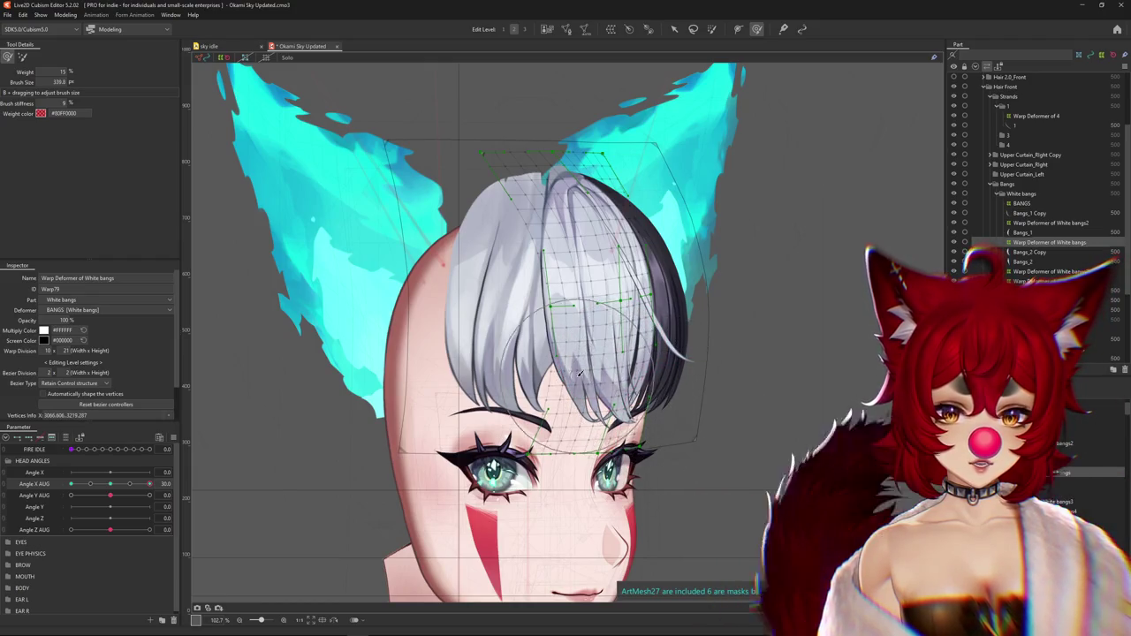
Hide the mesh, recentre the view and turn the head to Angle X AUG -30 to compare
{"action": "key", "text": "Escape"}
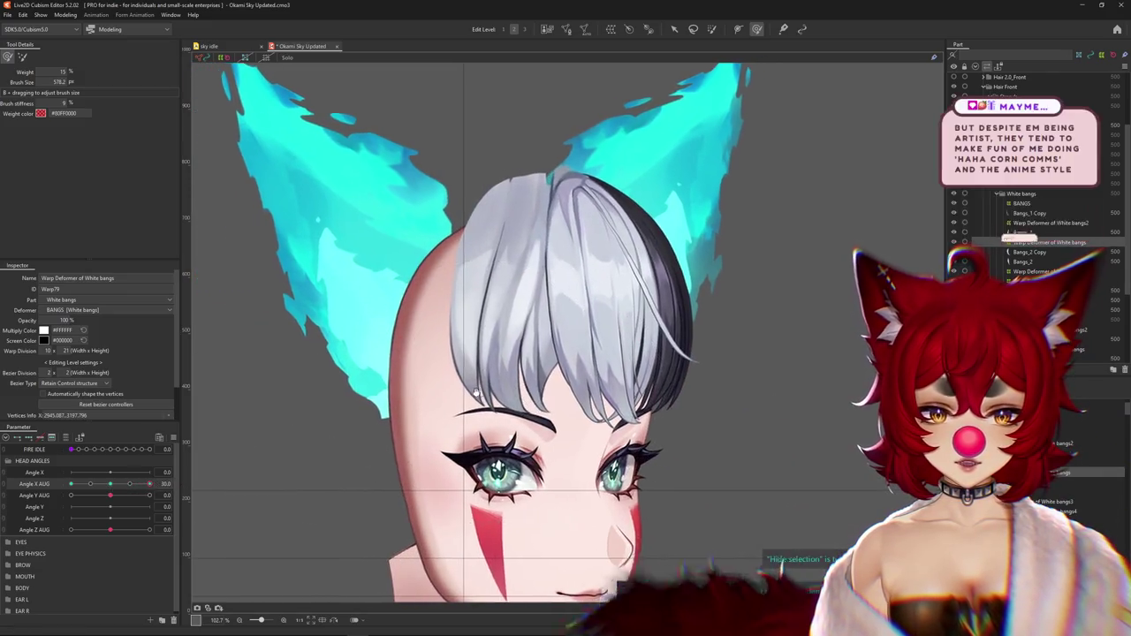
{"action": "left_click_drag", "start_coordinate": [252, 435], "coordinate": [162, 460]}
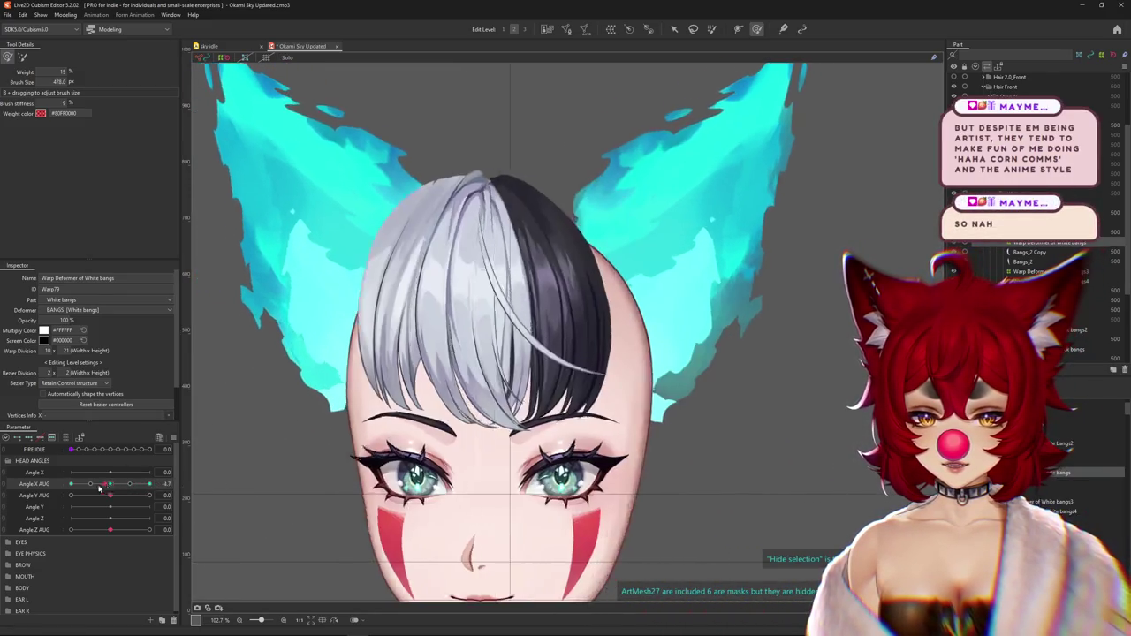
{"action": "left_click_drag", "start_coordinate": [107, 488], "coordinate": [70, 484]}
{"action": "mouse_move", "coordinate": [328, 429]}
{"action": "left_mouse_down"}
{"action": "mouse_move", "coordinate": [424, 466]}
{"action": "mouse_move", "coordinate": [346, 415]}
{"action": "left_mouse_up"}
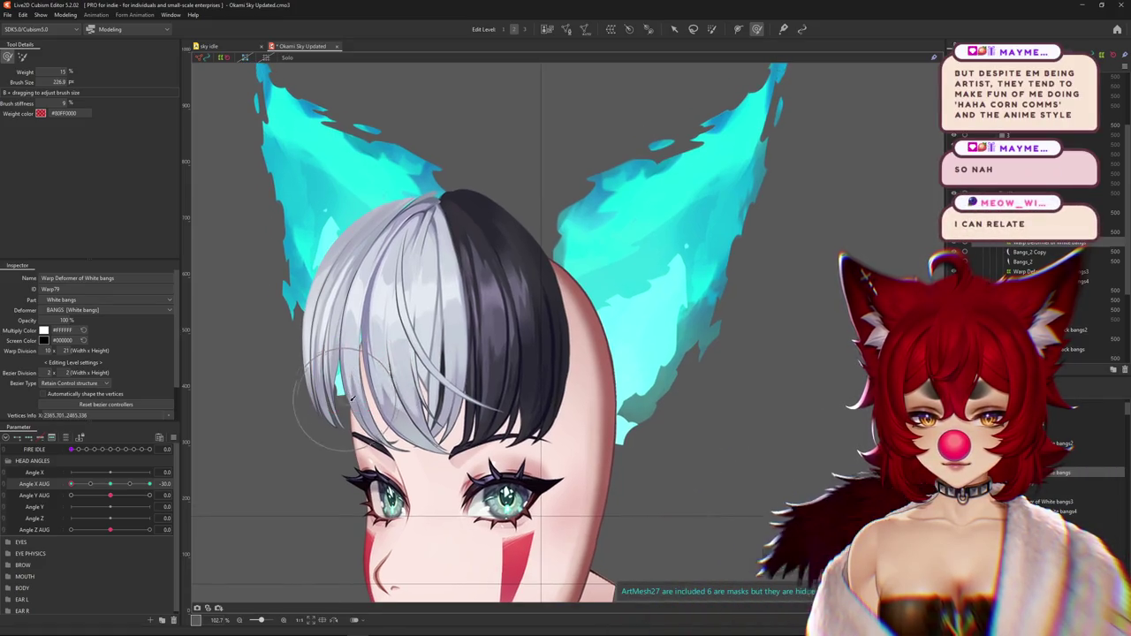
{"action": "left_click_drag", "start_coordinate": [369, 366], "coordinate": [396, 395]}
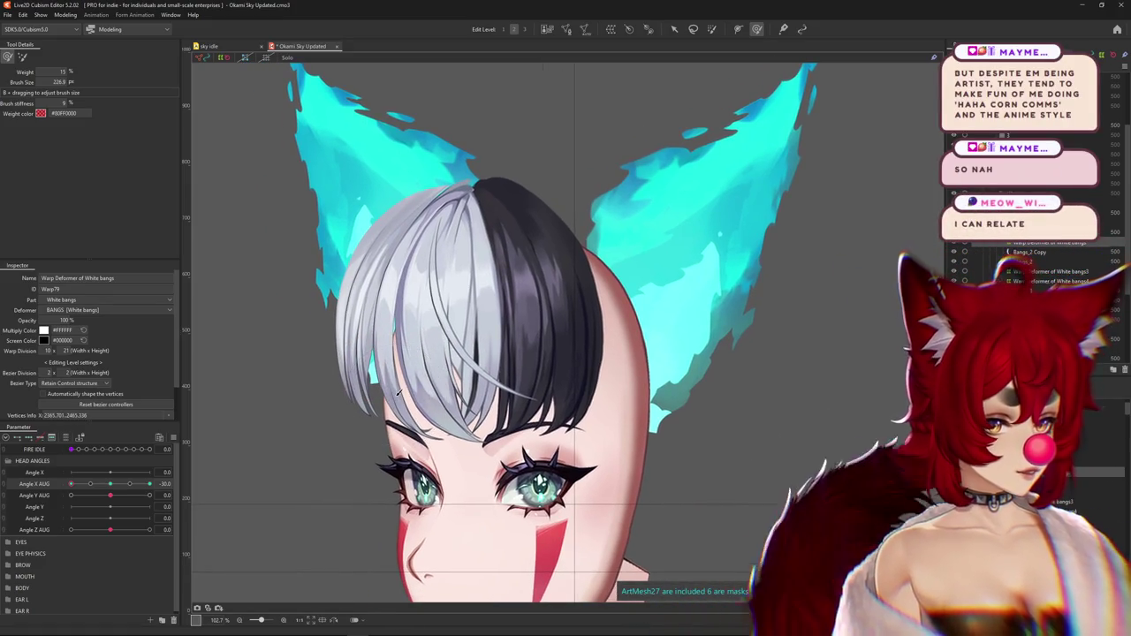
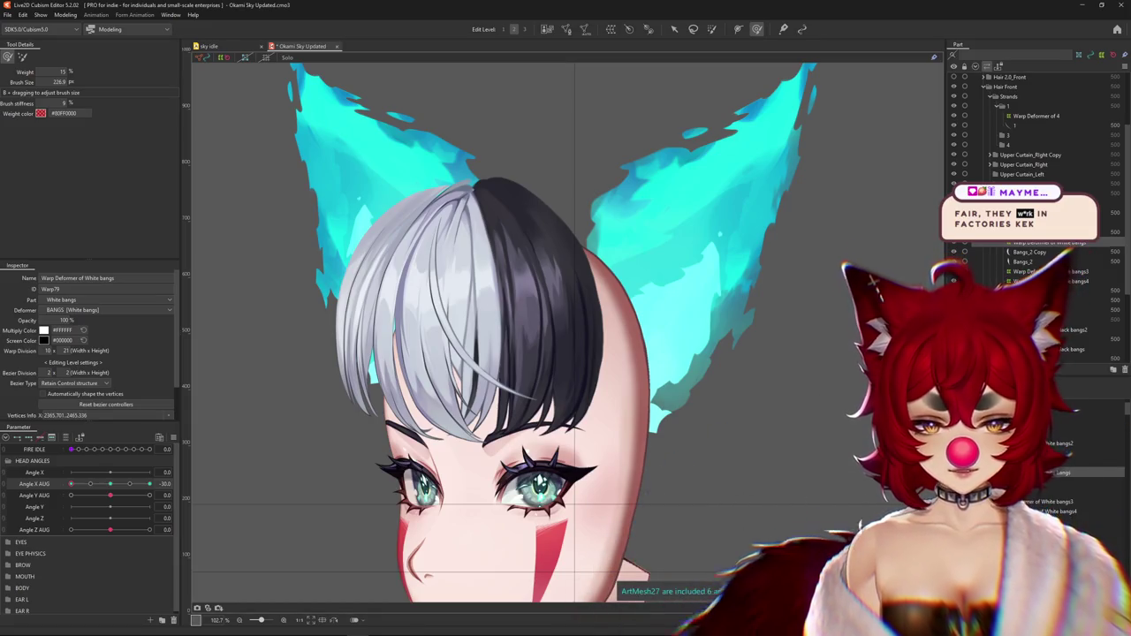
Hide the selection overlay and brush the white bangs into shape around the turned head
{"action": "key", "text": "ctrl+h"}
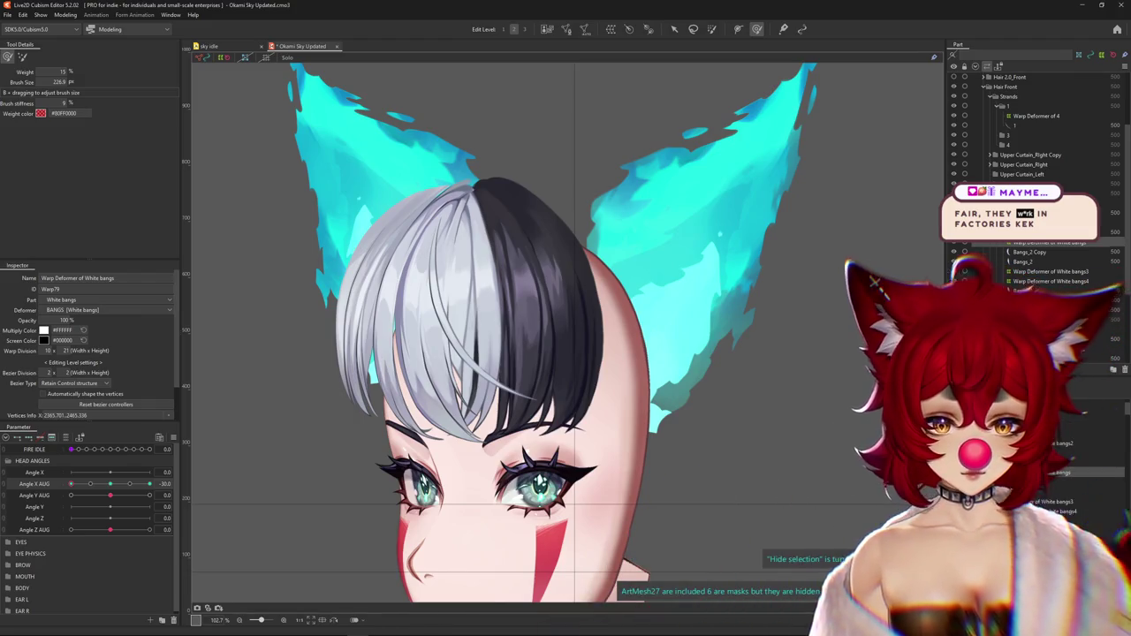
{"action": "mouse_move", "coordinate": [110, 477]}
{"action": "left_mouse_down"}
{"action": "mouse_move", "coordinate": [114, 491]}
{"action": "mouse_move", "coordinate": [70, 491]}
{"action": "left_mouse_up"}
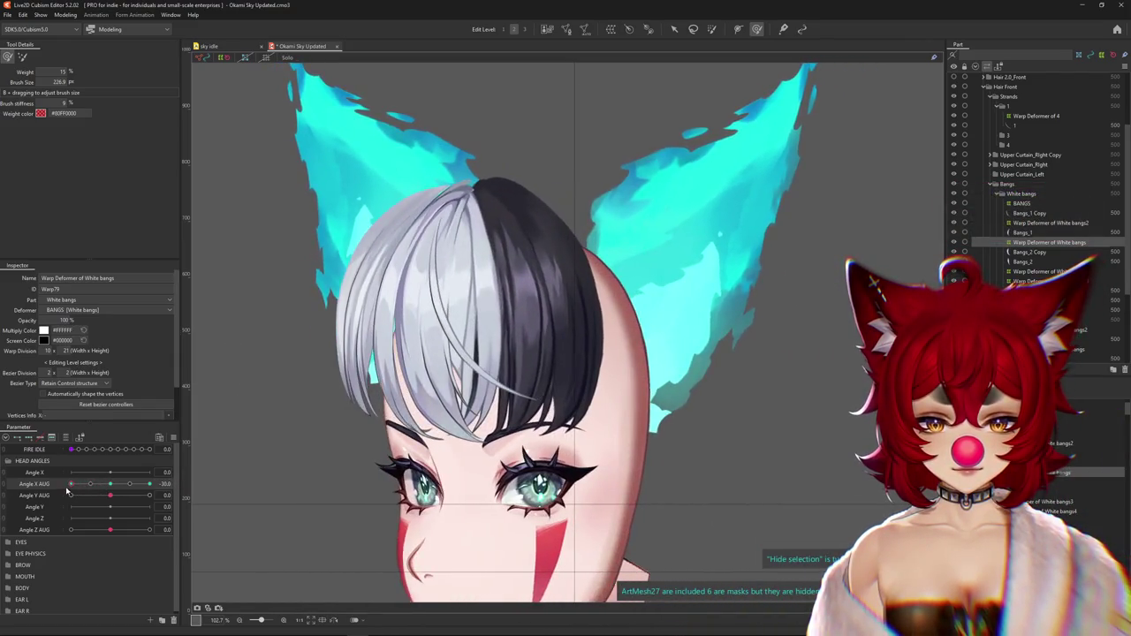
{"action": "left_click_drag", "start_coordinate": [390, 424], "coordinate": [353, 294]}
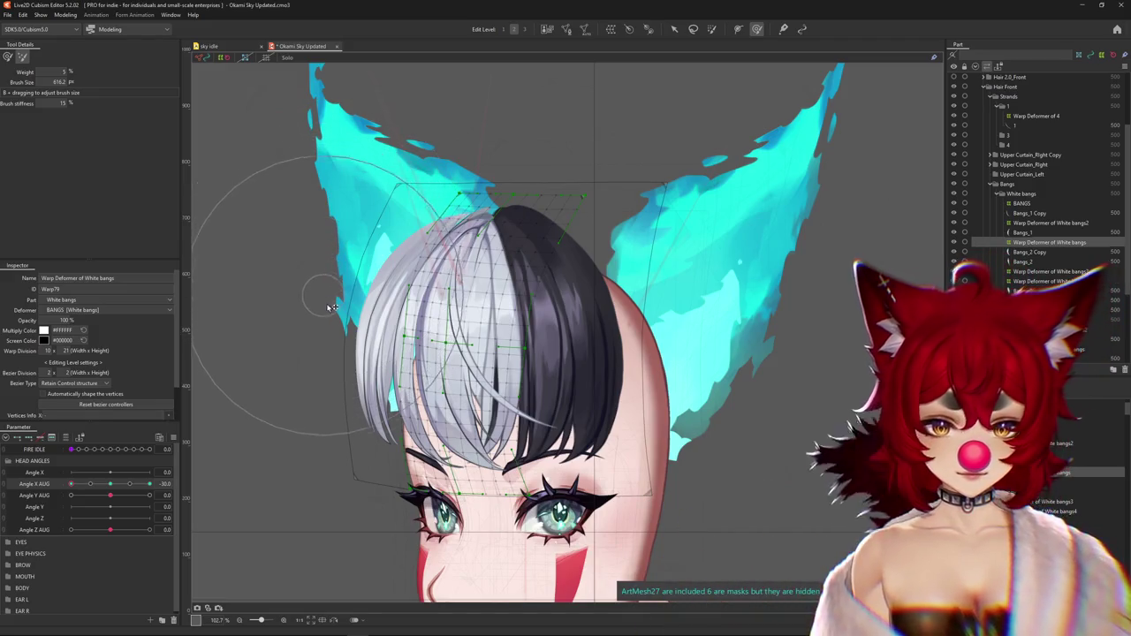
{"action": "left_click", "coordinate": [7, 56]}
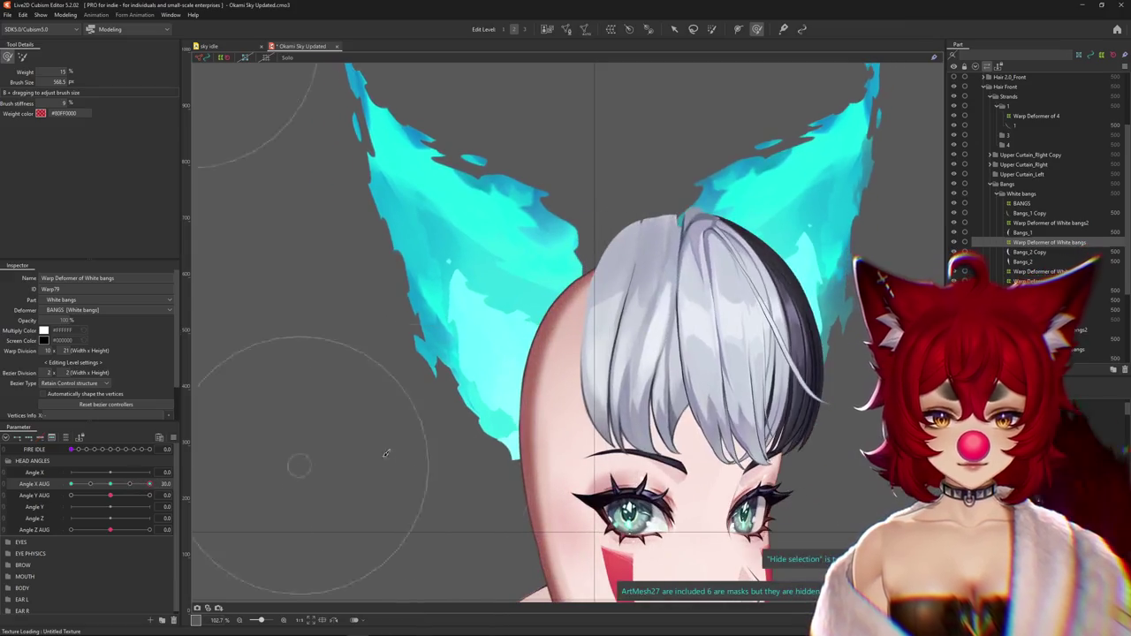
{"action": "left_click_drag", "start_coordinate": [126, 483], "coordinate": [130, 483]}
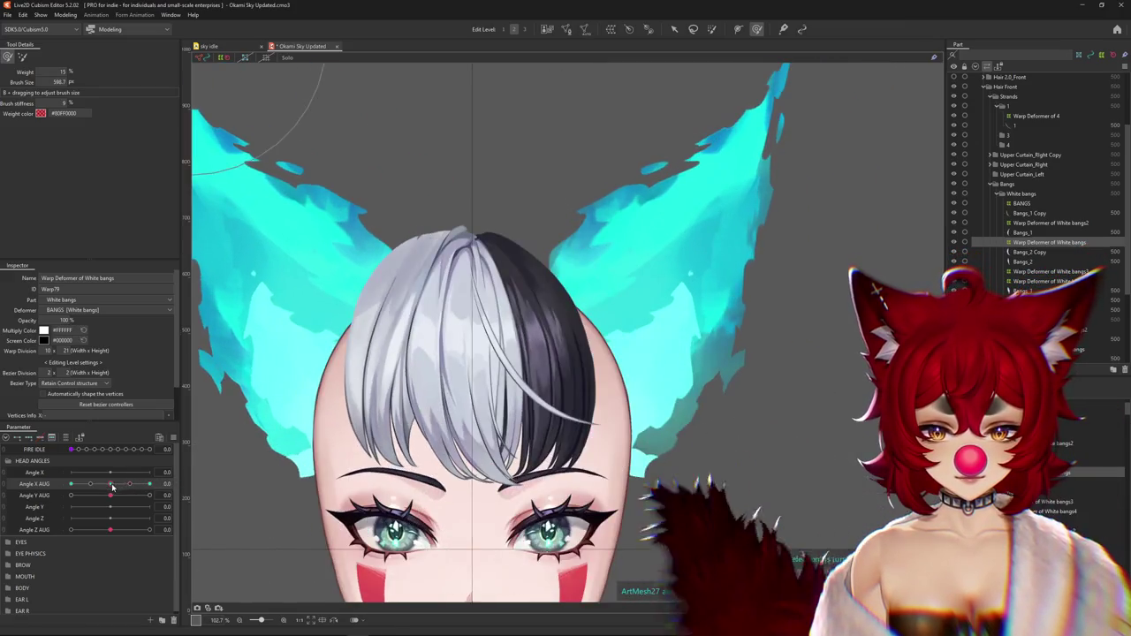
Refine the white bangs with a resized deform brush and preview them following Angle X AUG
{"action": "left_click_drag", "start_coordinate": [695, 365], "coordinate": [660, 339]}
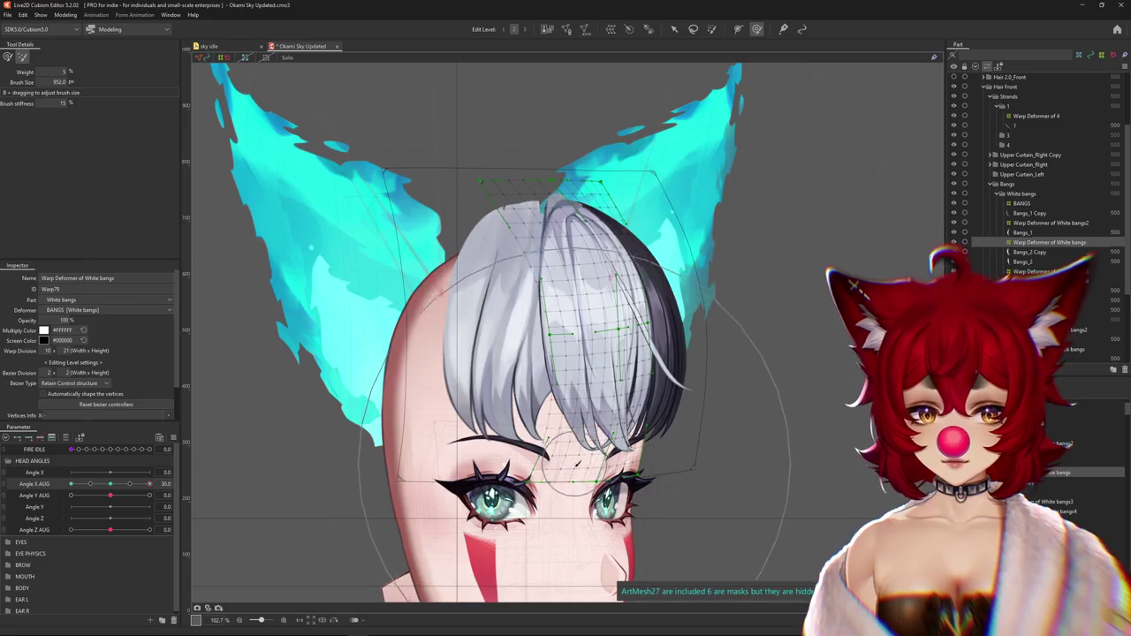
{"action": "left_click_drag", "start_coordinate": [281, 175], "coordinate": [210, 139]}
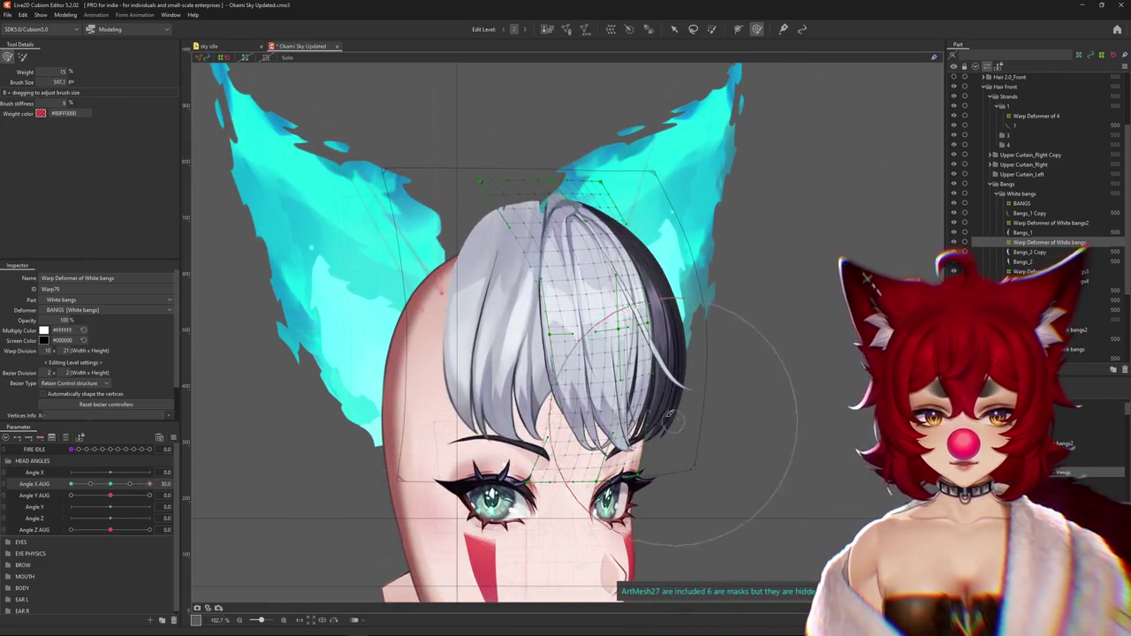
{"action": "left_click_drag", "start_coordinate": [674, 418], "coordinate": [611, 409]}
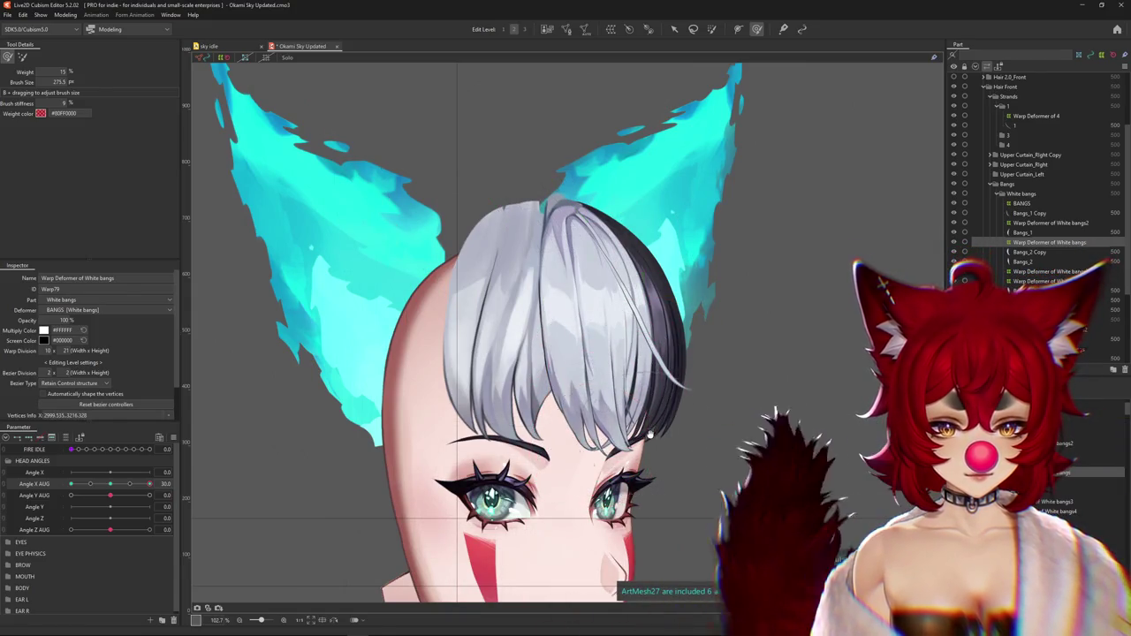
{"action": "left_click_drag", "start_coordinate": [596, 446], "coordinate": [616, 447]}
{"action": "key", "text": "ctrl+h"}
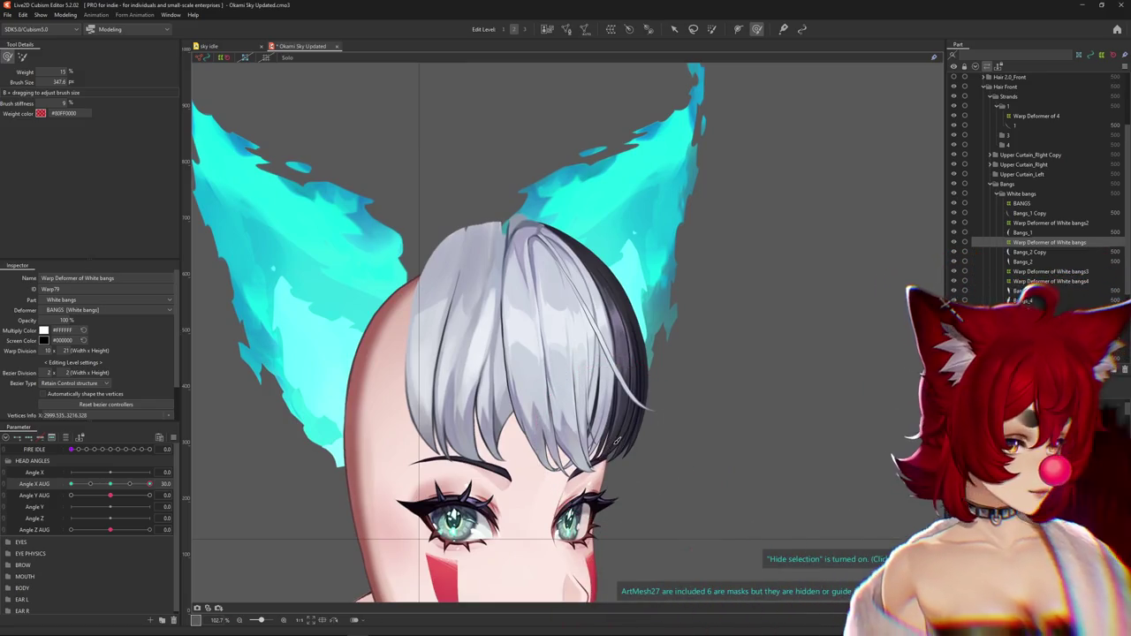
{"action": "left_click_drag", "start_coordinate": [616, 439], "coordinate": [673, 439]}
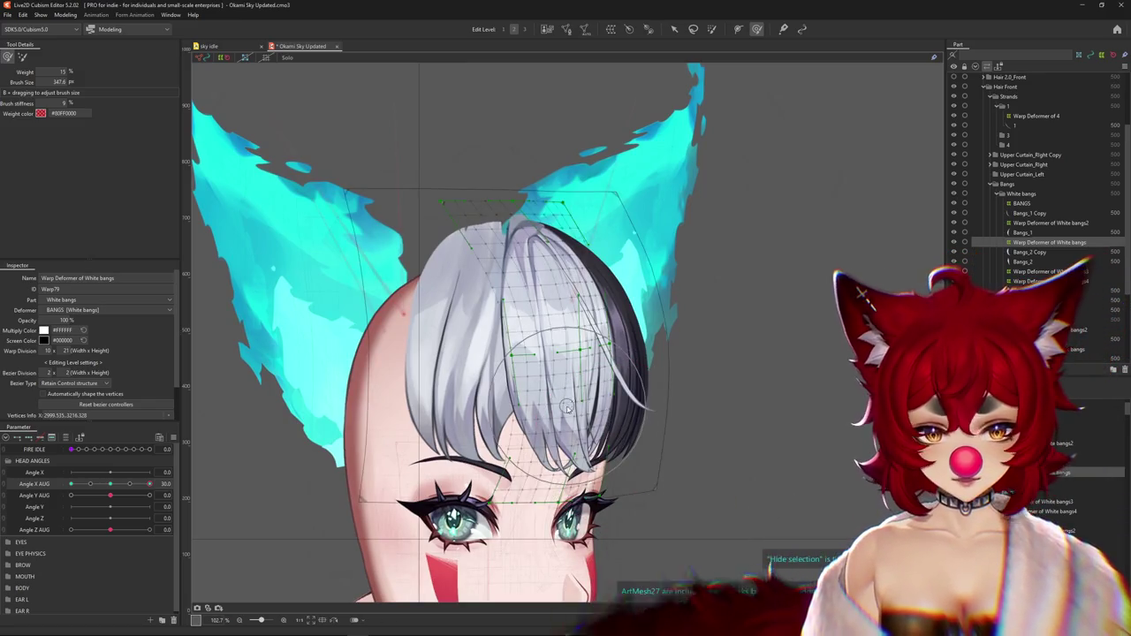
{"action": "mouse_move", "coordinate": [134, 479]}
{"action": "left_mouse_down"}
{"action": "mouse_move", "coordinate": [61, 485]}
{"action": "mouse_move", "coordinate": [174, 478]}
{"action": "left_mouse_up"}
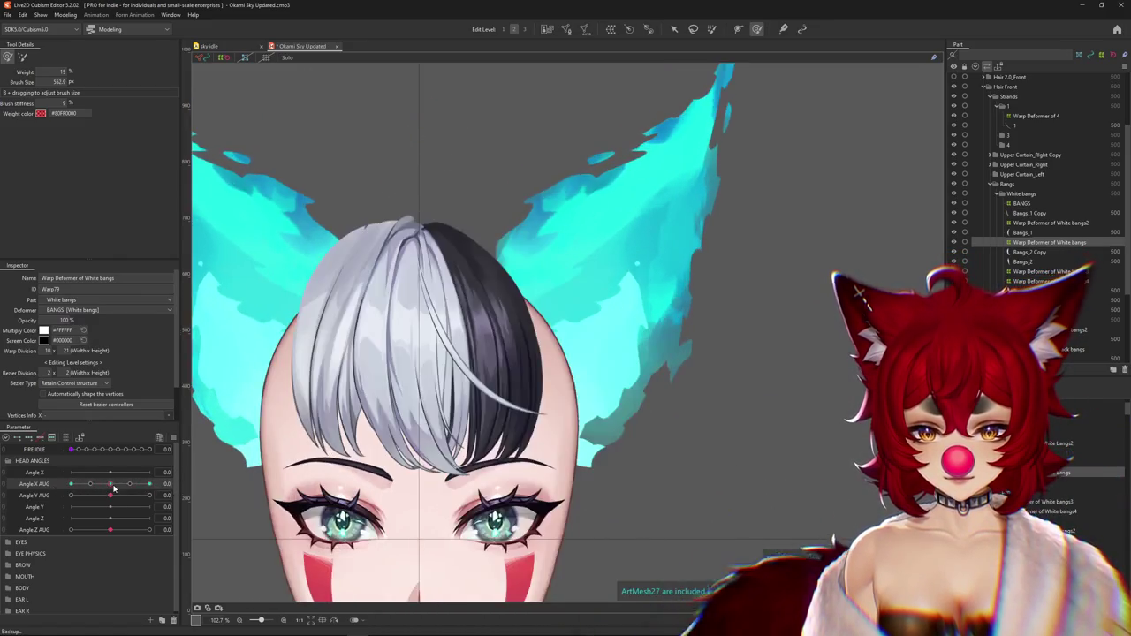
{"action": "left_click_drag", "start_coordinate": [424, 411], "coordinate": [451, 423]}
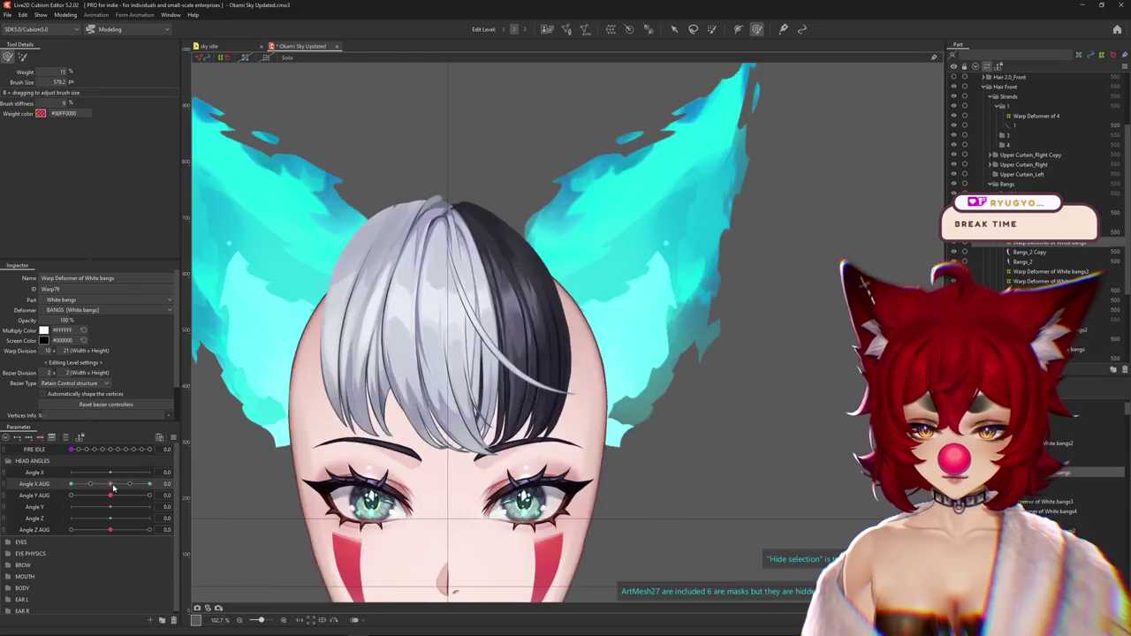
{"action": "left_click_drag", "start_coordinate": [110, 484], "coordinate": [156, 485]}
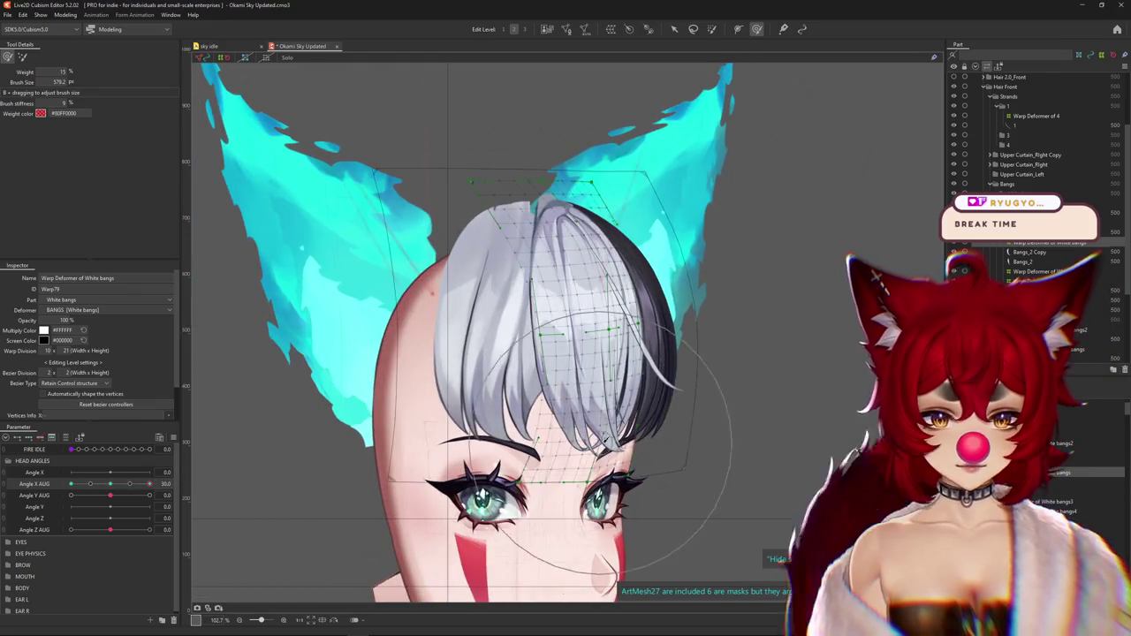
Wrap Bangs_1 in a default 8 × 15 warp deformer, White bangs3, nested under White bangs2
{"action": "left_click", "coordinate": [583, 441]}
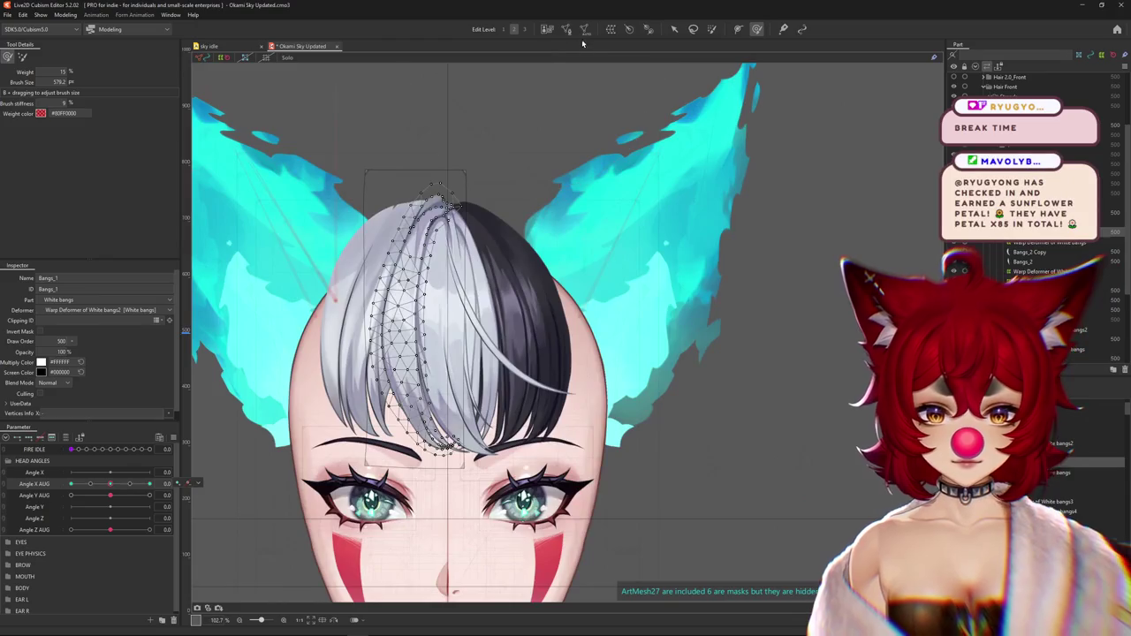
{"action": "left_click", "coordinate": [611, 29]}
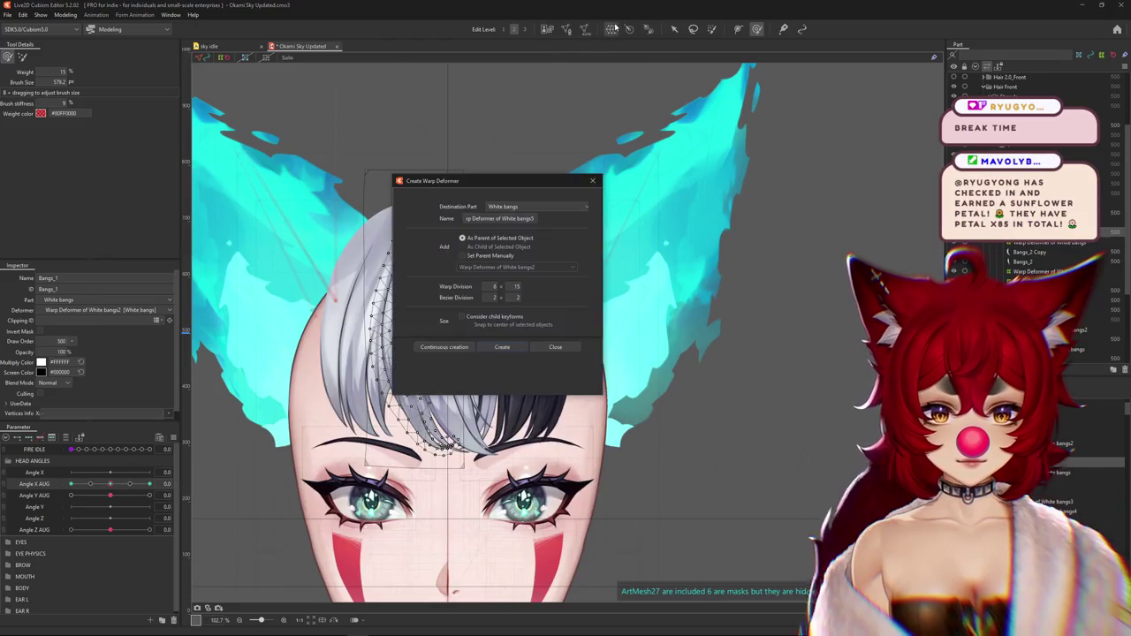
{"action": "left_click", "coordinate": [501, 346]}
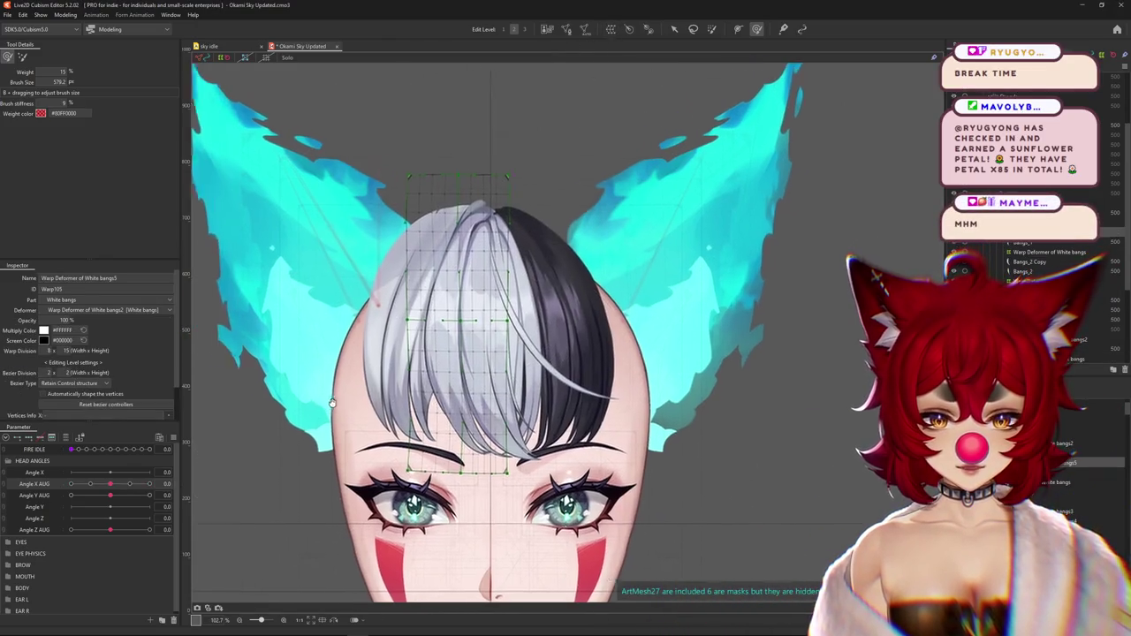
{"action": "left_click_drag", "start_coordinate": [429, 389], "coordinate": [525, 407]}
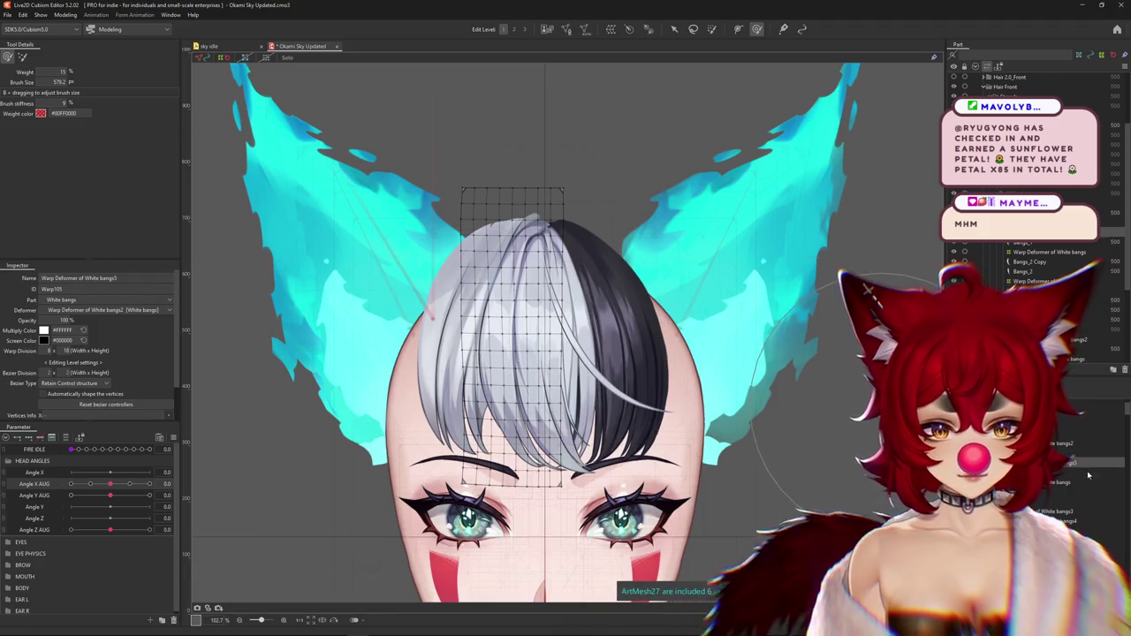
{"action": "left_click_drag", "start_coordinate": [627, 472], "coordinate": [595, 482]}
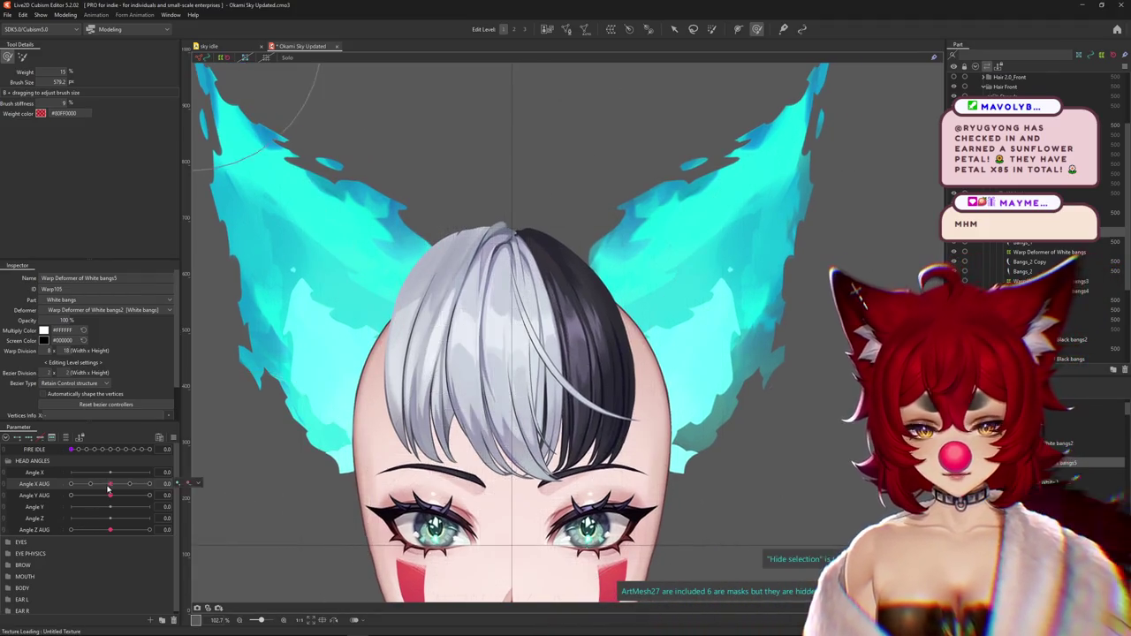
Test Angle X AUG at 30 and reset it, then ready edit level 2 with the deformation brush
{"action": "left_click_drag", "start_coordinate": [110, 483], "coordinate": [149, 483]}
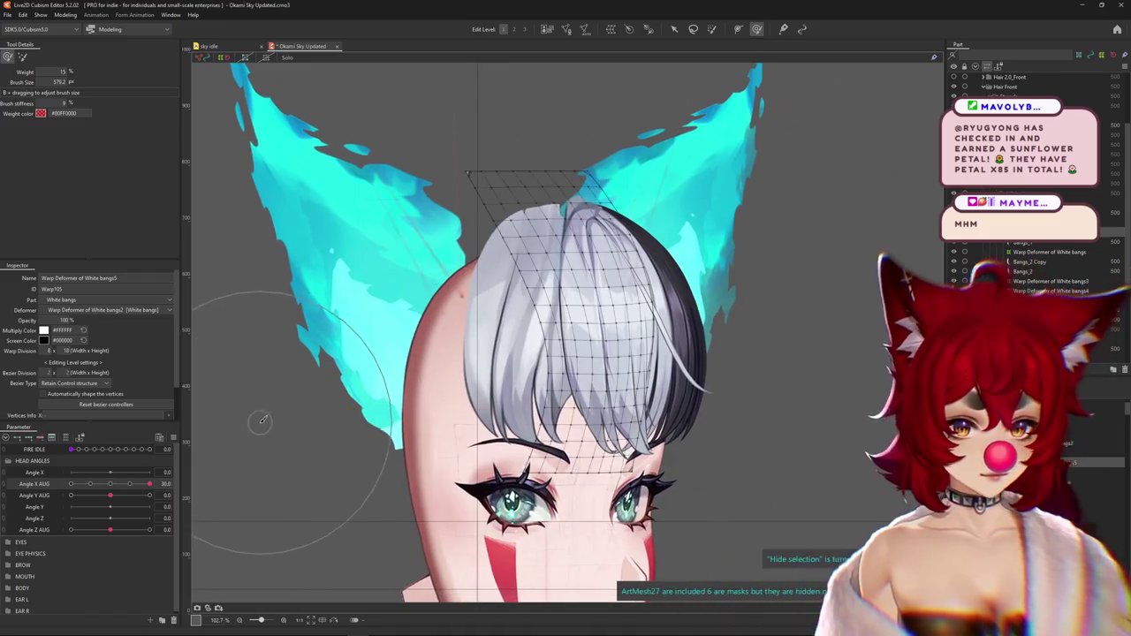
{"action": "left_click", "coordinate": [29, 438]}
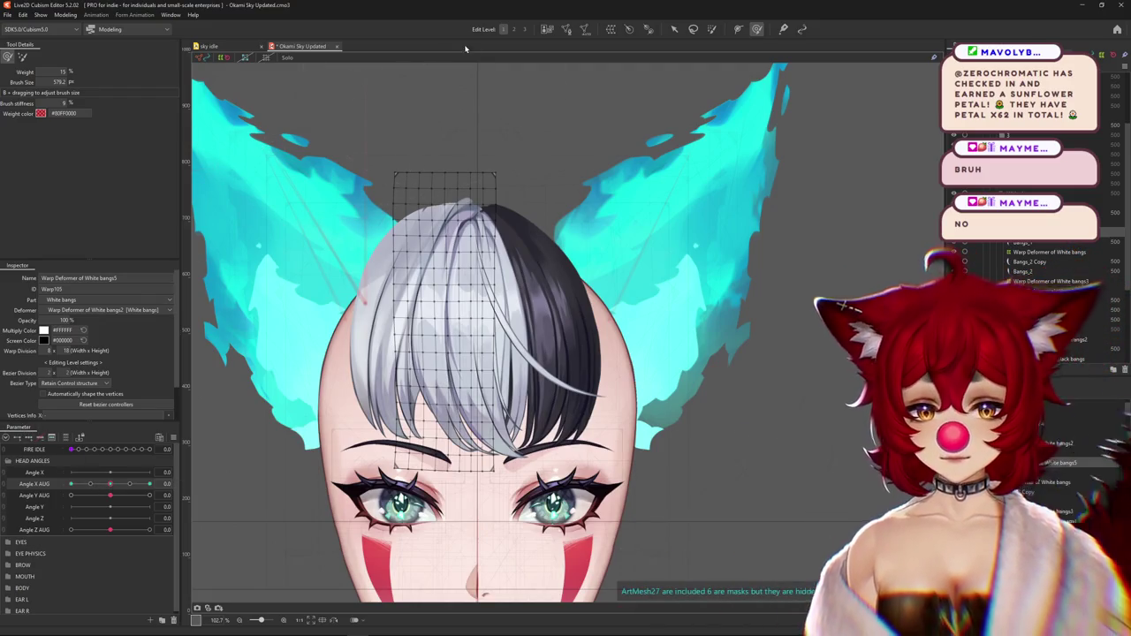
{"action": "left_click", "coordinate": [515, 29]}
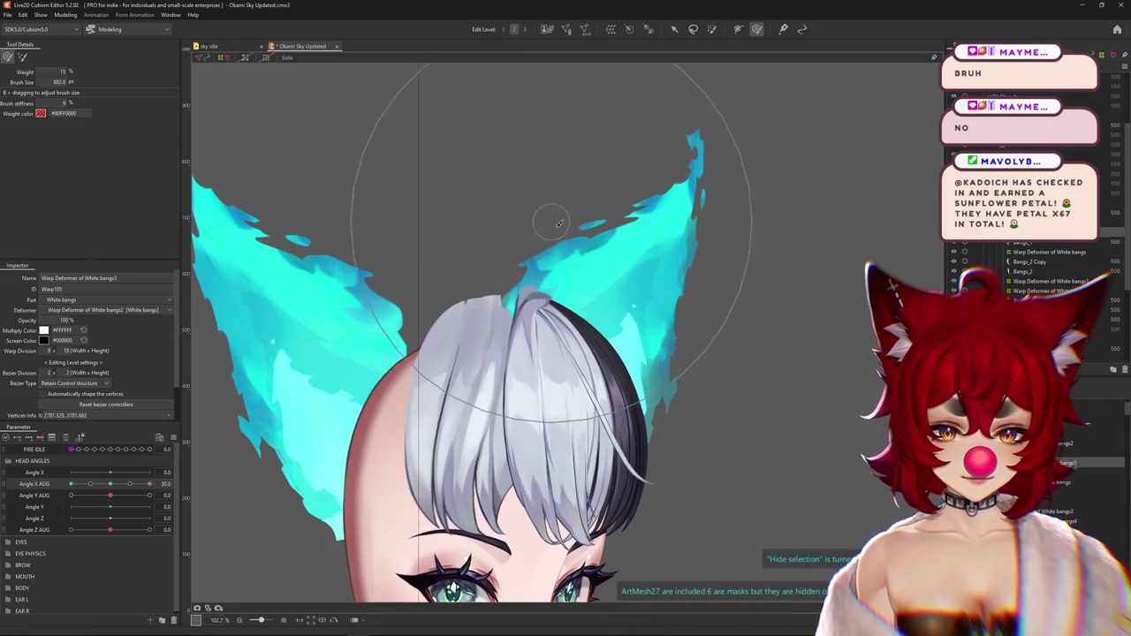
{"action": "key", "text": "1"}
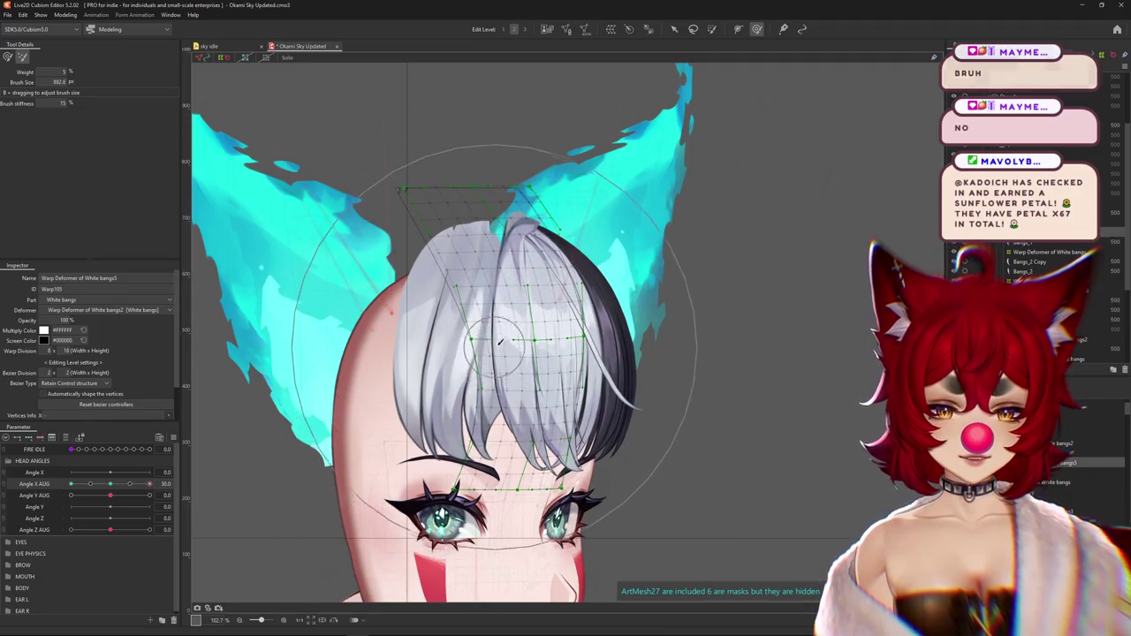
{"action": "left_click", "coordinate": [9, 58]}
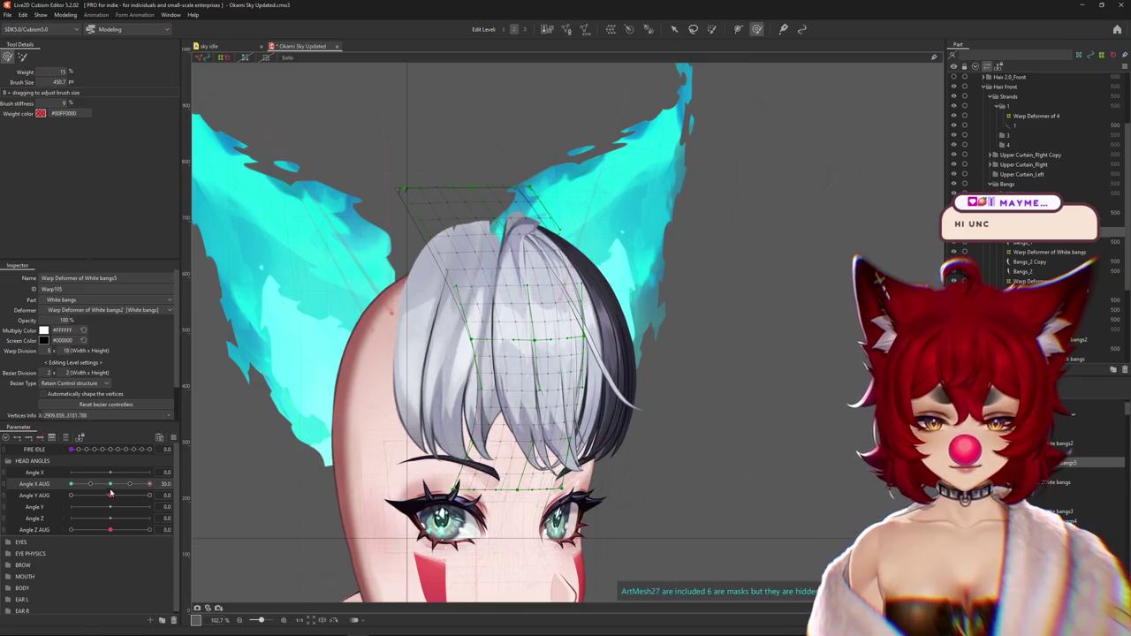
Sculpt the white bangs warp for Angle X AUG 30 with the deform brush at varying sizes
{"action": "left_click_drag", "start_coordinate": [110, 492], "coordinate": [111, 495]}
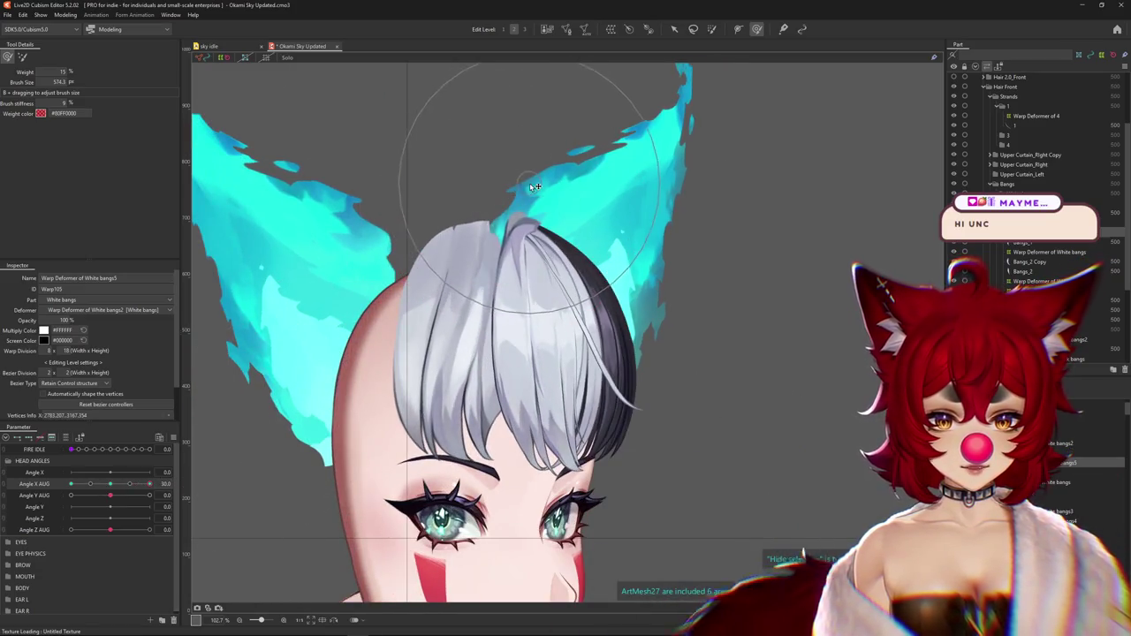
{"action": "left_click_drag", "start_coordinate": [534, 186], "coordinate": [229, 206]}
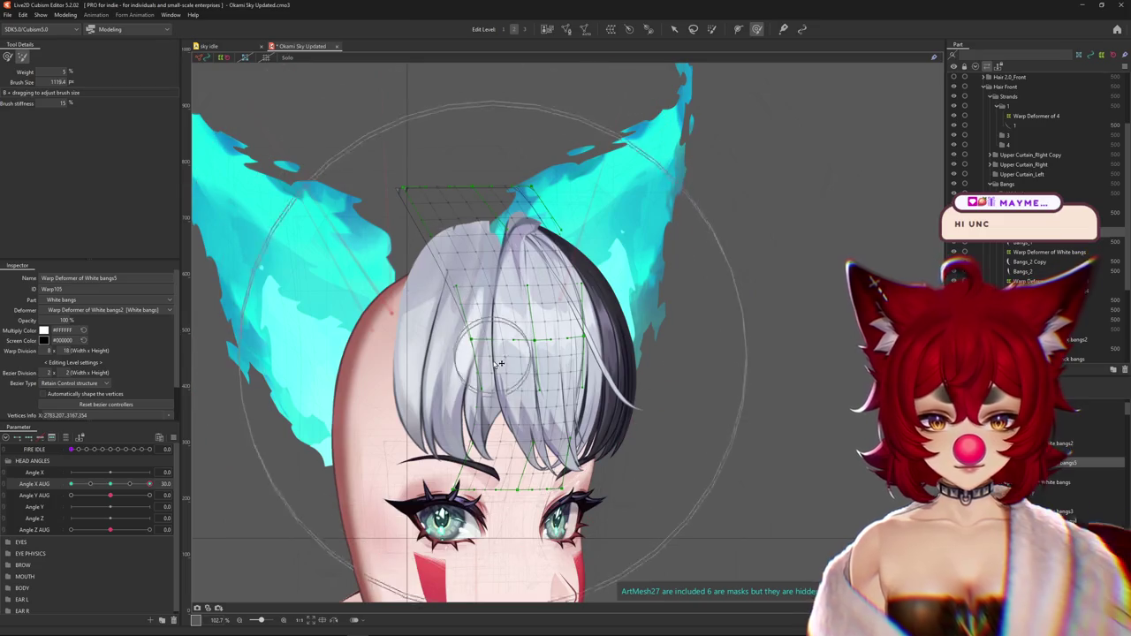
{"action": "left_click_drag", "start_coordinate": [476, 296], "coordinate": [482, 212]}
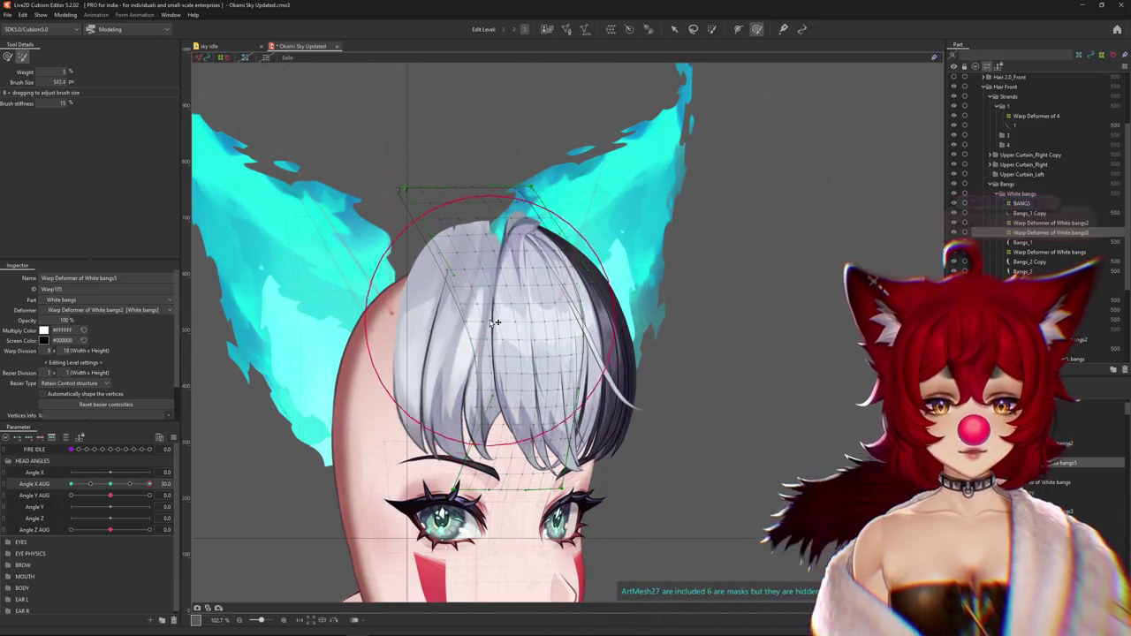
{"action": "left_click_drag", "start_coordinate": [482, 318], "coordinate": [493, 349]}
{"action": "left_click", "coordinate": [9, 59]}
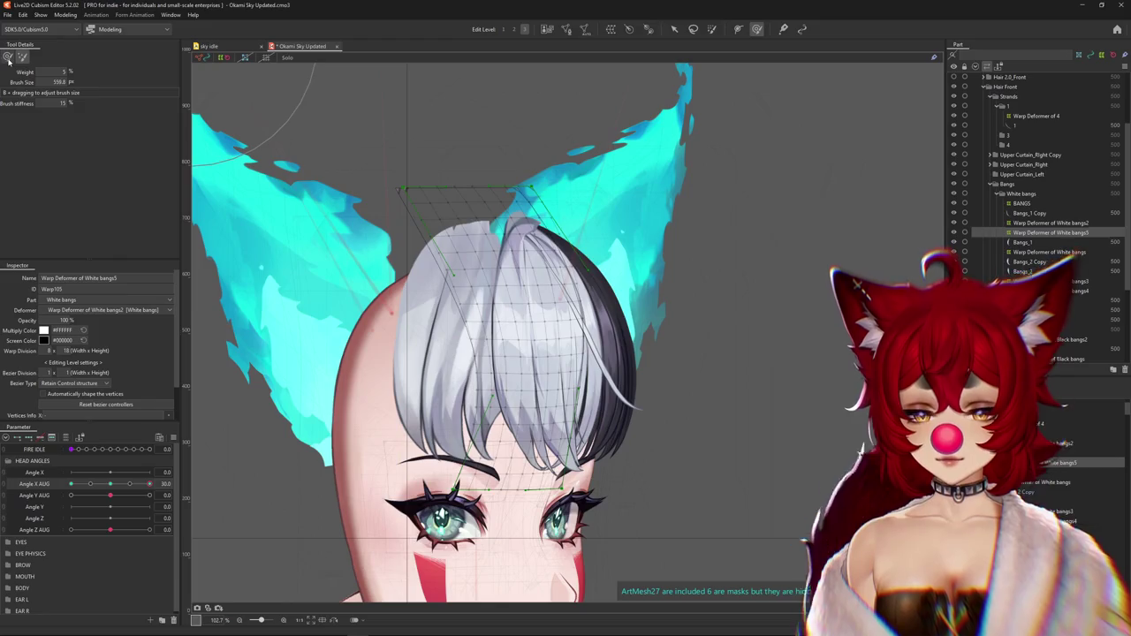
{"action": "mouse_move", "coordinate": [149, 484]}
{"action": "left_mouse_down"}
{"action": "mouse_move", "coordinate": [127, 485]}
{"action": "mouse_move", "coordinate": [533, 168]}
{"action": "left_mouse_up"}
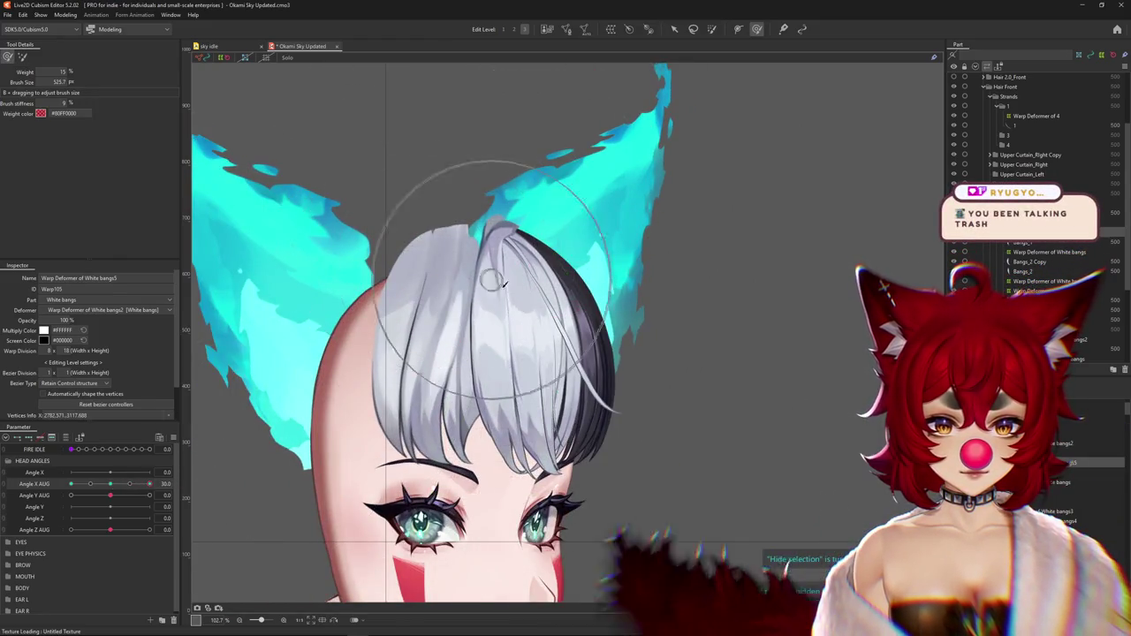
{"action": "mouse_move", "coordinate": [476, 213]}
{"action": "left_mouse_down"}
{"action": "mouse_move", "coordinate": [475, 236]}
{"action": "mouse_move", "coordinate": [466, 133]}
{"action": "left_mouse_up"}
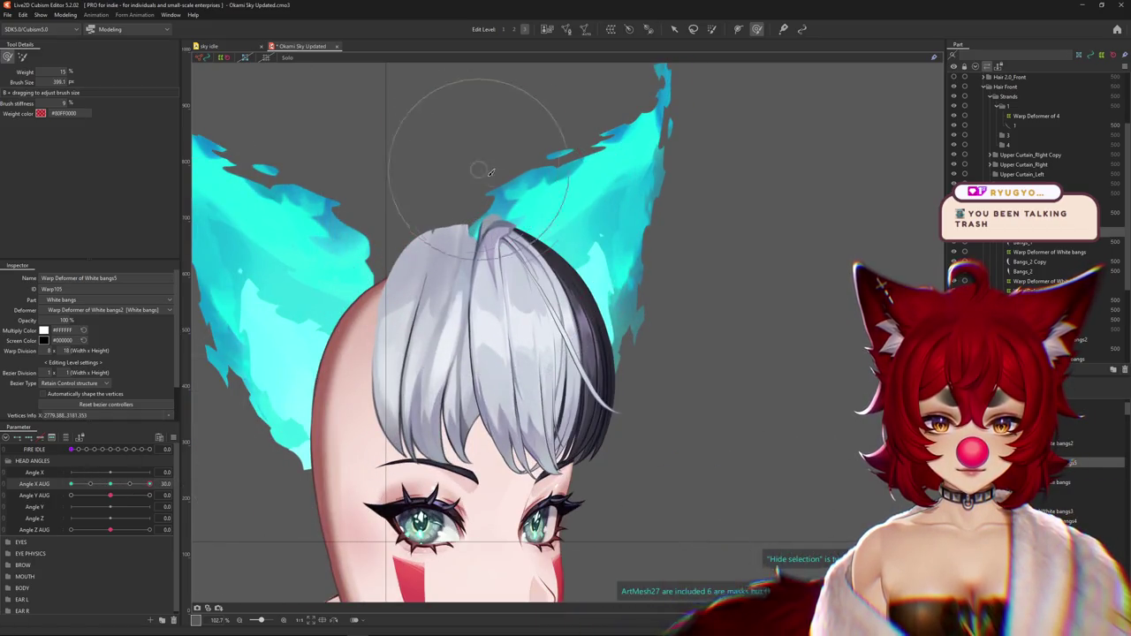
{"action": "mouse_move", "coordinate": [526, 296]}
{"action": "left_mouse_down"}
{"action": "mouse_move", "coordinate": [536, 306]}
{"action": "mouse_move", "coordinate": [531, 286]}
{"action": "left_mouse_up"}
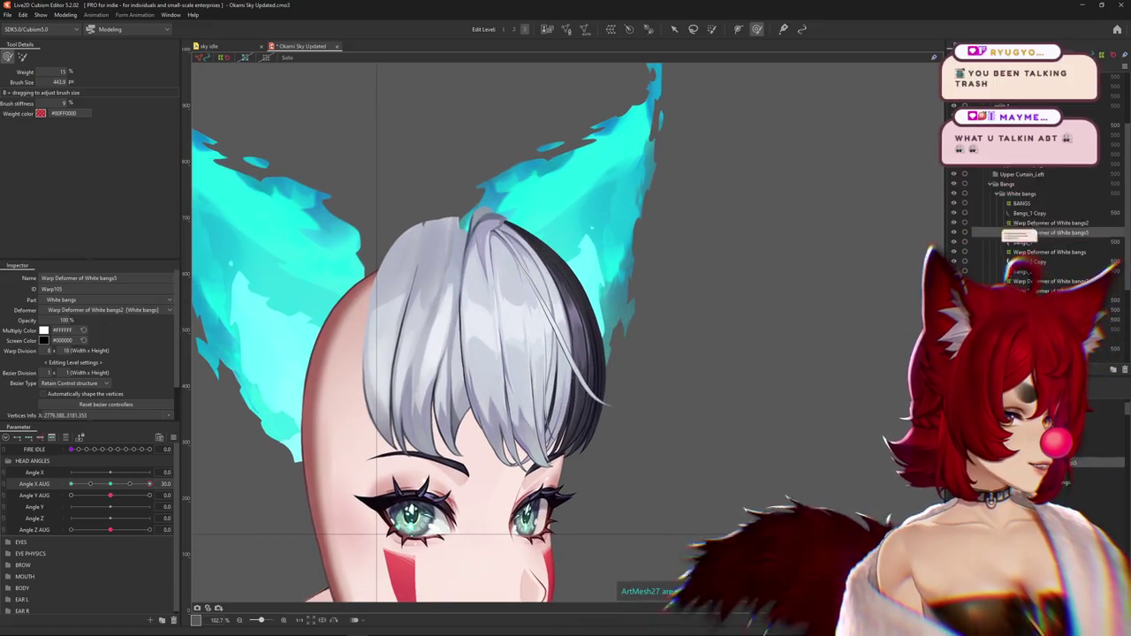
Toggle the warp grid overlay and swing Angle X AUG back to preview the bangs
{"action": "key", "text": "ctrl+h"}
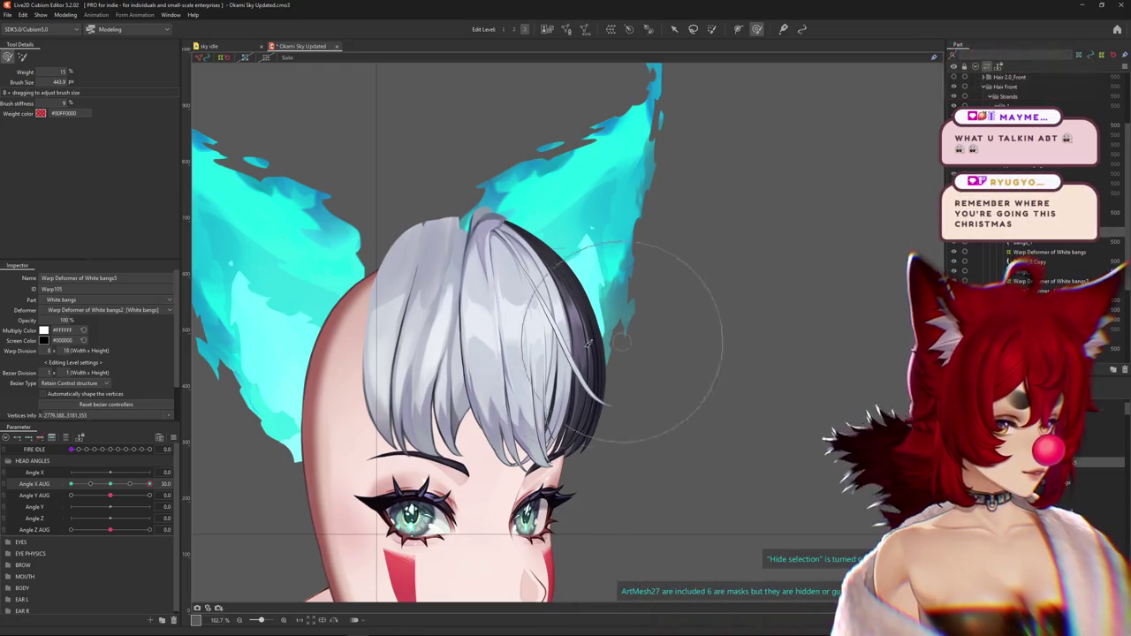
{"action": "key", "text": "ctrl+h"}
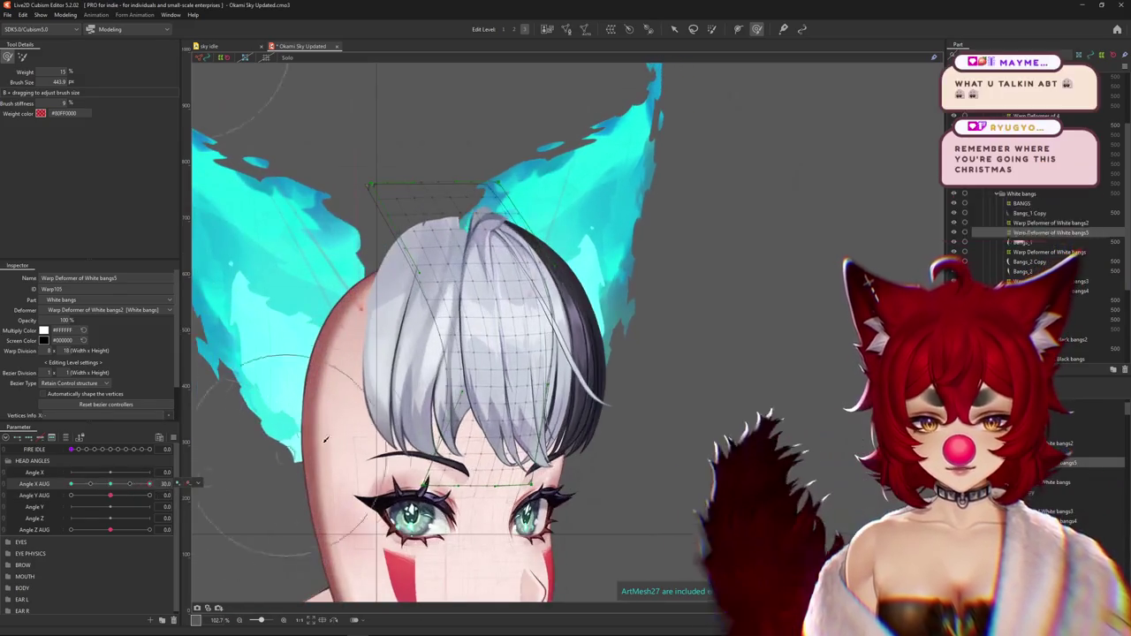
{"action": "key", "text": "ctrl+h"}
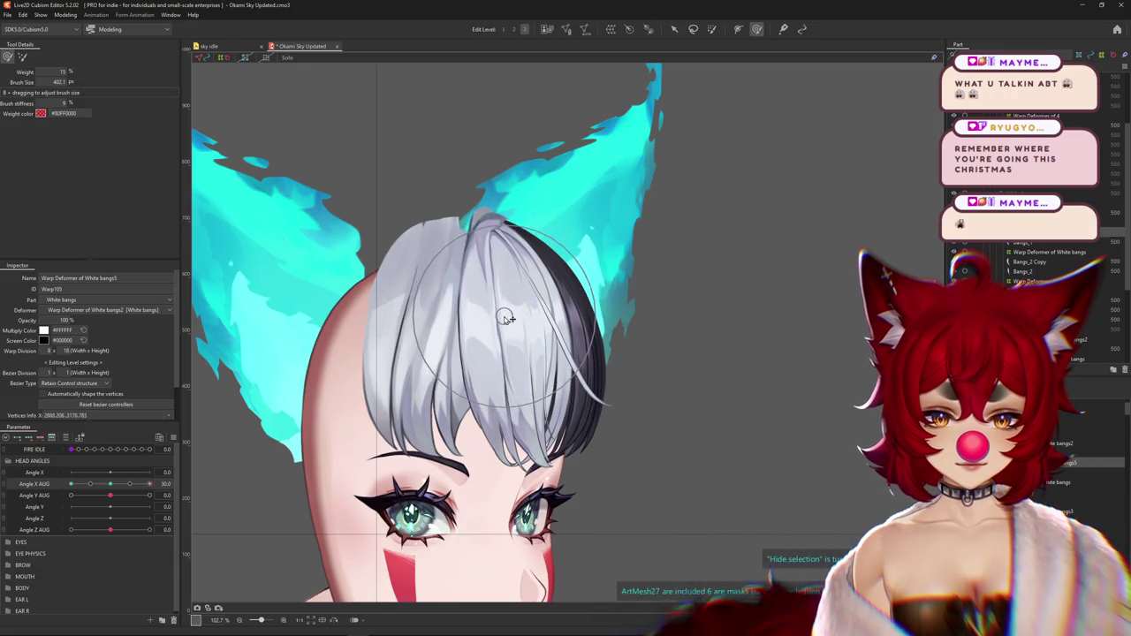
{"action": "scroll", "coordinate": [509, 332], "scroll_direction": "down", "scroll_amount": 3}
{"action": "left_click_drag", "start_coordinate": [148, 485], "coordinate": [72, 491]}
{"action": "key", "text": "ctrl+h"}
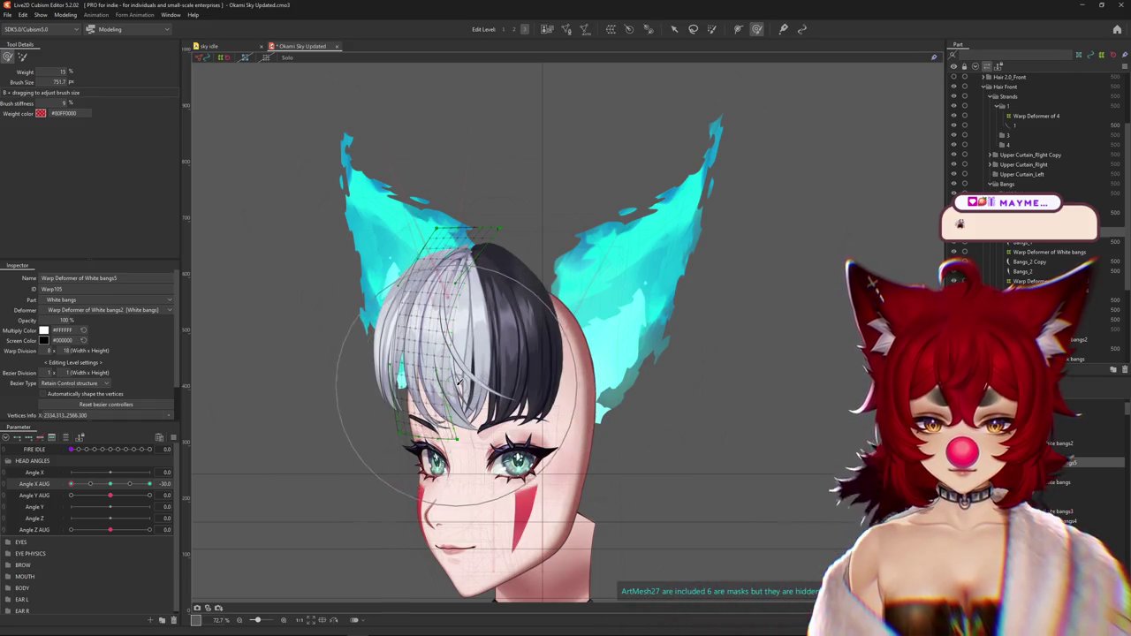
Zoom in and enlarge the brush to cover the head, switching to the other brush mode
{"action": "scroll", "coordinate": [375, 270], "scroll_direction": "up", "scroll_amount": 3}
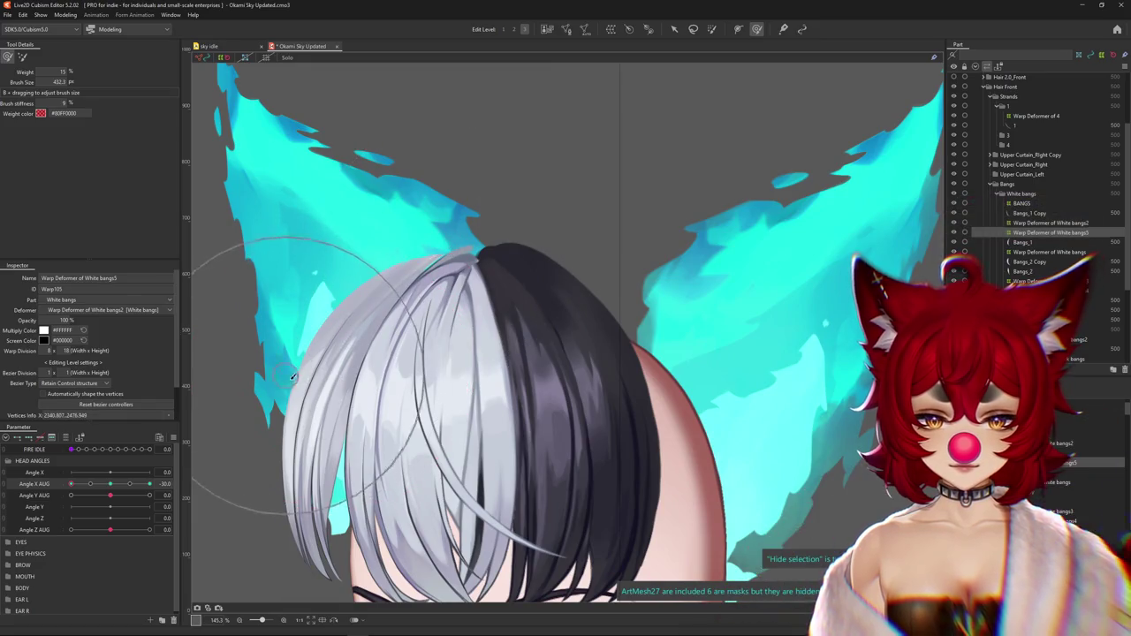
{"action": "scroll", "coordinate": [389, 321], "scroll_direction": "down", "scroll_amount": 2}
{"action": "scroll", "coordinate": [411, 430], "scroll_direction": "down", "scroll_amount": 2}
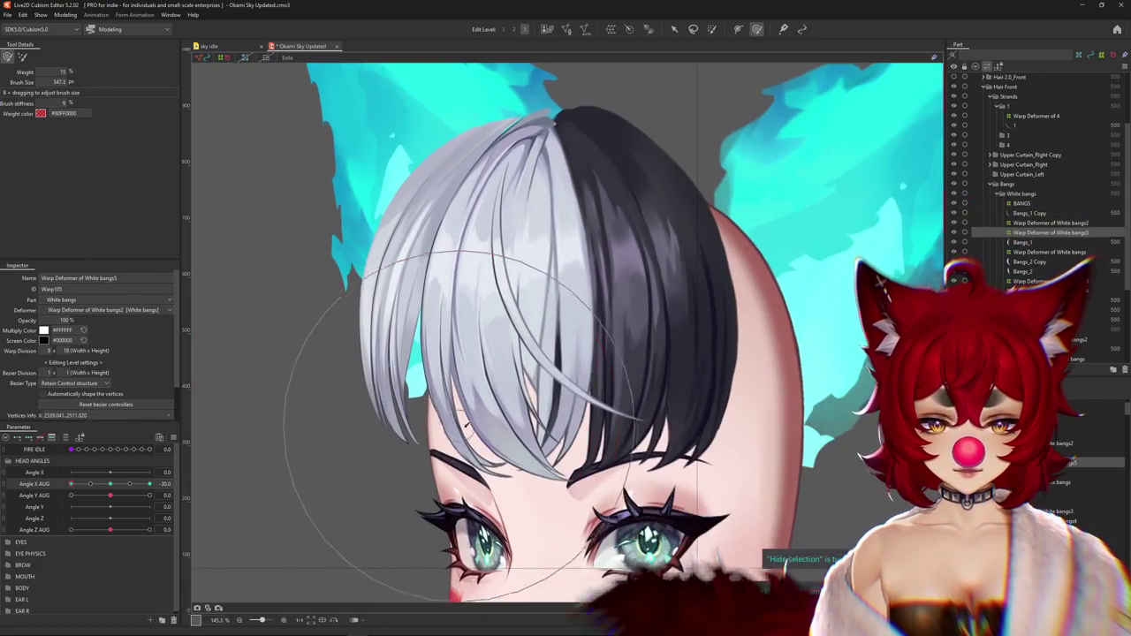
{"action": "scroll", "coordinate": [490, 442], "scroll_direction": "down", "scroll_amount": 1}
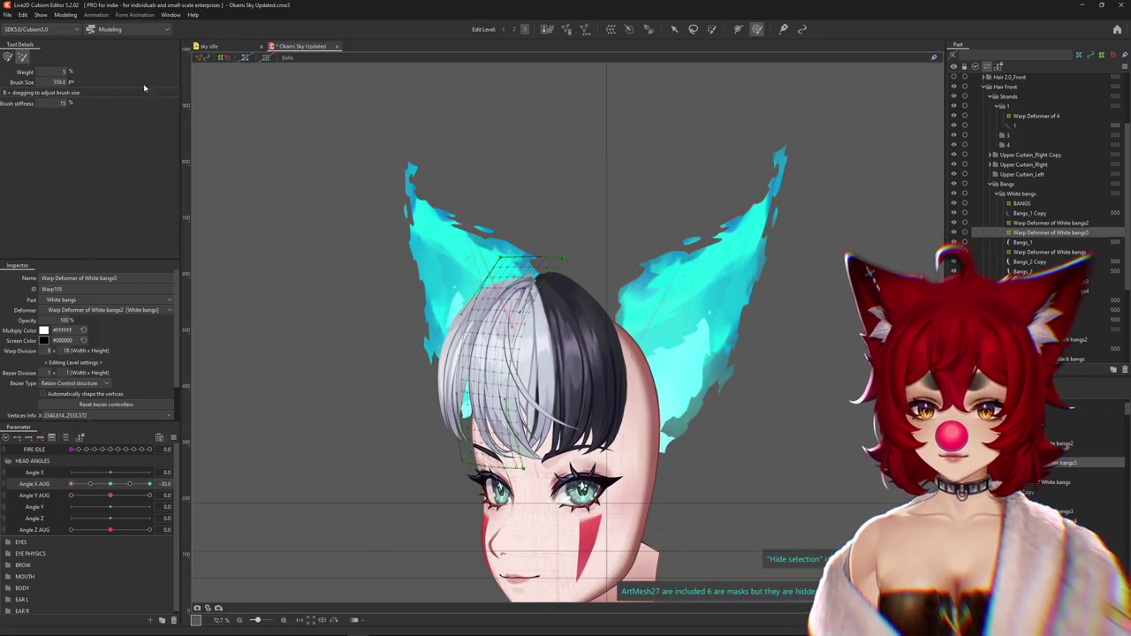
{"action": "left_click_drag", "start_coordinate": [492, 149], "coordinate": [520, 106]}
{"action": "left_click_drag", "start_coordinate": [451, 197], "coordinate": [477, 133]}
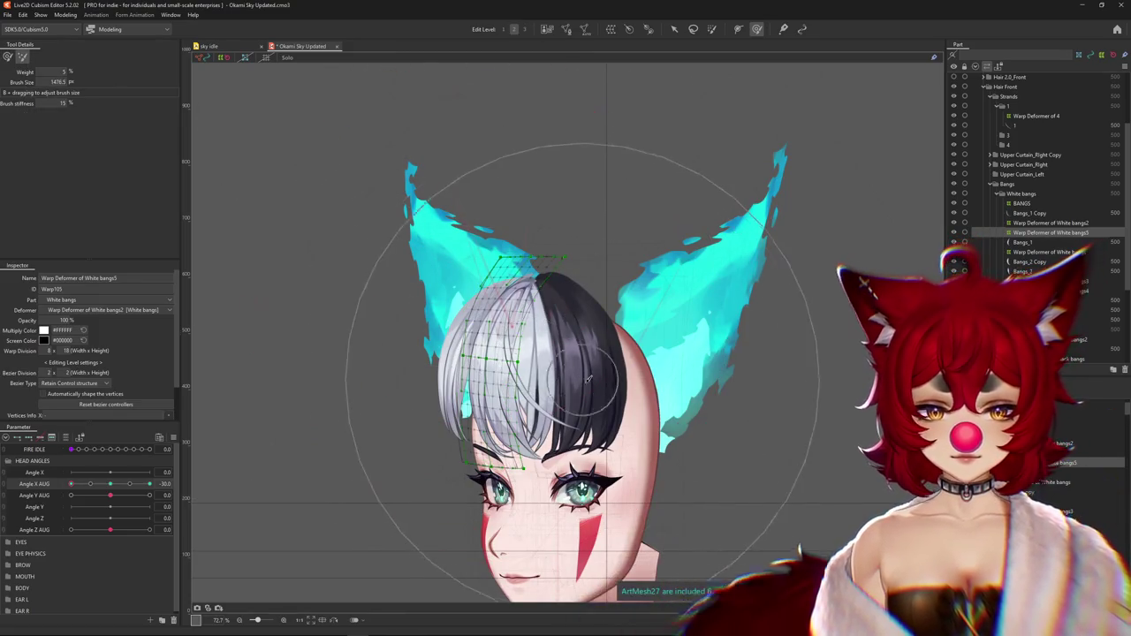
{"action": "left_click", "coordinate": [8, 56]}
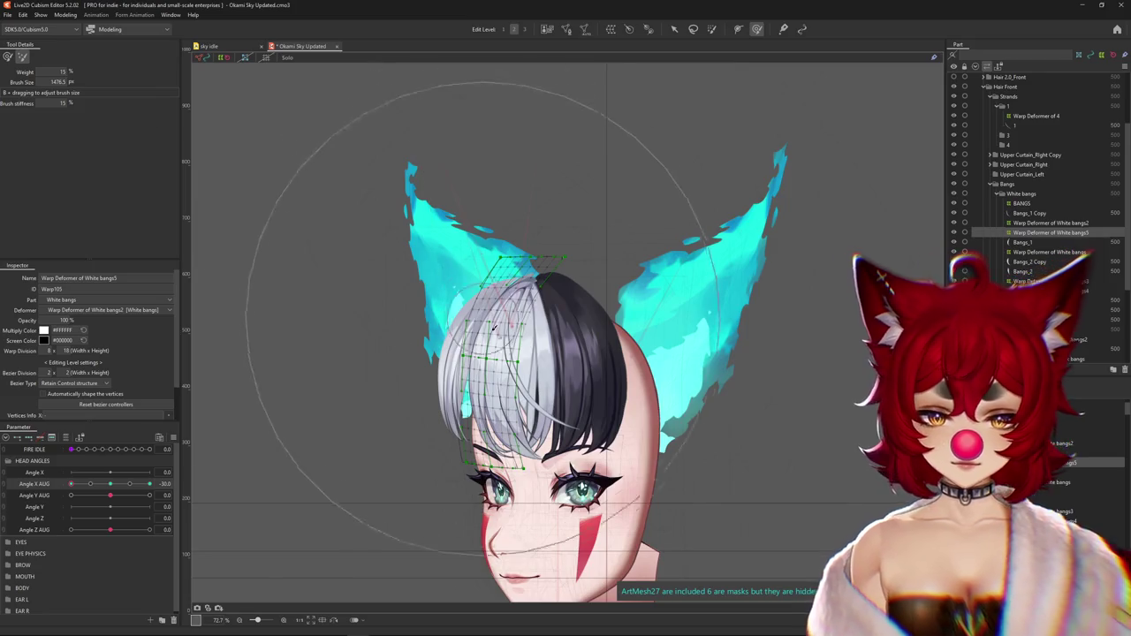
{"action": "scroll", "coordinate": [572, 430], "scroll_direction": "up", "scroll_amount": 3}
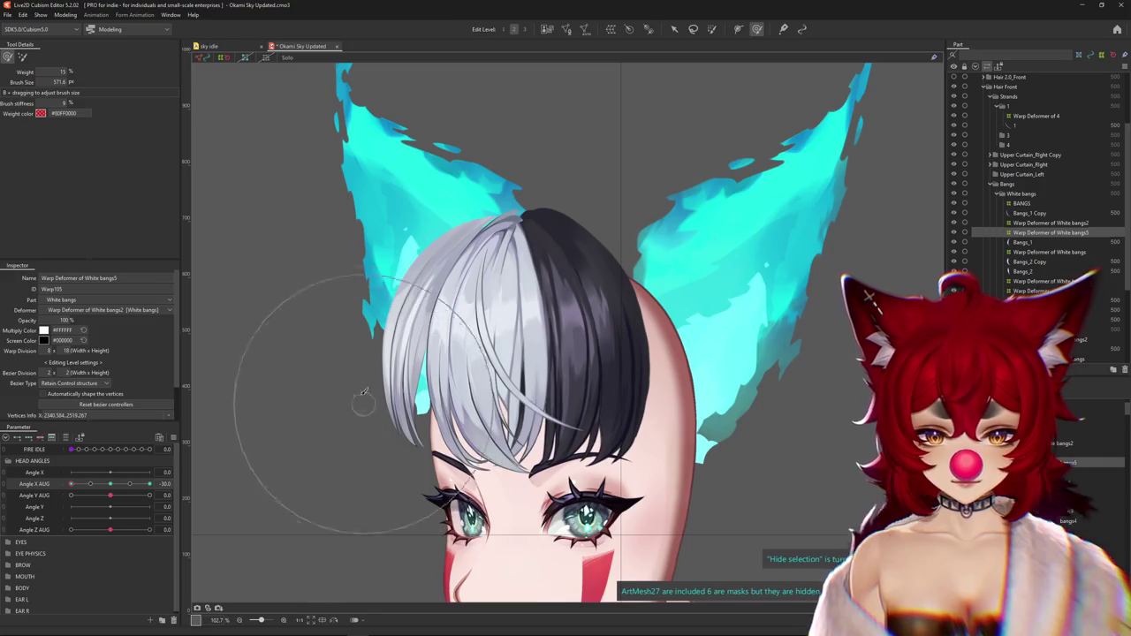
Brush the white bangs to follow the head at Angle X AUG -30, previewing the turn
{"action": "left_click_drag", "start_coordinate": [362, 393], "coordinate": [362, 309]}
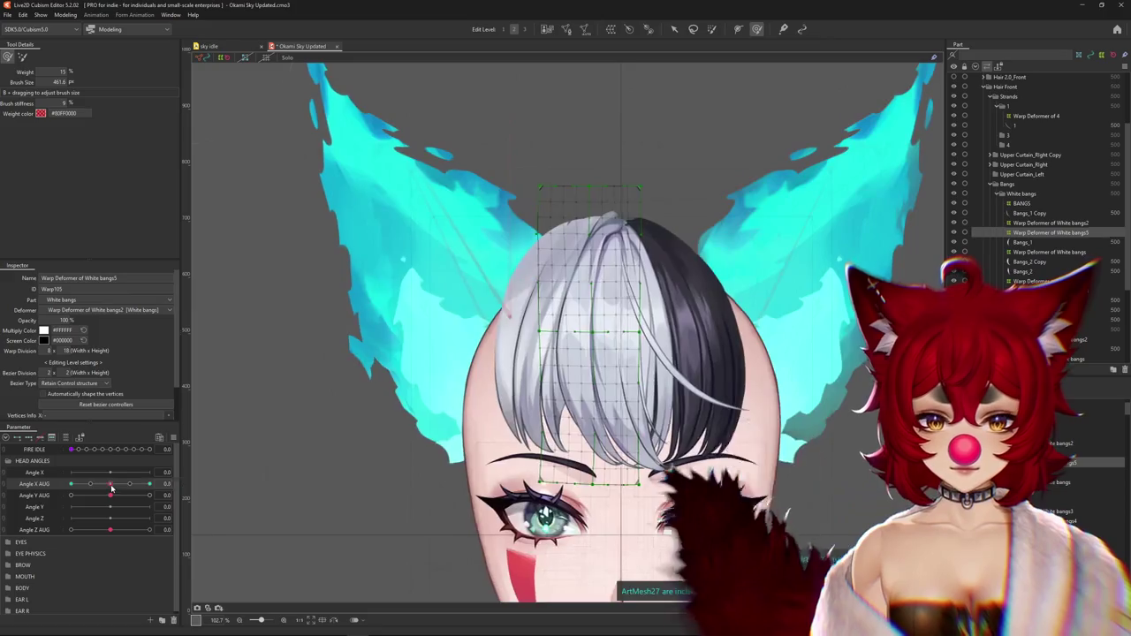
{"action": "left_click_drag", "start_coordinate": [613, 159], "coordinate": [613, 114]}
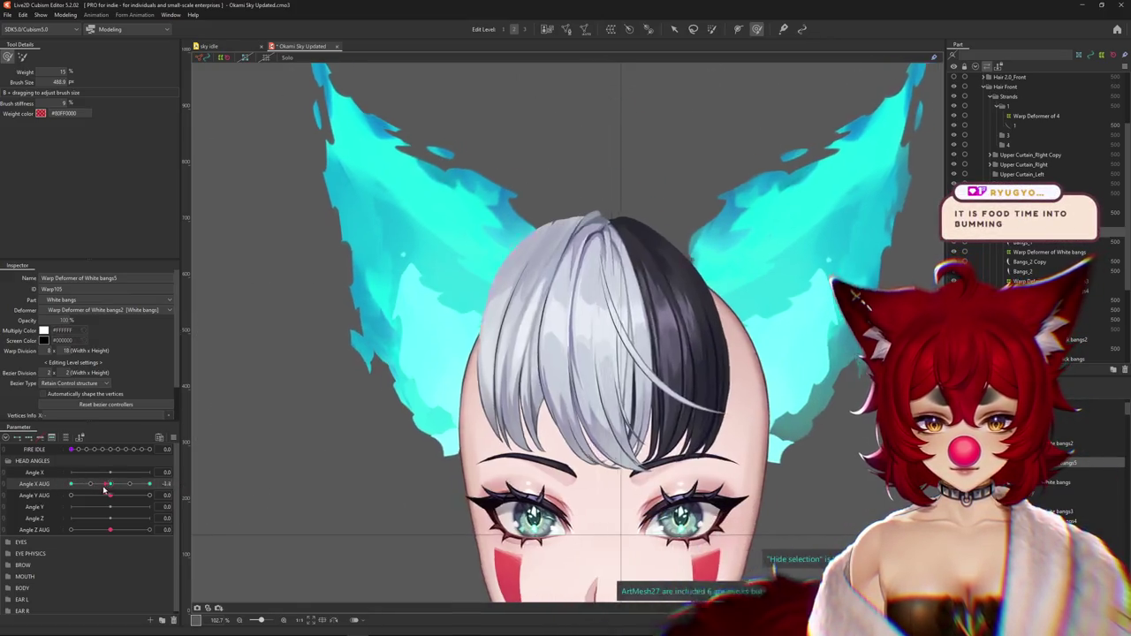
{"action": "left_click_drag", "start_coordinate": [288, 387], "coordinate": [250, 360]}
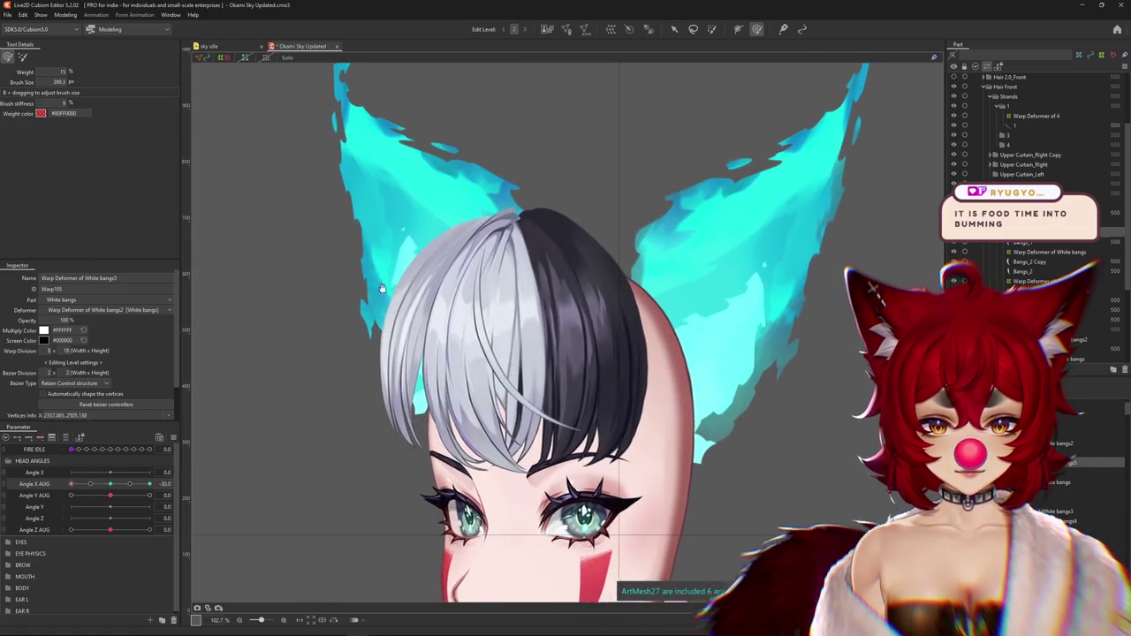
{"action": "left_click_drag", "start_coordinate": [110, 484], "coordinate": [61, 481]}
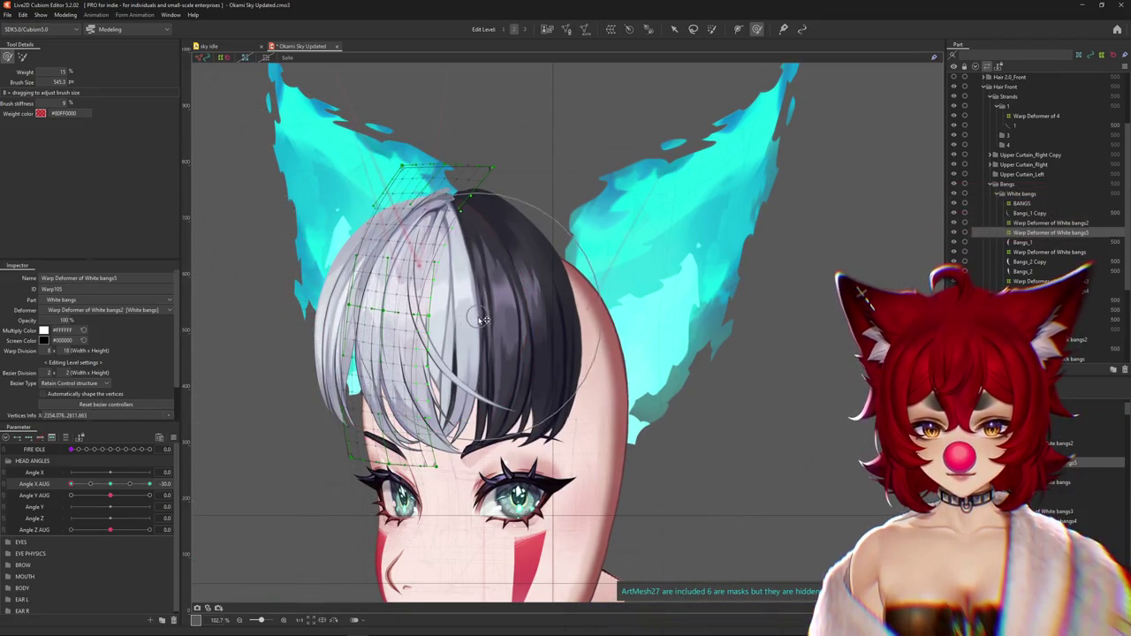
{"action": "left_click_drag", "start_coordinate": [476, 358], "coordinate": [408, 451]}
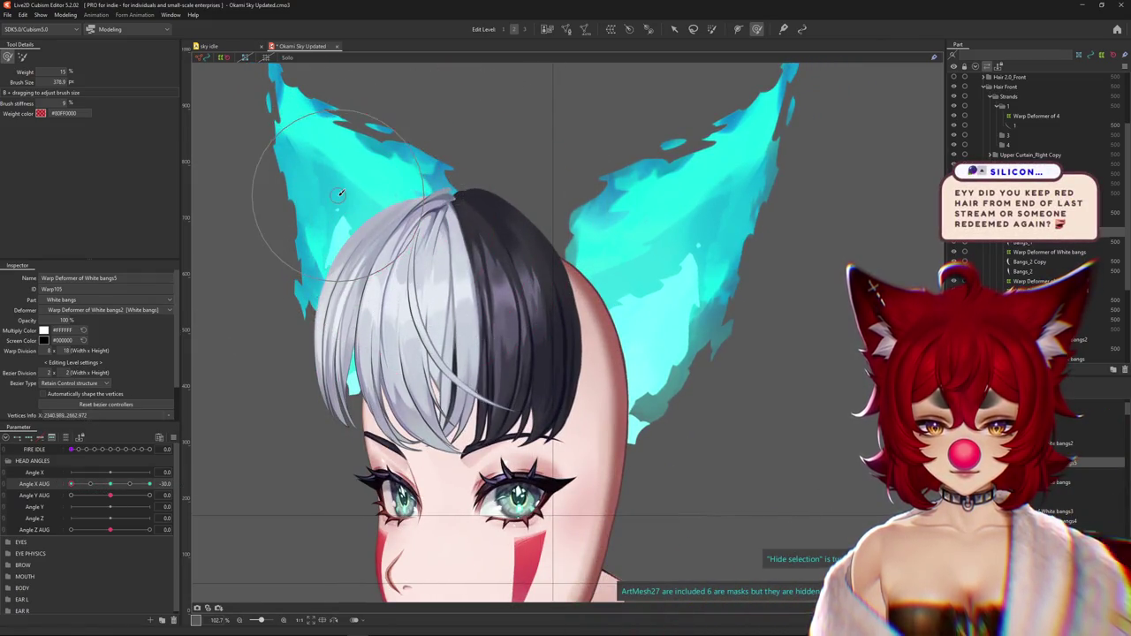
Check the head at Angle X AUG -30, then reset it to 0 facing front
{"action": "left_click", "coordinate": [108, 495]}
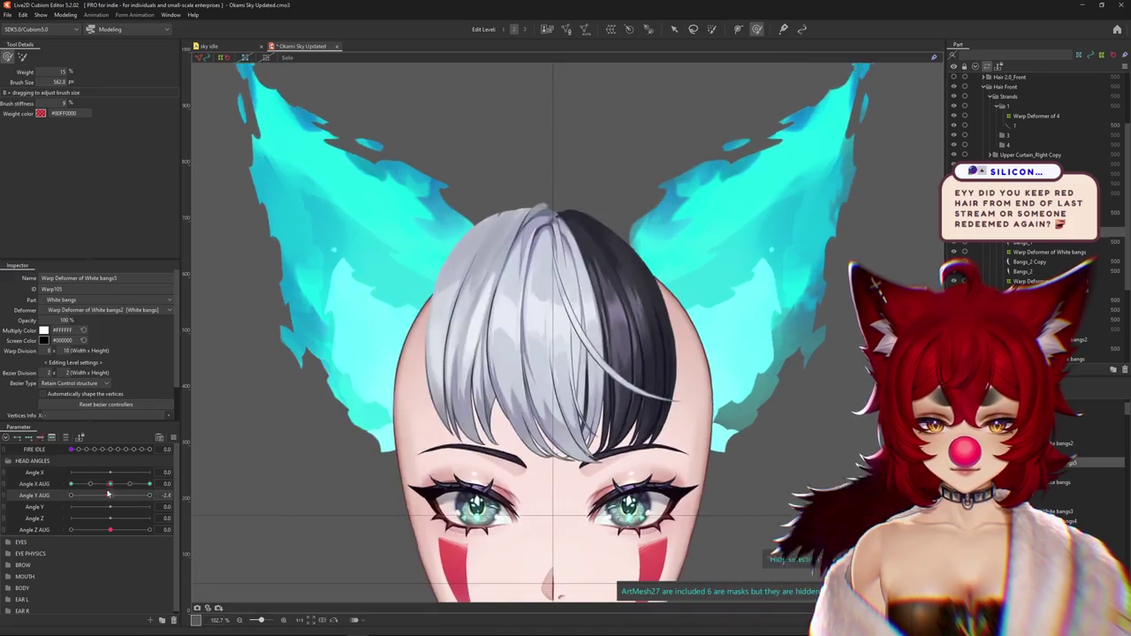
{"action": "left_click", "coordinate": [70, 484]}
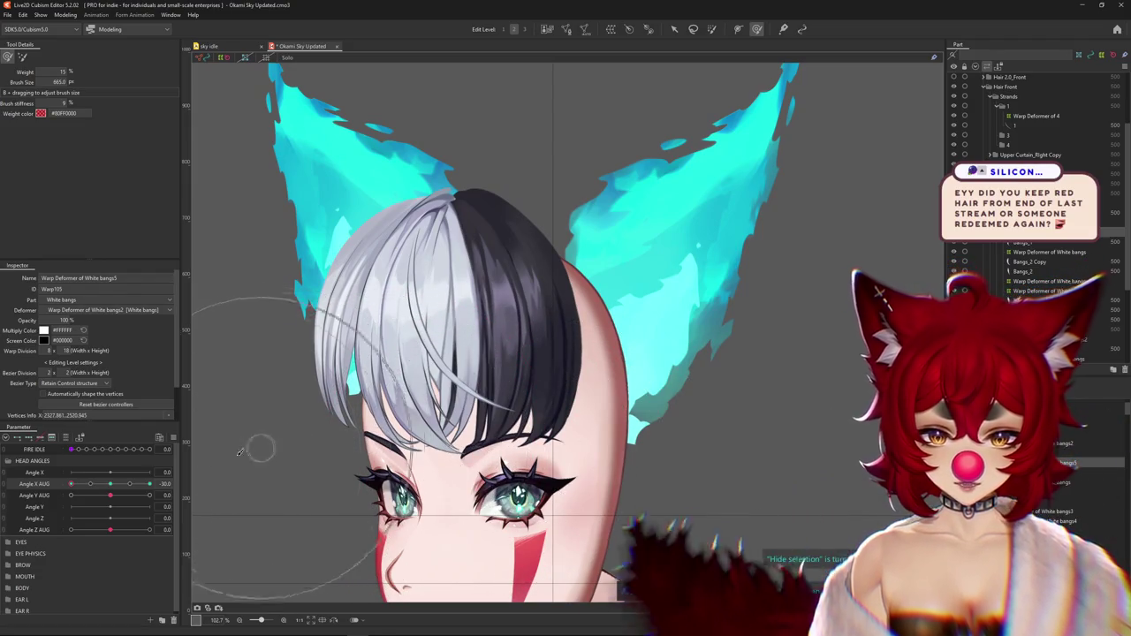
{"action": "left_click", "coordinate": [109, 484]}
{"action": "right_click", "coordinate": [177, 484]}
{"action": "left_click", "coordinate": [213, 484]}
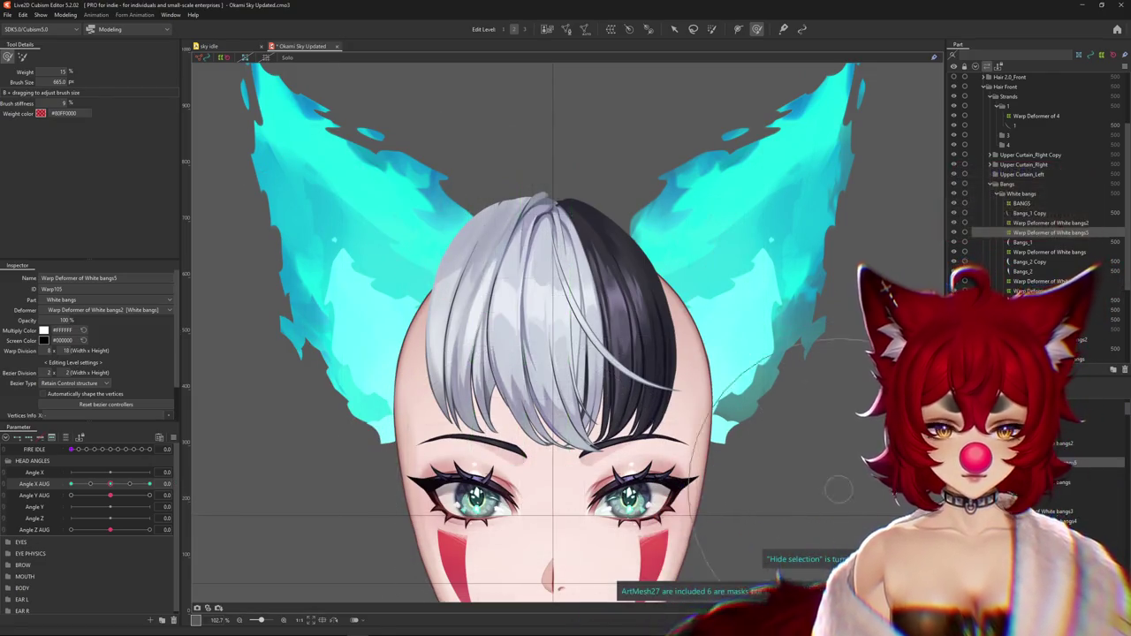
{"action": "left_click", "coordinate": [1022, 242]}
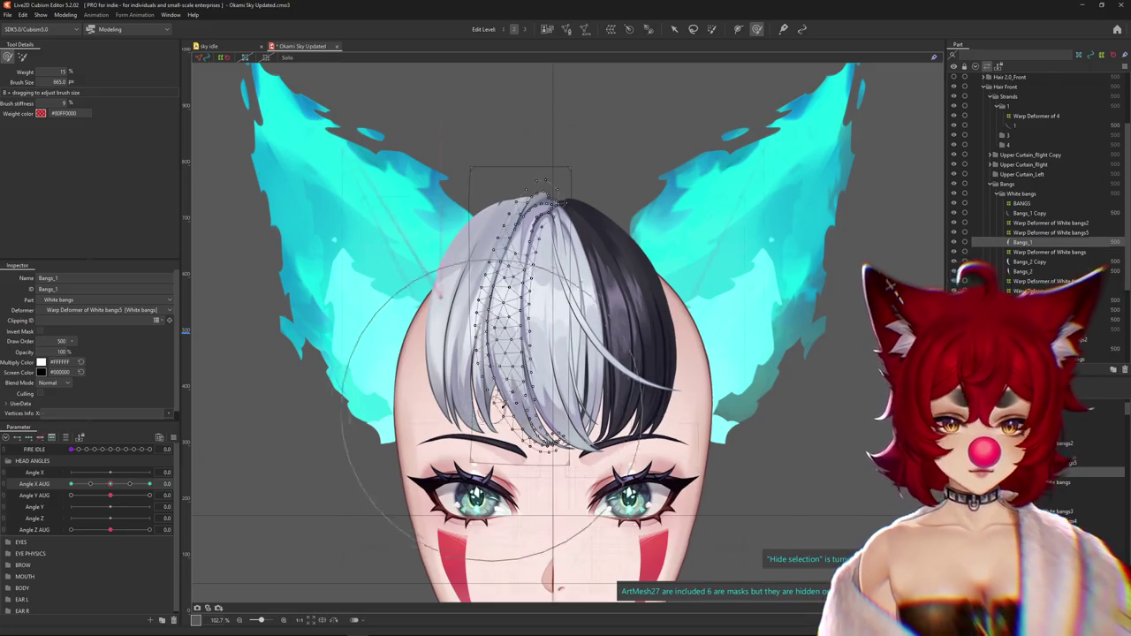
Wrap the Bangs_1 Copy mesh in a new warp deformer, White bangs6, under White bangs2
{"action": "scroll", "coordinate": [530, 433], "scroll_direction": "up", "scroll_amount": 4}
{"action": "right_click", "coordinate": [555, 437]}
{"action": "left_click", "coordinate": [616, 452]}
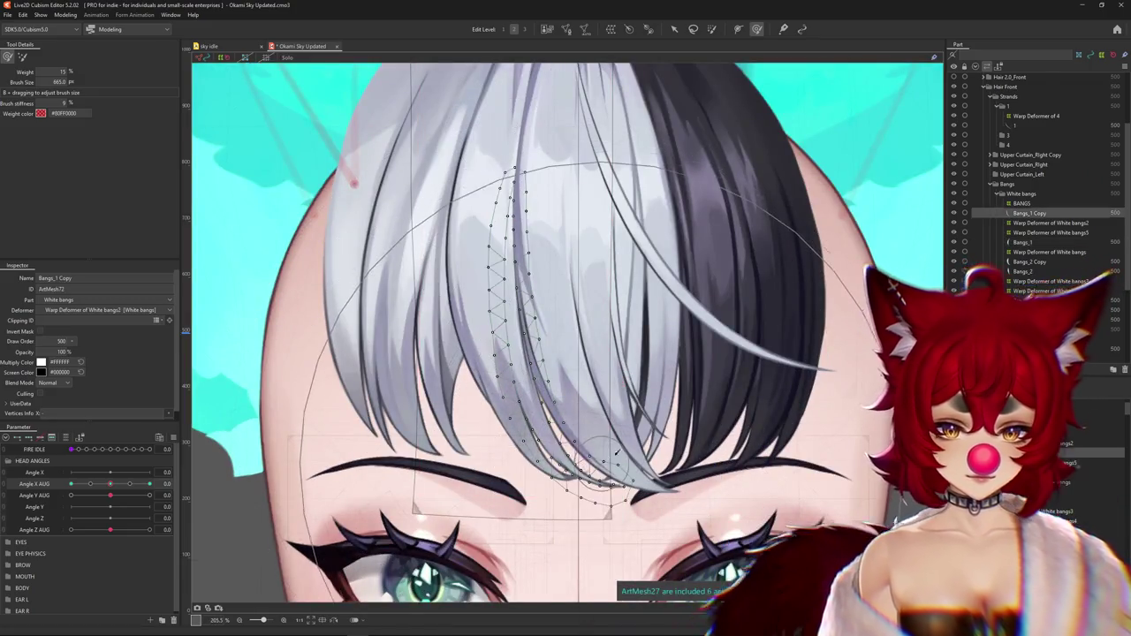
{"action": "left_click", "coordinate": [1050, 222]}
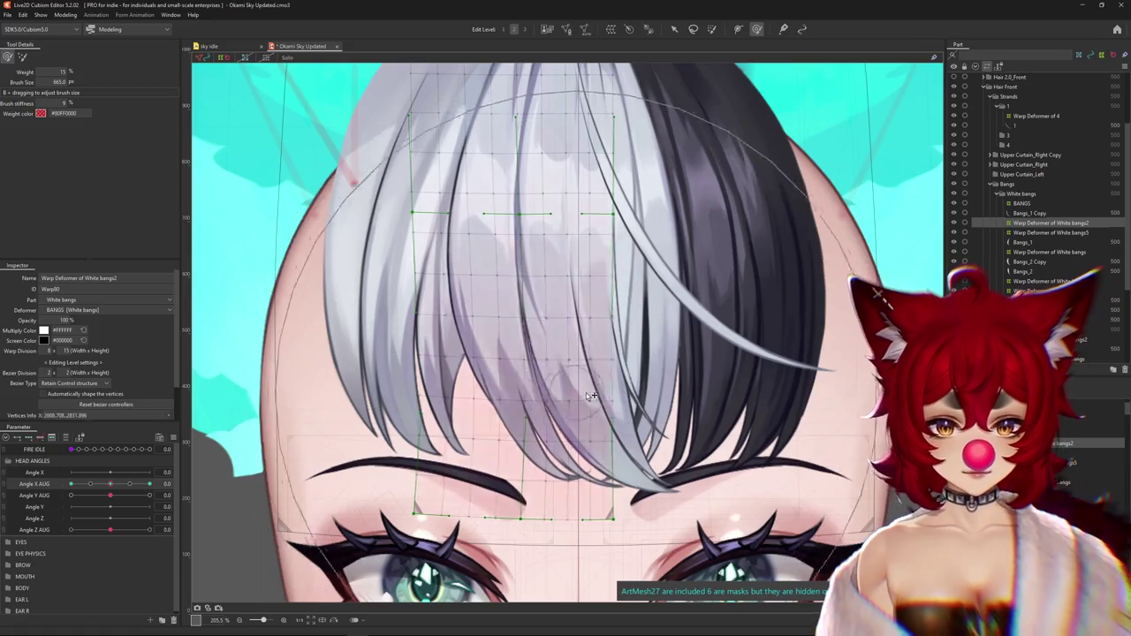
{"action": "left_click", "coordinate": [1030, 213]}
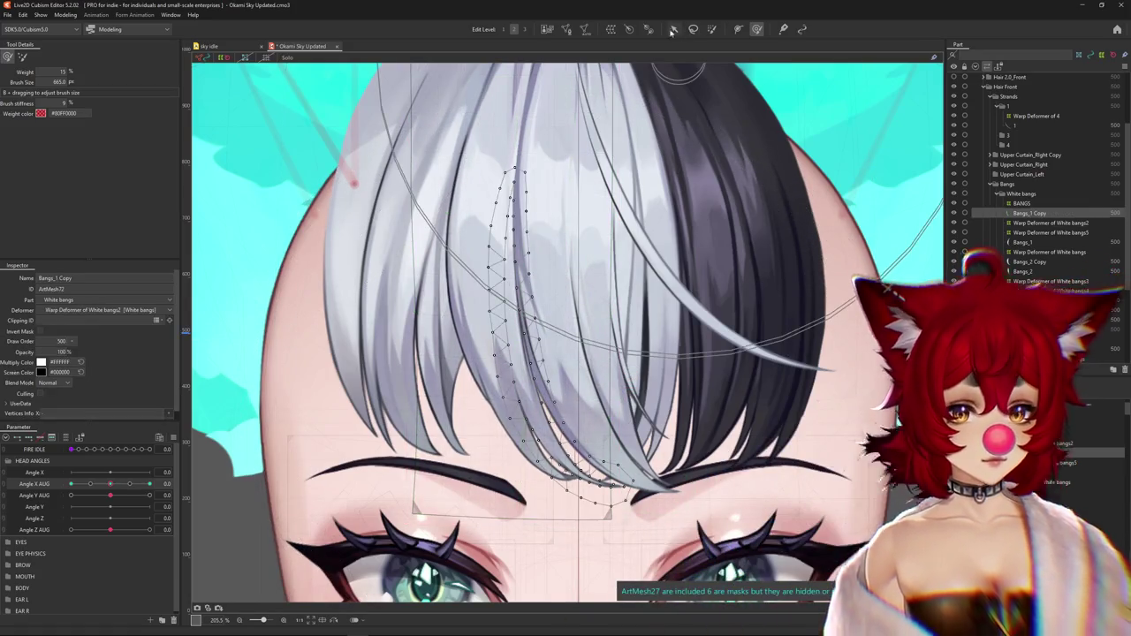
{"action": "left_click", "coordinate": [610, 29]}
{"action": "left_click", "coordinate": [509, 347]}
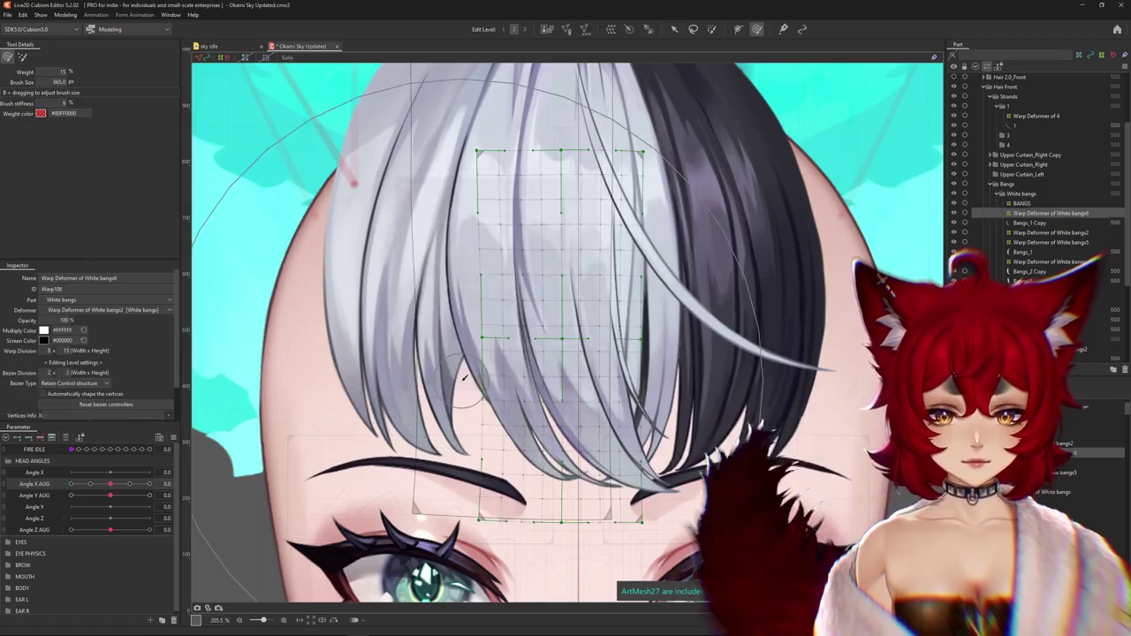
Turn the head to Angle X AUG -30 and reshape the upper white bangs, previewing the turn
{"action": "scroll", "coordinate": [460, 408], "scroll_direction": "down", "scroll_amount": 2}
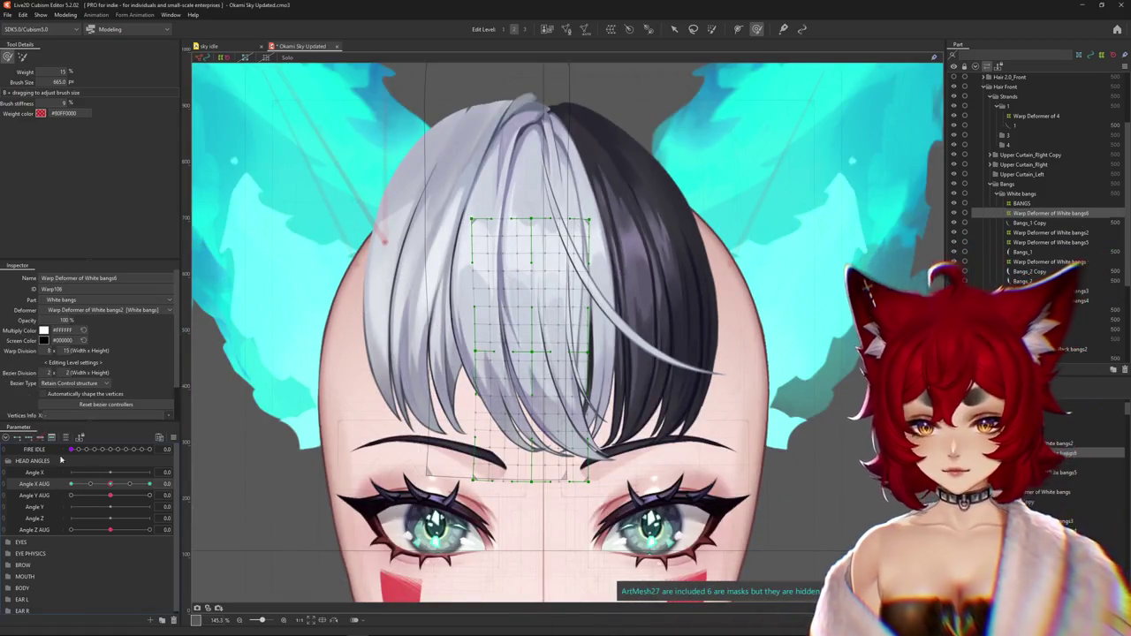
{"action": "mouse_move", "coordinate": [110, 484]}
{"action": "left_mouse_down"}
{"action": "mouse_move", "coordinate": [70, 484]}
{"action": "mouse_move", "coordinate": [60, 468]}
{"action": "left_mouse_up"}
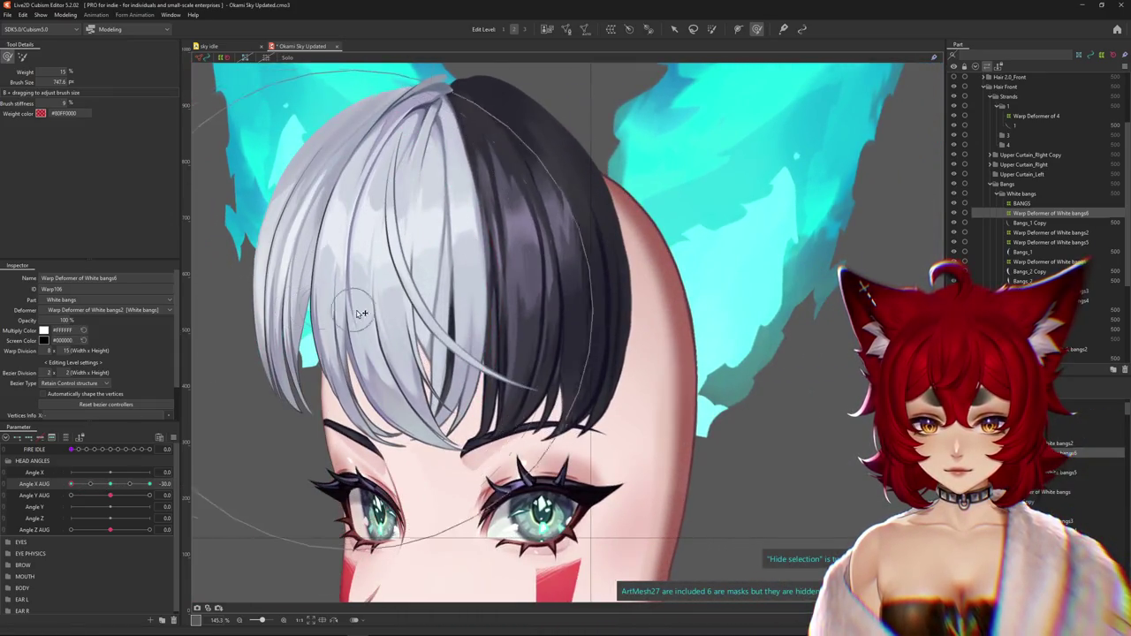
{"action": "left_click_drag", "start_coordinate": [369, 256], "coordinate": [352, 402]}
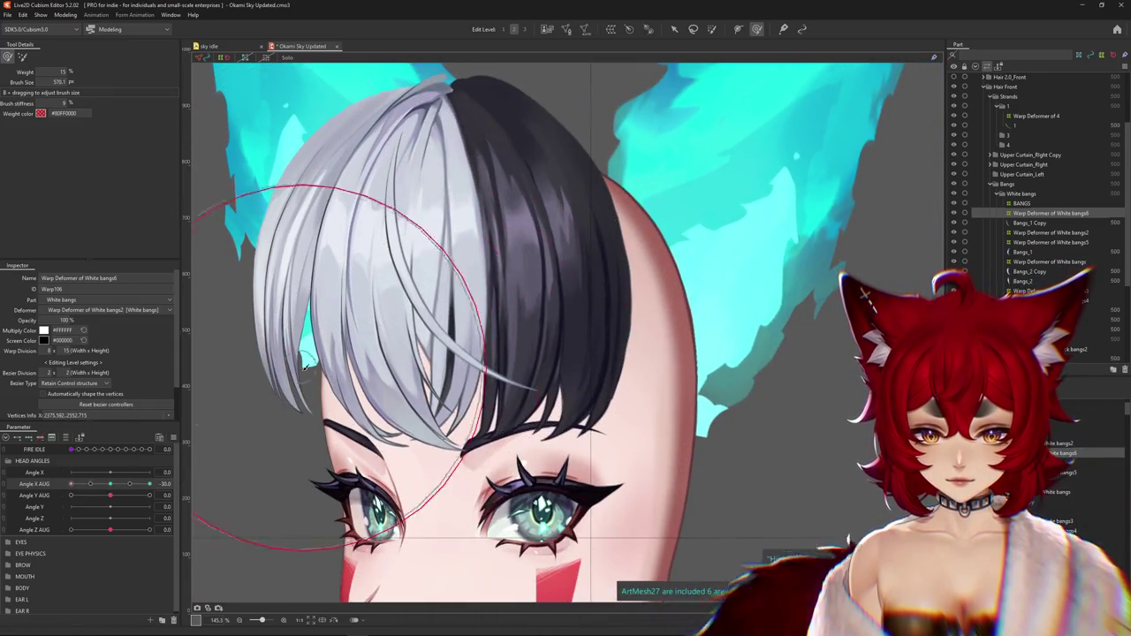
{"action": "left_click_drag", "start_coordinate": [110, 484], "coordinate": [51, 489]}
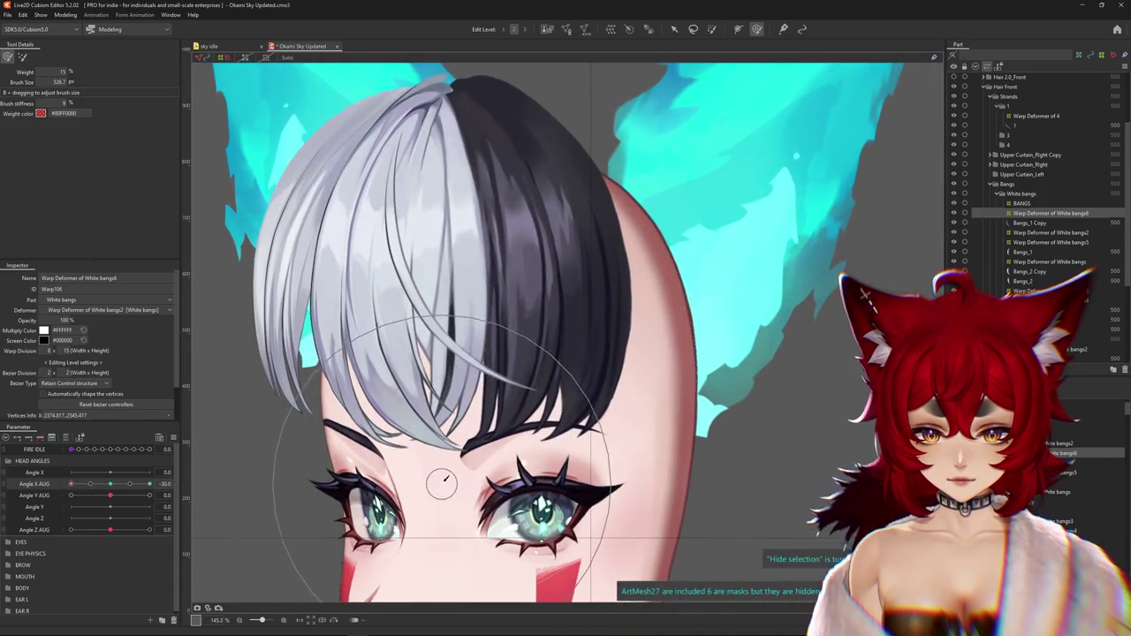
{"action": "left_click_drag", "start_coordinate": [434, 474], "coordinate": [341, 406]}
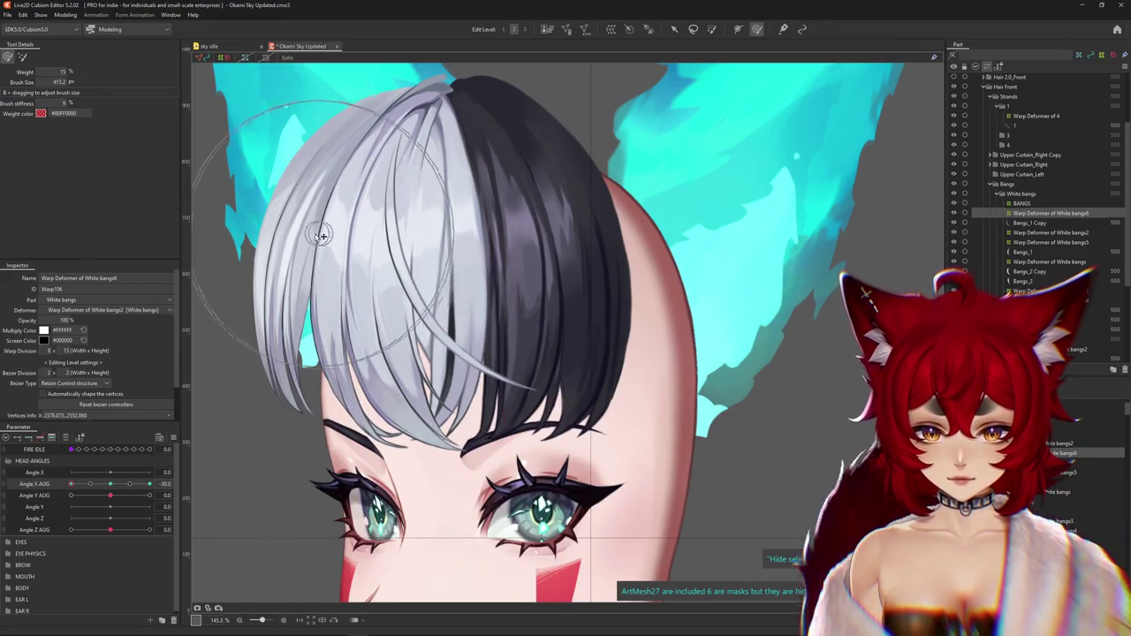
{"action": "left_click_drag", "start_coordinate": [110, 484], "coordinate": [110, 484]}
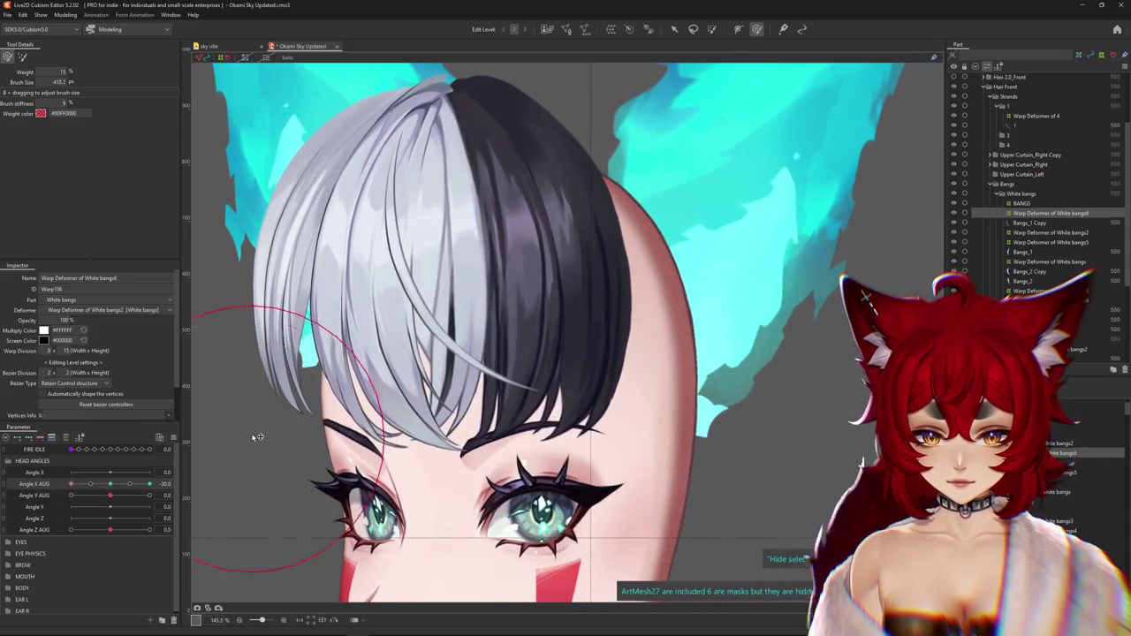
{"action": "left_click_drag", "start_coordinate": [256, 436], "coordinate": [294, 401]}
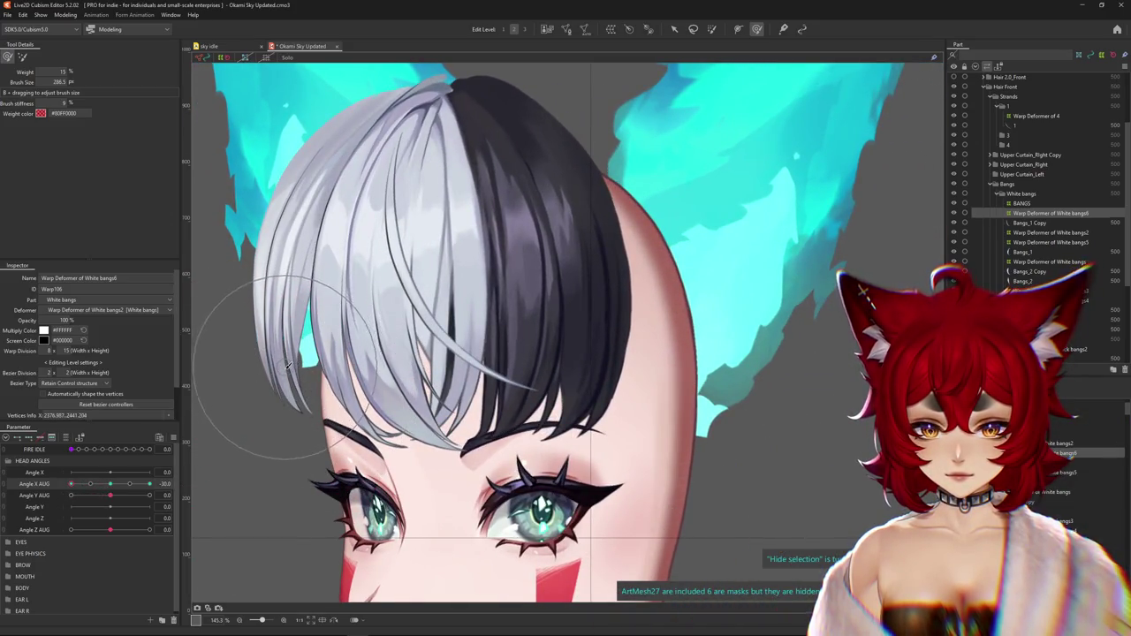
{"action": "left_click_drag", "start_coordinate": [319, 378], "coordinate": [324, 373]}
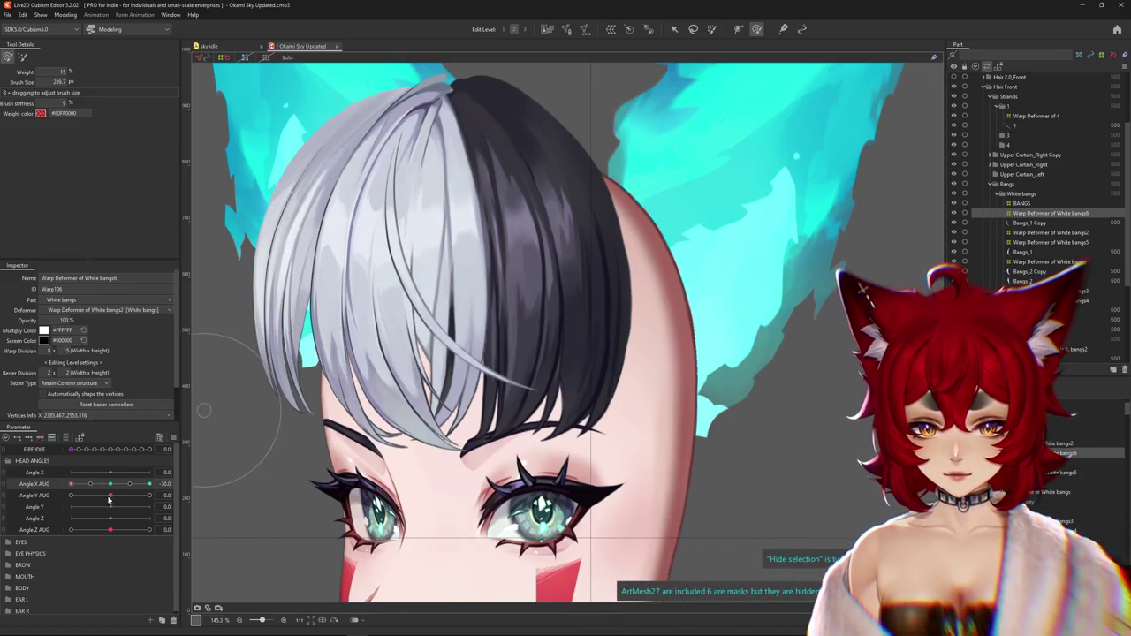
{"action": "left_click_drag", "start_coordinate": [109, 500], "coordinate": [109, 500]}
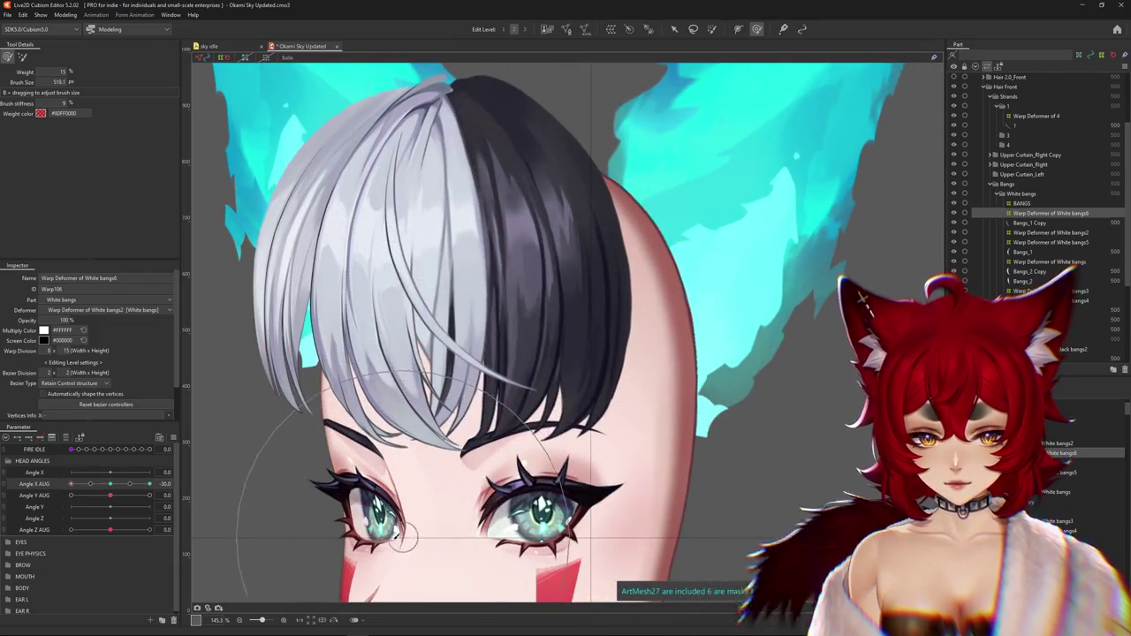
Push the white bangs upward and curve them over the forehead with a larger brush
{"action": "left_click", "coordinate": [22, 60]}
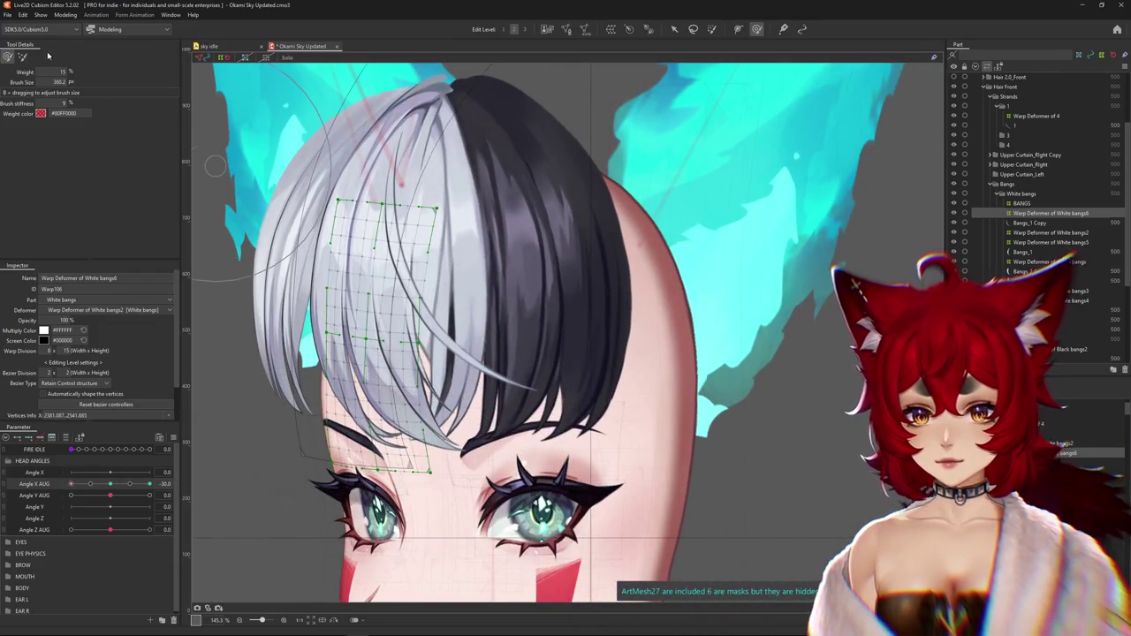
{"action": "left_click", "coordinate": [23, 56]}
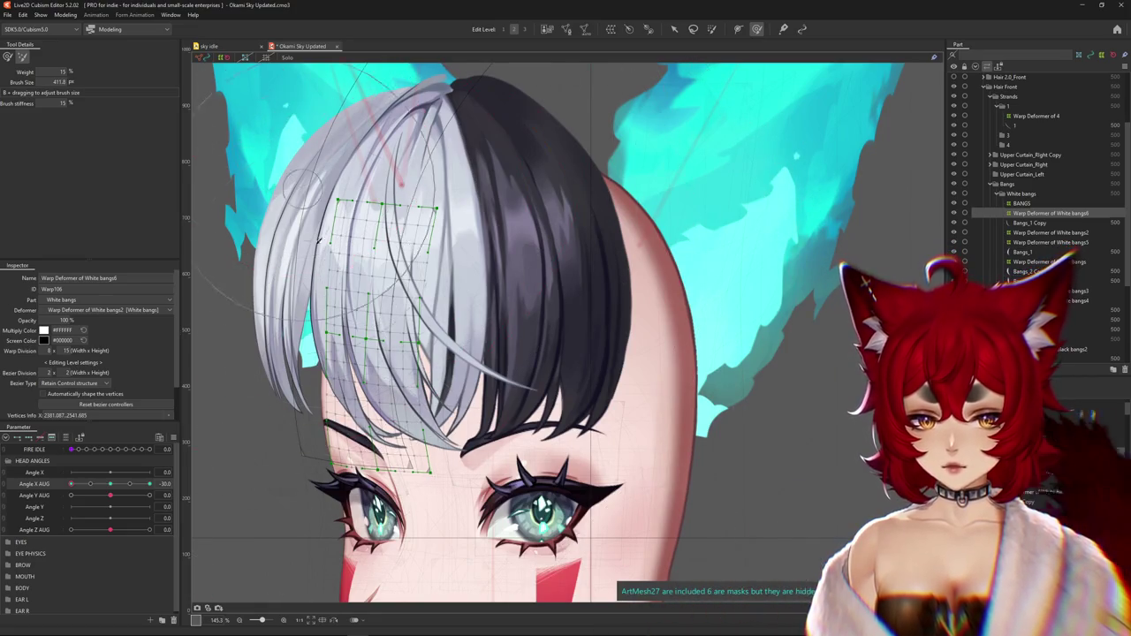
{"action": "mouse_move", "coordinate": [485, 353]}
{"action": "left_mouse_down"}
{"action": "mouse_move", "coordinate": [534, 177]}
{"action": "mouse_move", "coordinate": [541, 327]}
{"action": "left_mouse_up"}
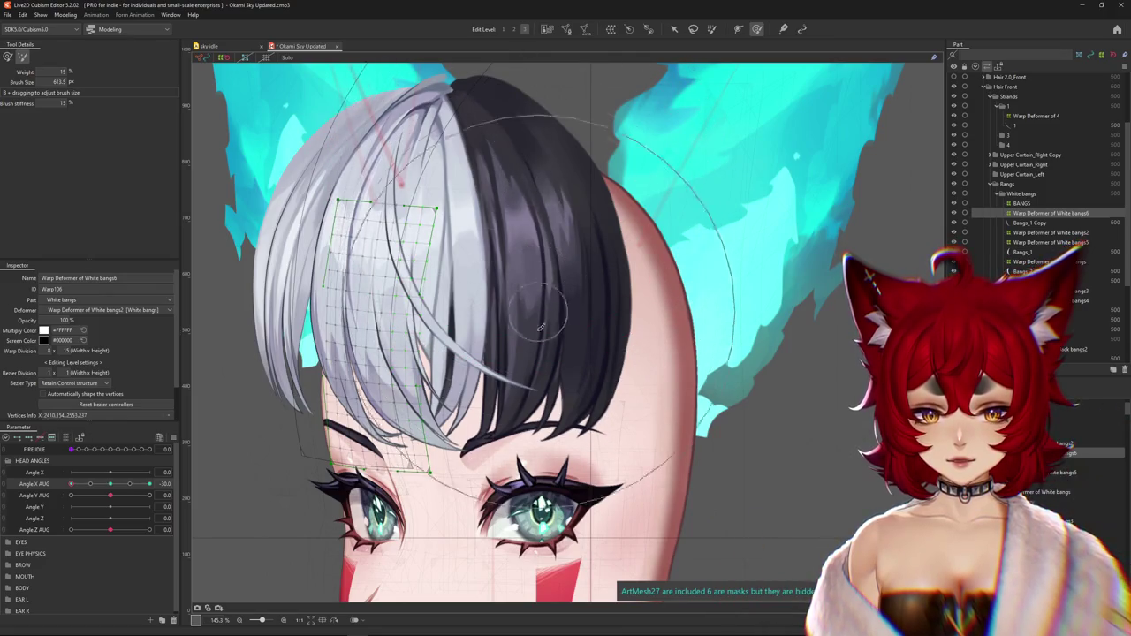
{"action": "left_click", "coordinate": [7, 56]}
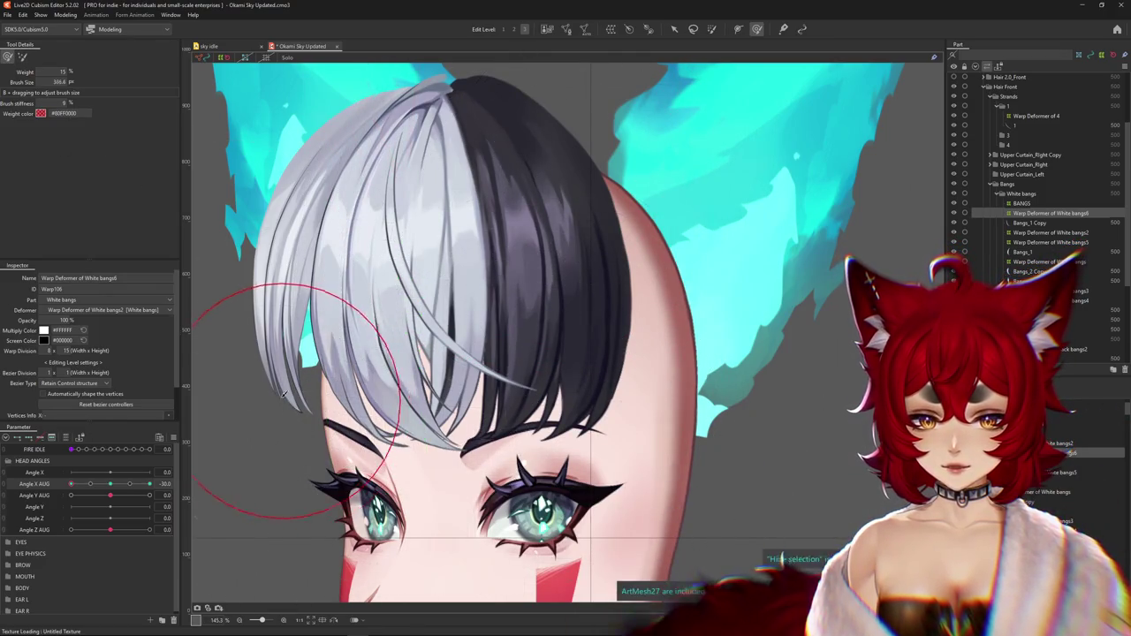
{"action": "left_click_drag", "start_coordinate": [327, 388], "coordinate": [326, 296]}
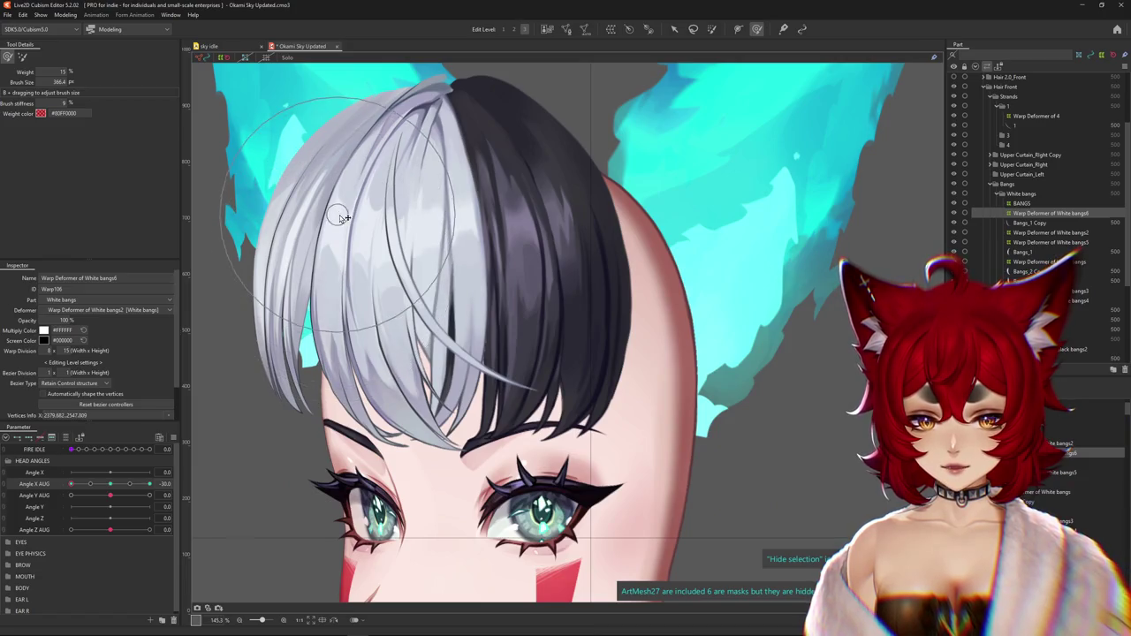
{"action": "mouse_move", "coordinate": [365, 184]}
{"action": "left_mouse_down"}
{"action": "mouse_move", "coordinate": [334, 273]}
{"action": "mouse_move", "coordinate": [344, 207]}
{"action": "left_mouse_up"}
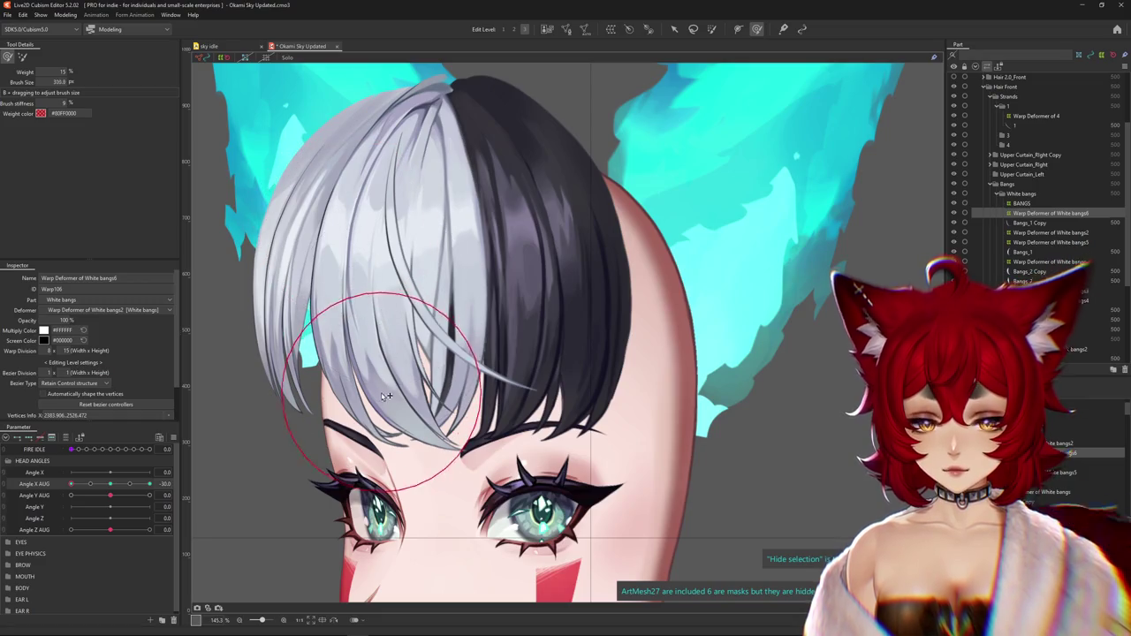
{"action": "left_click_drag", "start_coordinate": [386, 396], "coordinate": [351, 424]}
Smooth the bangs with a bigger brush while the selection is hidden, then preview the turn
{"action": "key", "text": "ctrl+h"}
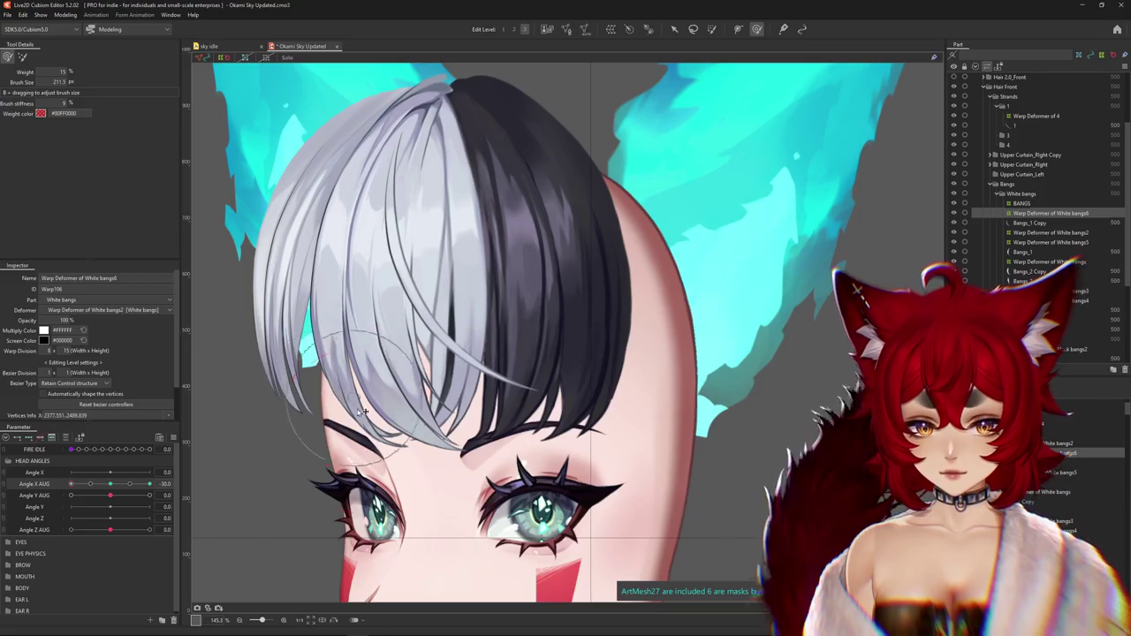
{"action": "mouse_move", "coordinate": [336, 396]}
{"action": "left_mouse_down"}
{"action": "mouse_move", "coordinate": [486, 479]}
{"action": "mouse_move", "coordinate": [377, 439]}
{"action": "left_mouse_up"}
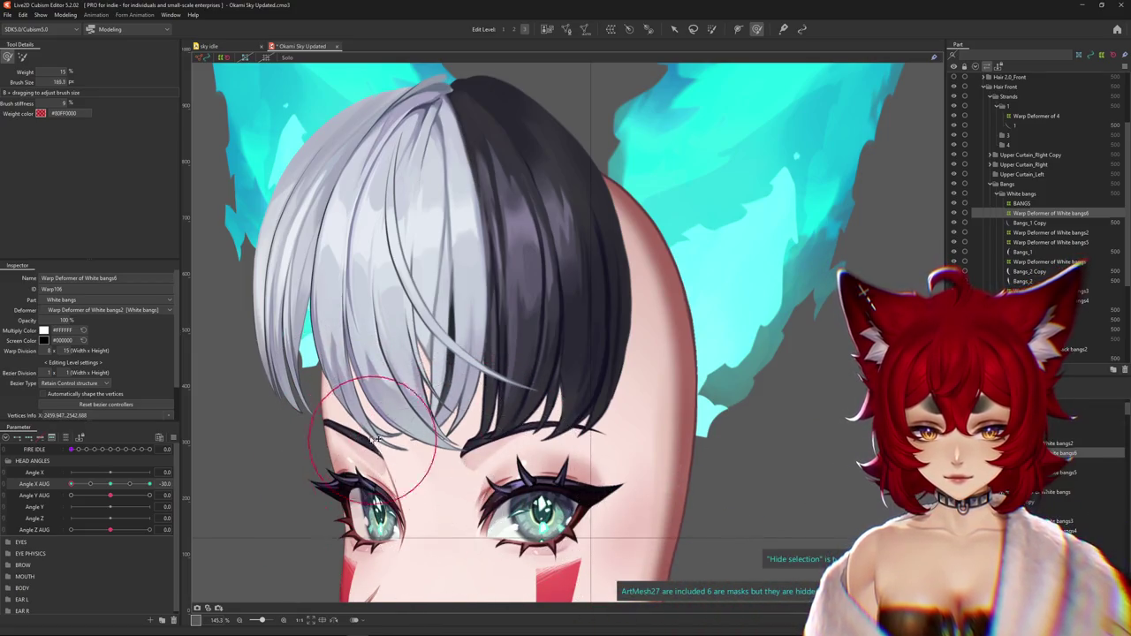
{"action": "mouse_move", "coordinate": [354, 373]}
{"action": "left_mouse_down"}
{"action": "mouse_move", "coordinate": [285, 404]}
{"action": "mouse_move", "coordinate": [404, 436]}
{"action": "left_mouse_up"}
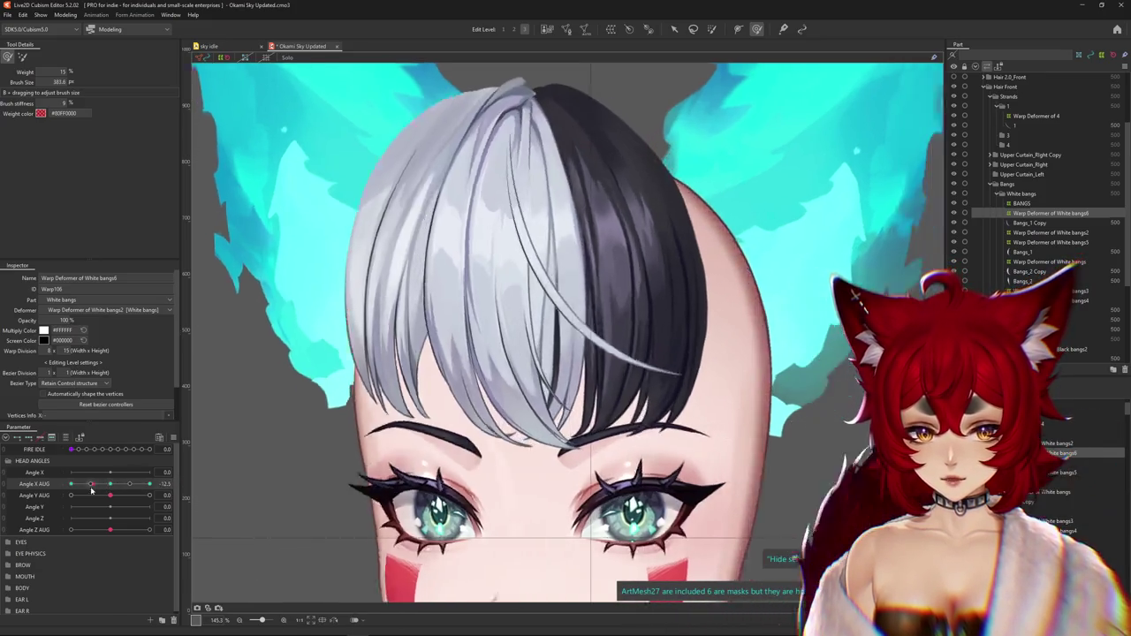
{"action": "left_click_drag", "start_coordinate": [114, 485], "coordinate": [110, 485]}
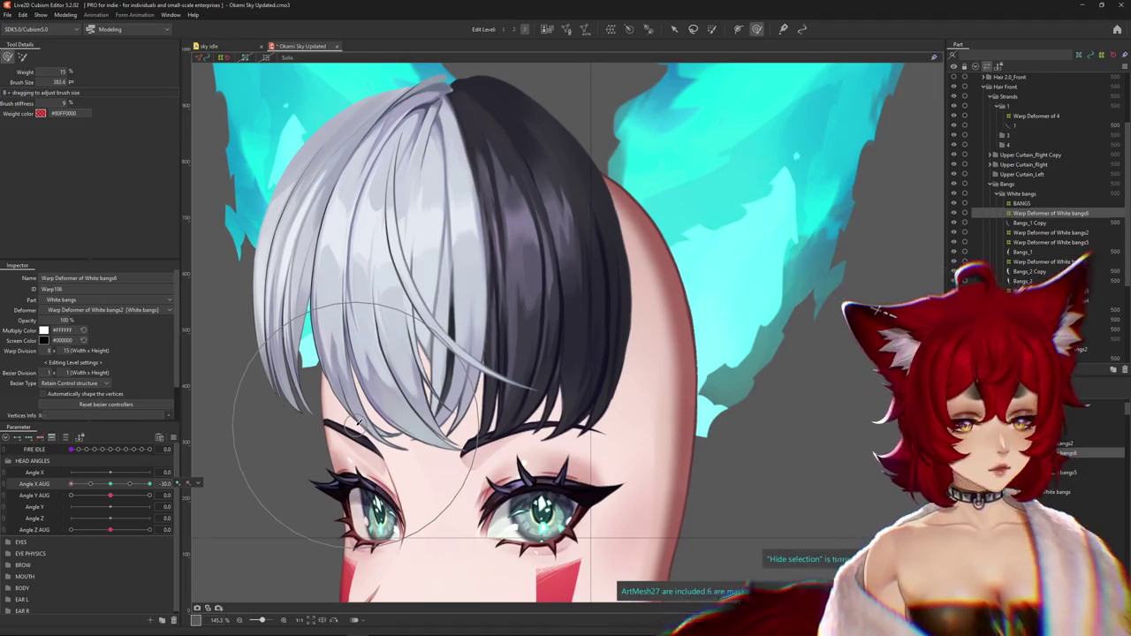
{"action": "key", "text": "ctrl+h"}
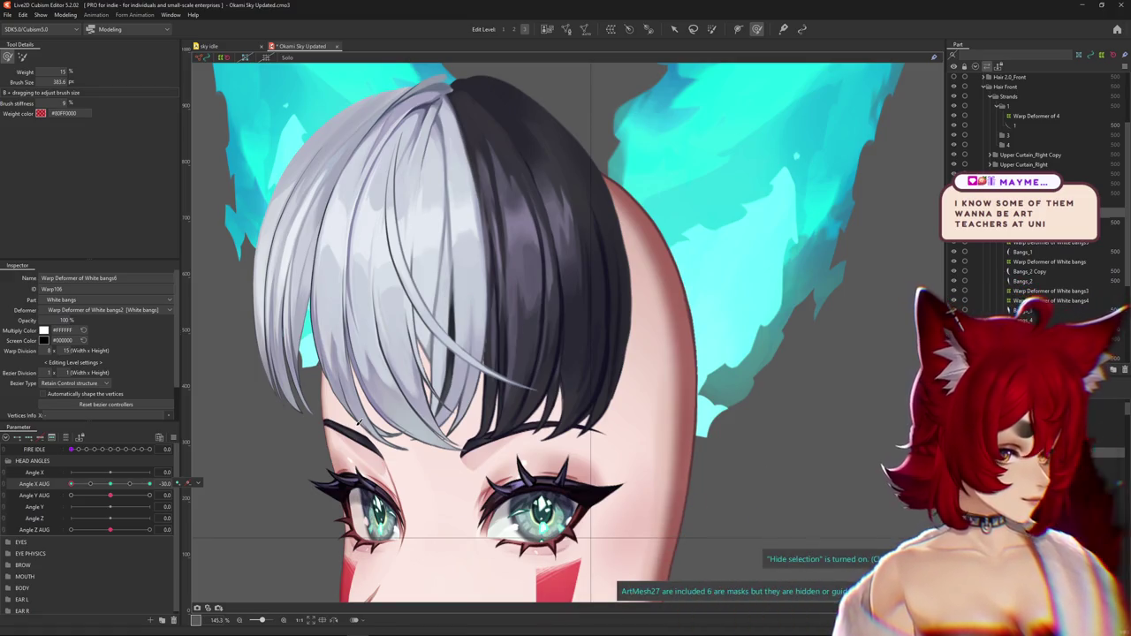
Push the left white bangs upward and shorter for Angle X AUG -30, adjusting brush size
{"action": "mouse_move", "coordinate": [149, 484]}
{"action": "left_mouse_down"}
{"action": "mouse_move", "coordinate": [112, 485]}
{"action": "mouse_move", "coordinate": [150, 483]}
{"action": "left_mouse_up"}
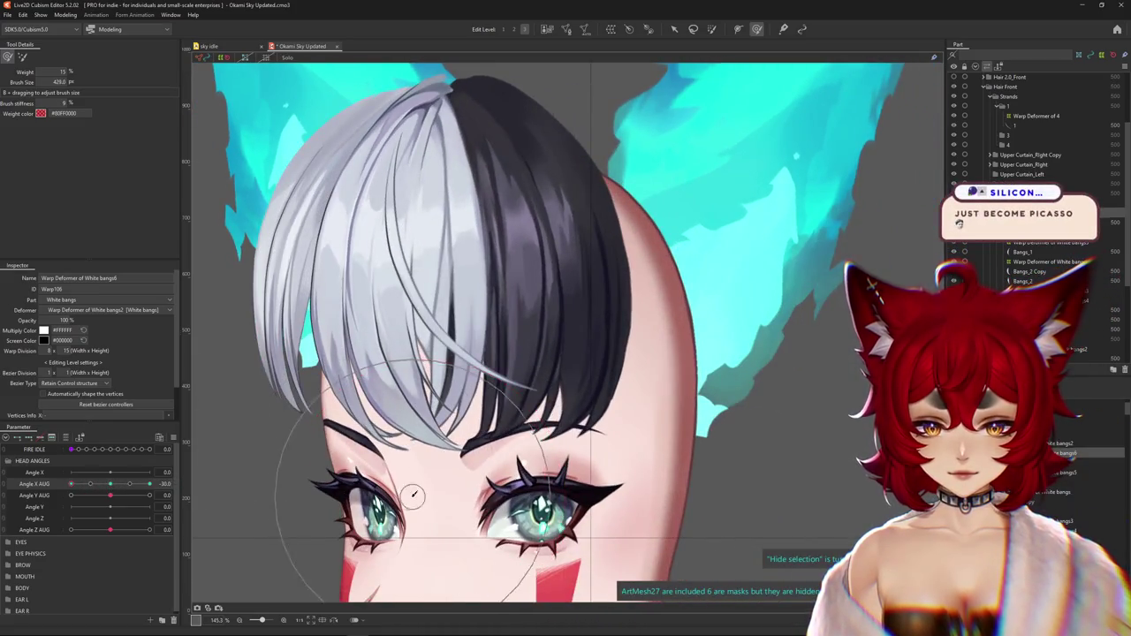
{"action": "left_click_drag", "start_coordinate": [343, 431], "coordinate": [299, 358]}
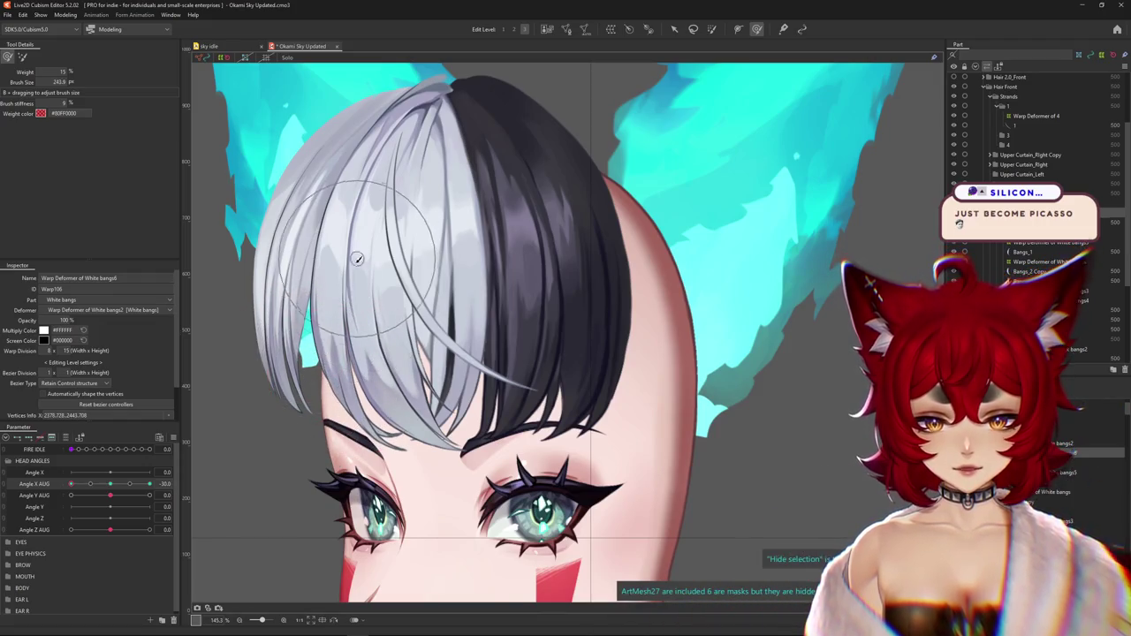
{"action": "left_click_drag", "start_coordinate": [366, 265], "coordinate": [328, 277]}
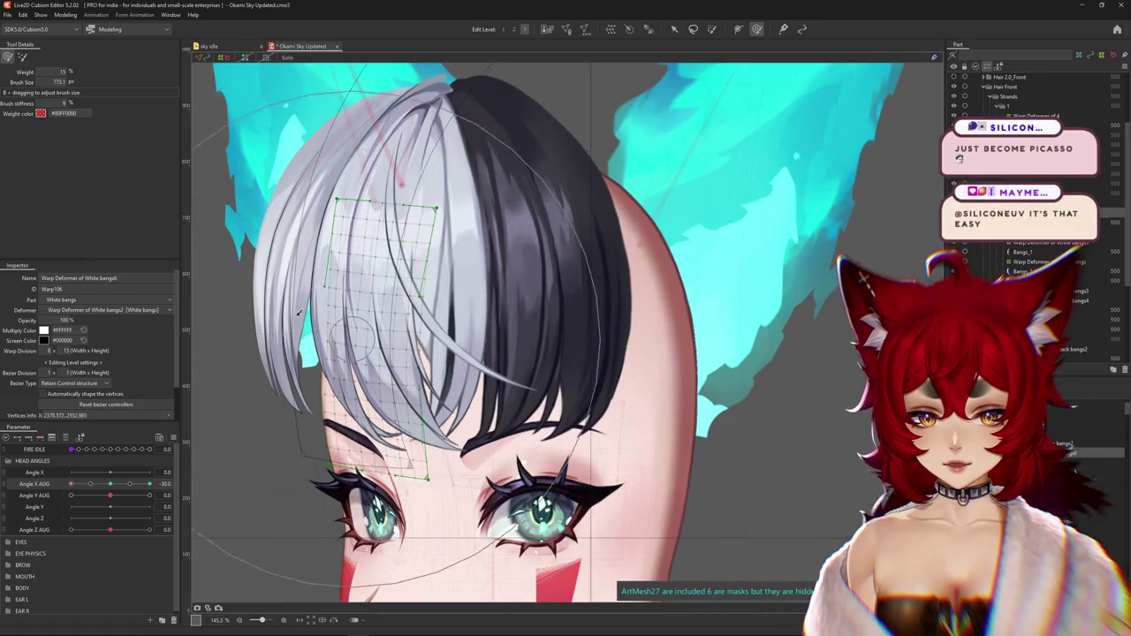
{"action": "left_click_drag", "start_coordinate": [298, 312], "coordinate": [464, 71]}
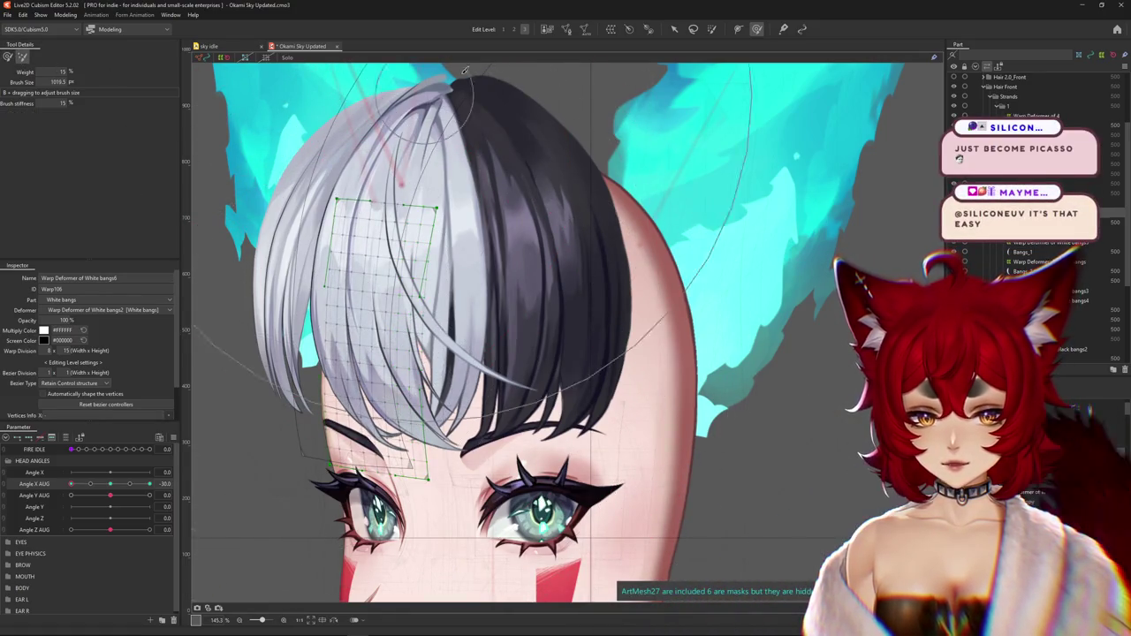
{"action": "left_click_drag", "start_coordinate": [359, 307], "coordinate": [2, 78]}
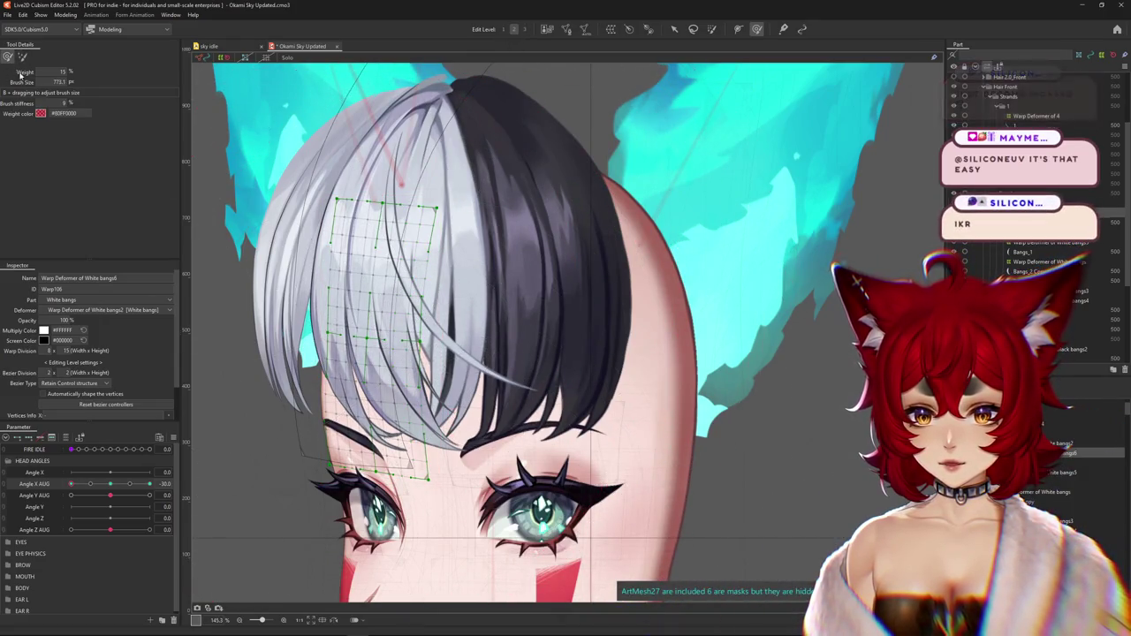
{"action": "key", "text": "h"}
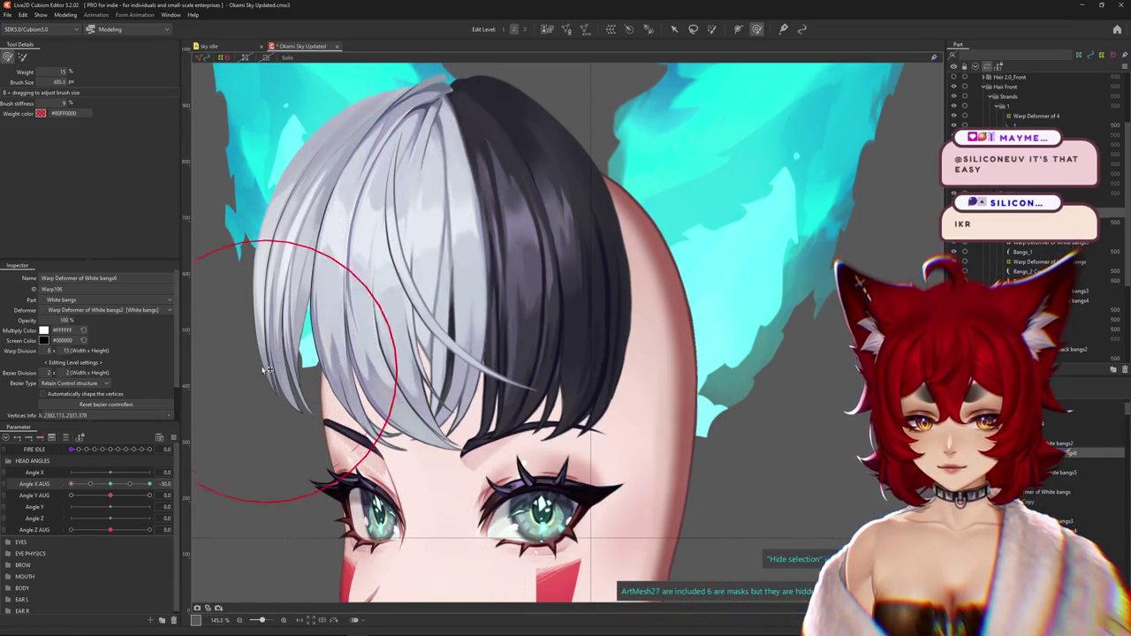
{"action": "left_click_drag", "start_coordinate": [302, 371], "coordinate": [363, 438]}
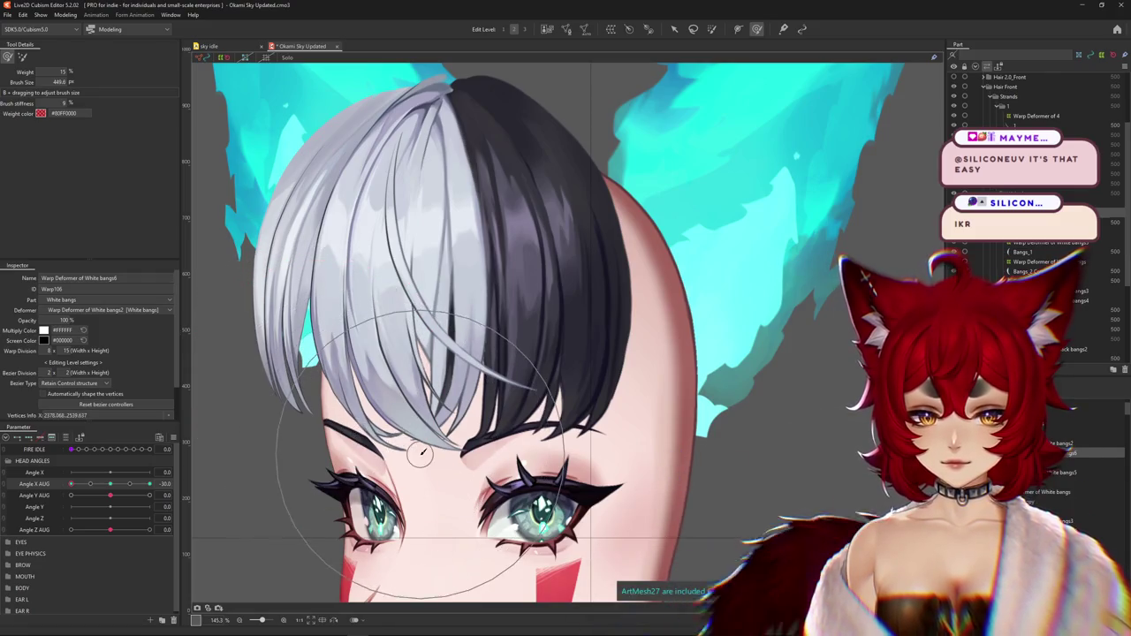
{"action": "key", "text": "h"}
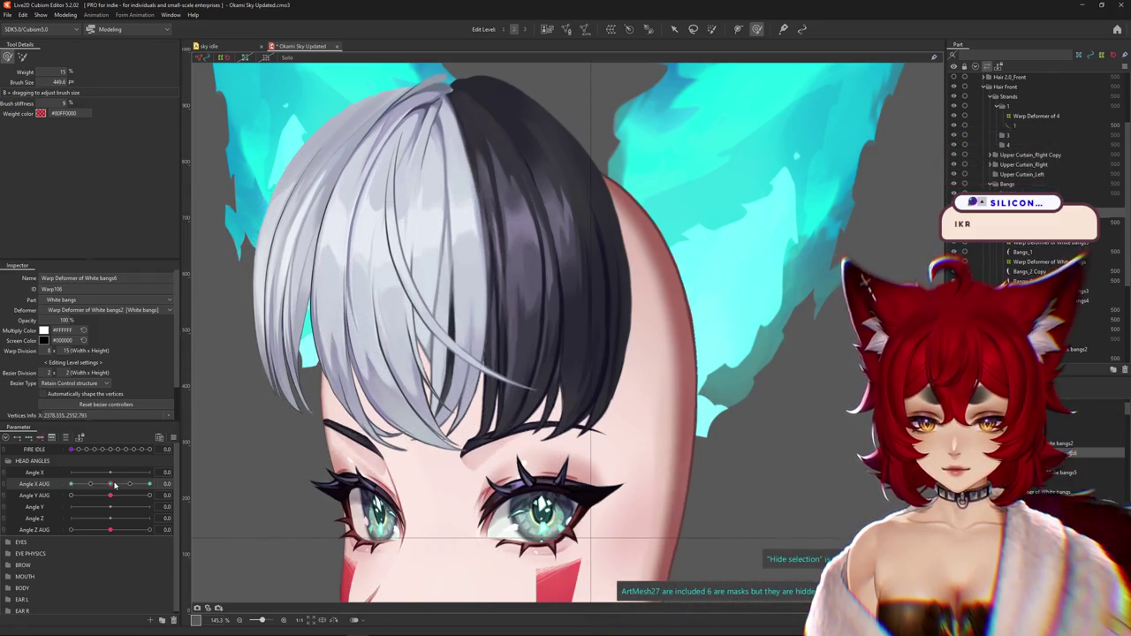
Pull the white bangs down over the forehead and nudge the top strands, previewing the swing
{"action": "left_click_drag", "start_coordinate": [114, 485], "coordinate": [70, 485]}
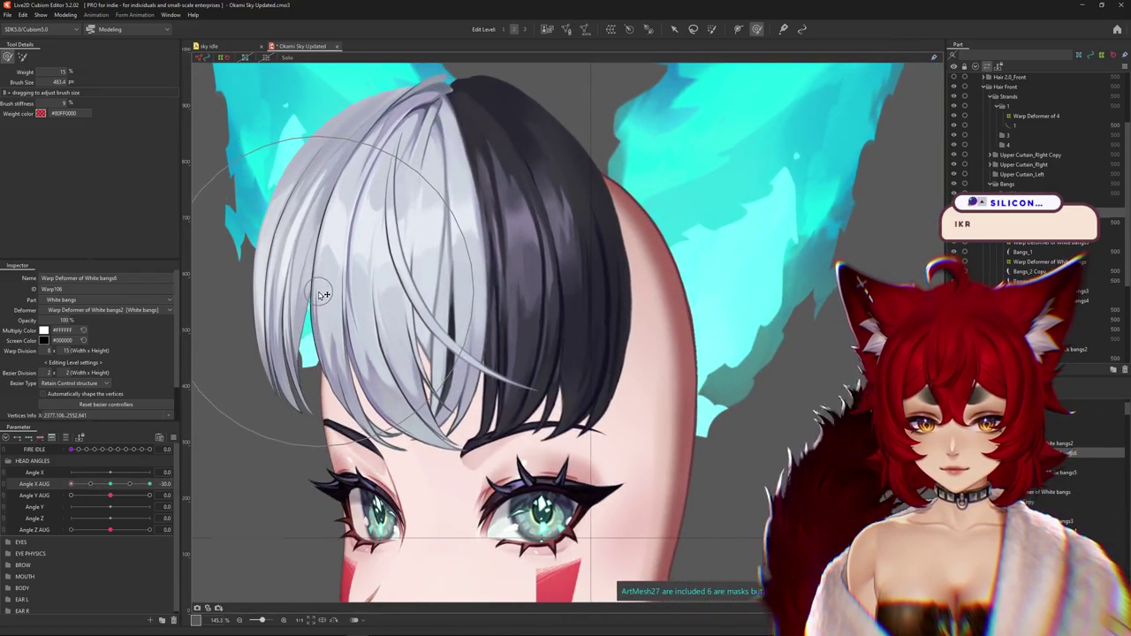
{"action": "mouse_move", "coordinate": [318, 294]}
{"action": "left_mouse_down"}
{"action": "mouse_move", "coordinate": [391, 444]}
{"action": "mouse_move", "coordinate": [457, 473]}
{"action": "left_mouse_up"}
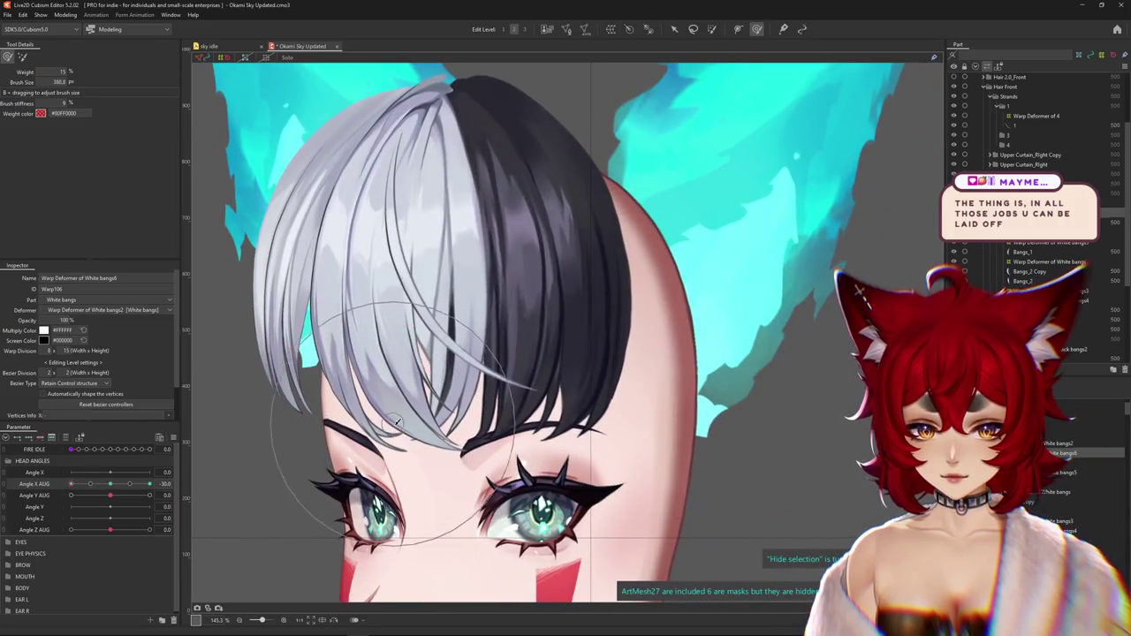
{"action": "left_click", "coordinate": [110, 484]}
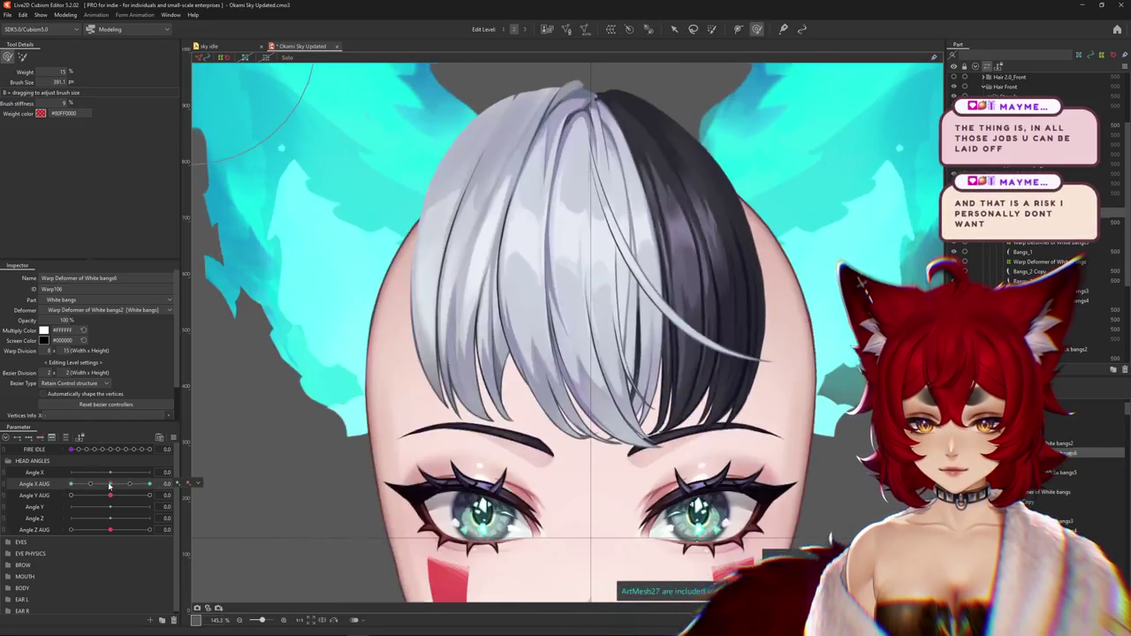
{"action": "left_click_drag", "start_coordinate": [109, 484], "coordinate": [71, 484]}
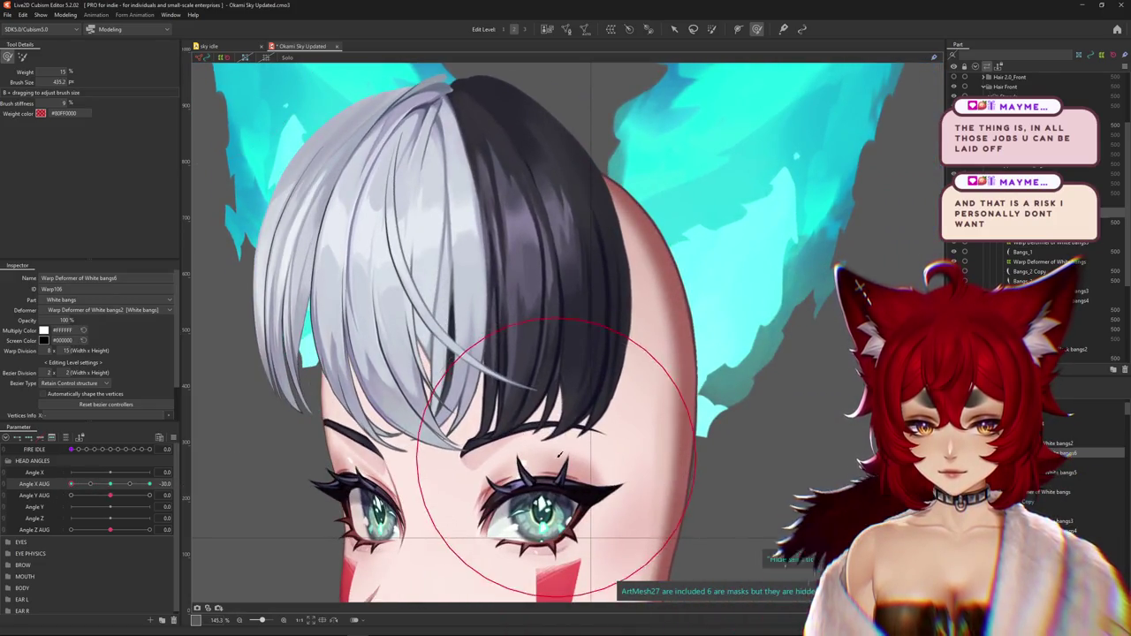
{"action": "left_click_drag", "start_coordinate": [524, 451], "coordinate": [306, 352]}
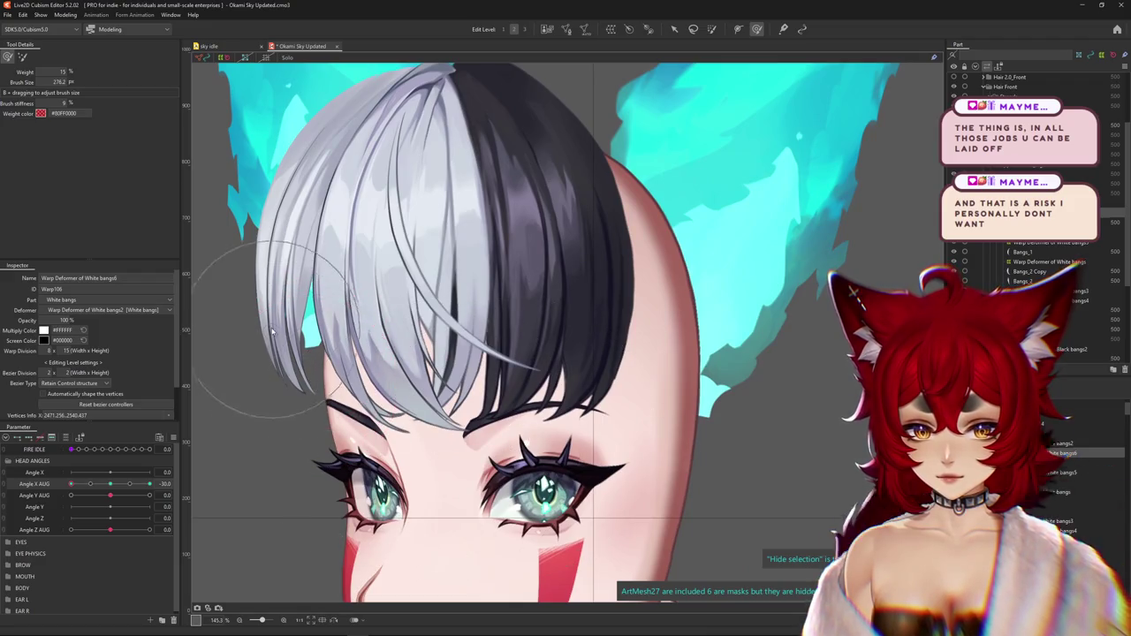
{"action": "key", "text": "ctrl+h"}
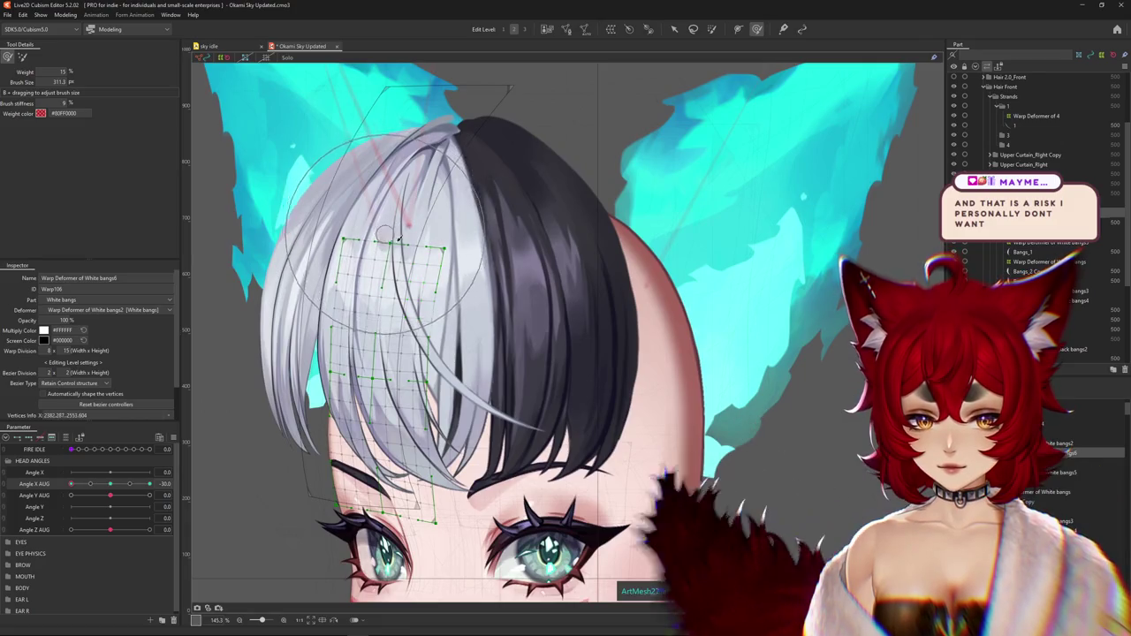
{"action": "mouse_move", "coordinate": [391, 222]}
{"action": "left_mouse_down"}
{"action": "mouse_move", "coordinate": [484, 391]}
{"action": "mouse_move", "coordinate": [553, 386]}
{"action": "mouse_move", "coordinate": [353, 378]}
{"action": "left_mouse_up"}
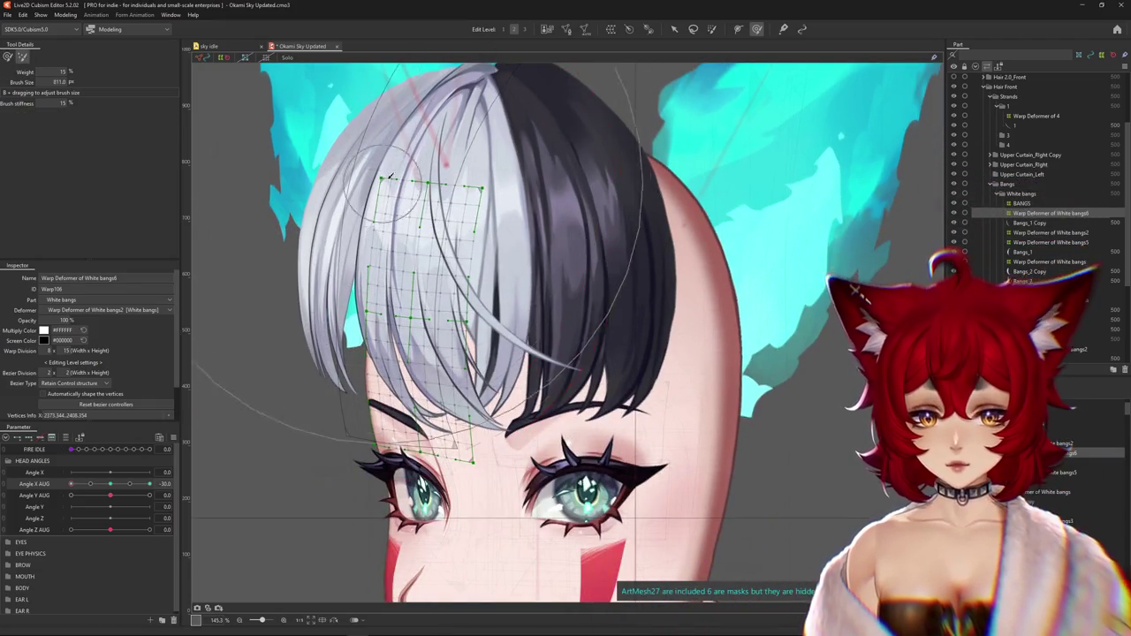
{"action": "left_click_drag", "start_coordinate": [334, 172], "coordinate": [453, 130]}
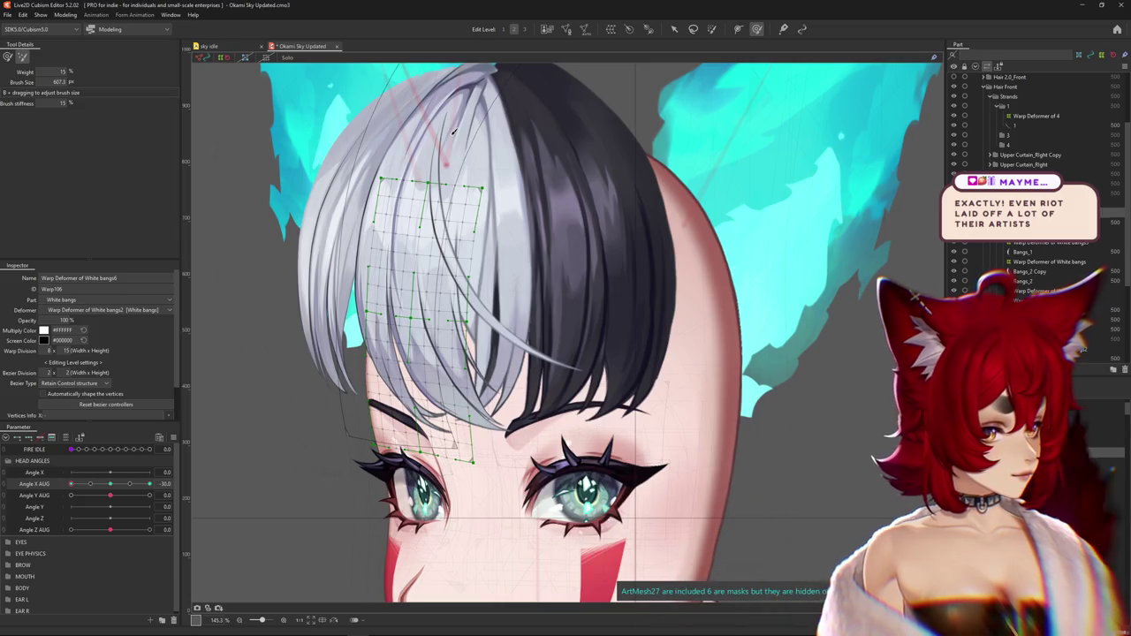
Preview the head swinging left to right and push the bangs to follow the turn
{"action": "scroll", "coordinate": [444, 140], "scroll_direction": "down", "scroll_amount": 3}
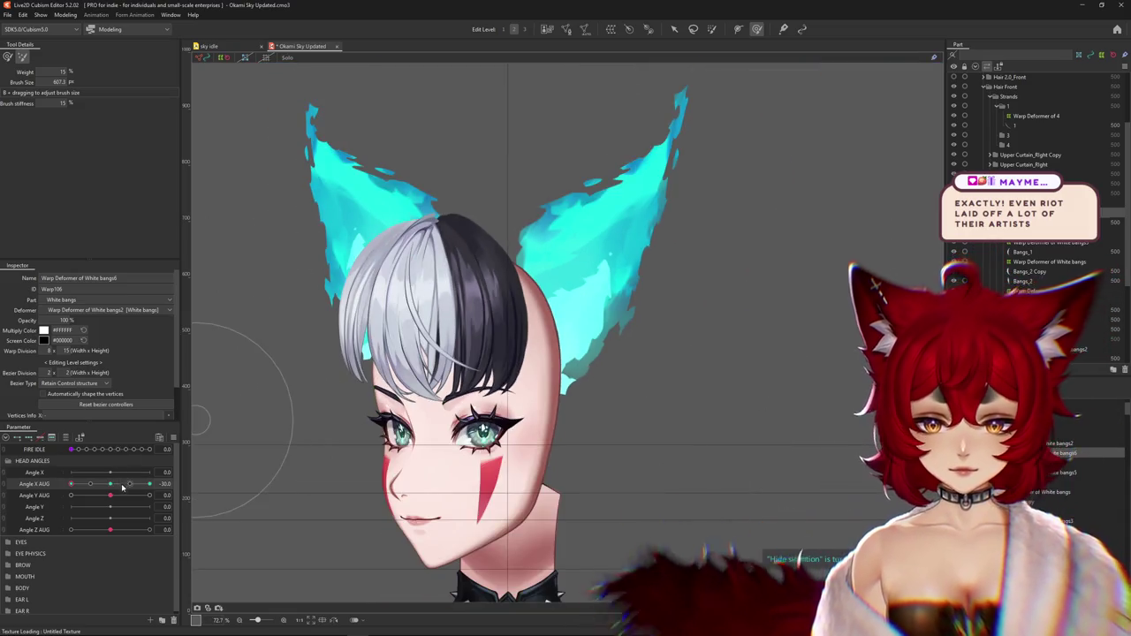
{"action": "mouse_move", "coordinate": [70, 484]}
{"action": "left_mouse_down"}
{"action": "mouse_move", "coordinate": [144, 483]}
{"action": "mouse_move", "coordinate": [70, 483]}
{"action": "left_mouse_up"}
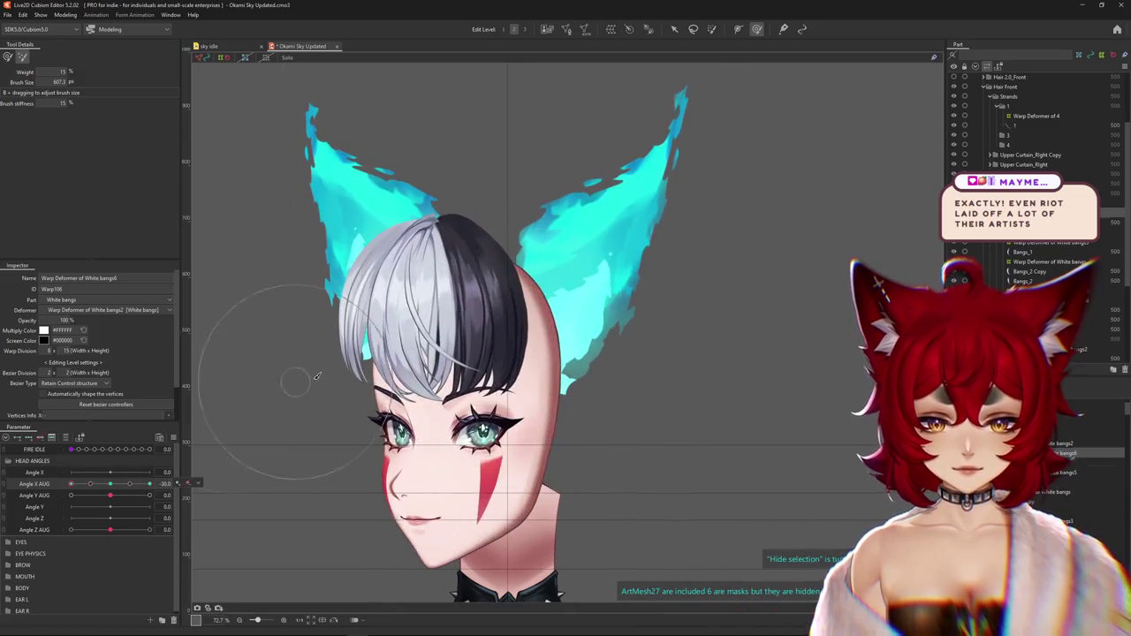
{"action": "scroll", "coordinate": [323, 353], "scroll_direction": "up", "scroll_amount": 2}
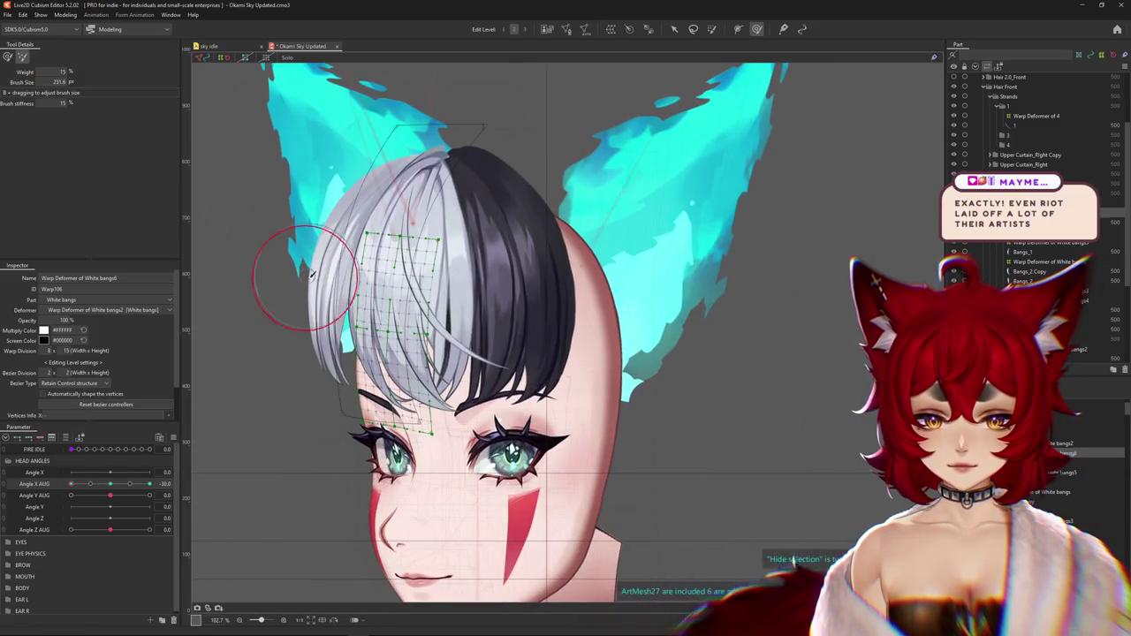
{"action": "scroll", "coordinate": [339, 307], "scroll_direction": "up", "scroll_amount": 3}
{"action": "scroll", "coordinate": [321, 311], "scroll_direction": "down", "scroll_amount": 2}
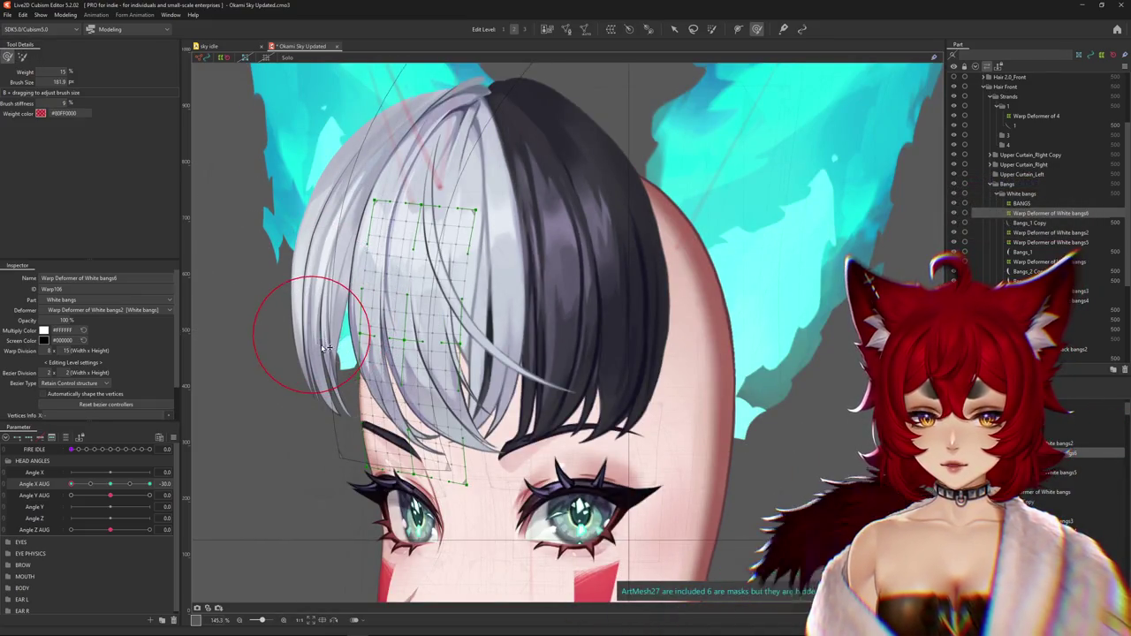
{"action": "key", "text": "h"}
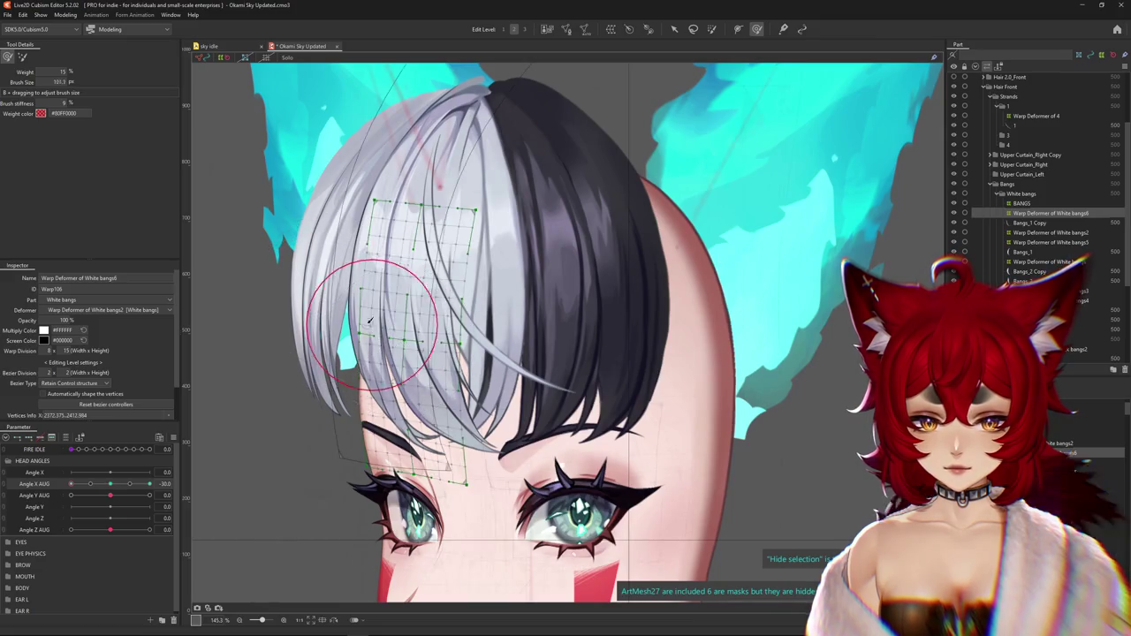
{"action": "left_click_drag", "start_coordinate": [369, 321], "coordinate": [345, 273]}
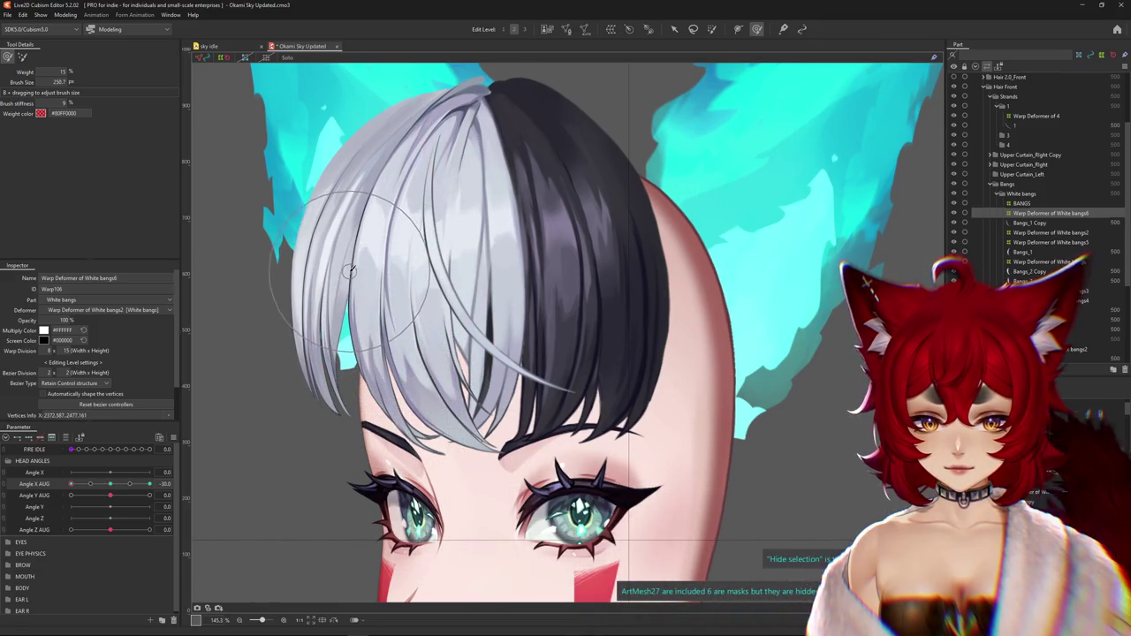
{"action": "left_click_drag", "start_coordinate": [382, 235], "coordinate": [319, 347]}
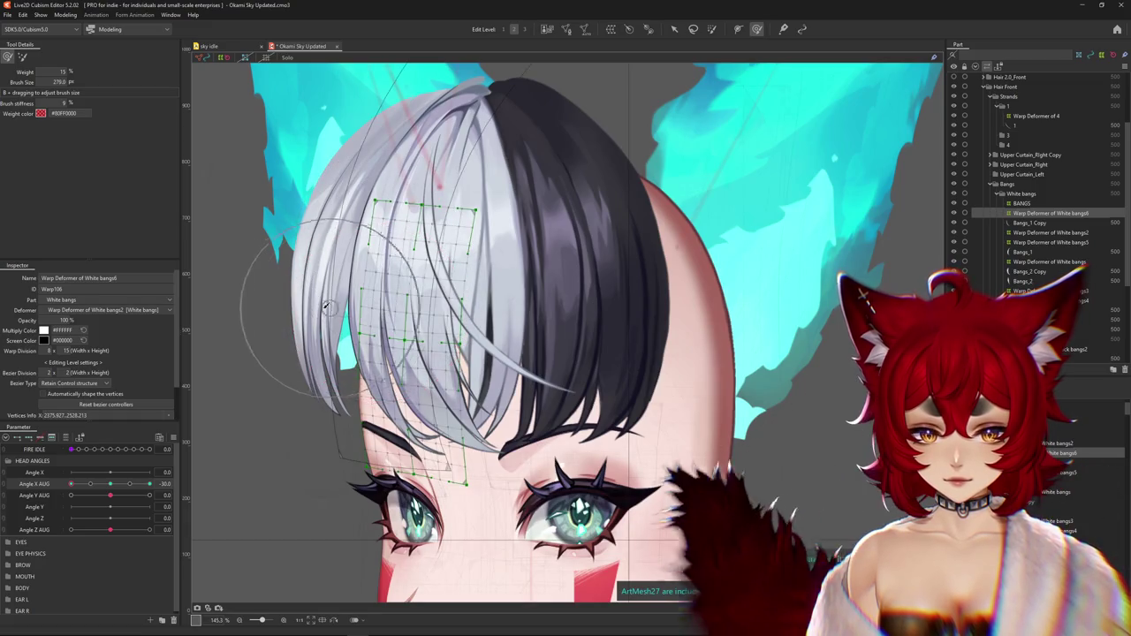
Hide the warp grid, enlarge the brush, and recenter the head to inspect the hair
{"action": "scroll", "coordinate": [343, 332], "scroll_direction": "up", "scroll_amount": 3}
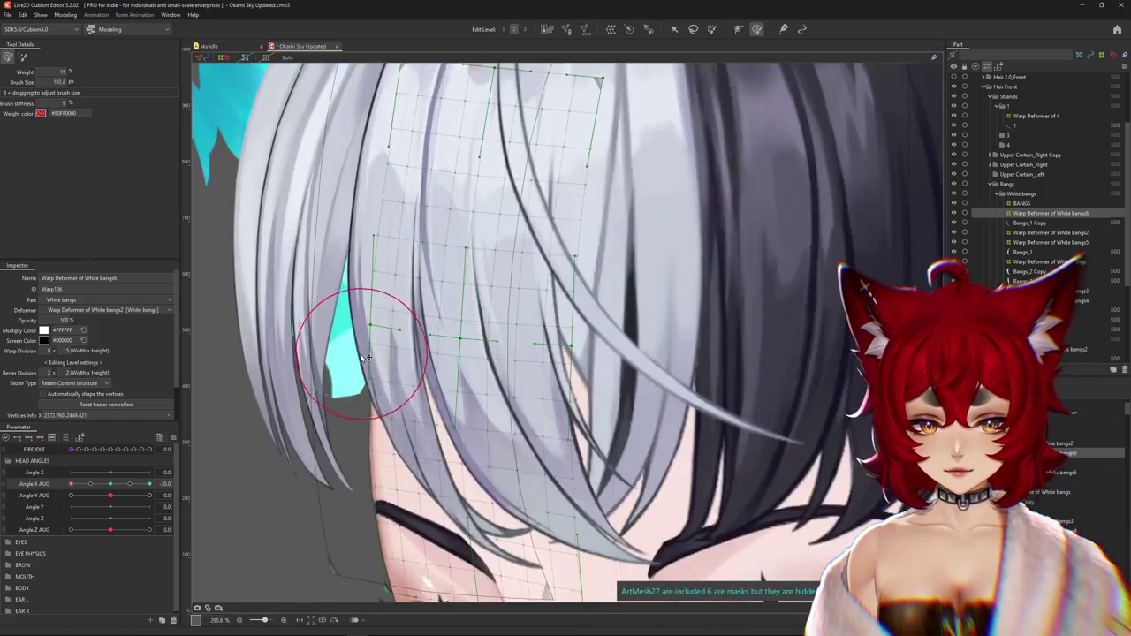
{"action": "key", "text": "ctrl+h"}
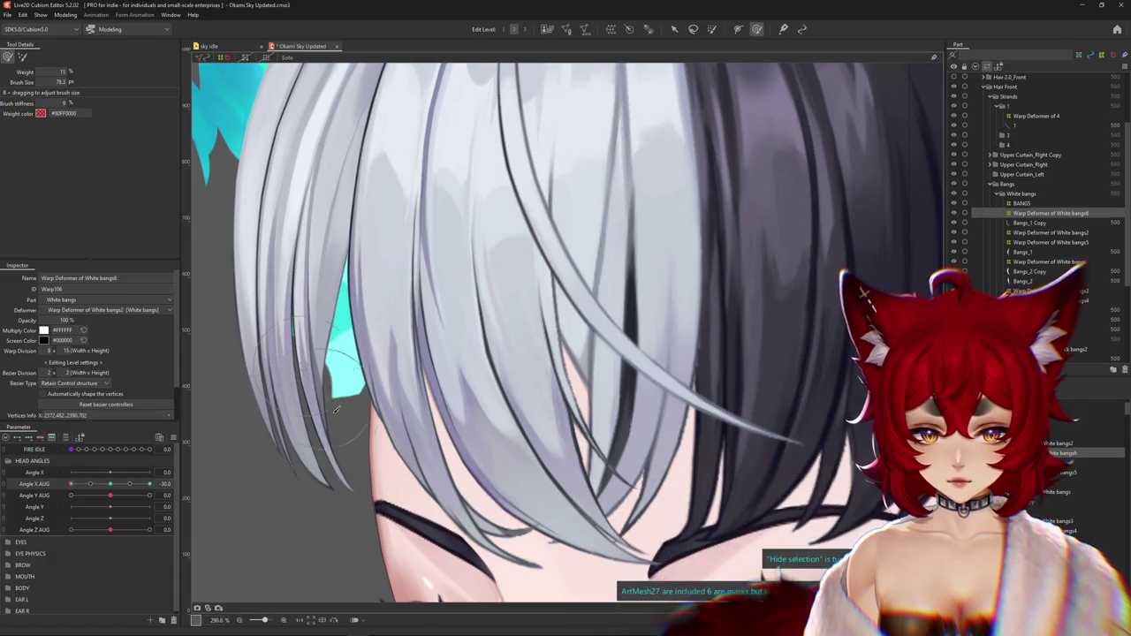
{"action": "left_click_drag", "start_coordinate": [349, 298], "coordinate": [416, 292]}
{"action": "scroll", "coordinate": [354, 371], "scroll_direction": "down", "scroll_amount": 3}
{"action": "scroll", "coordinate": [336, 389], "scroll_direction": "up", "scroll_amount": 2}
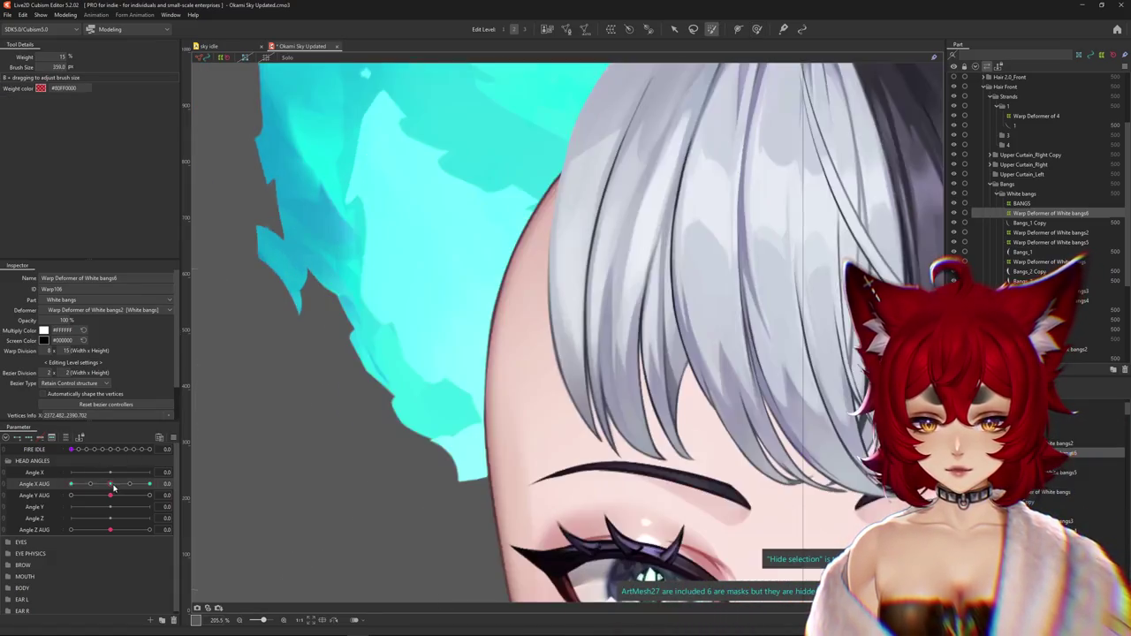
{"action": "left_click_drag", "start_coordinate": [376, 407], "coordinate": [316, 405]}
{"action": "scroll", "coordinate": [316, 406], "scroll_direction": "down", "scroll_amount": 2}
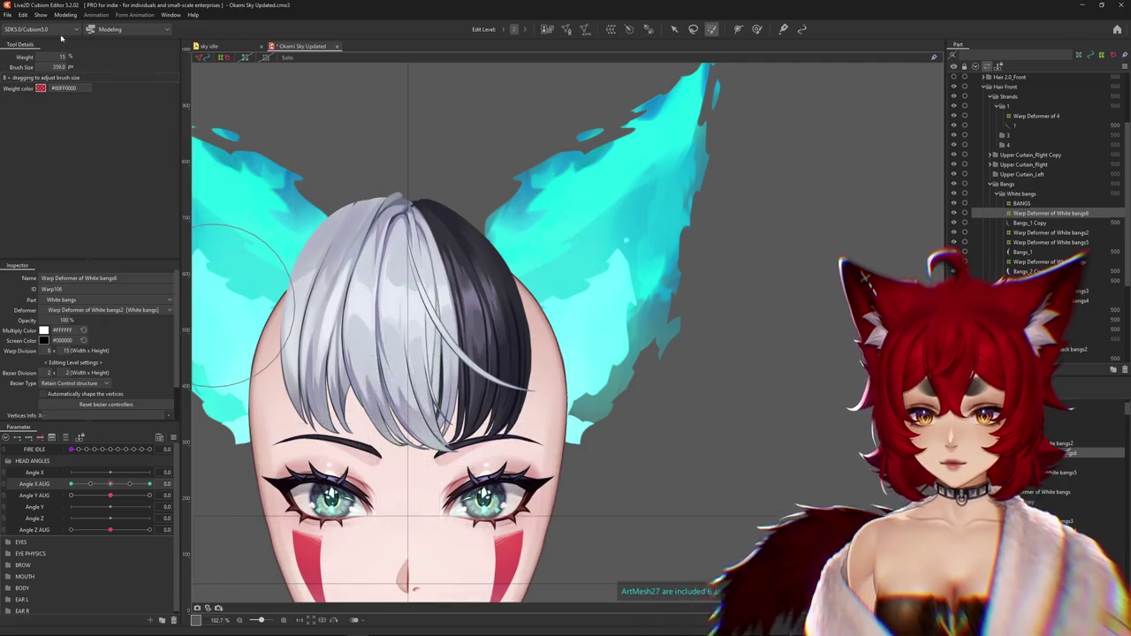
Pick the stiffness deform brush, enlarge it, and turn the head to Angle X AUG 30
{"action": "left_click", "coordinate": [758, 30]}
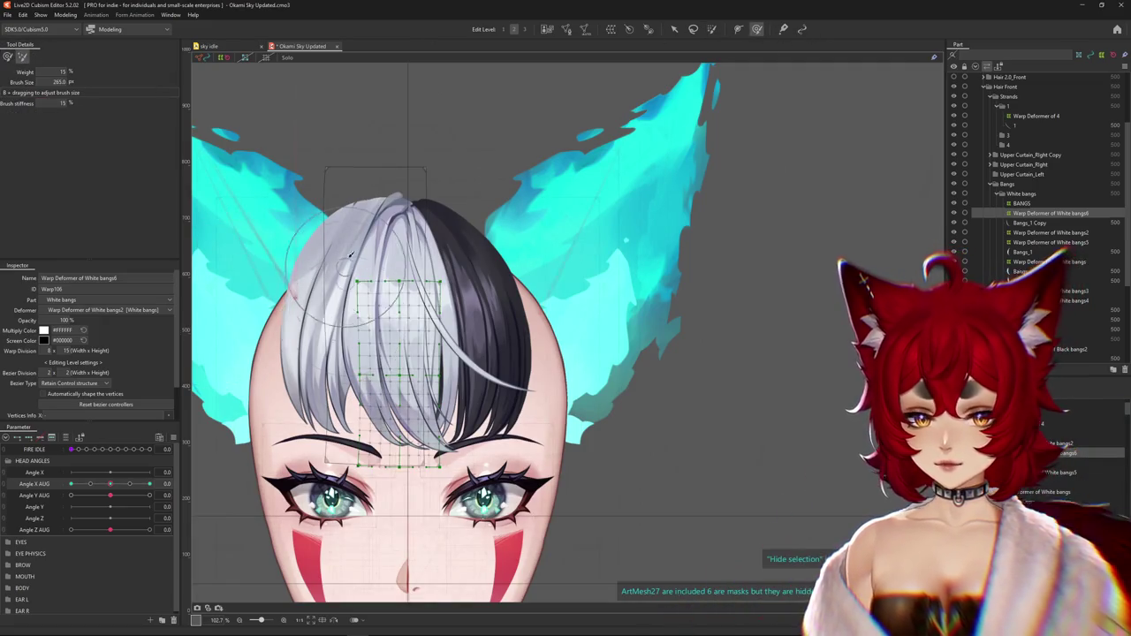
{"action": "left_click_drag", "start_coordinate": [349, 255], "coordinate": [415, 301]}
{"action": "scroll", "coordinate": [421, 355], "scroll_direction": "up", "scroll_amount": 2}
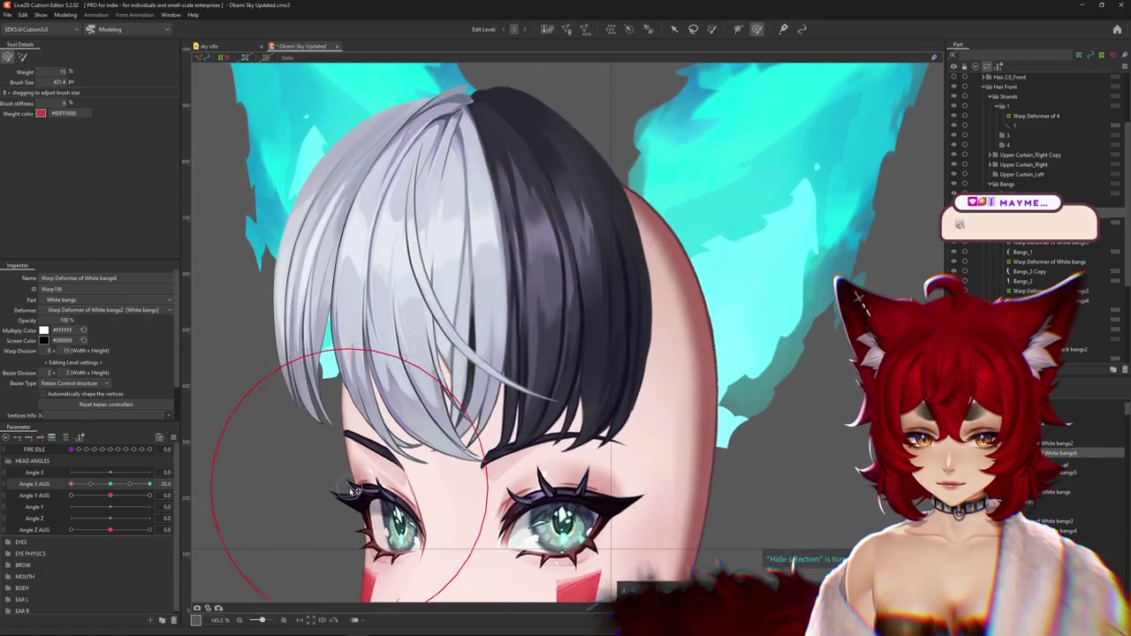
{"action": "left_click", "coordinate": [72, 485]}
{"action": "mouse_move", "coordinate": [72, 489]}
{"action": "left_mouse_down"}
{"action": "mouse_move", "coordinate": [240, 412]}
{"action": "mouse_move", "coordinate": [218, 298]}
{"action": "left_mouse_up"}
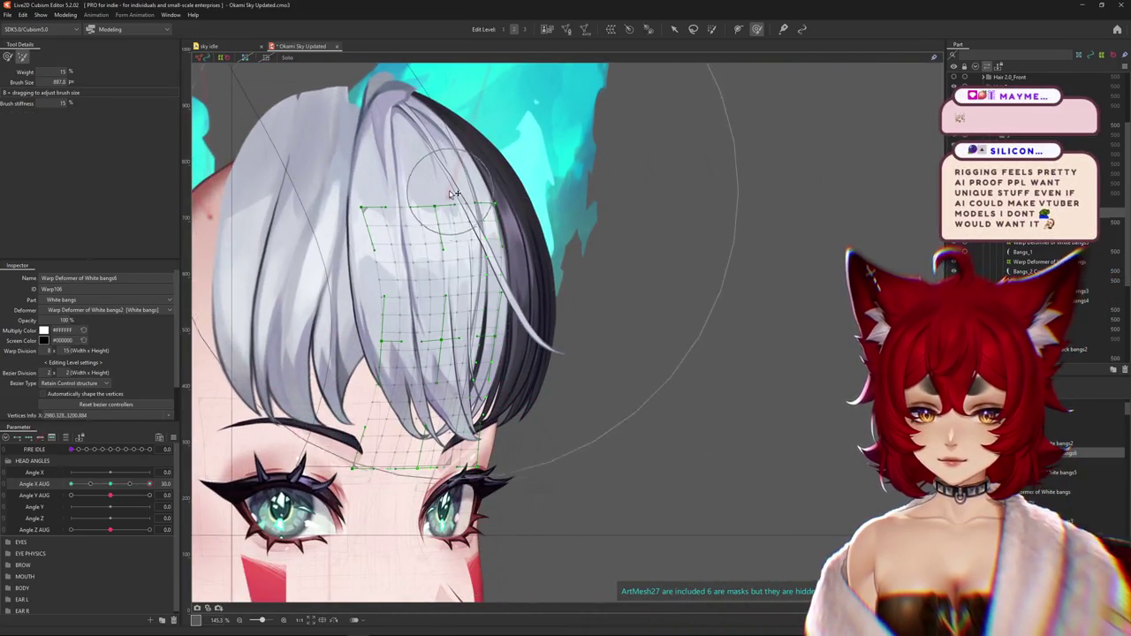
Bend the White bangs6 mesh to follow the turn and raise Bezier Division to 2
{"action": "left_click_drag", "start_coordinate": [455, 194], "coordinate": [410, 163]}
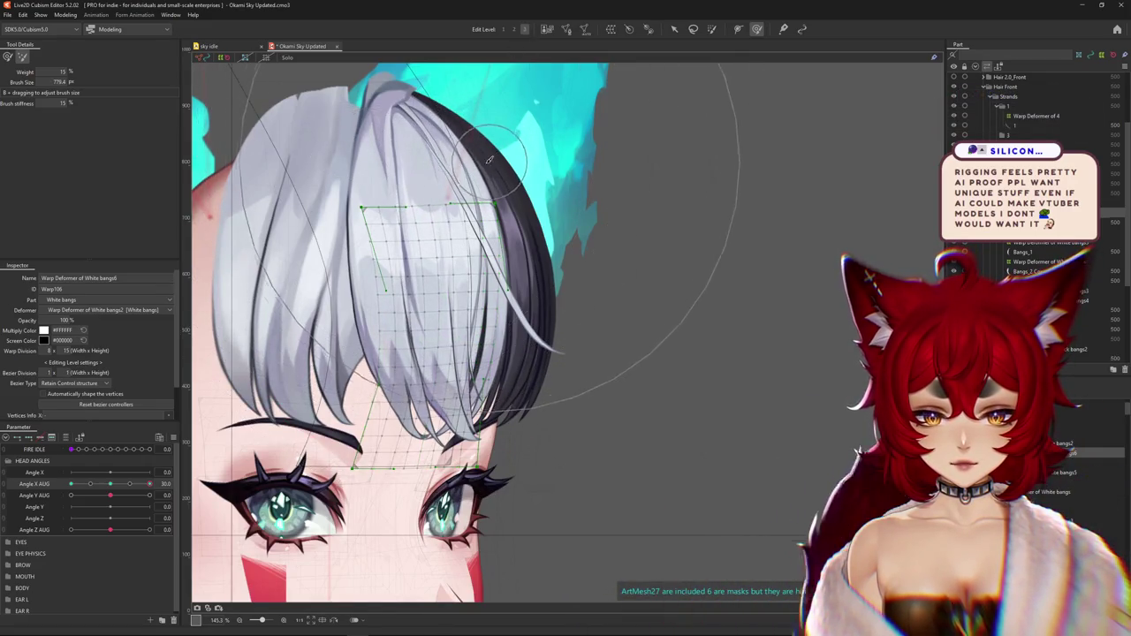
{"action": "left_click_drag", "start_coordinate": [360, 142], "coordinate": [351, 175]}
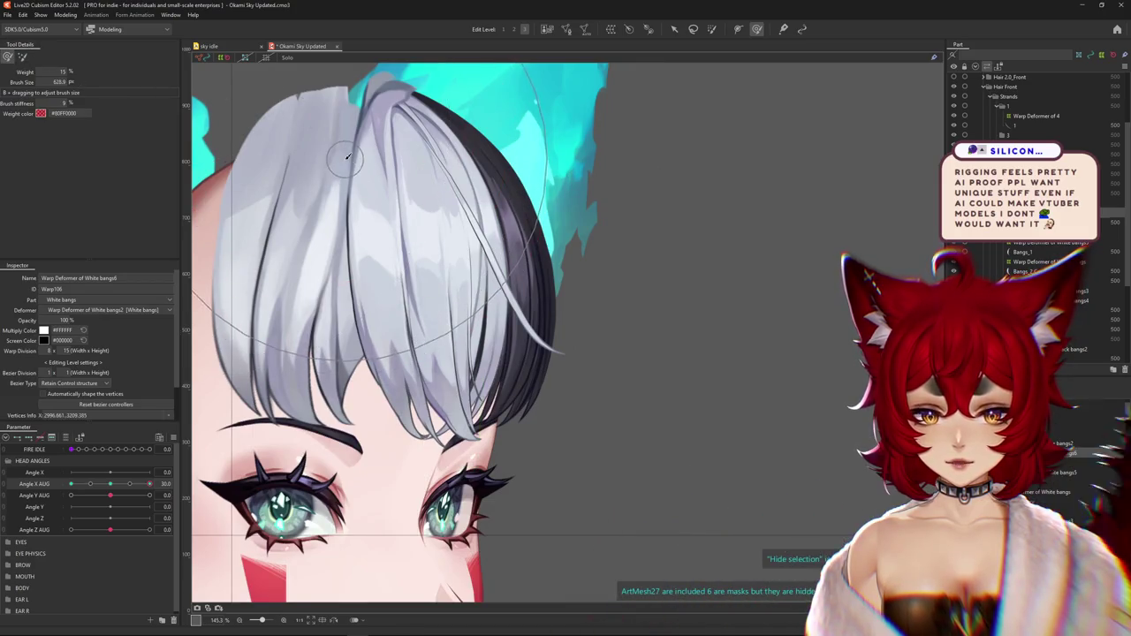
{"action": "left_click_drag", "start_coordinate": [423, 250], "coordinate": [445, 343]}
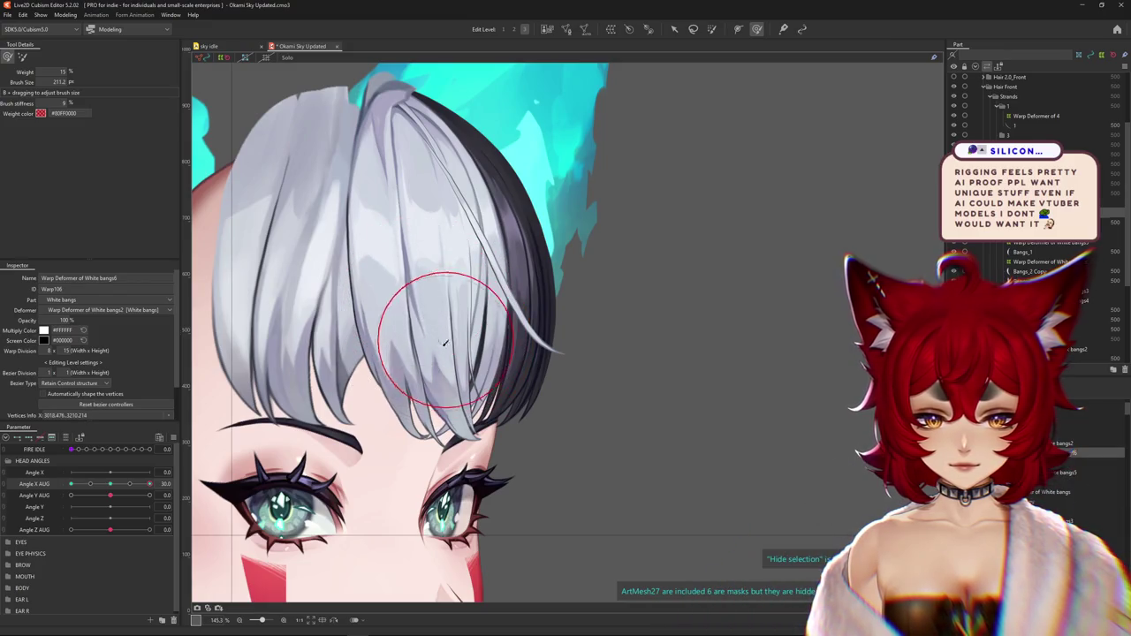
{"action": "left_click_drag", "start_coordinate": [374, 398], "coordinate": [447, 311]}
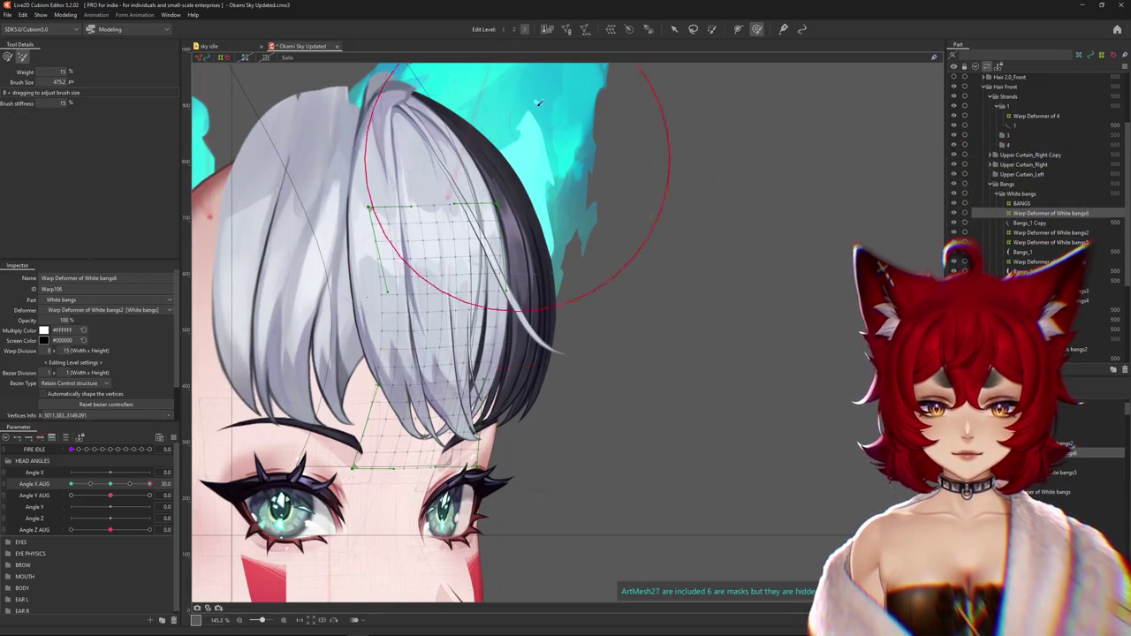
{"action": "left_click", "coordinate": [512, 30]}
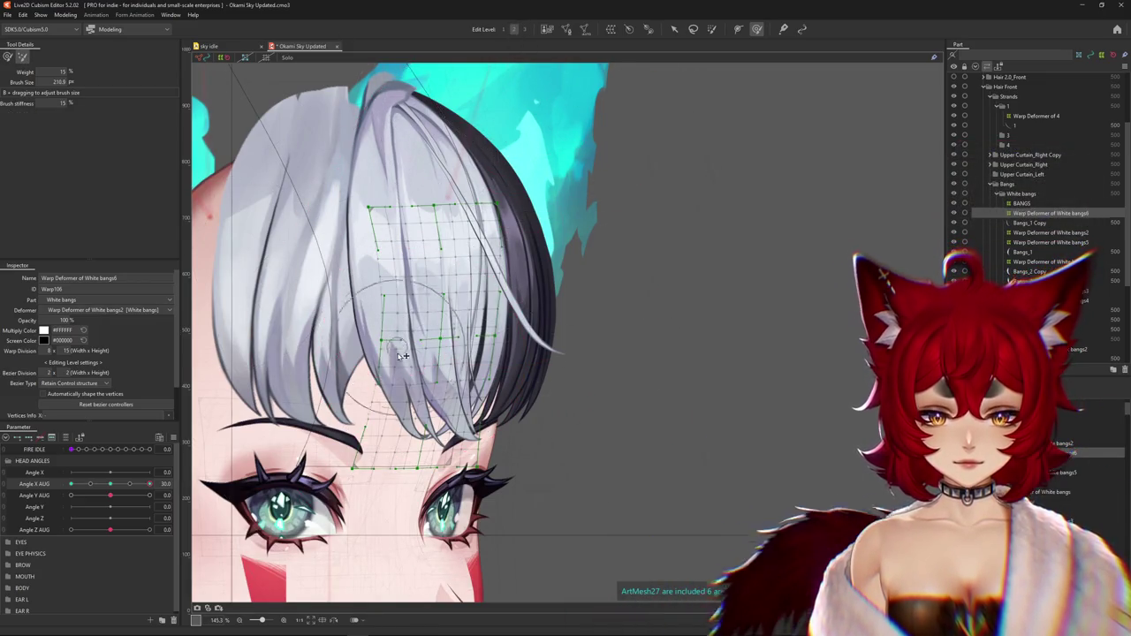
{"action": "mouse_move", "coordinate": [148, 484]}
{"action": "left_mouse_down"}
{"action": "mouse_move", "coordinate": [133, 487]}
{"action": "mouse_move", "coordinate": [148, 484]}
{"action": "left_mouse_up"}
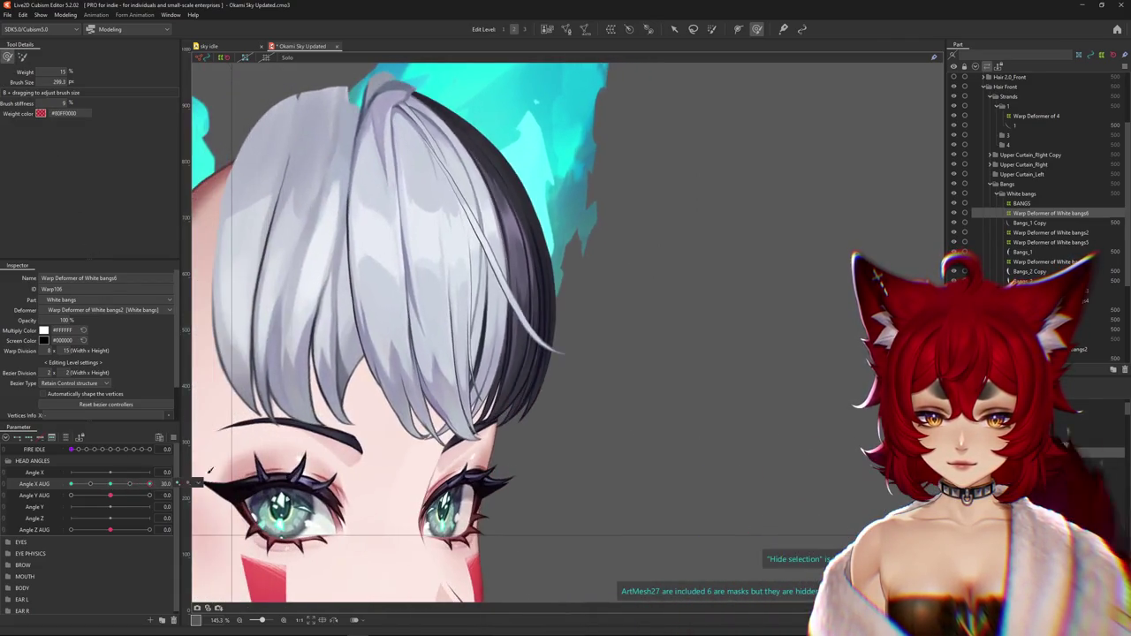
Sweep Angle X AUG from 0 to 30 to test the bangs, adjusting the brush size
{"action": "mouse_move", "coordinate": [375, 382]}
{"action": "left_mouse_down"}
{"action": "mouse_move", "coordinate": [353, 253]}
{"action": "mouse_move", "coordinate": [492, 504]}
{"action": "left_mouse_up"}
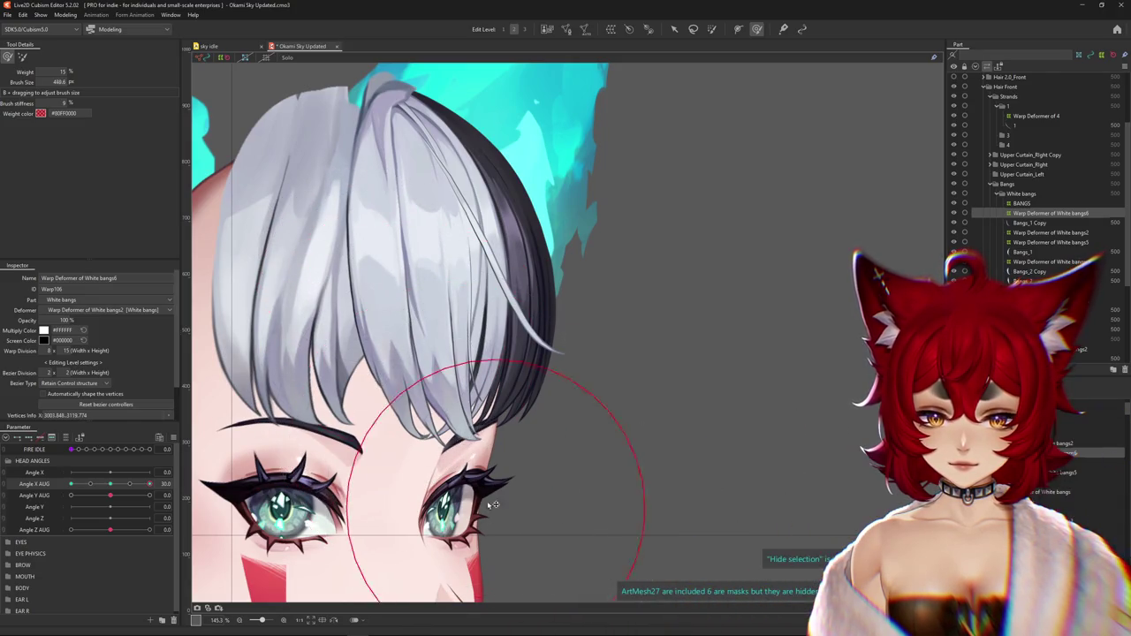
{"action": "scroll", "coordinate": [546, 514], "scroll_direction": "down", "scroll_amount": 1}
{"action": "scroll", "coordinate": [593, 492], "scroll_direction": "down", "scroll_amount": 2}
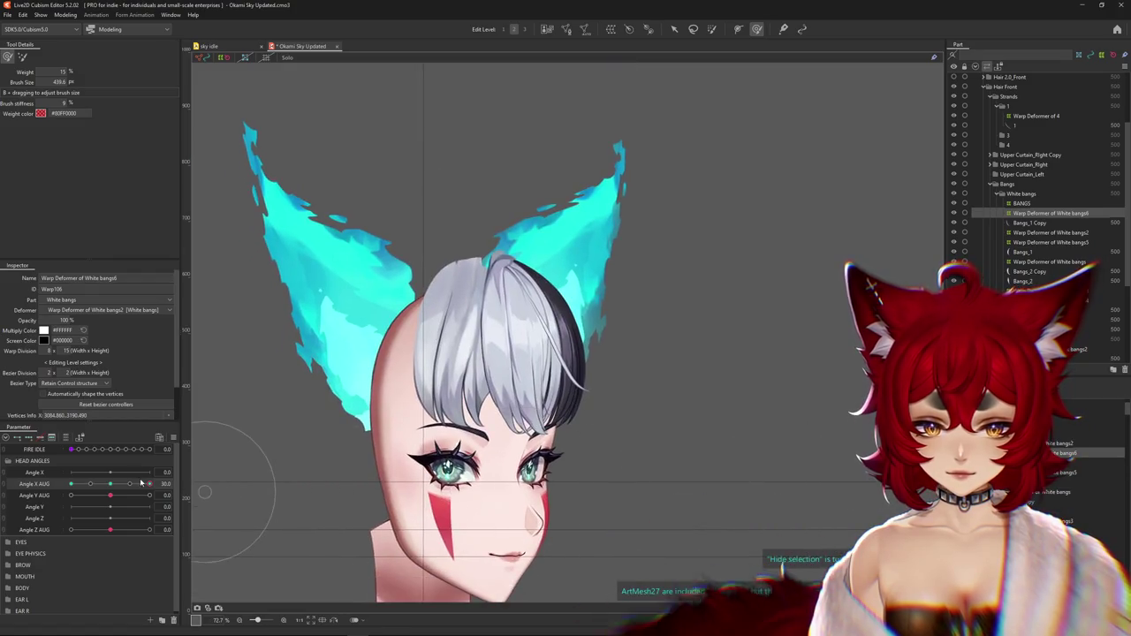
{"action": "left_click", "coordinate": [109, 484]}
{"action": "left_click_drag", "start_coordinate": [109, 484], "coordinate": [110, 485]}
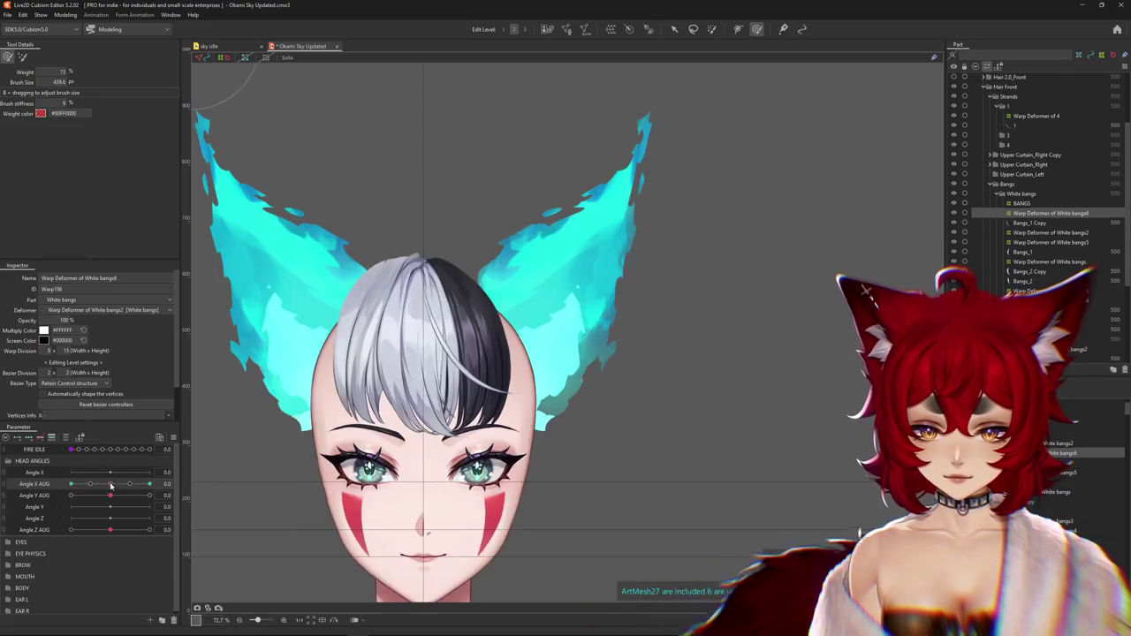
{"action": "scroll", "coordinate": [415, 465], "scroll_direction": "up", "scroll_amount": 2}
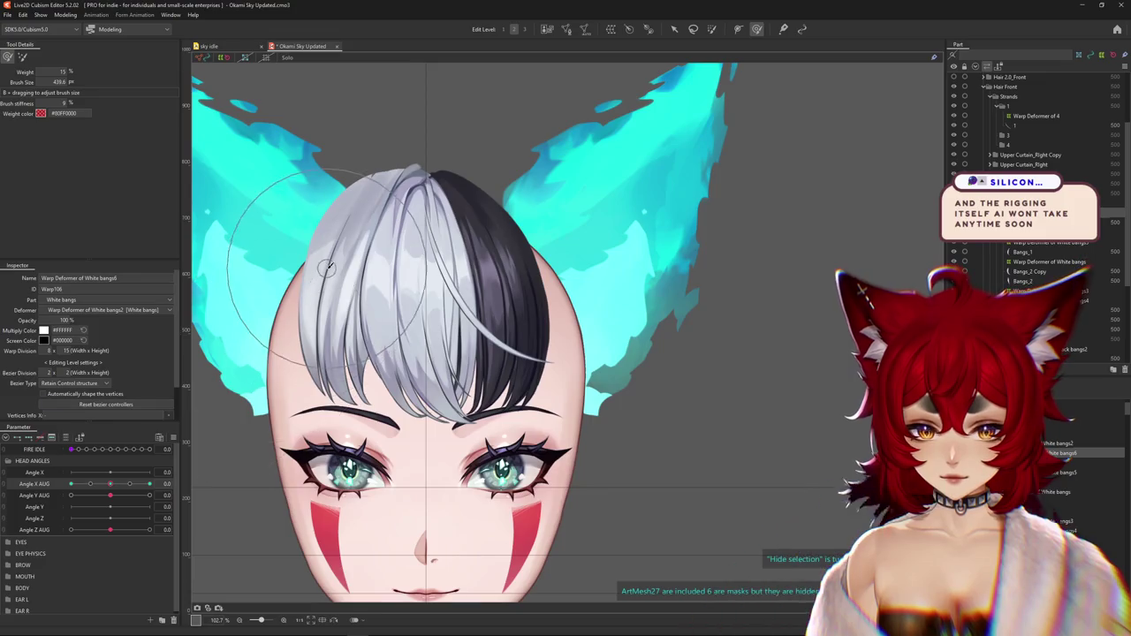
{"action": "left_click_drag", "start_coordinate": [354, 256], "coordinate": [383, 256]}
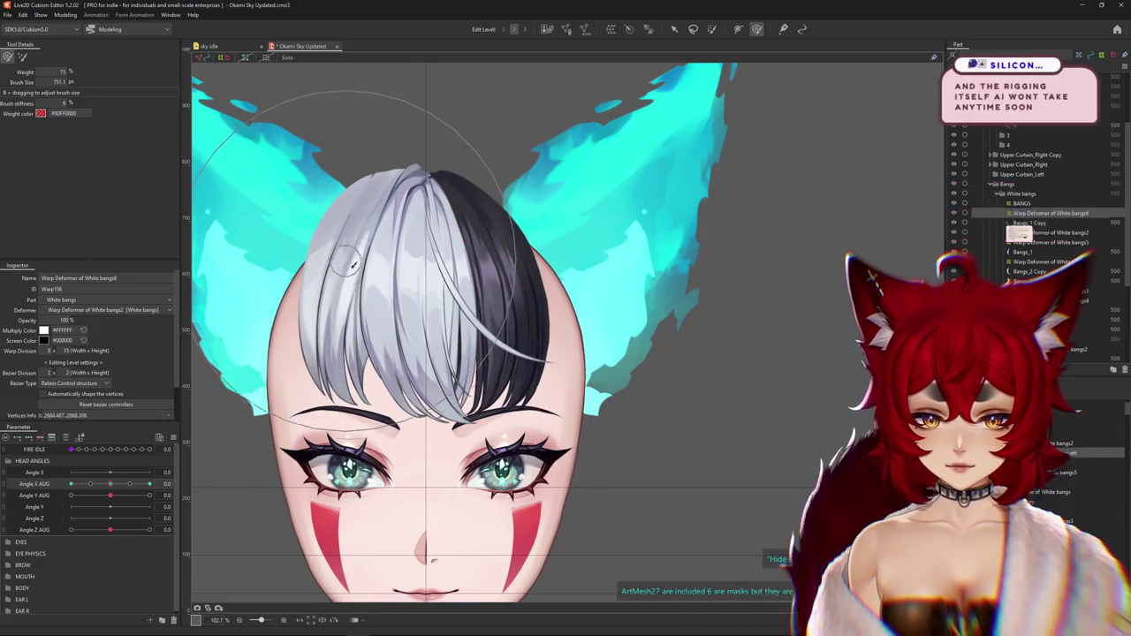
{"action": "scroll", "coordinate": [423, 386], "scroll_direction": "up", "scroll_amount": 2}
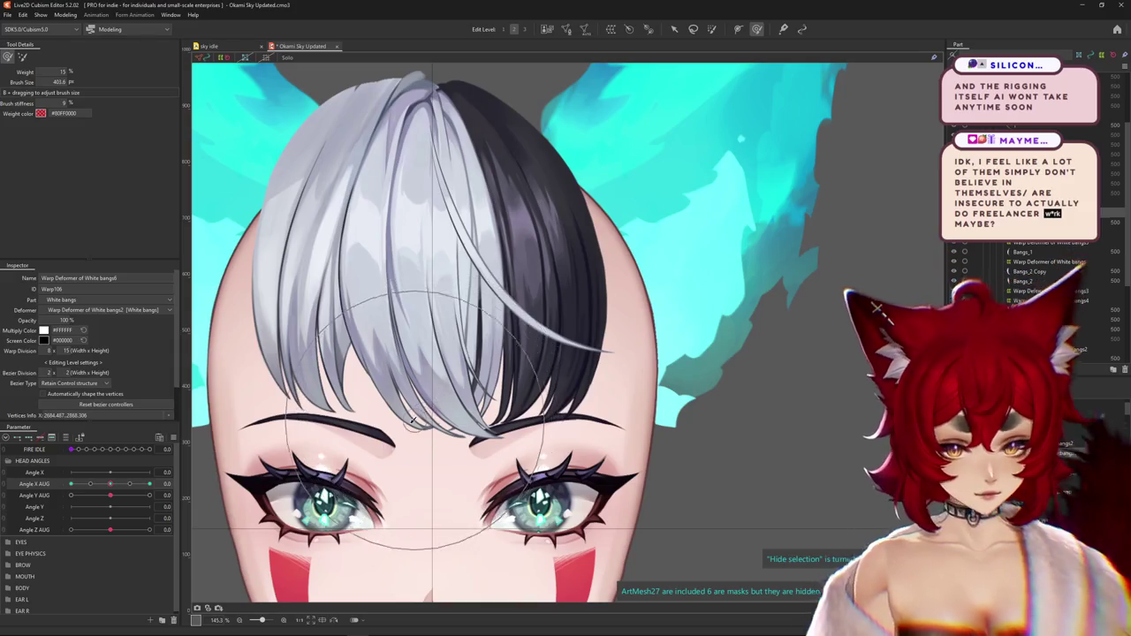
{"action": "mouse_move", "coordinate": [110, 484]}
{"action": "left_mouse_down"}
{"action": "mouse_move", "coordinate": [91, 484]}
{"action": "mouse_move", "coordinate": [120, 488]}
{"action": "left_mouse_up"}
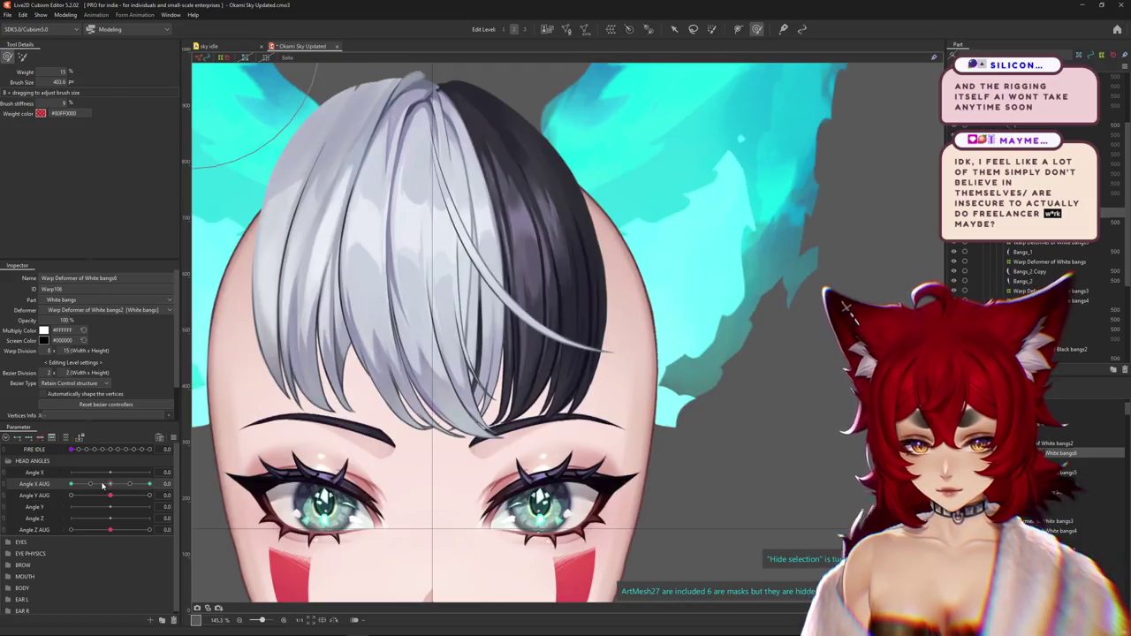
{"action": "left_click_drag", "start_coordinate": [102, 486], "coordinate": [155, 484]}
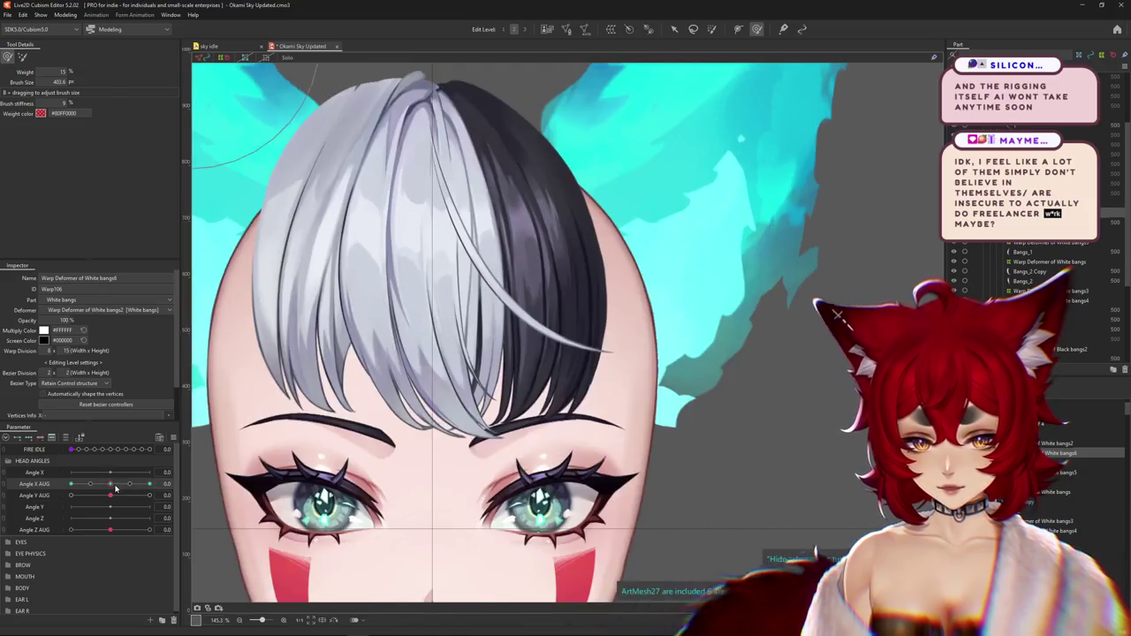
{"action": "mouse_move", "coordinate": [155, 485]}
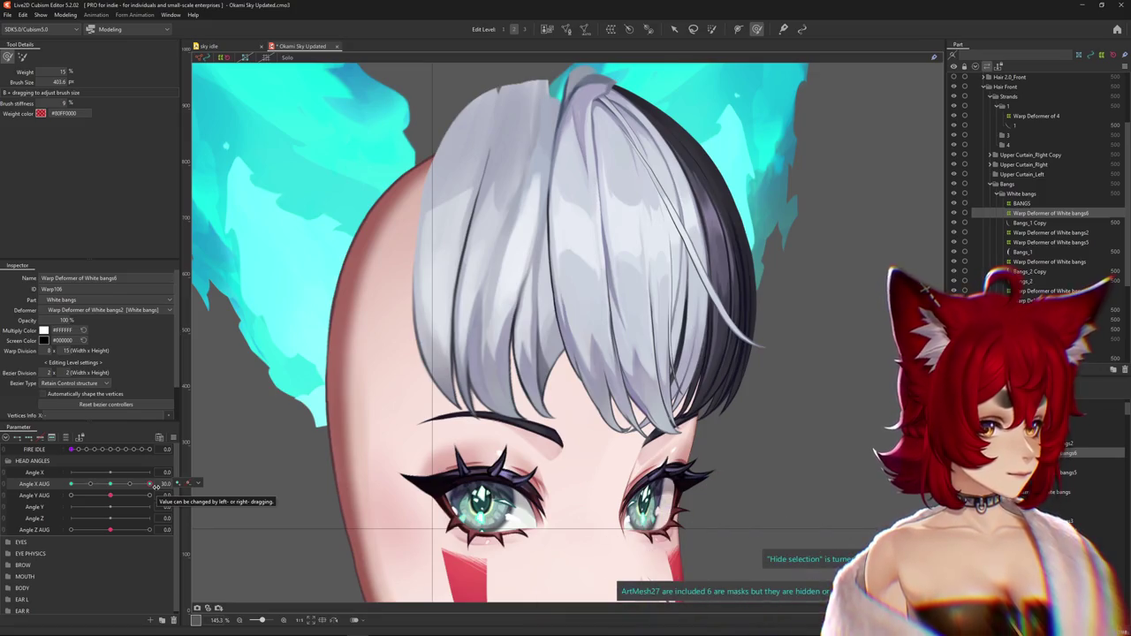
{"action": "key", "text": "ctrl+h"}
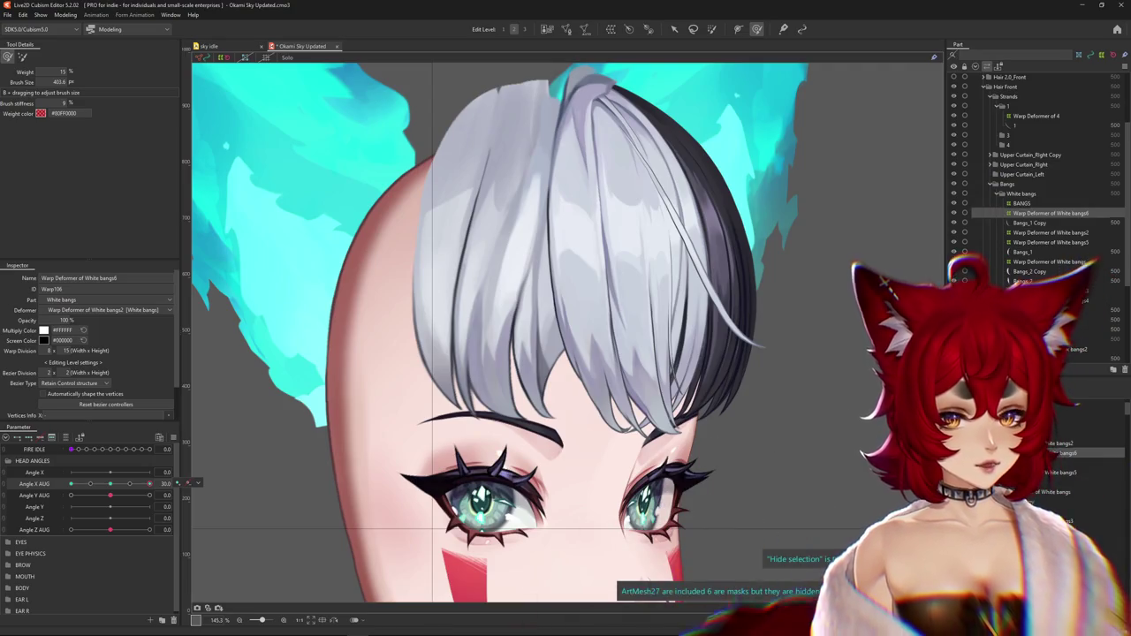
{"action": "scroll", "coordinate": [750, 299], "scroll_direction": "down", "scroll_amount": 3}
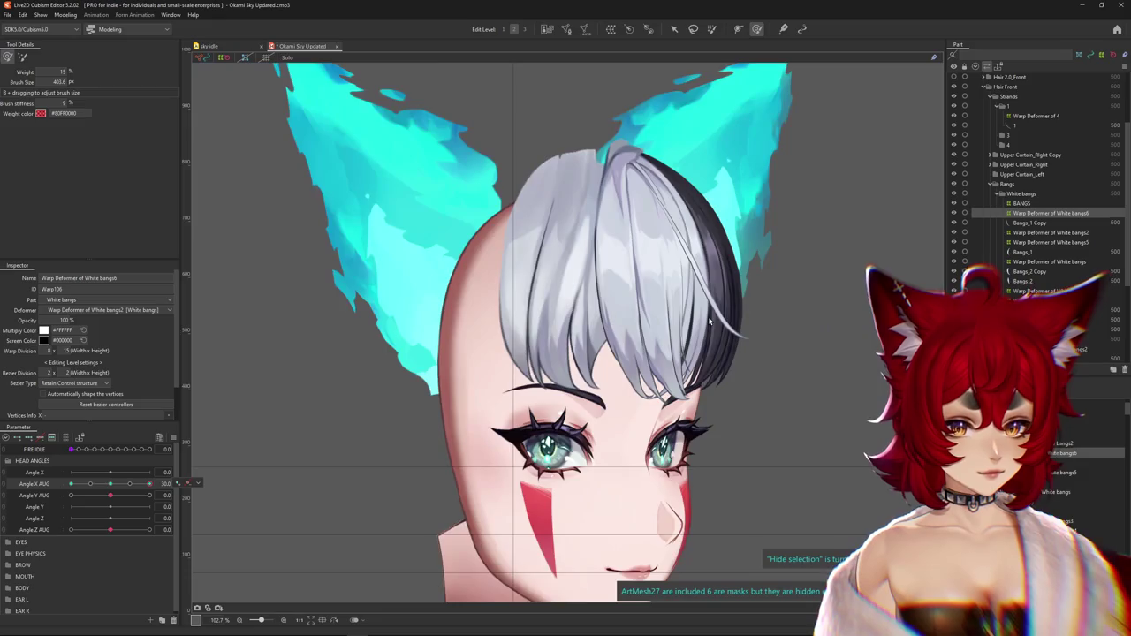
{"action": "scroll", "coordinate": [708, 317], "scroll_direction": "down", "scroll_amount": 3}
{"action": "scroll", "coordinate": [680, 252], "scroll_direction": "up", "scroll_amount": 2}
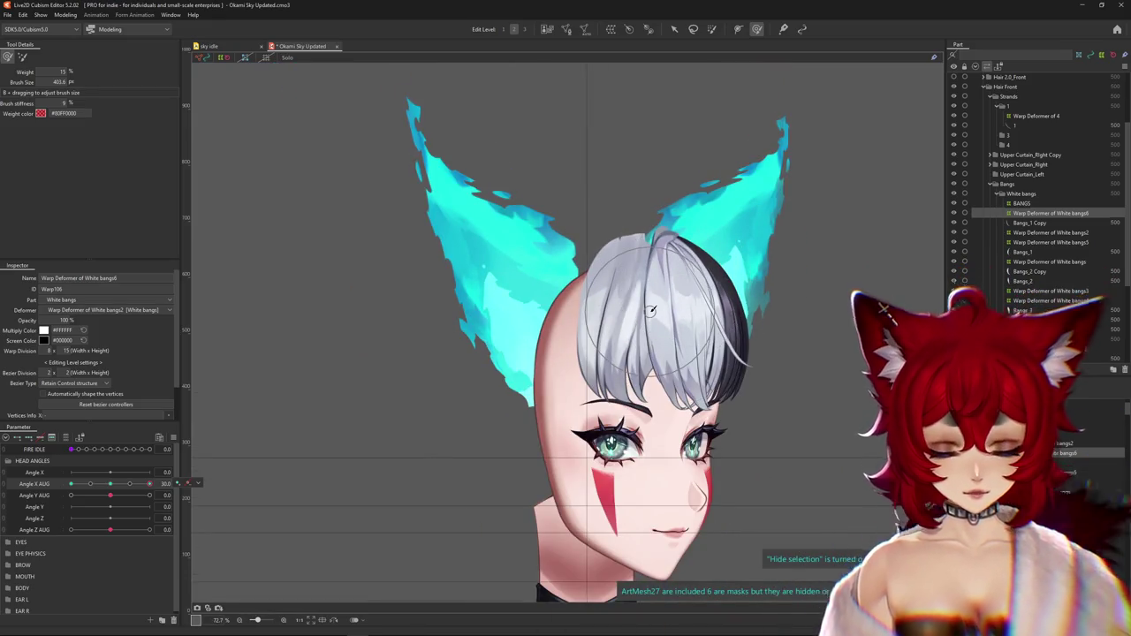
{"action": "scroll", "coordinate": [652, 311], "scroll_direction": "up", "scroll_amount": 3}
{"action": "scroll", "coordinate": [658, 315], "scroll_direction": "up", "scroll_amount": 1}
{"action": "mouse_move", "coordinate": [659, 315]}
{"action": "left_mouse_down"}
{"action": "mouse_move", "coordinate": [530, 285]}
{"action": "mouse_move", "coordinate": [548, 318]}
{"action": "left_mouse_up"}
{"action": "left_click_drag", "start_coordinate": [115, 488], "coordinate": [111, 485]}
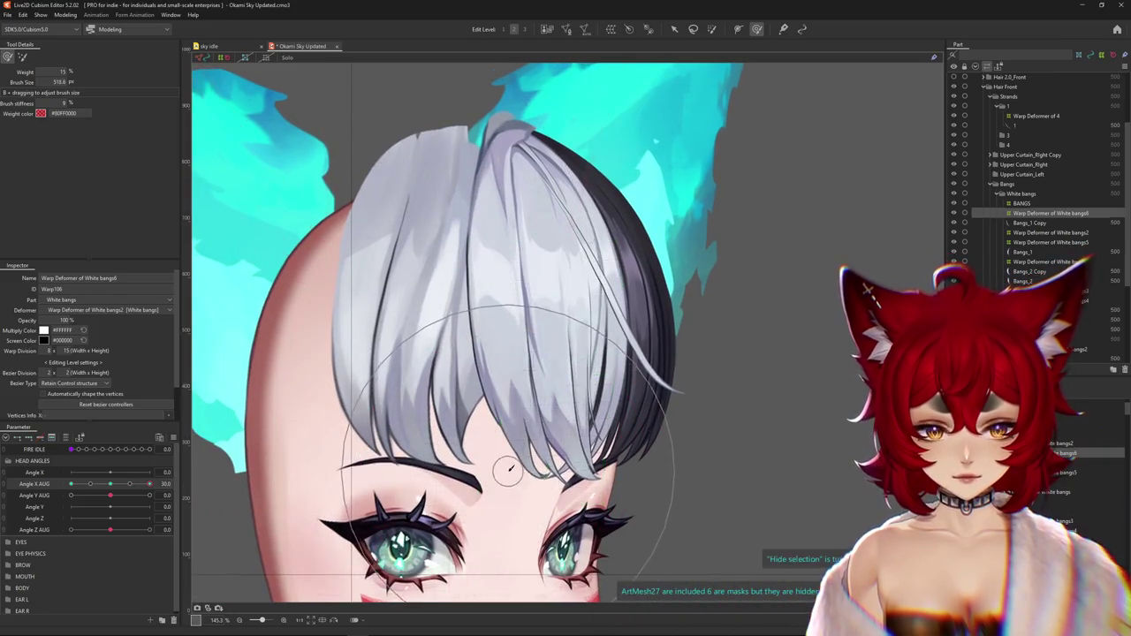
{"action": "scroll", "coordinate": [462, 436], "scroll_direction": "down", "scroll_amount": 3}
{"action": "mouse_move", "coordinate": [110, 483]}
{"action": "left_mouse_down"}
{"action": "mouse_move", "coordinate": [53, 484]}
{"action": "mouse_move", "coordinate": [149, 483]}
{"action": "left_mouse_up"}
{"action": "scroll", "coordinate": [478, 432], "scroll_direction": "up", "scroll_amount": 2}
{"action": "scroll", "coordinate": [478, 433], "scroll_direction": "up", "scroll_amount": 1}
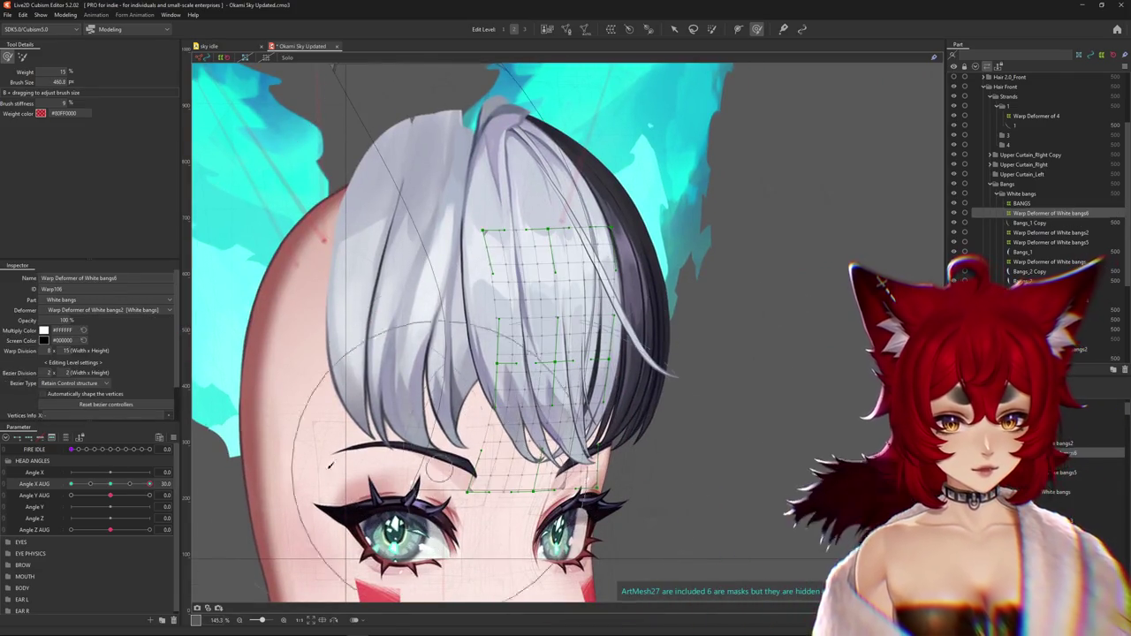
{"action": "mouse_move", "coordinate": [150, 483]}
{"action": "left_mouse_down"}
{"action": "mouse_move", "coordinate": [116, 486]}
{"action": "mouse_move", "coordinate": [150, 483]}
{"action": "left_mouse_up"}
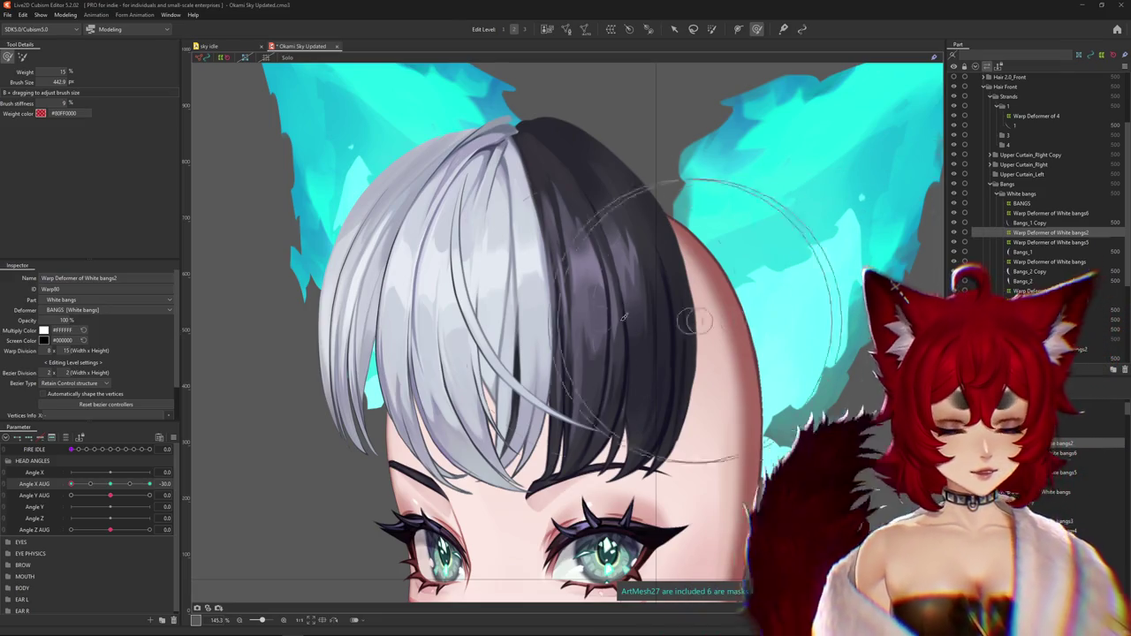
Paint deform-brush changes onto the bangs' warp points, turning the head back toward front
{"action": "scroll", "coordinate": [795, 283], "scroll_direction": "down", "scroll_amount": 3}
{"action": "scroll", "coordinate": [442, 353], "scroll_direction": "up", "scroll_amount": 4}
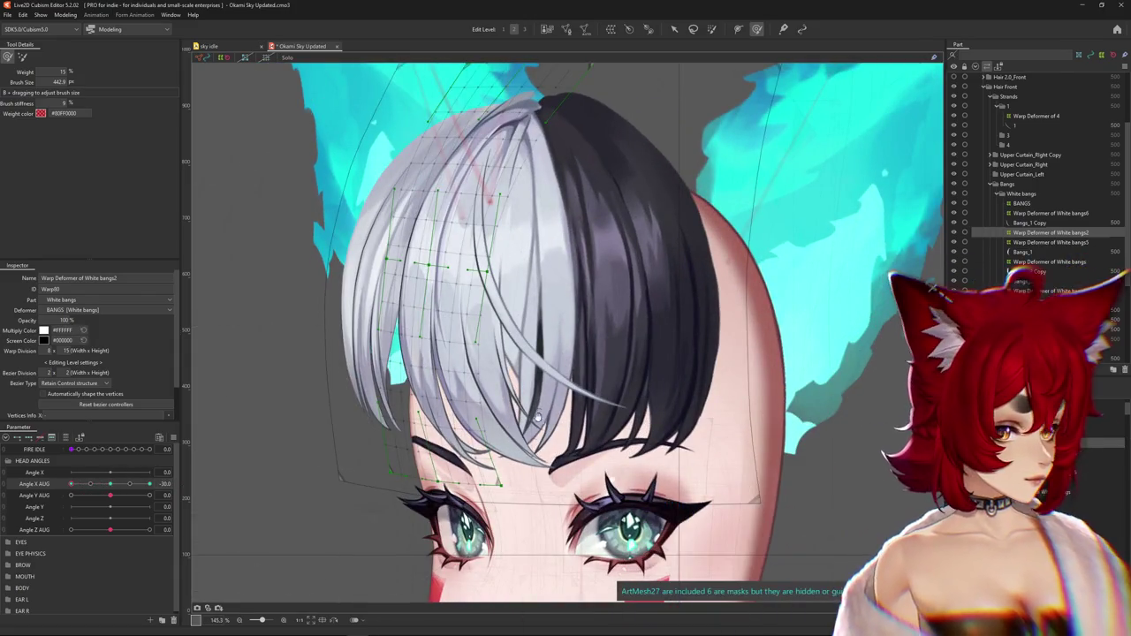
{"action": "key", "text": "g"}
{"action": "left_click_drag", "start_coordinate": [531, 385], "coordinate": [493, 347]}
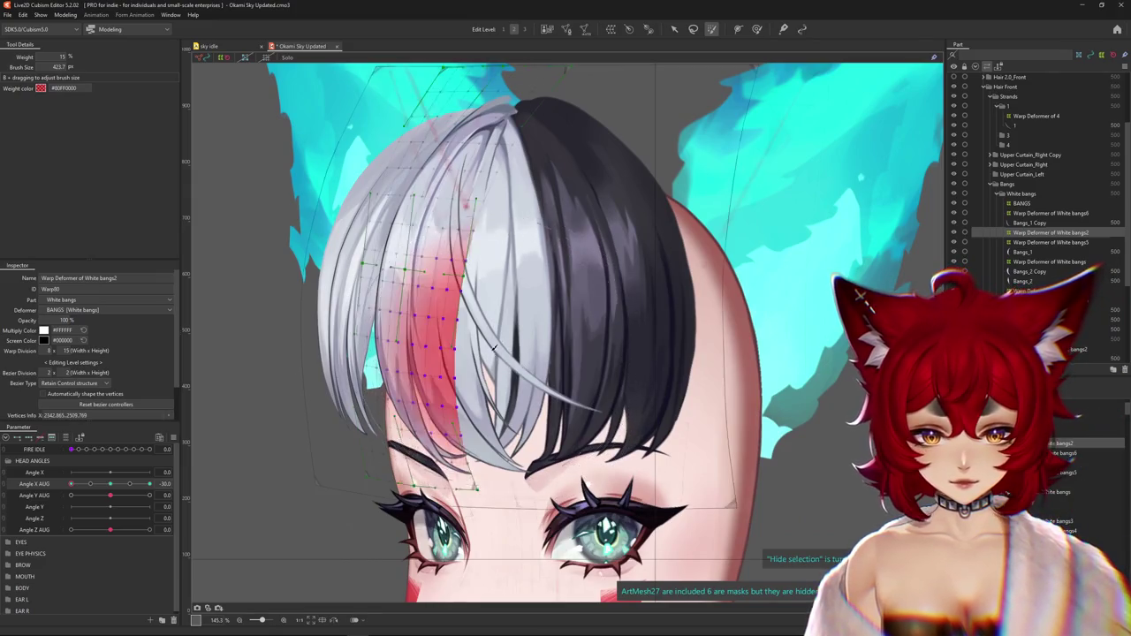
{"action": "left_click", "coordinate": [756, 29]}
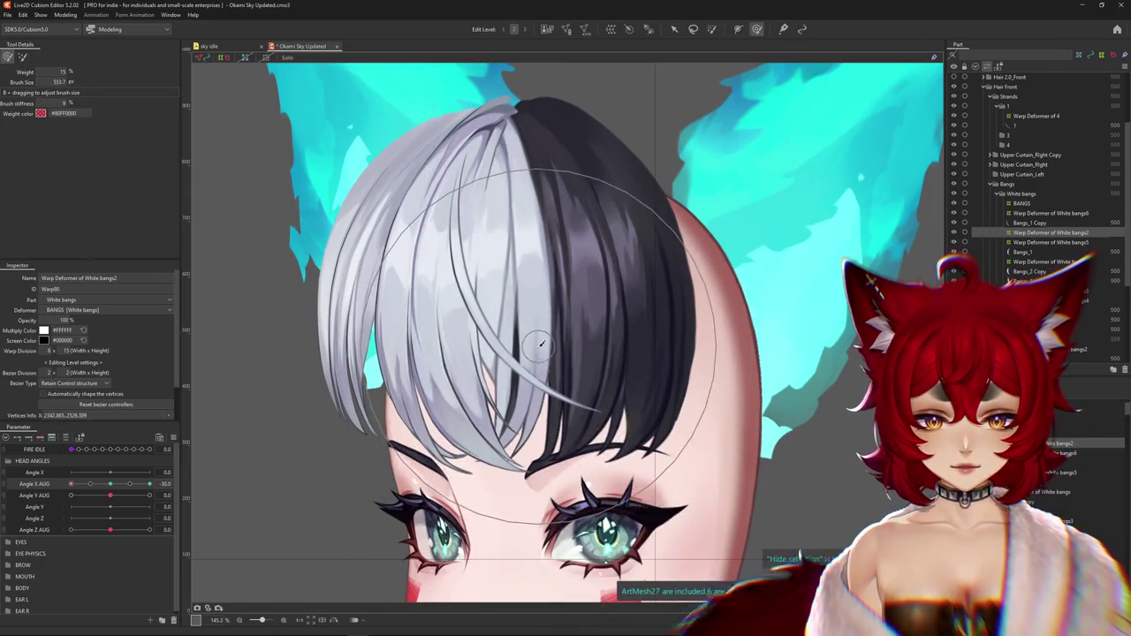
{"action": "scroll", "coordinate": [509, 269], "scroll_direction": "up", "scroll_amount": 2}
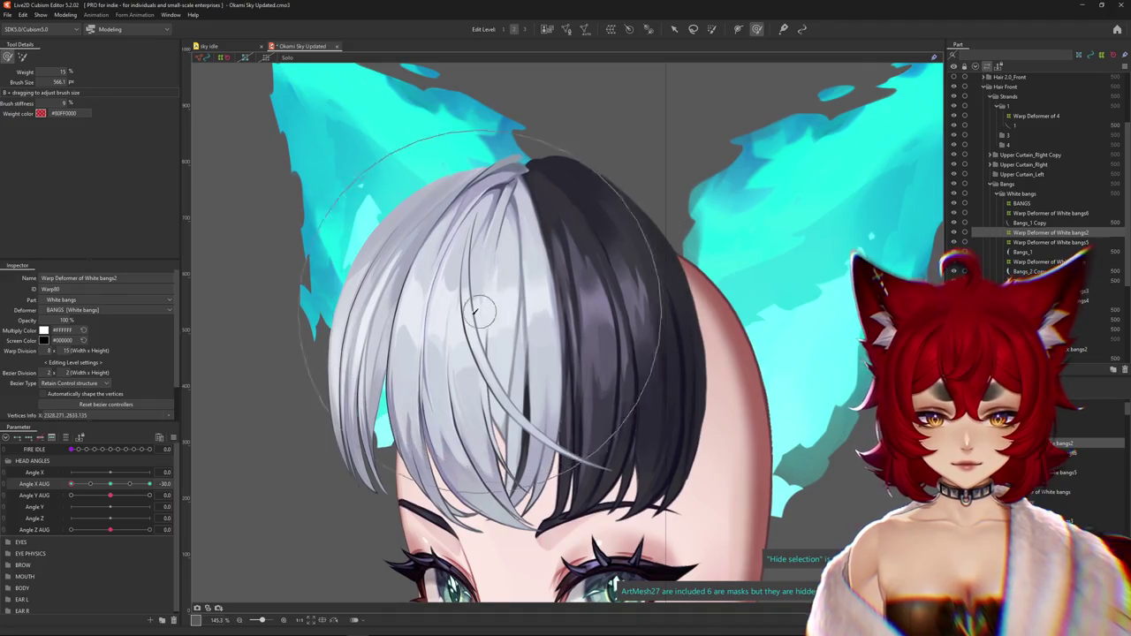
{"action": "scroll", "coordinate": [411, 309], "scroll_direction": "down", "scroll_amount": 2}
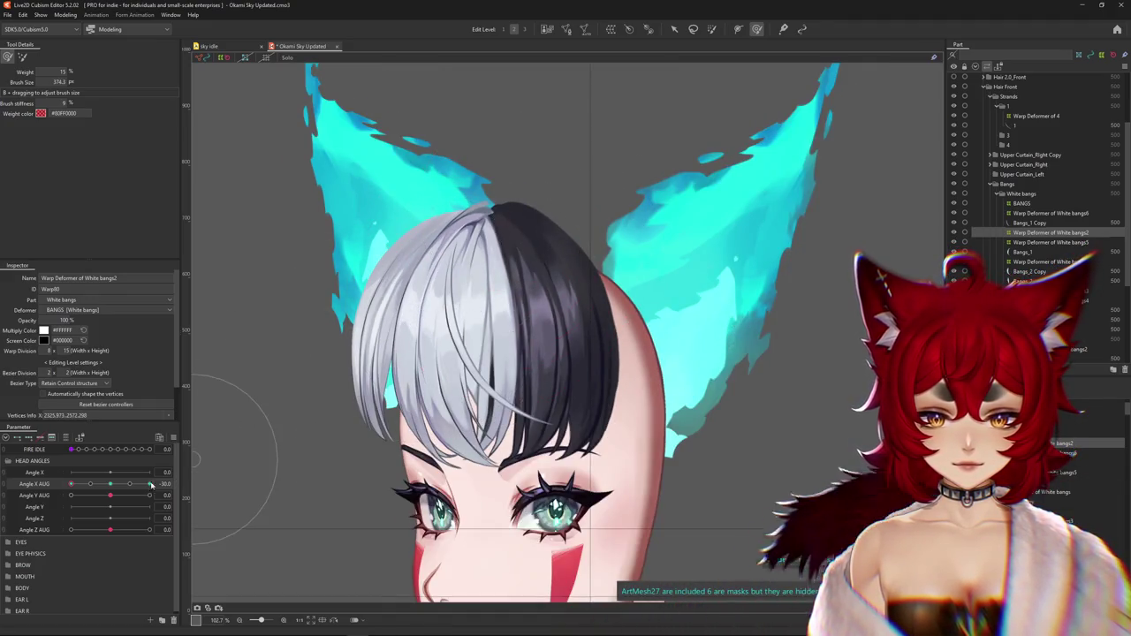
{"action": "left_click_drag", "start_coordinate": [151, 485], "coordinate": [70, 488]}
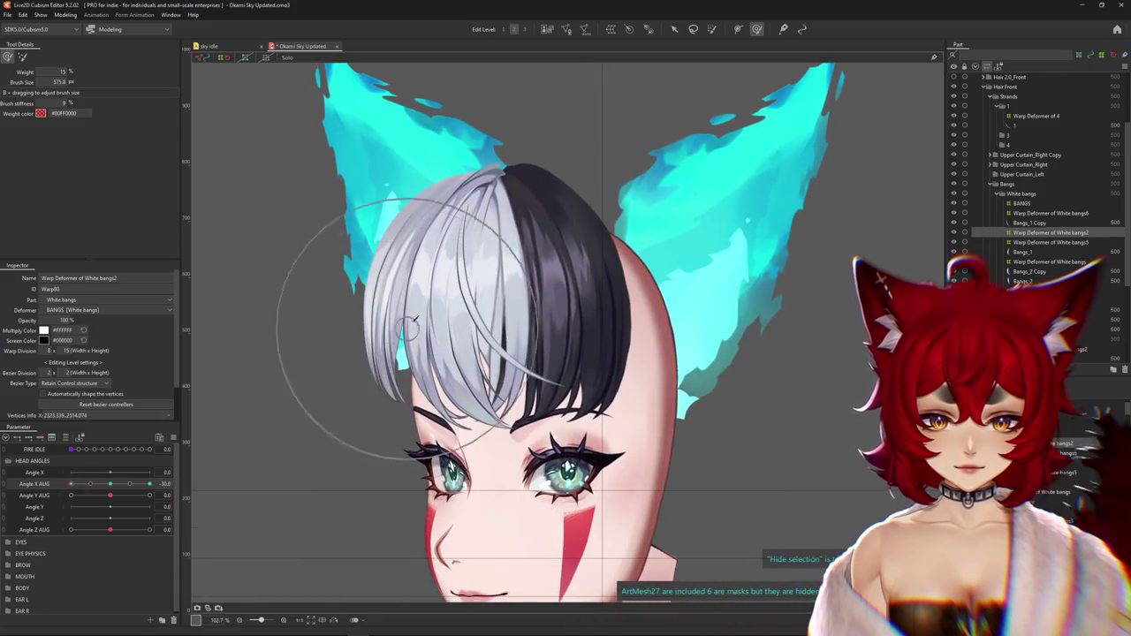
{"action": "mouse_move", "coordinate": [322, 180]}
{"action": "left_mouse_down"}
{"action": "mouse_move", "coordinate": [426, 279]}
{"action": "mouse_move", "coordinate": [442, 346]}
{"action": "left_mouse_up"}
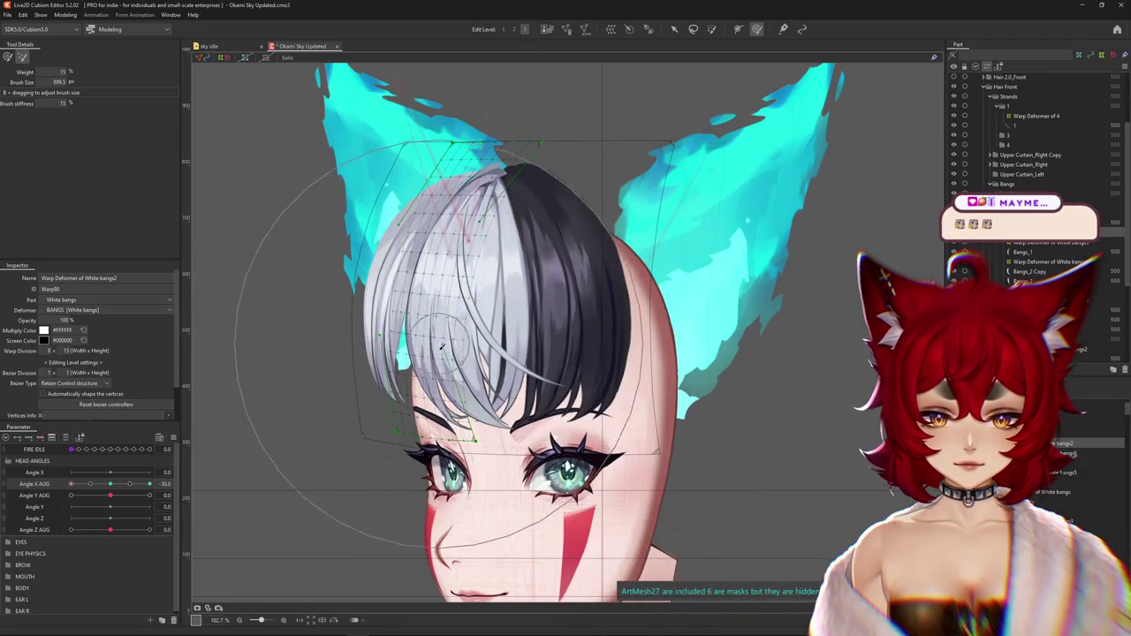
Hide the selection, inspect Bangs_1 Copy, Warp Deformer of White bangs5 and Bangs_1, then reset Angle X AUG to 0
{"action": "key", "text": "ctrl+h"}
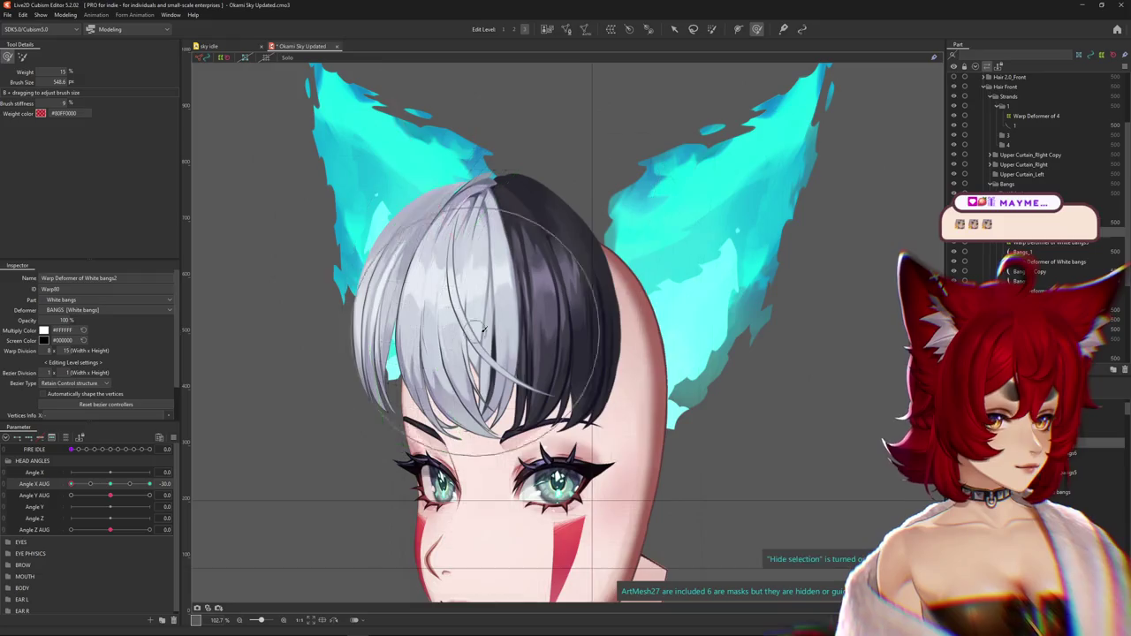
{"action": "left_click", "coordinate": [353, 239]}
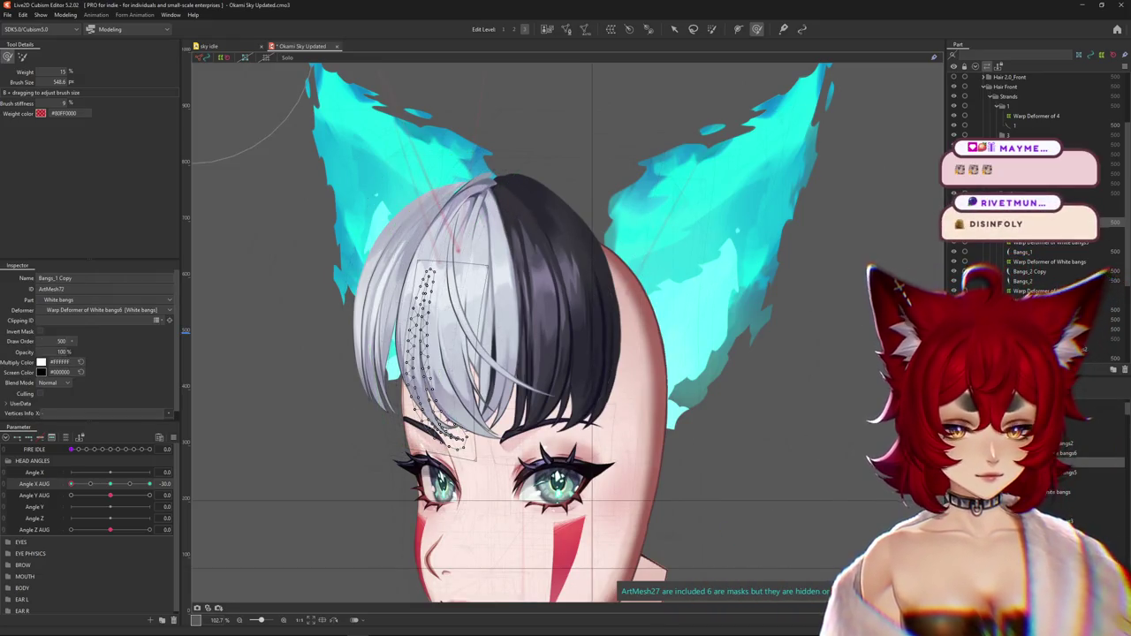
{"action": "left_click", "coordinate": [458, 249]}
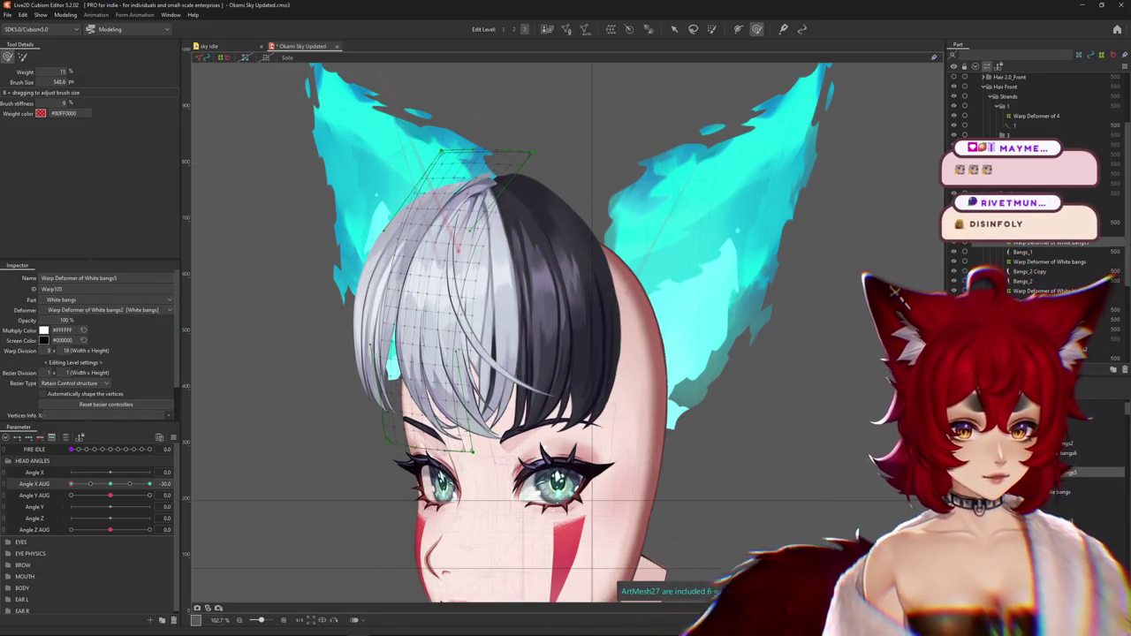
{"action": "left_click", "coordinate": [457, 249]}
{"action": "left_click", "coordinate": [186, 483]}
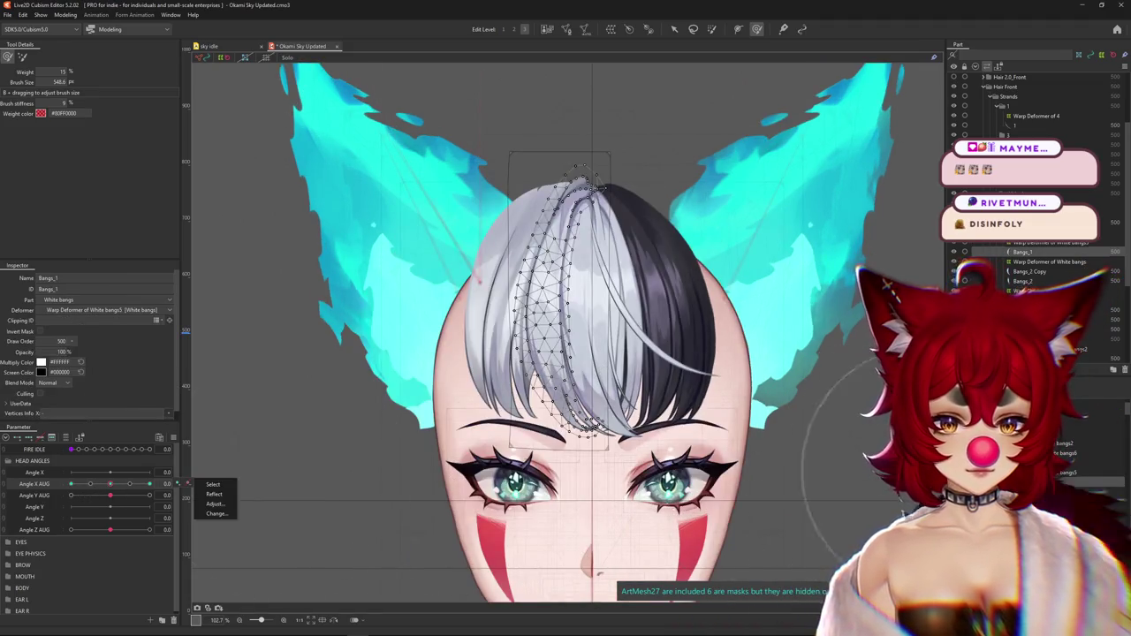
Check Bangs_2 Copy and Warp Deformer of White bangs, shrink the brush, and set Angle X AUG to -30
{"action": "left_click", "coordinate": [583, 265]}
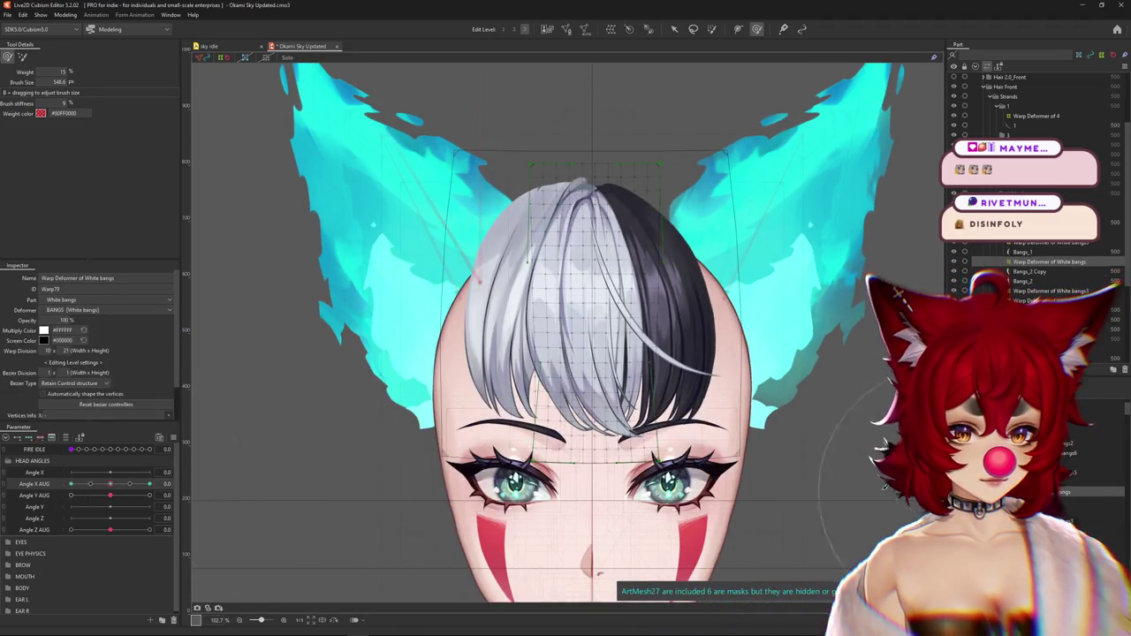
{"action": "left_click", "coordinate": [618, 455]}
{"action": "left_click_drag", "start_coordinate": [515, 382], "coordinate": [470, 384]}
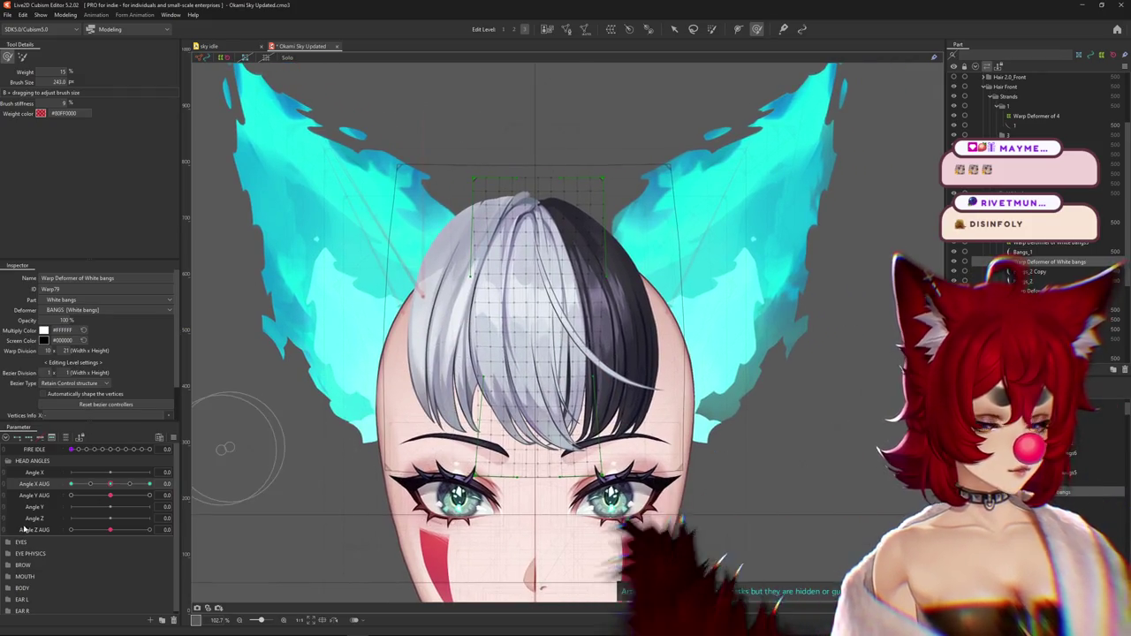
{"action": "left_click", "coordinate": [23, 58]}
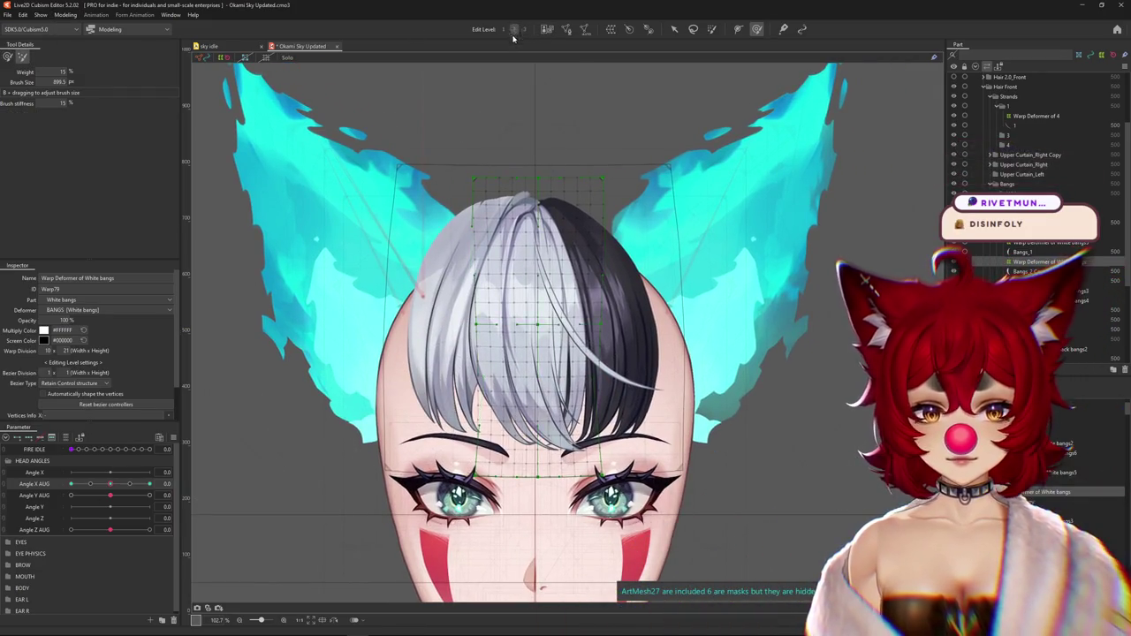
{"action": "left_click", "coordinate": [71, 483]}
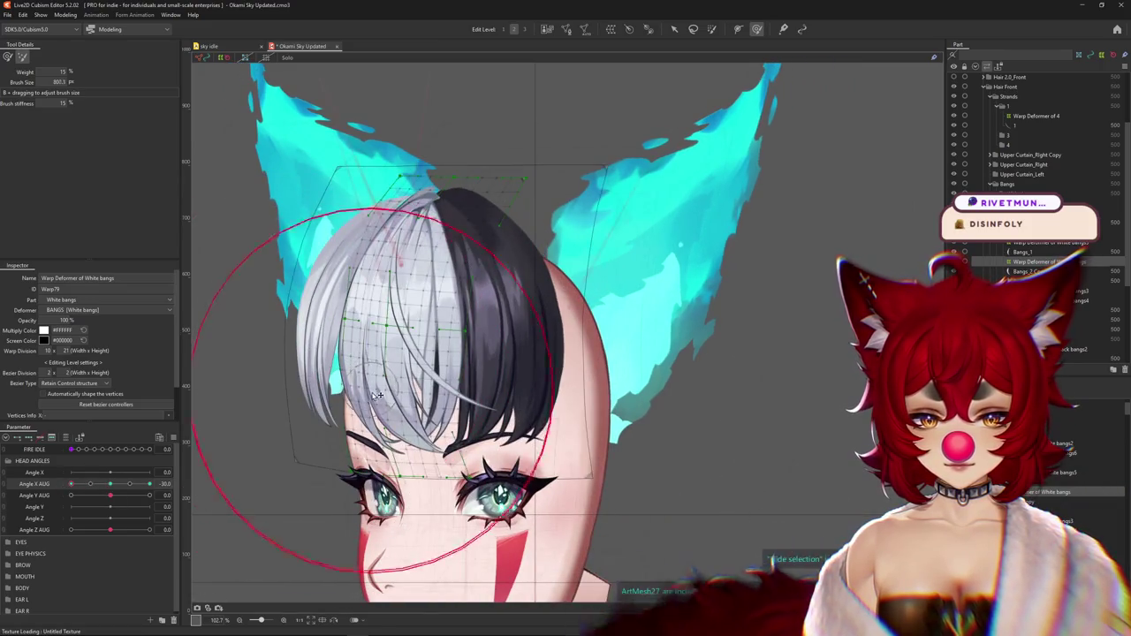
With selection hidden, swing the head and inspect Bangs_2, Bangs_1 and Warp Deformer of White bangs2
{"action": "left_click", "coordinate": [524, 29]}
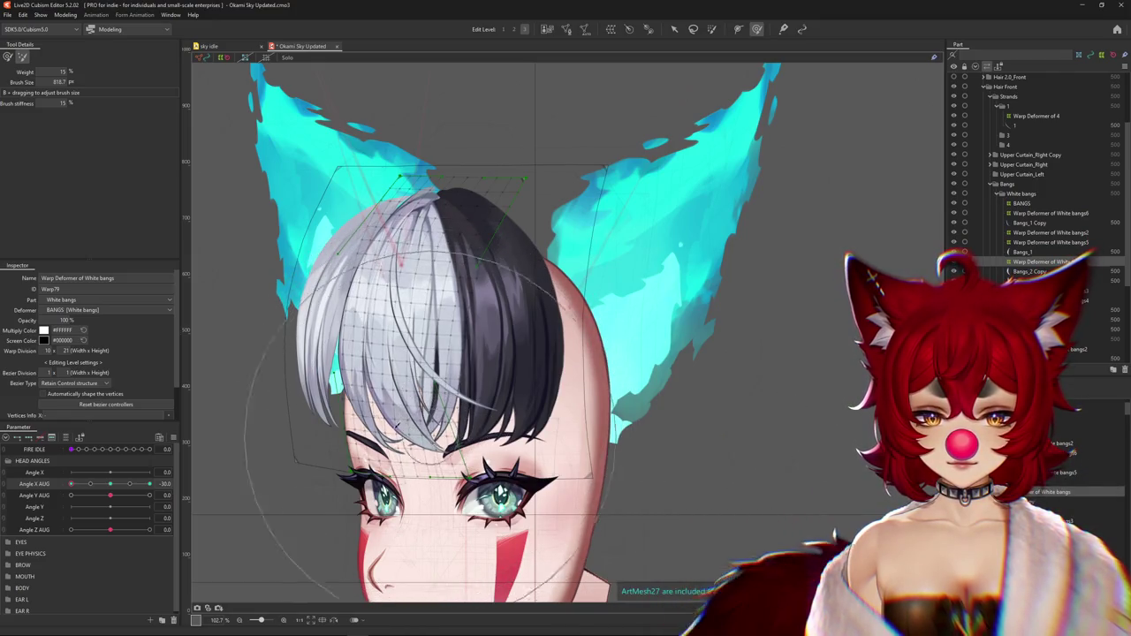
{"action": "key", "text": "ctrl+h"}
{"action": "mouse_move", "coordinate": [71, 484]}
{"action": "left_mouse_down"}
{"action": "mouse_move", "coordinate": [106, 483]}
{"action": "mouse_move", "coordinate": [69, 483]}
{"action": "left_mouse_up"}
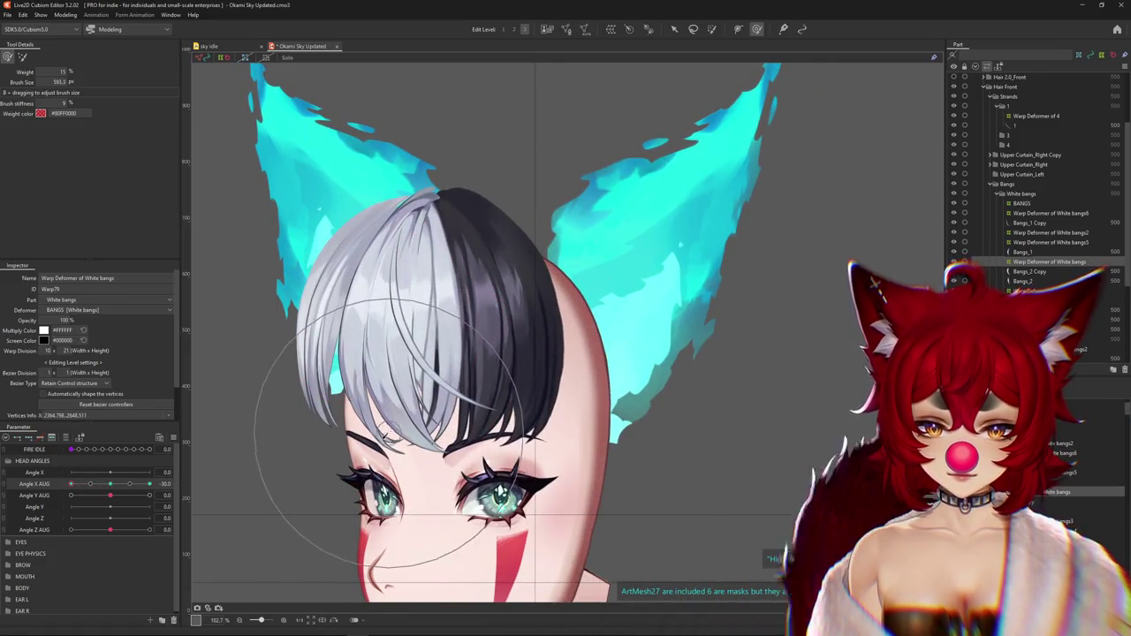
{"action": "mouse_move", "coordinate": [71, 483]}
{"action": "left_mouse_down"}
{"action": "mouse_move", "coordinate": [106, 483]}
{"action": "mouse_move", "coordinate": [69, 484]}
{"action": "left_mouse_up"}
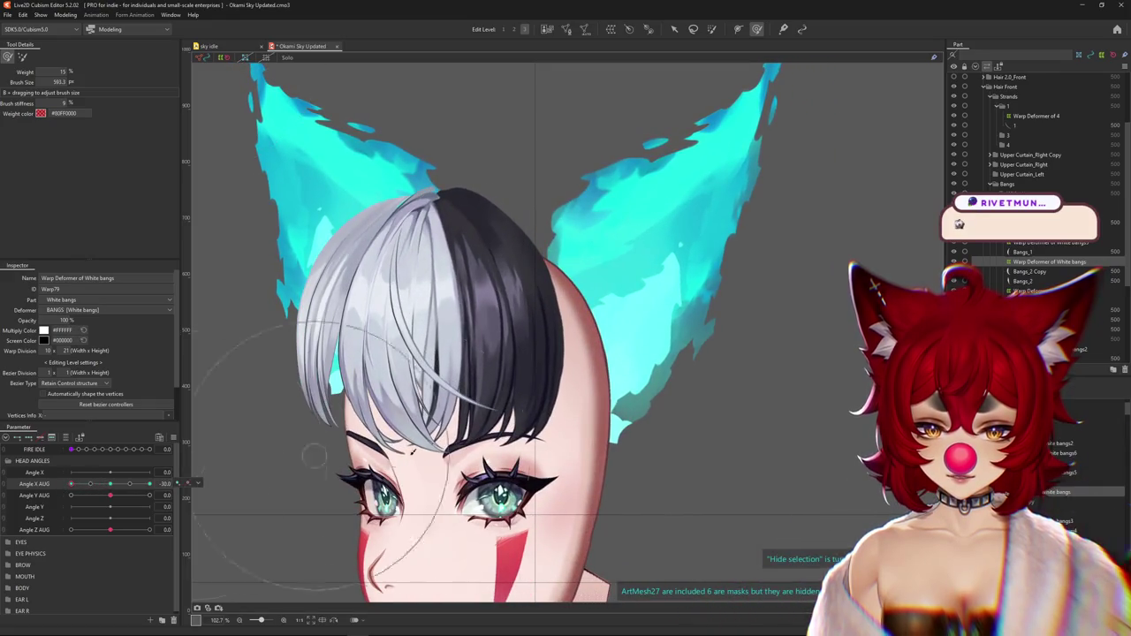
{"action": "left_click", "coordinate": [1022, 281]}
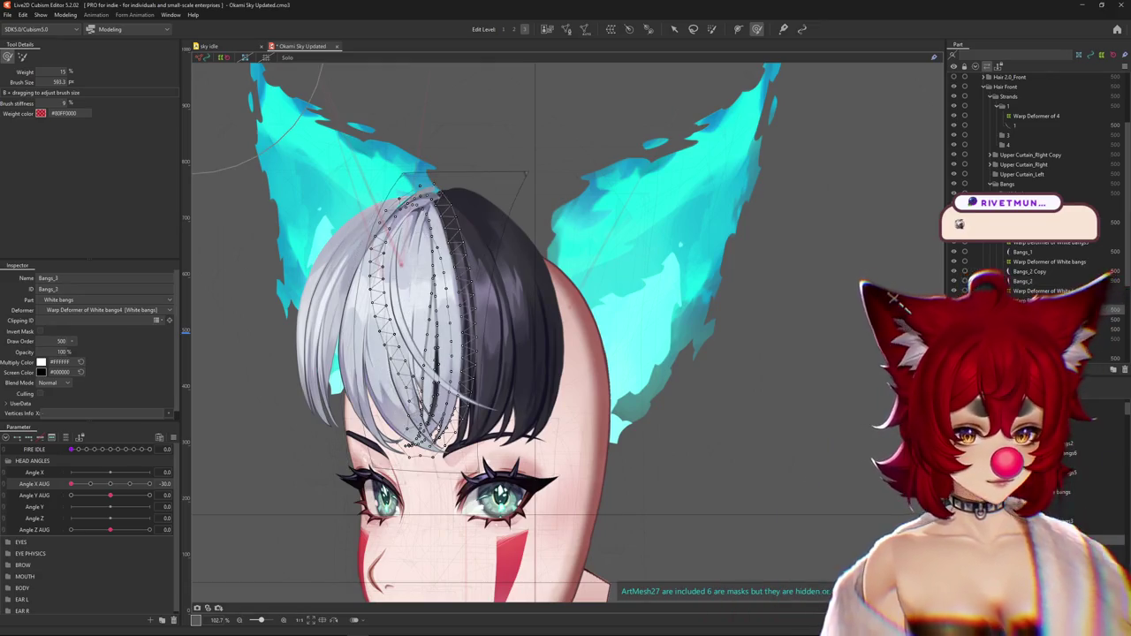
{"action": "left_click", "coordinate": [1022, 252]}
{"action": "left_click", "coordinate": [407, 455]}
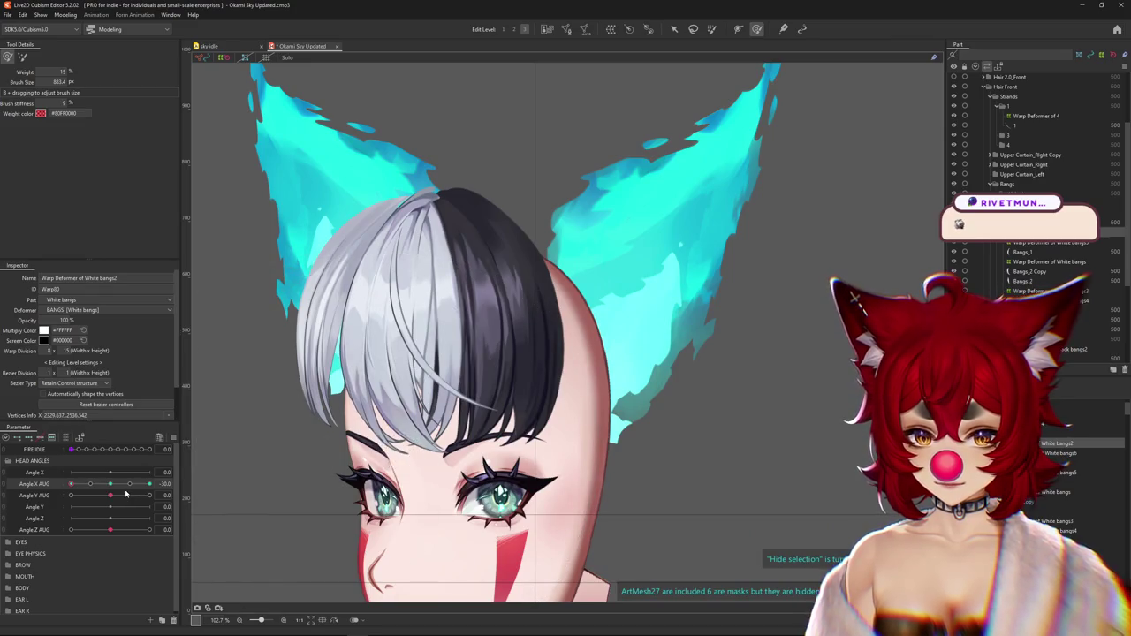
{"action": "mouse_move", "coordinate": [109, 484]}
{"action": "left_mouse_down"}
{"action": "mouse_move", "coordinate": [70, 484]}
{"action": "mouse_move", "coordinate": [137, 487]}
{"action": "mouse_move", "coordinate": [71, 484]}
{"action": "left_mouse_up"}
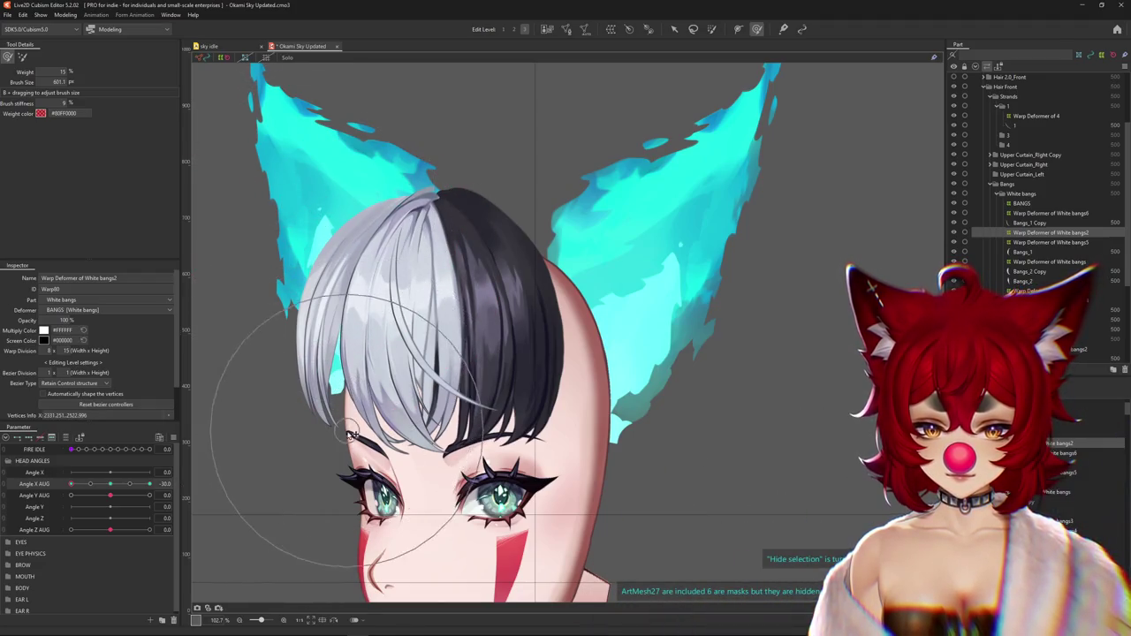
{"action": "left_click_drag", "start_coordinate": [113, 483], "coordinate": [71, 484]}
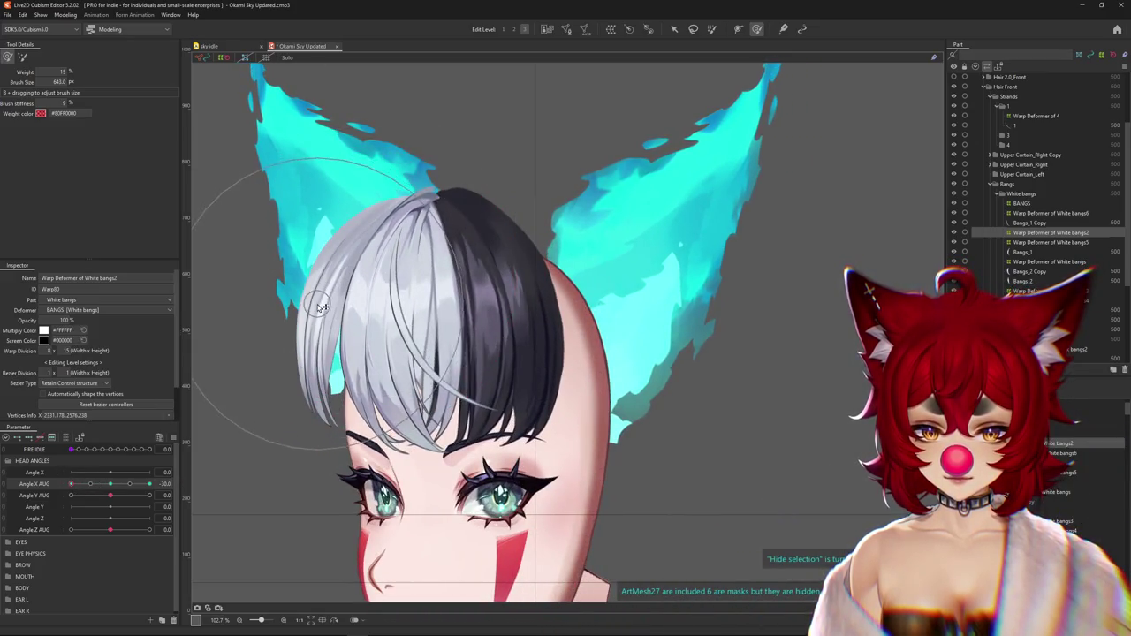
{"action": "left_click_drag", "start_coordinate": [263, 249], "coordinate": [347, 417]}
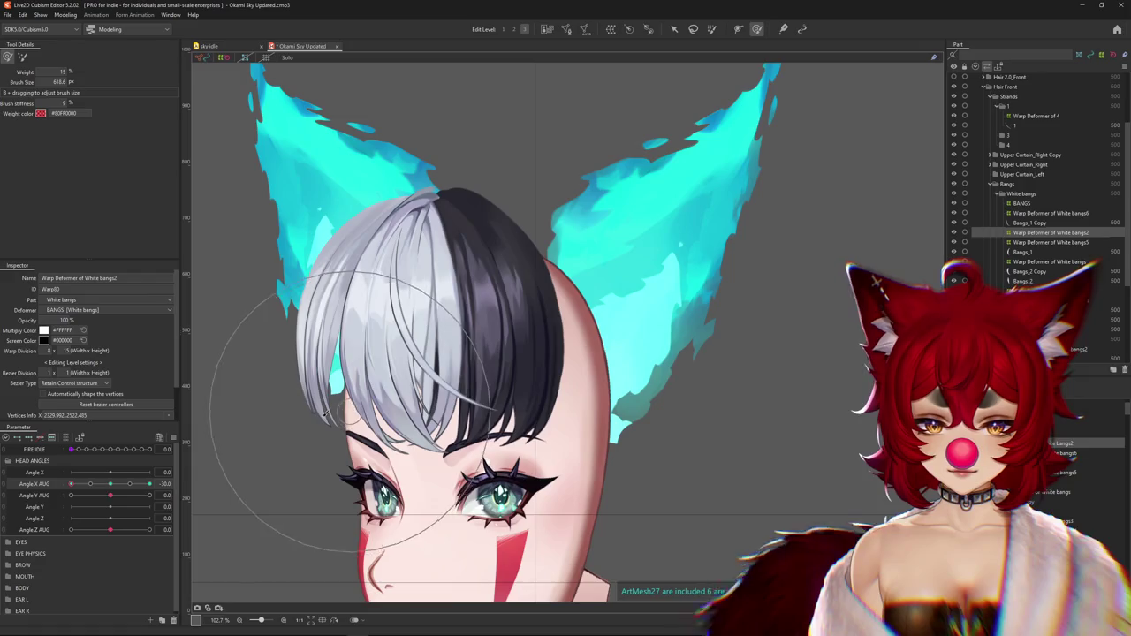
{"action": "left_click_drag", "start_coordinate": [70, 484], "coordinate": [174, 485]}
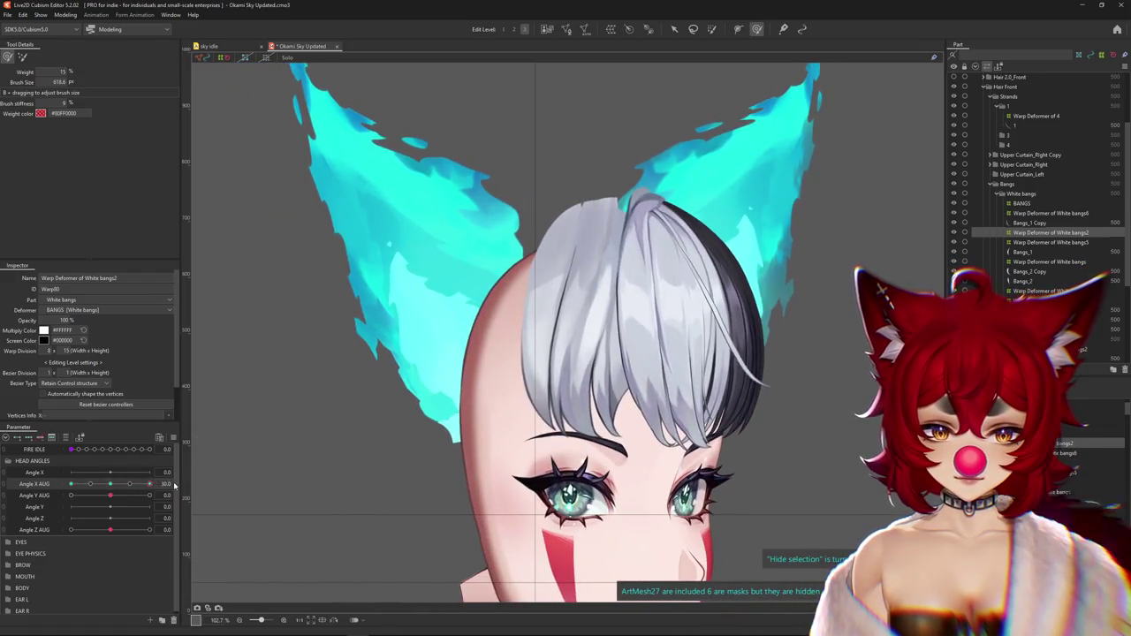
{"action": "scroll", "coordinate": [642, 463], "scroll_direction": "down", "scroll_amount": 2}
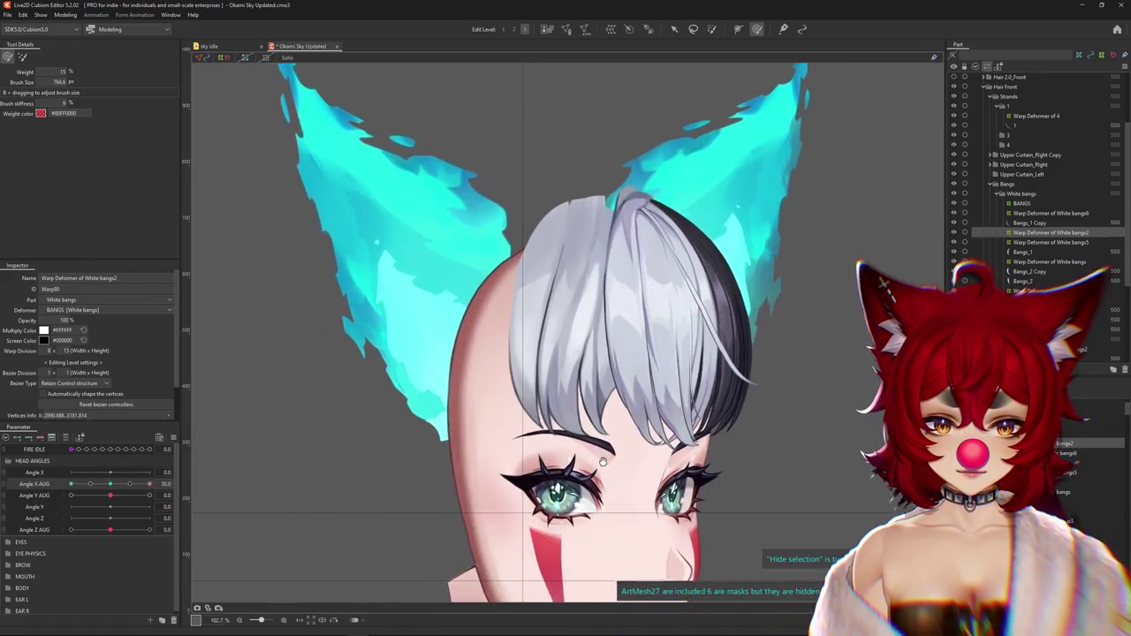
{"action": "scroll", "coordinate": [642, 463], "scroll_direction": "down", "scroll_amount": 3}
{"action": "left_click_drag", "start_coordinate": [149, 484], "coordinate": [70, 484]}
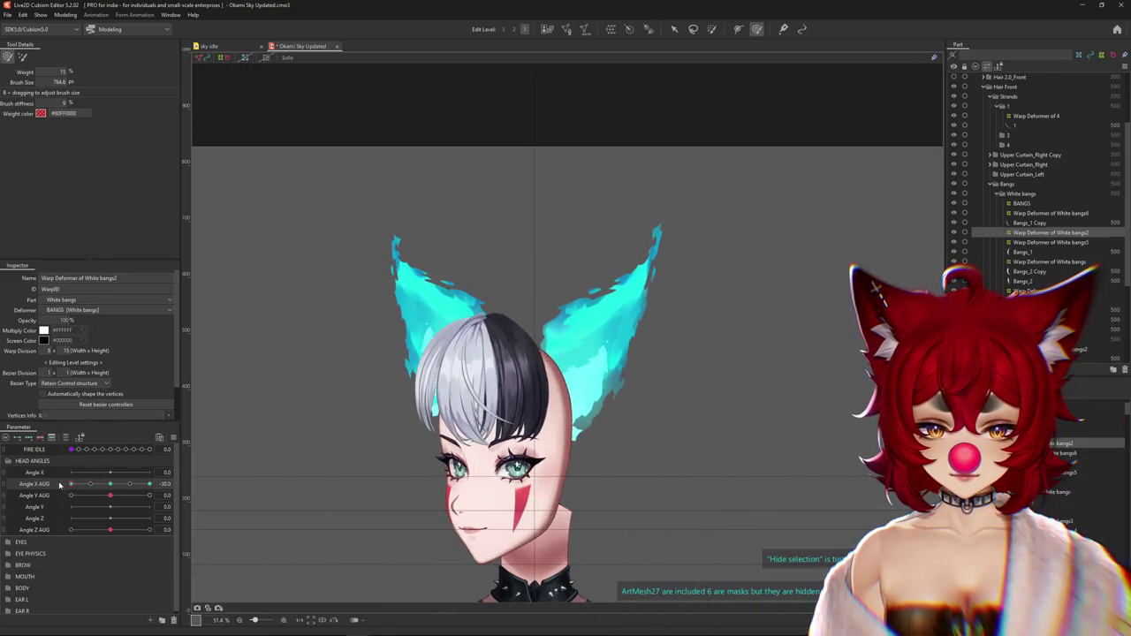
{"action": "left_click_drag", "start_coordinate": [246, 423], "coordinate": [436, 310]}
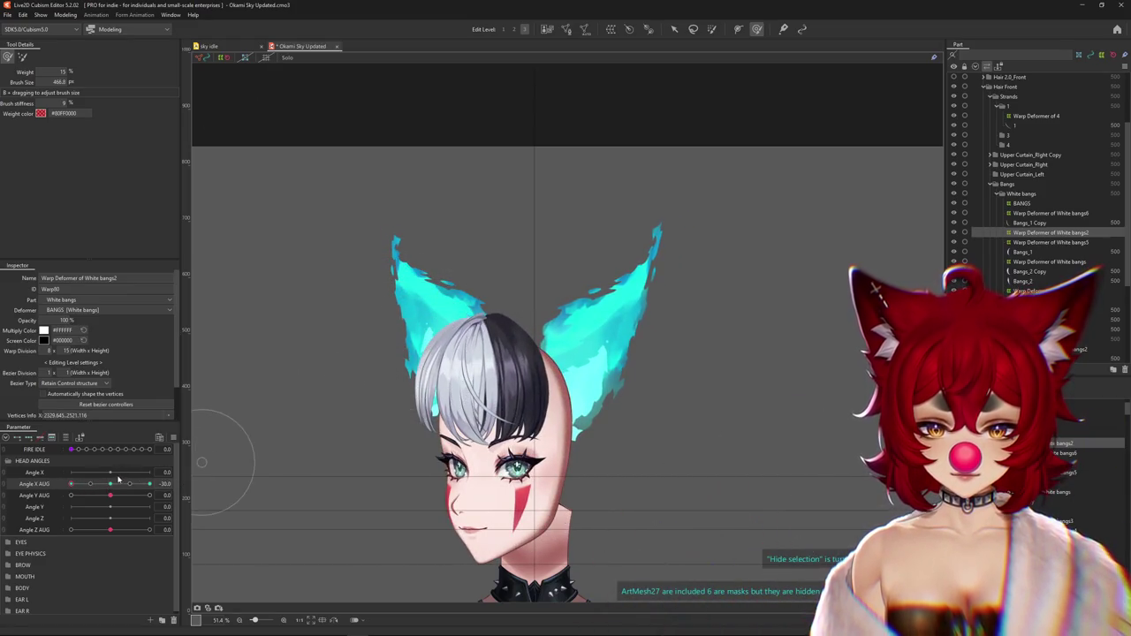
{"action": "left_click_drag", "start_coordinate": [118, 480], "coordinate": [70, 484]}
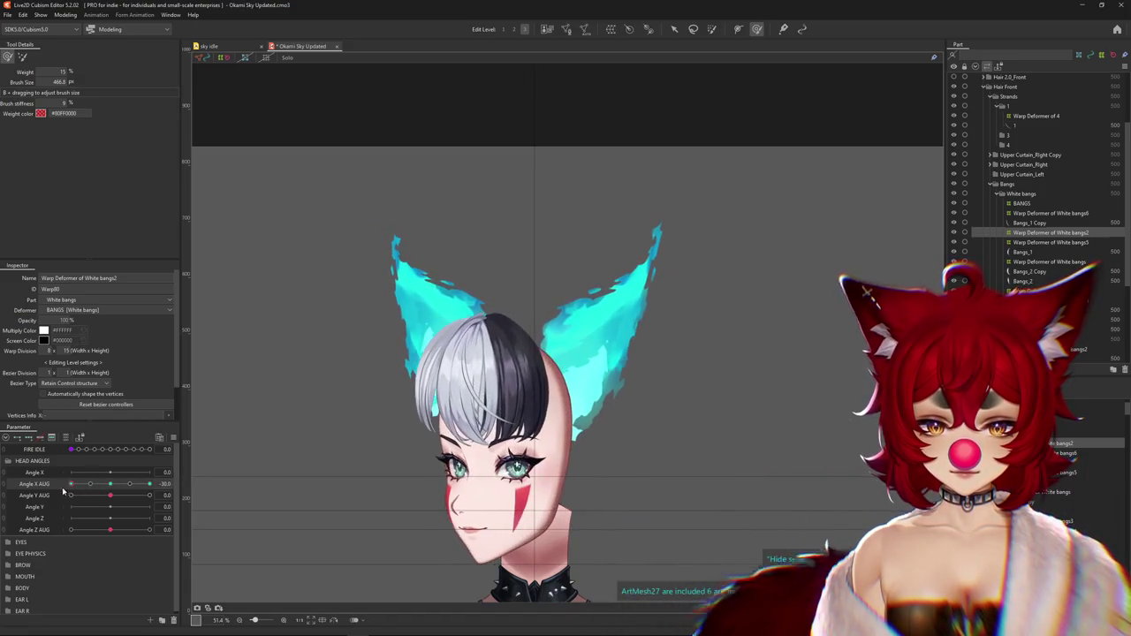
{"action": "scroll", "coordinate": [437, 422], "scroll_direction": "up", "scroll_amount": 2}
{"action": "scroll", "coordinate": [415, 477], "scroll_direction": "up", "scroll_amount": 1}
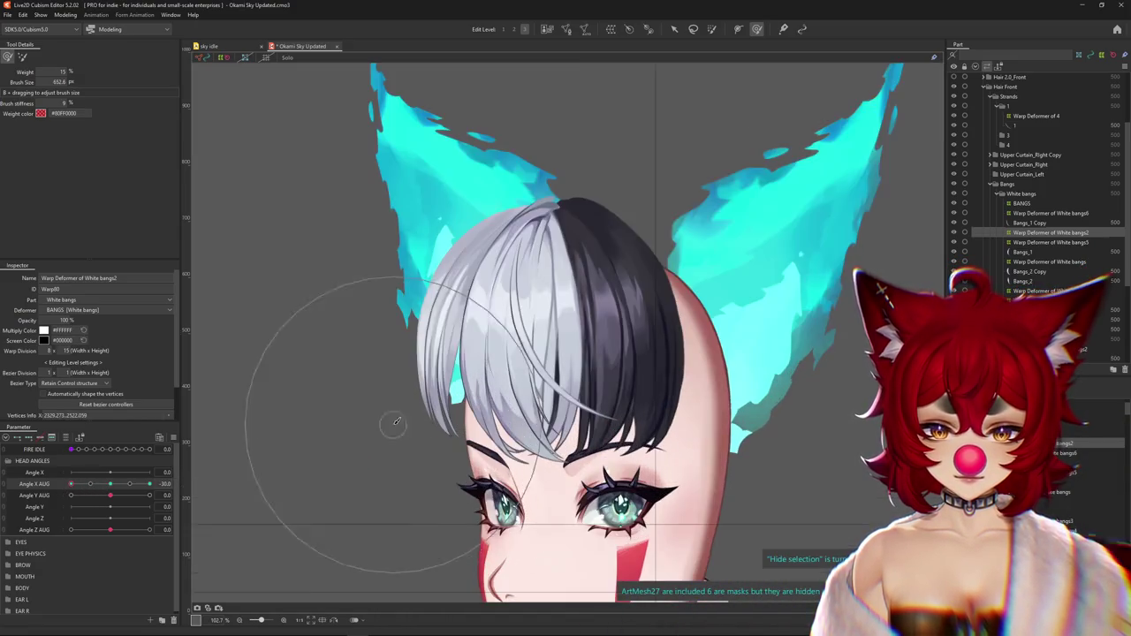
Pick Bangs_4 from the canvas object list and create Warp Deformer of White bangs7 around it
{"action": "scroll", "coordinate": [415, 477], "scroll_direction": "up", "scroll_amount": 1}
{"action": "right_click", "coordinate": [564, 368]}
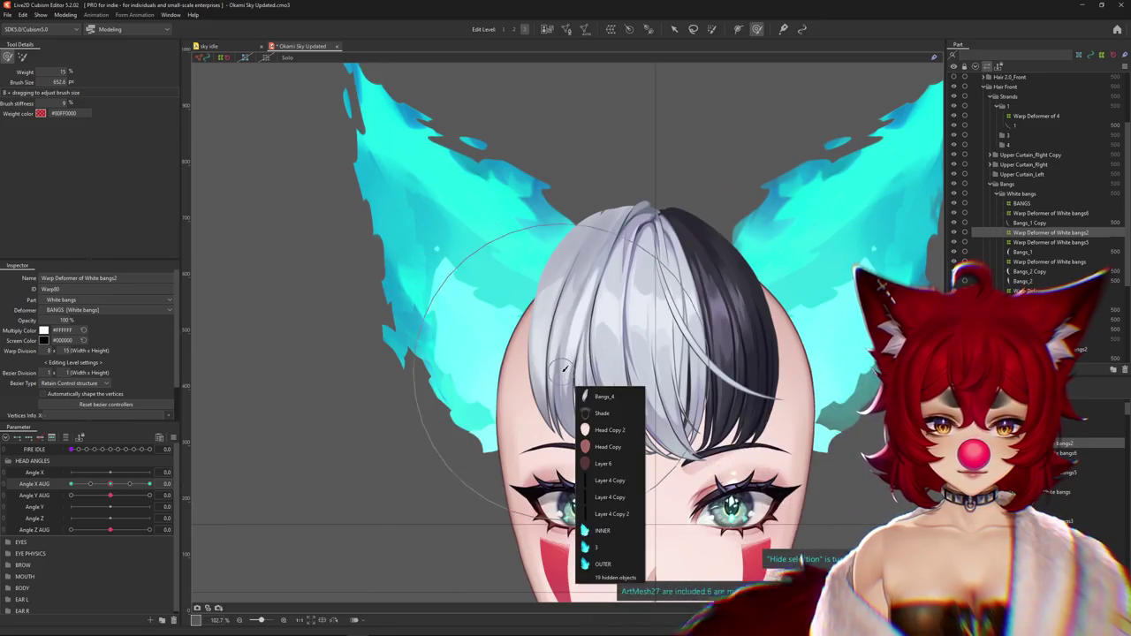
{"action": "left_click", "coordinate": [604, 396]}
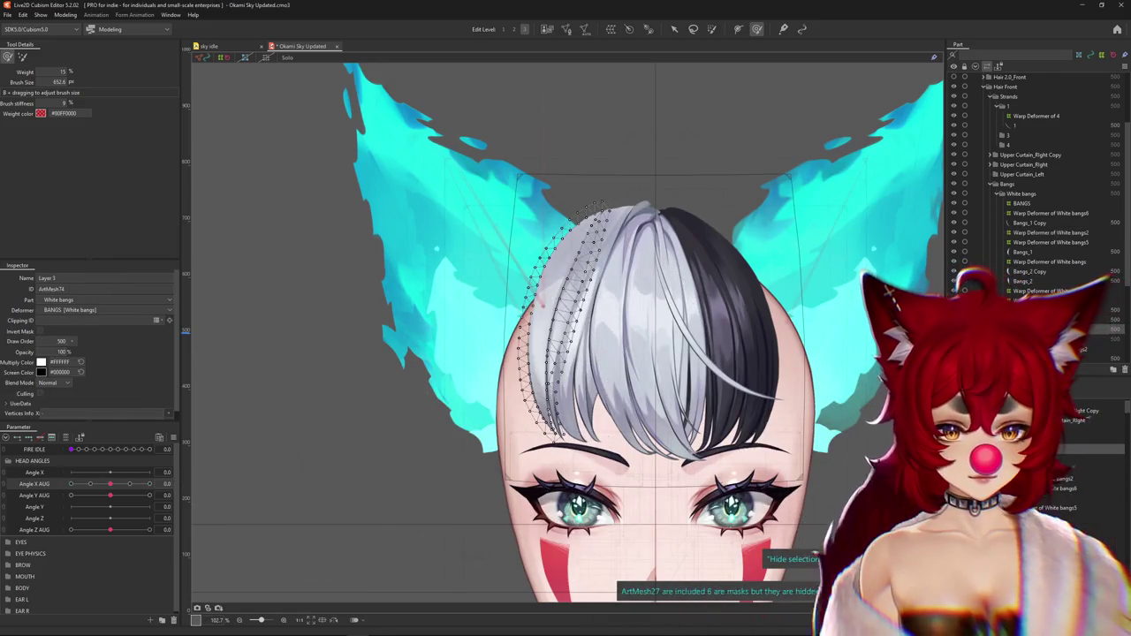
{"action": "key", "text": "ctrl+h"}
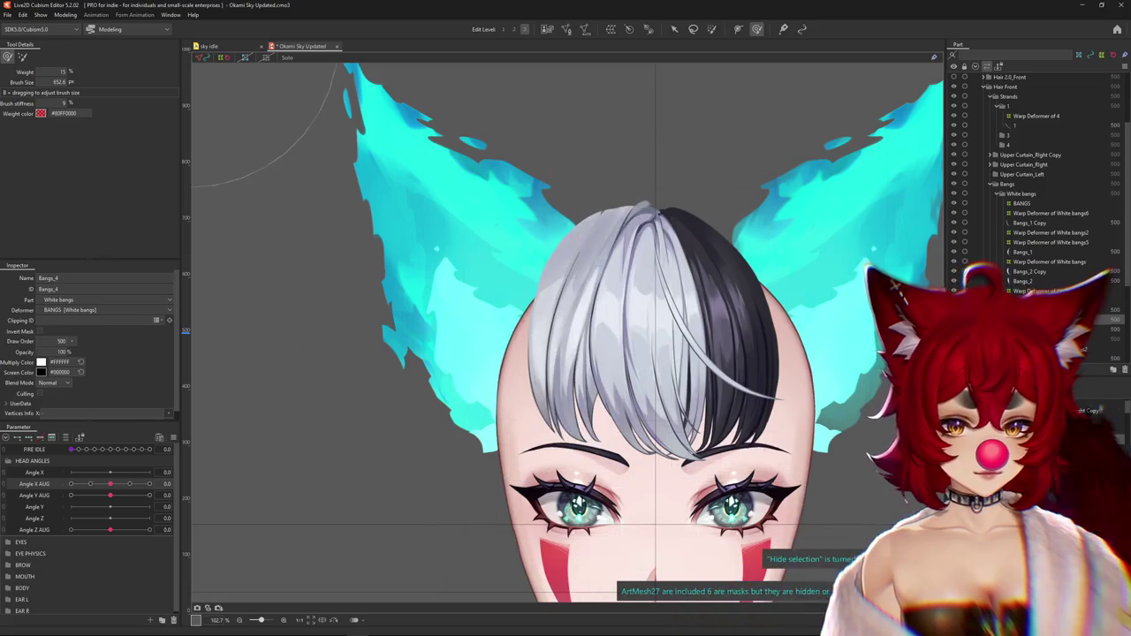
{"action": "left_click", "coordinate": [609, 28]}
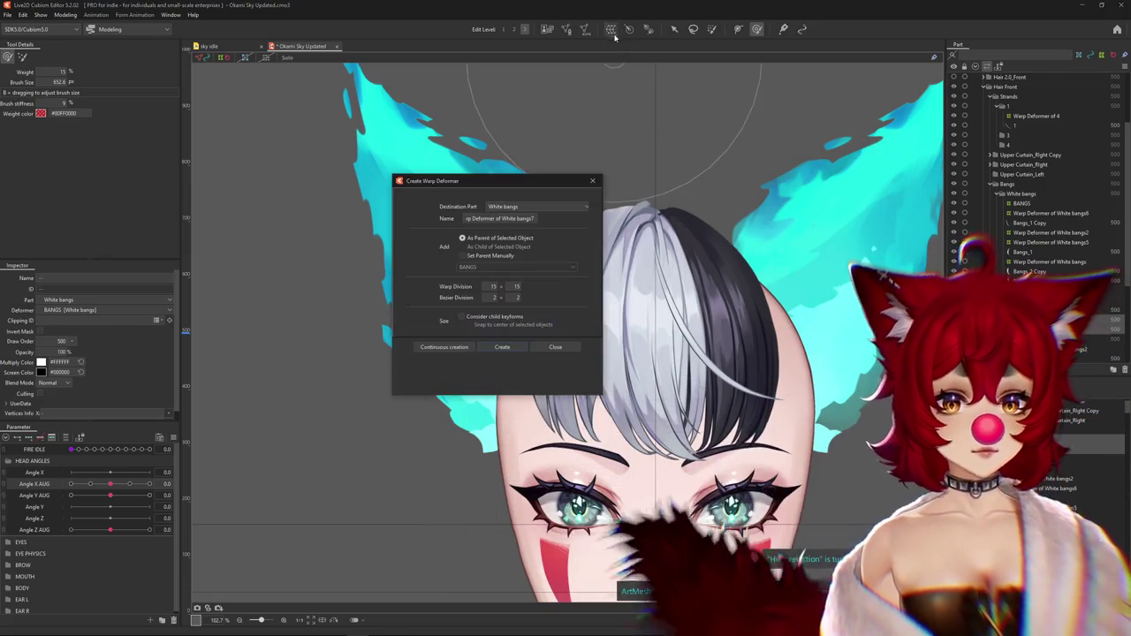
{"action": "left_click", "coordinate": [502, 346]}
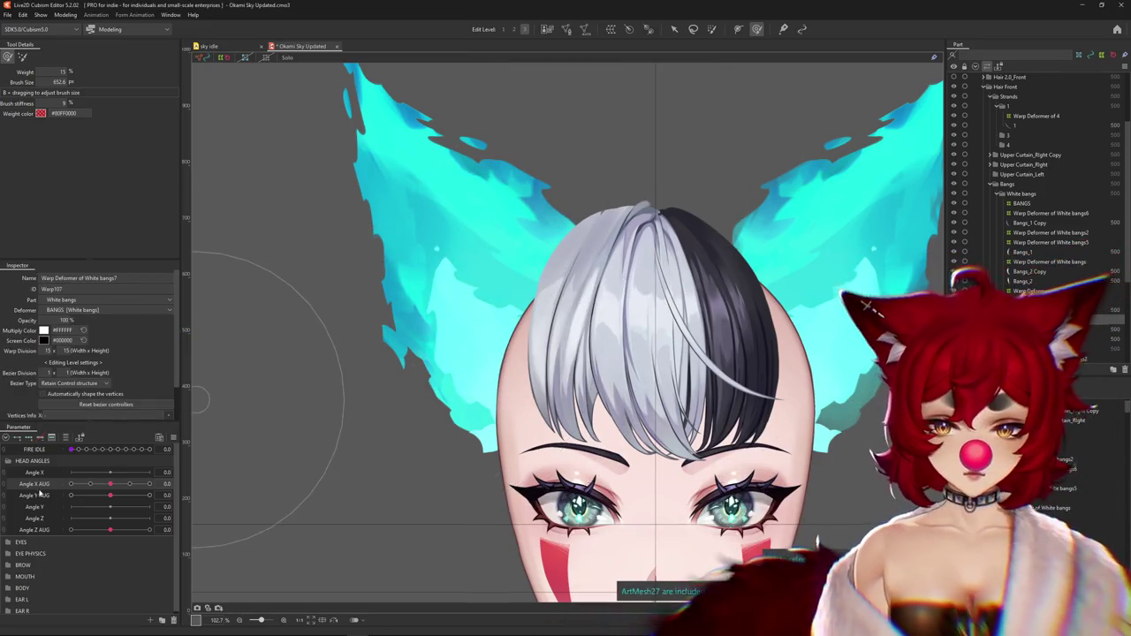
{"action": "scroll", "coordinate": [265, 194], "scroll_direction": "down", "scroll_amount": 3}
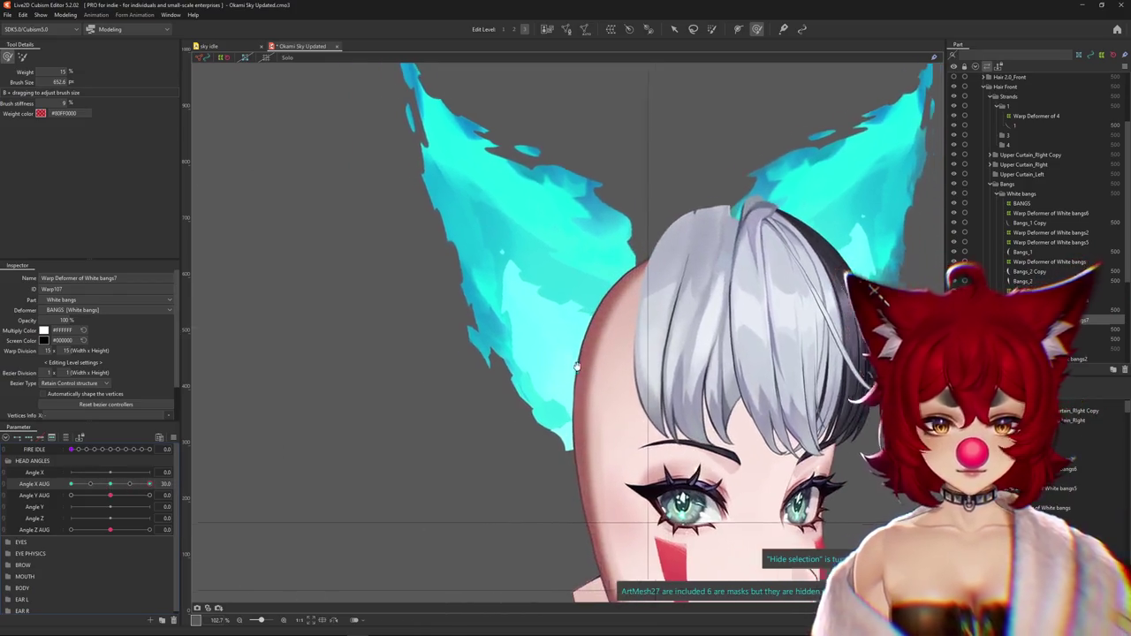
Sculpt White bangs7 with the Deform Brush at Angle X AUG 30, resizing the brush, then swing to -30
{"action": "left_click_drag", "start_coordinate": [109, 484], "coordinate": [149, 484]}
{"action": "left_click", "coordinate": [22, 55]}
{"action": "left_click_drag", "start_coordinate": [510, 274], "coordinate": [512, 220]}
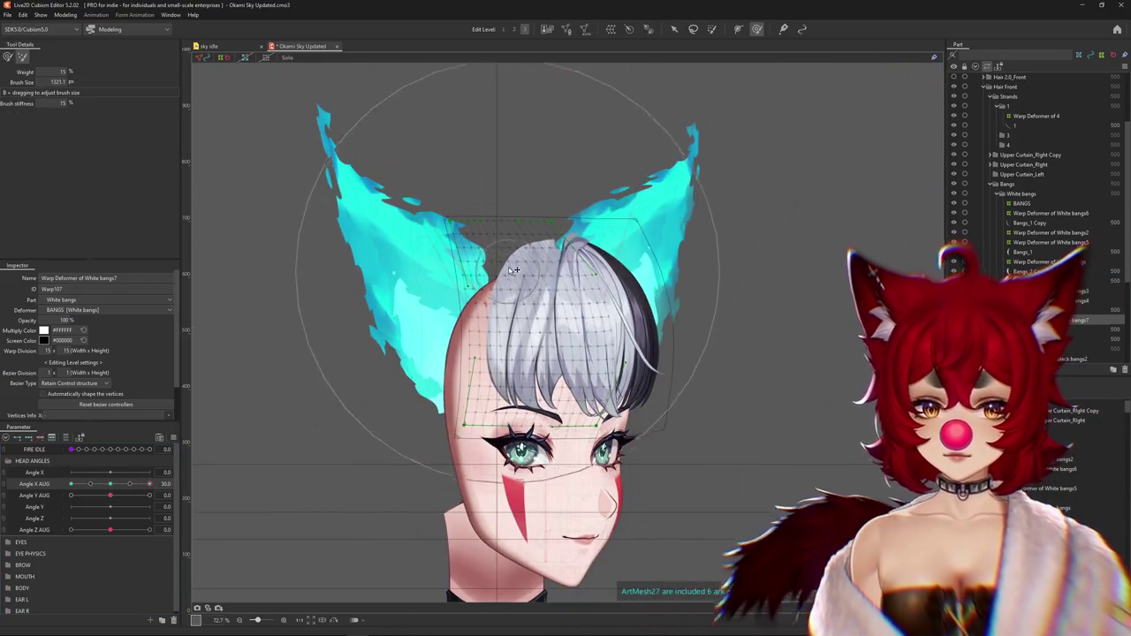
{"action": "left_click", "coordinate": [7, 56]}
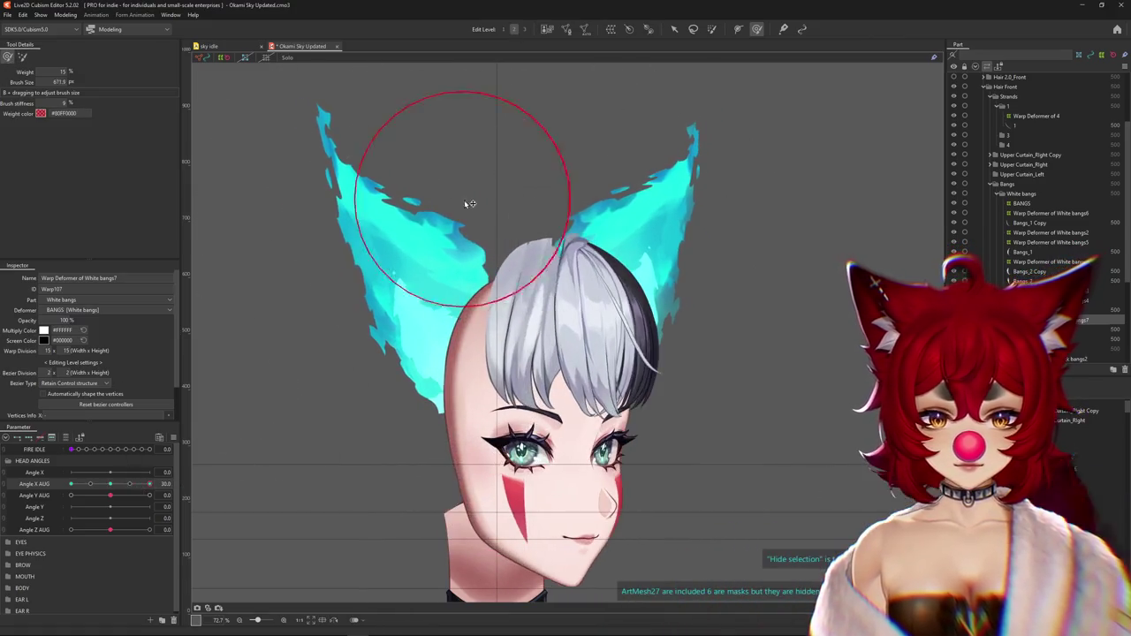
{"action": "left_click_drag", "start_coordinate": [470, 204], "coordinate": [517, 209]}
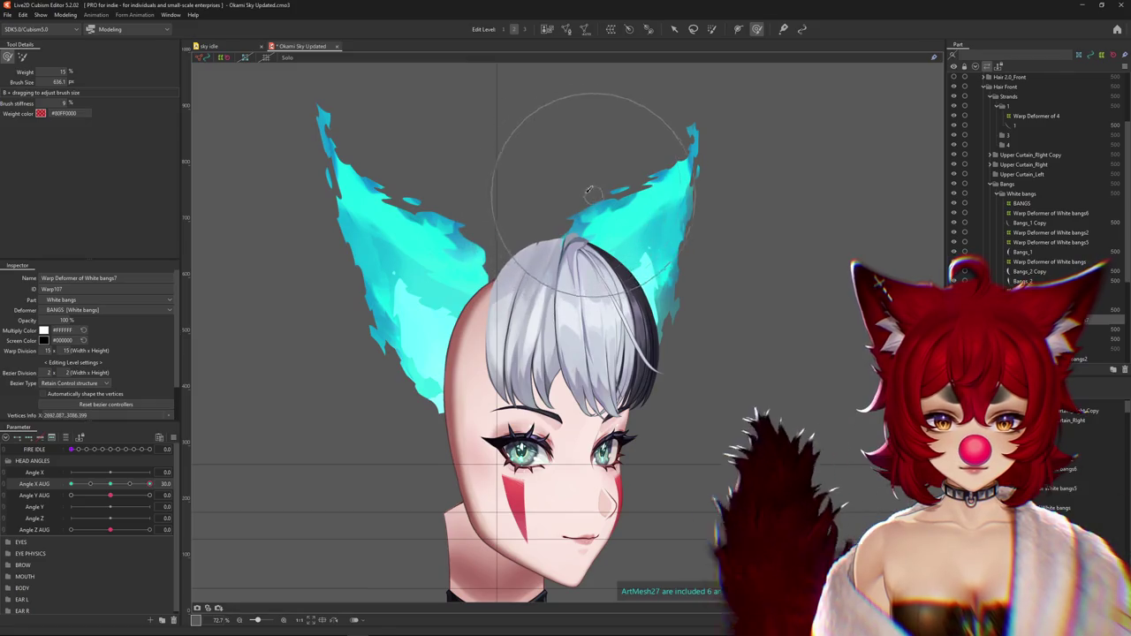
{"action": "left_click_drag", "start_coordinate": [547, 254], "coordinate": [533, 312]}
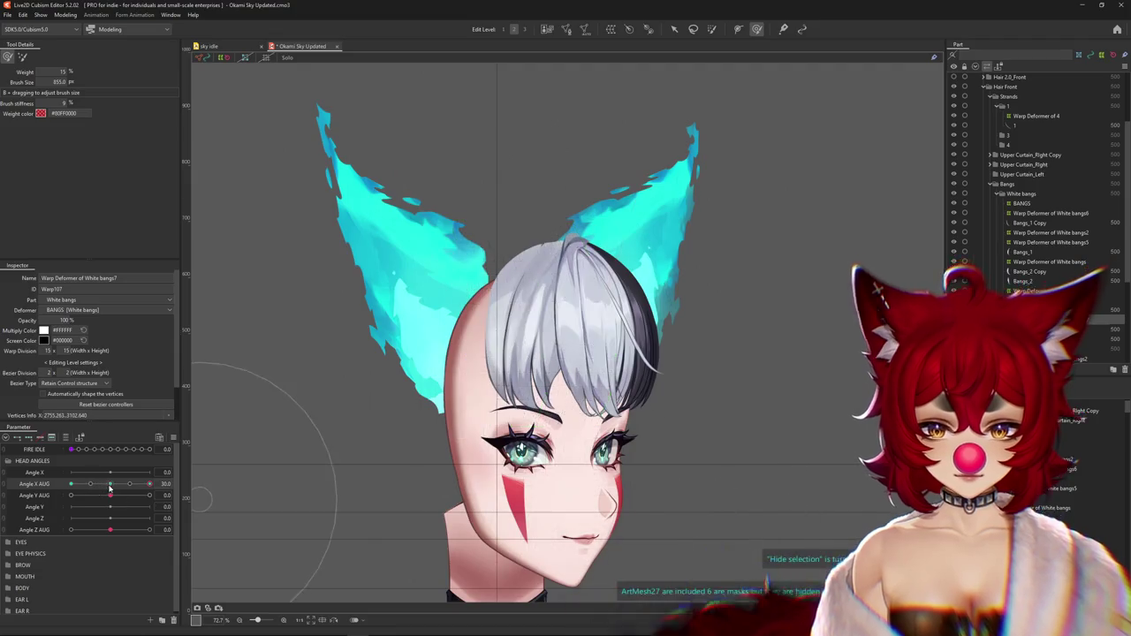
{"action": "mouse_move", "coordinate": [149, 484]}
{"action": "left_mouse_down"}
{"action": "mouse_move", "coordinate": [137, 489]}
{"action": "mouse_move", "coordinate": [150, 484]}
{"action": "left_mouse_up"}
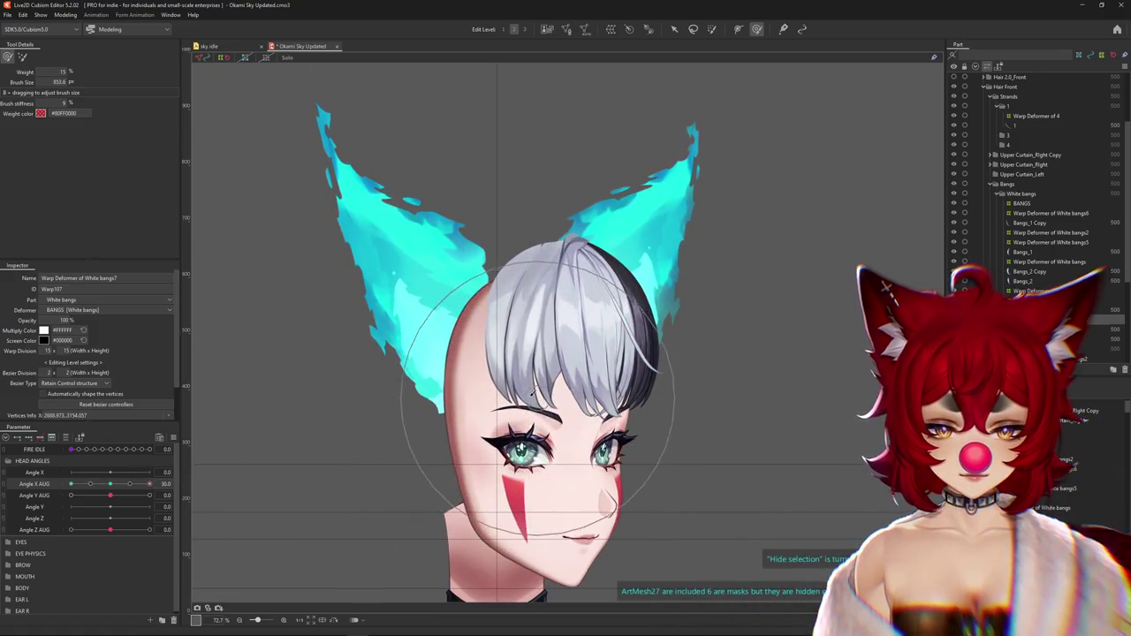
{"action": "left_click_drag", "start_coordinate": [534, 395], "coordinate": [488, 259]}
{"action": "left_click_drag", "start_coordinate": [150, 484], "coordinate": [70, 484]}
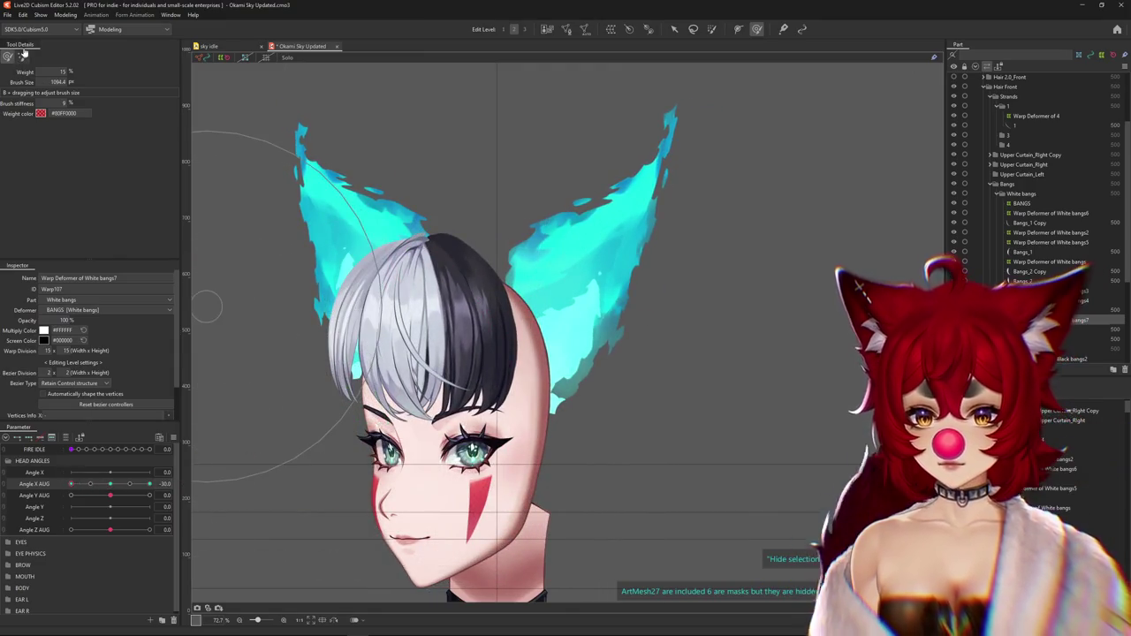
Zoom in and rotate and skew the bangs warp deformer to match the head at Angle X AUG -30
{"action": "left_click_drag", "start_coordinate": [409, 351], "coordinate": [471, 281]}
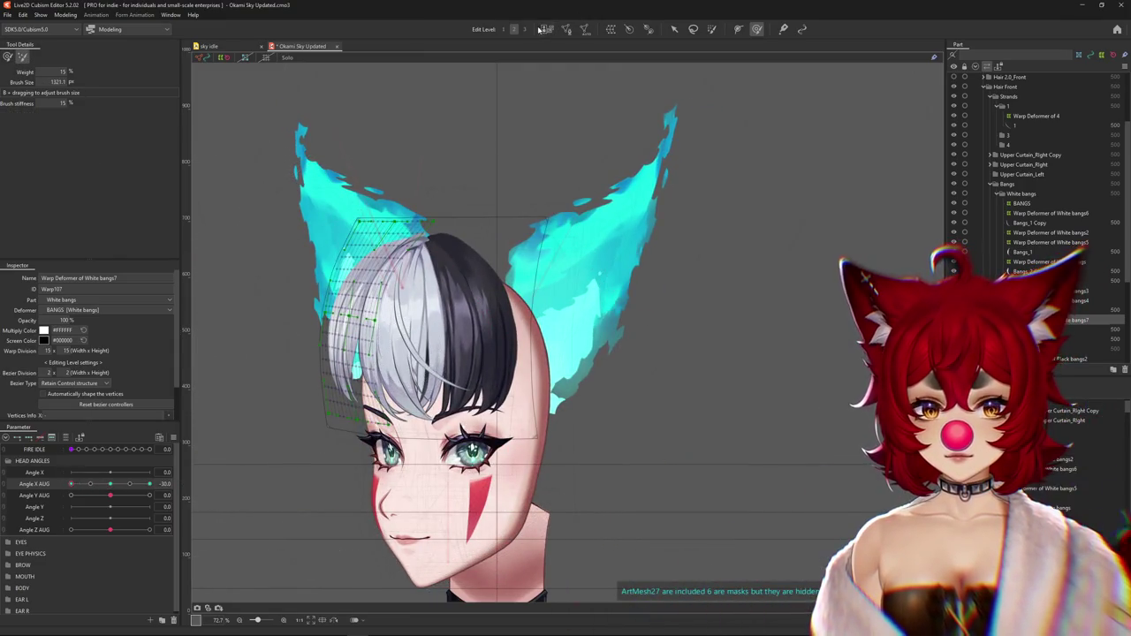
{"action": "key", "text": "ctrl"}
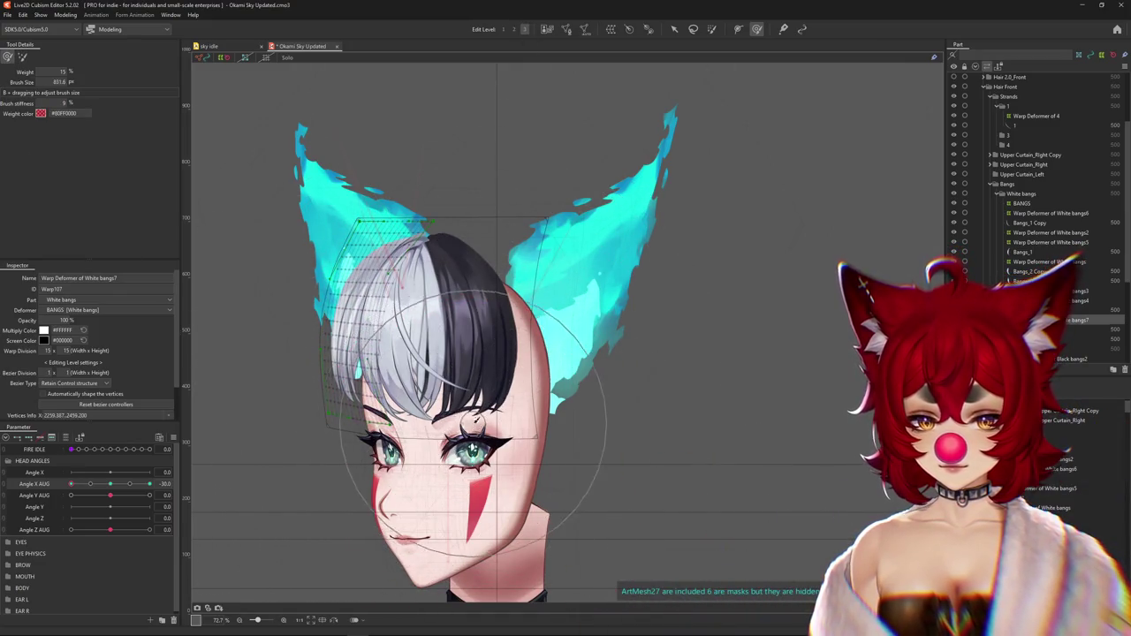
{"action": "scroll", "coordinate": [300, 371], "scroll_direction": "up", "scroll_amount": 3}
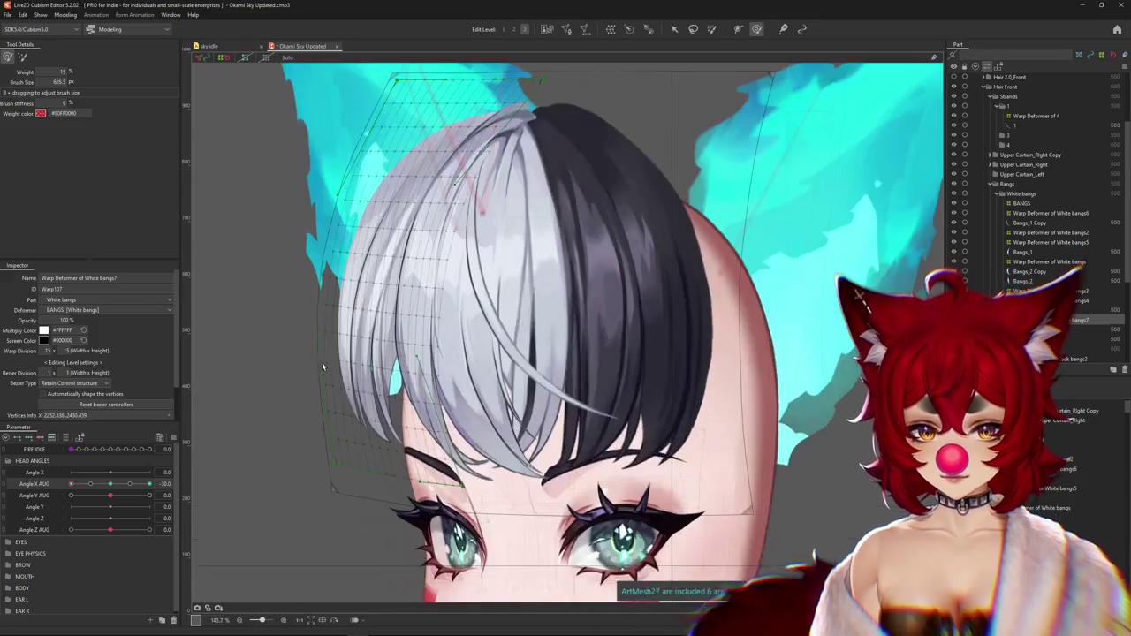
{"action": "scroll", "coordinate": [535, 378], "scroll_direction": "up", "scroll_amount": 2}
{"action": "left_click_drag", "start_coordinate": [621, 338], "coordinate": [512, 346]}
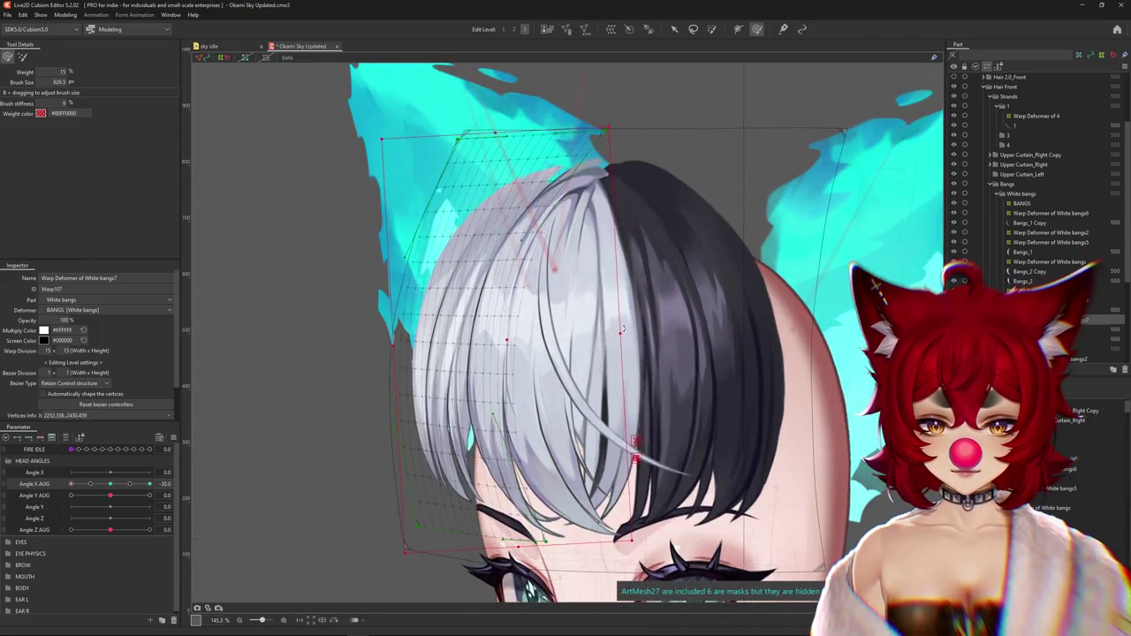
{"action": "scroll", "coordinate": [512, 346], "scroll_direction": "down", "scroll_amount": 2}
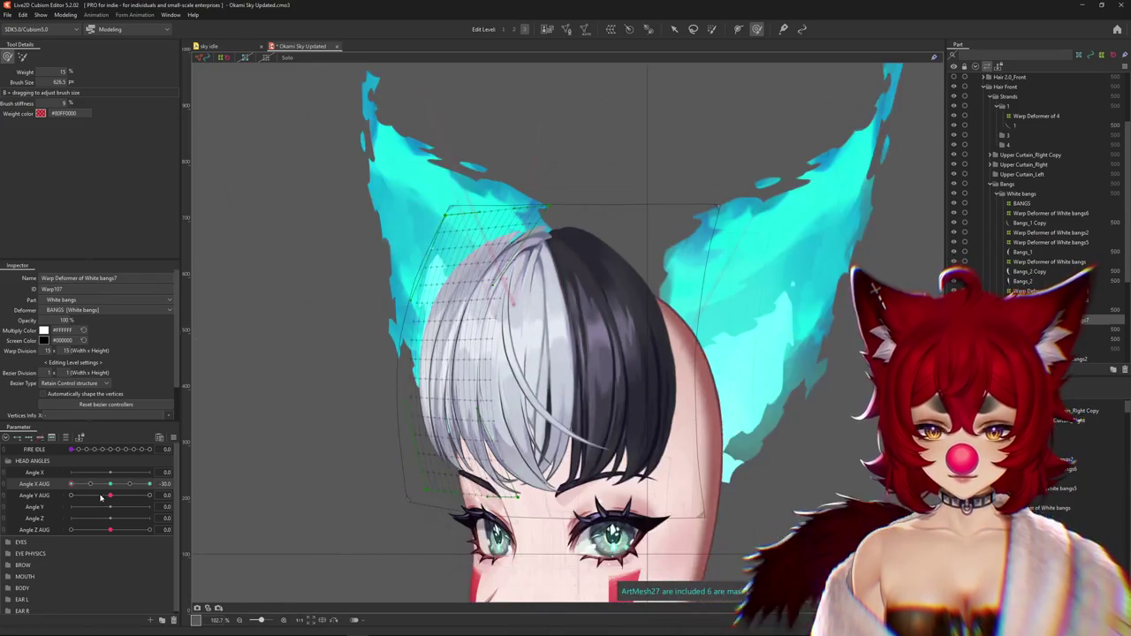
{"action": "left_click_drag", "start_coordinate": [110, 483], "coordinate": [129, 483]}
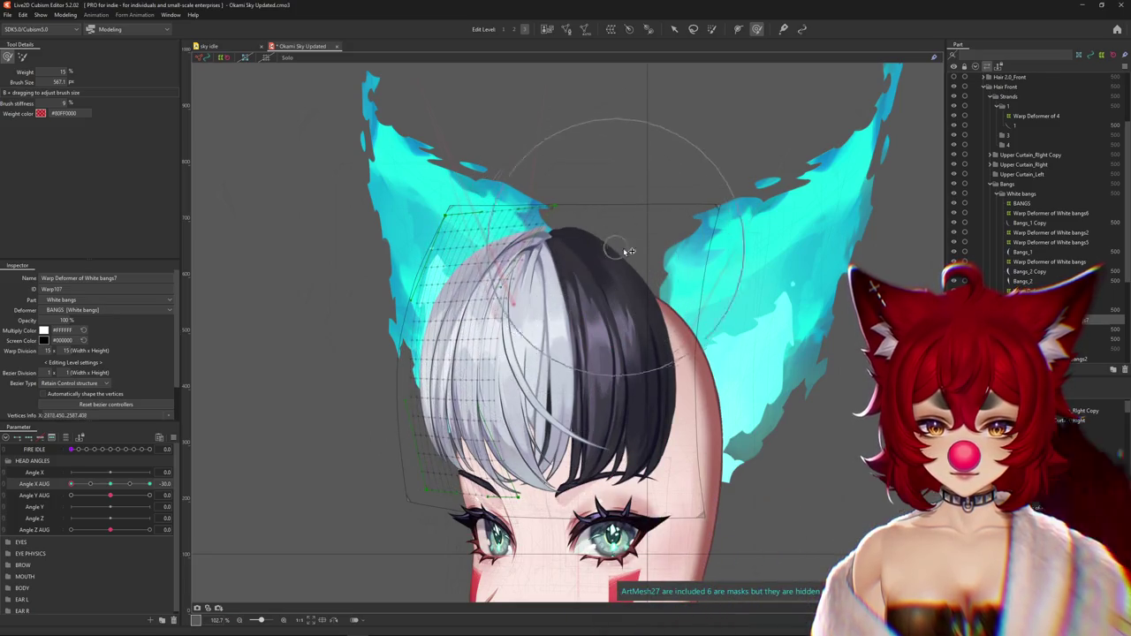
Preview with the grid hidden, adjust the bangs at Angle X AUG 30, reset to front, and select the left bangs strand
{"action": "key", "text": "ctrl+h"}
{"action": "left_click_drag", "start_coordinate": [557, 192], "coordinate": [494, 230]}
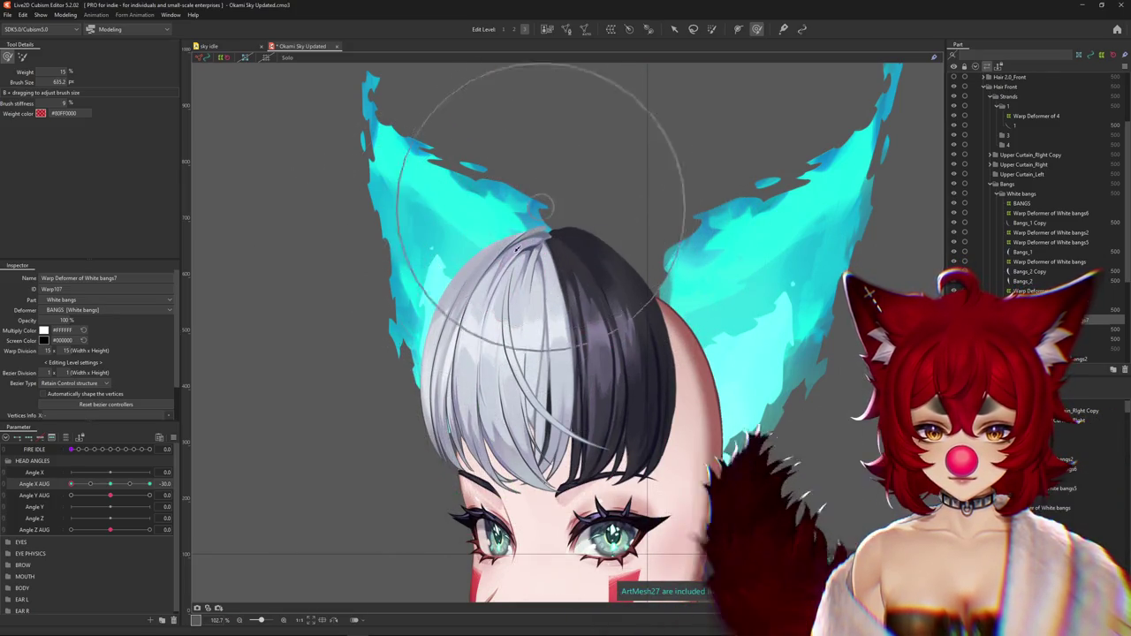
{"action": "key", "text": "ctrl+h"}
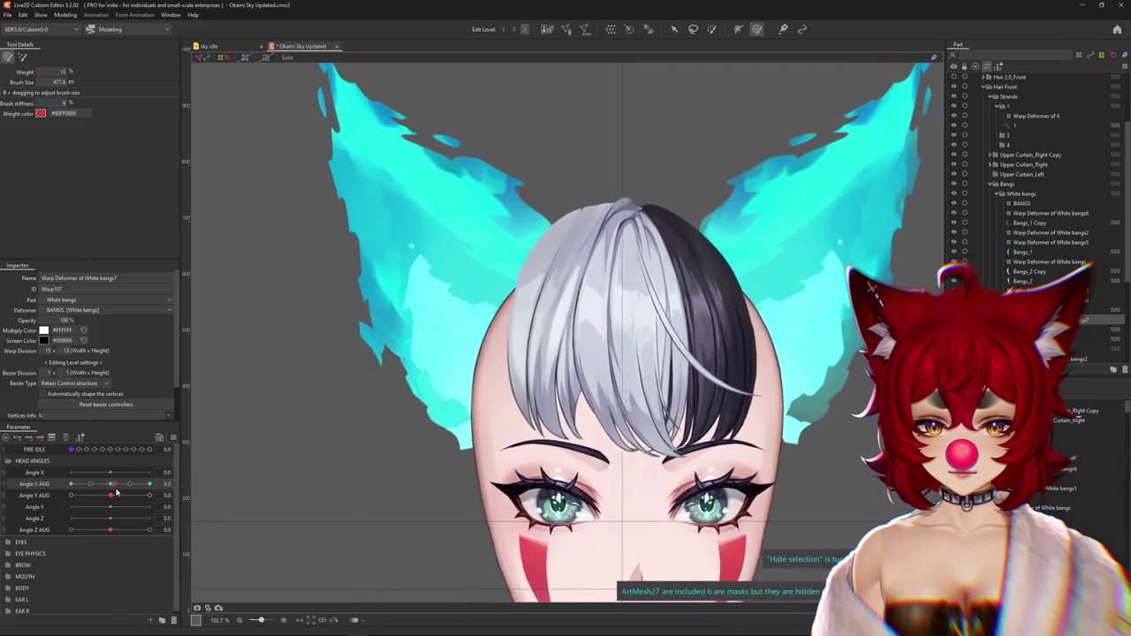
{"action": "left_click_drag", "start_coordinate": [423, 430], "coordinate": [557, 227]}
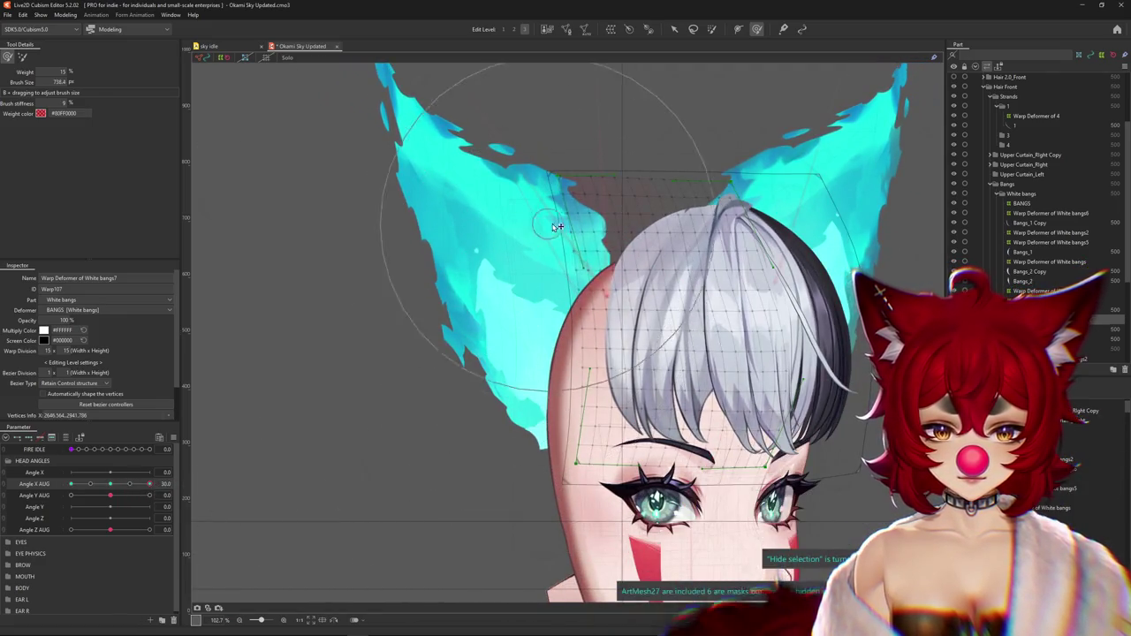
{"action": "left_click_drag", "start_coordinate": [625, 179], "coordinate": [662, 323]}
{"action": "key", "text": "ctrl+h"}
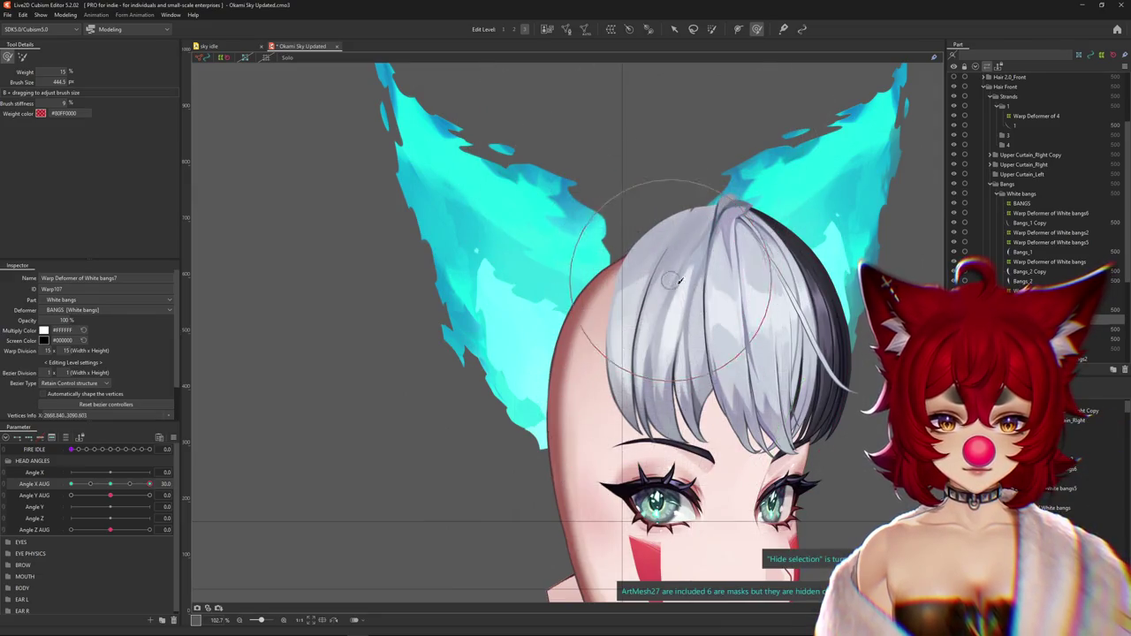
{"action": "left_click", "coordinate": [109, 483]}
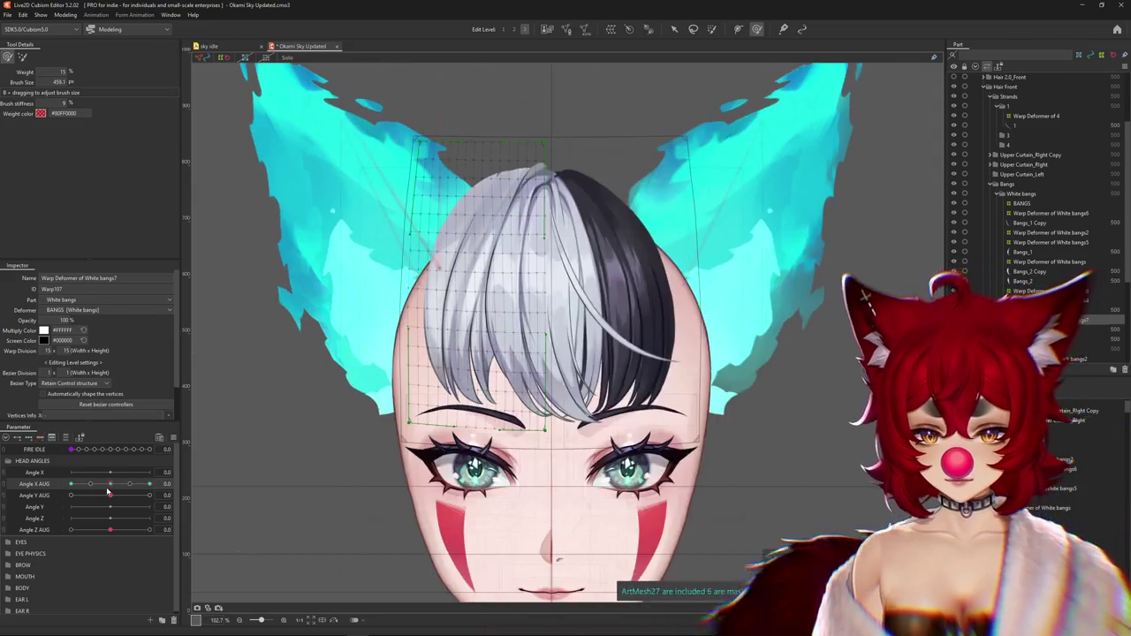
{"action": "left_click", "coordinate": [482, 291]}
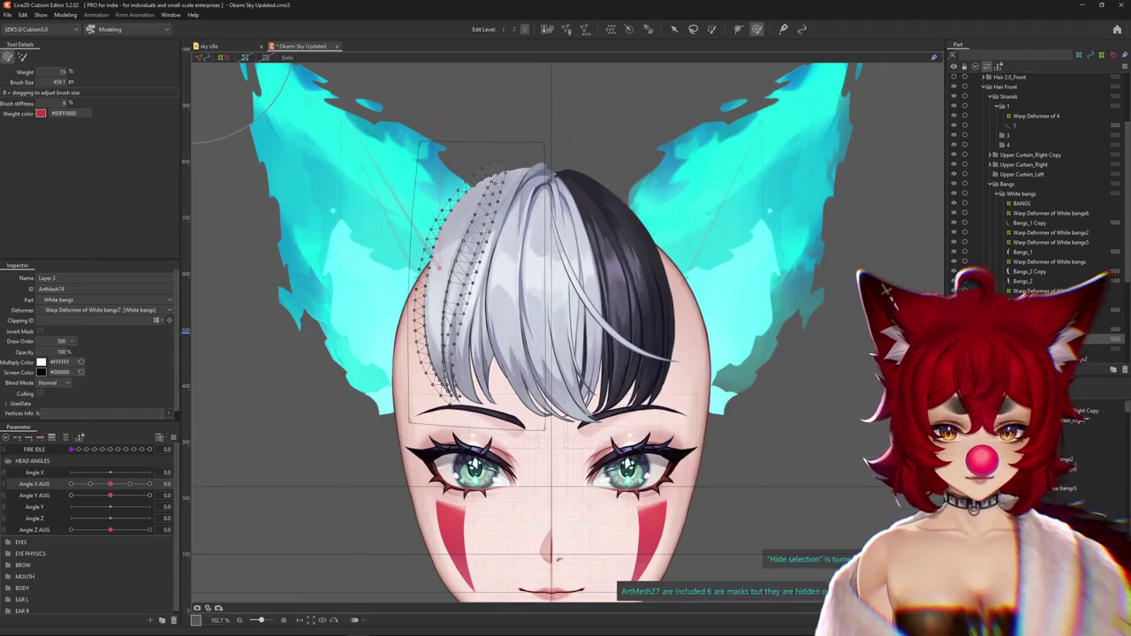
Create Warp Deformer of White bangs8 around the left strand and turn the head to Angle X AUG 30
{"action": "key", "text": "ctrl+shift+w"}
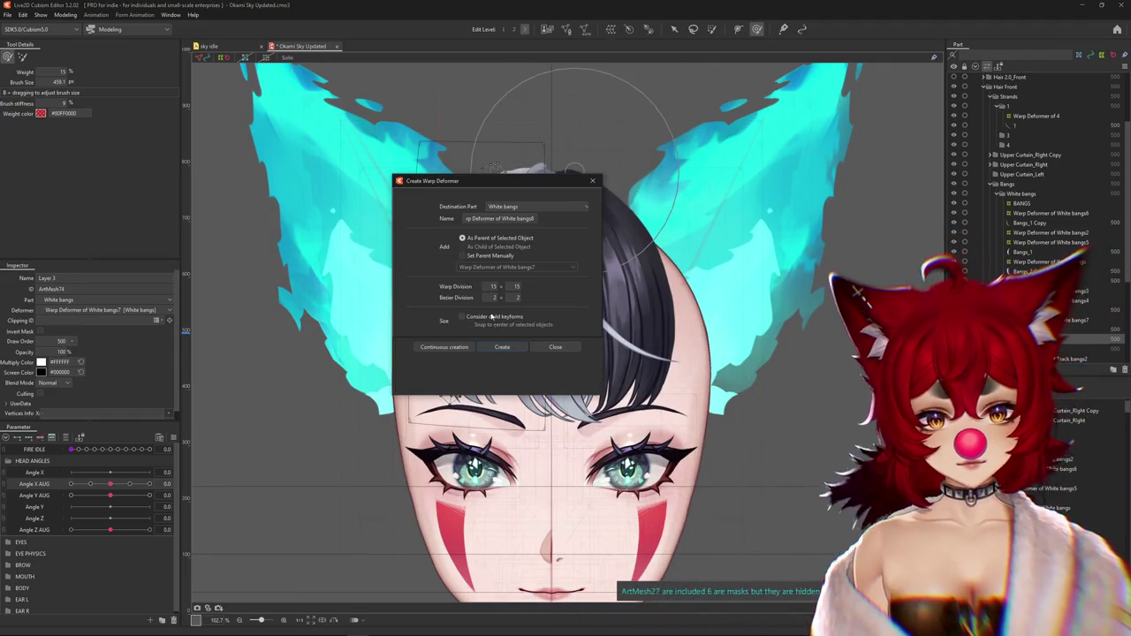
{"action": "left_click", "coordinate": [500, 347]}
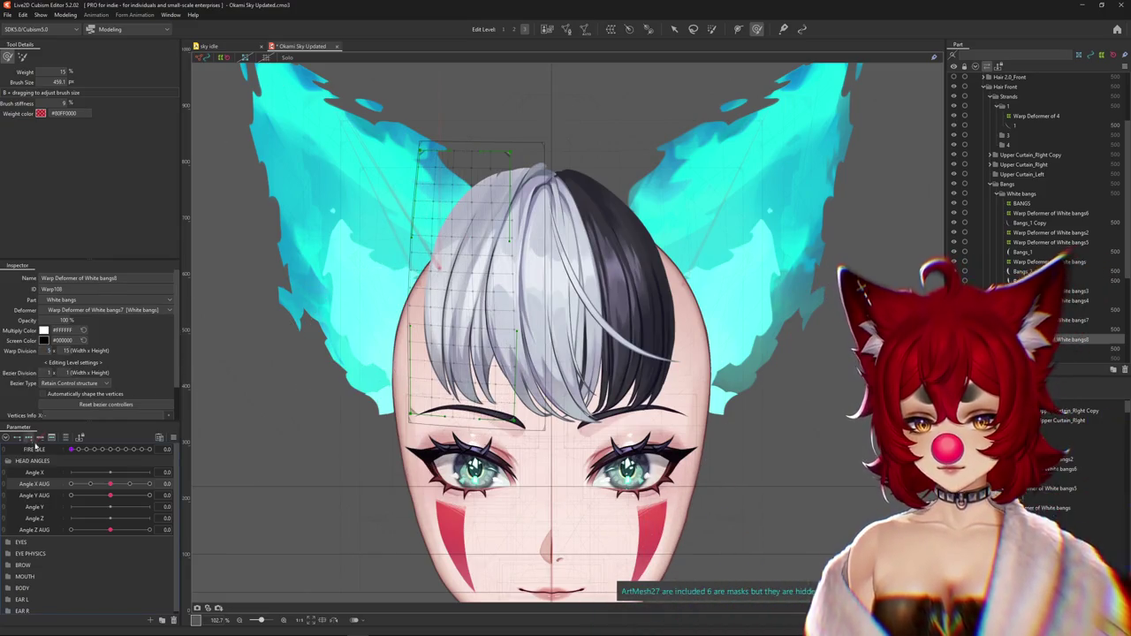
{"action": "left_click_drag", "start_coordinate": [109, 483], "coordinate": [150, 483]}
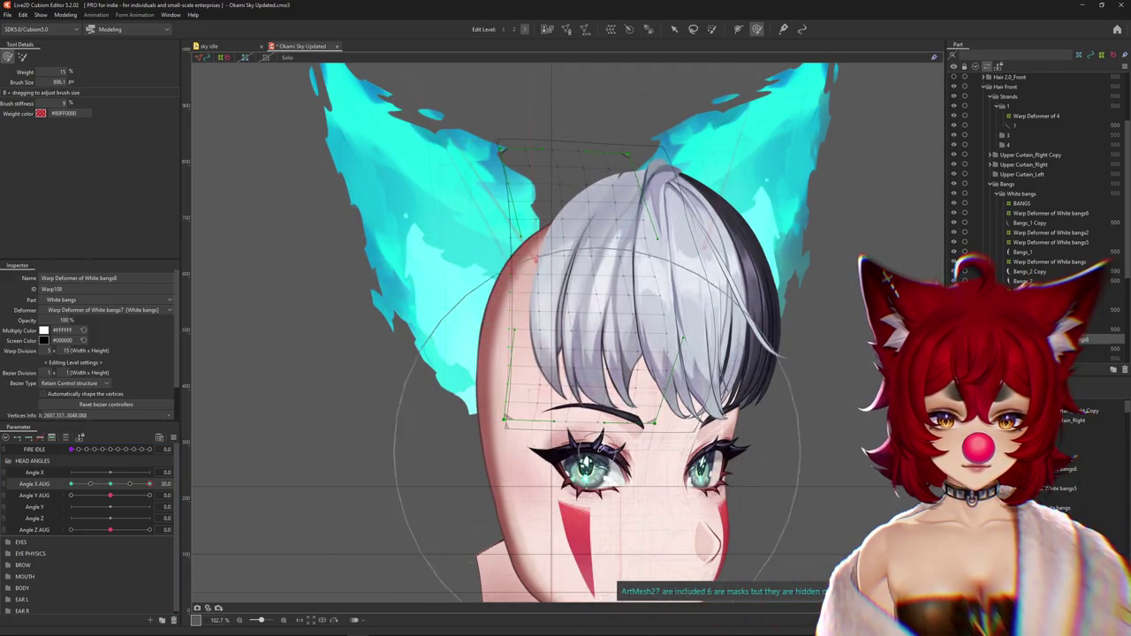
Re-sculpt White bangs7's whole fringe with the Deform Brush, then hide the grid to check it
{"action": "left_click", "coordinate": [601, 371]}
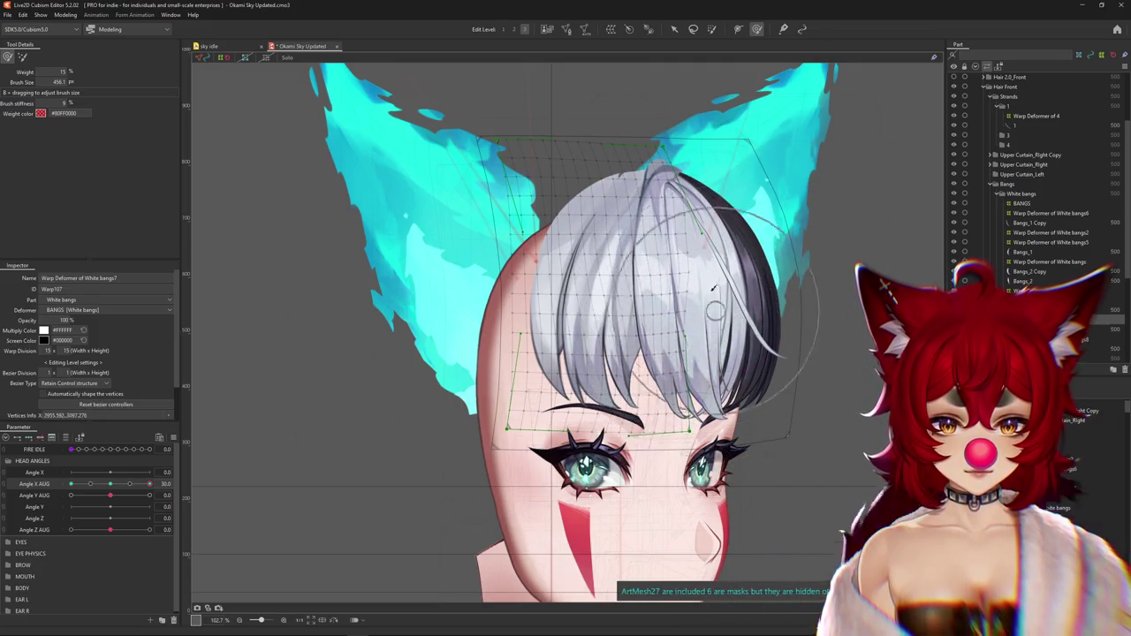
{"action": "mouse_move", "coordinate": [714, 287]}
{"action": "left_mouse_down"}
{"action": "mouse_move", "coordinate": [658, 334]}
{"action": "mouse_move", "coordinate": [743, 262]}
{"action": "mouse_move", "coordinate": [770, 334]}
{"action": "mouse_move", "coordinate": [709, 293]}
{"action": "left_mouse_up"}
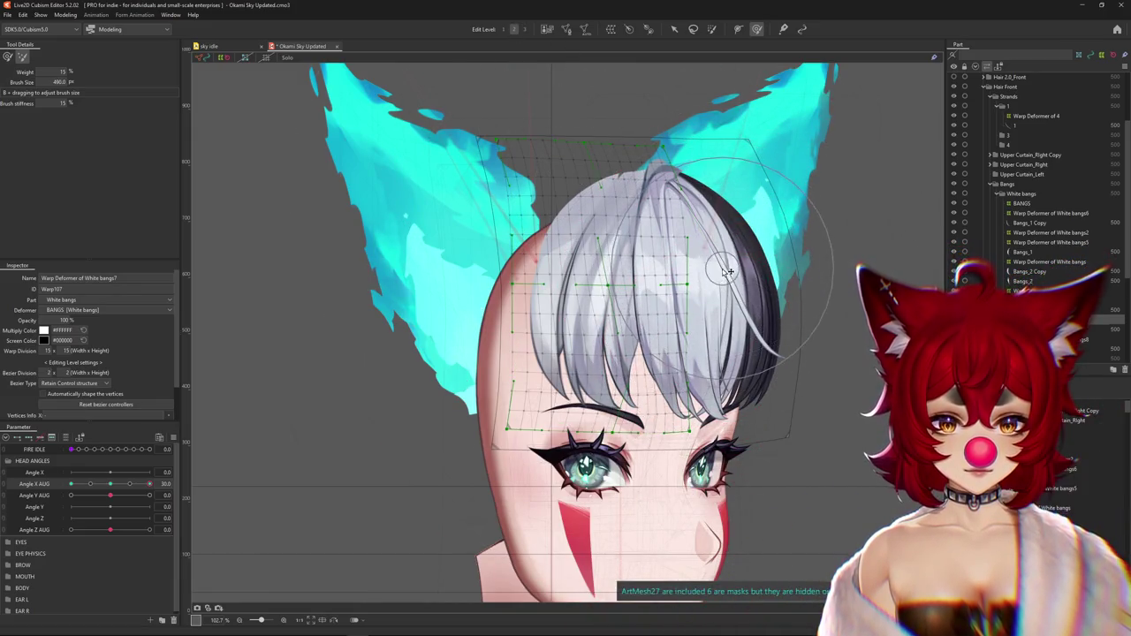
{"action": "left_click", "coordinate": [15, 60]}
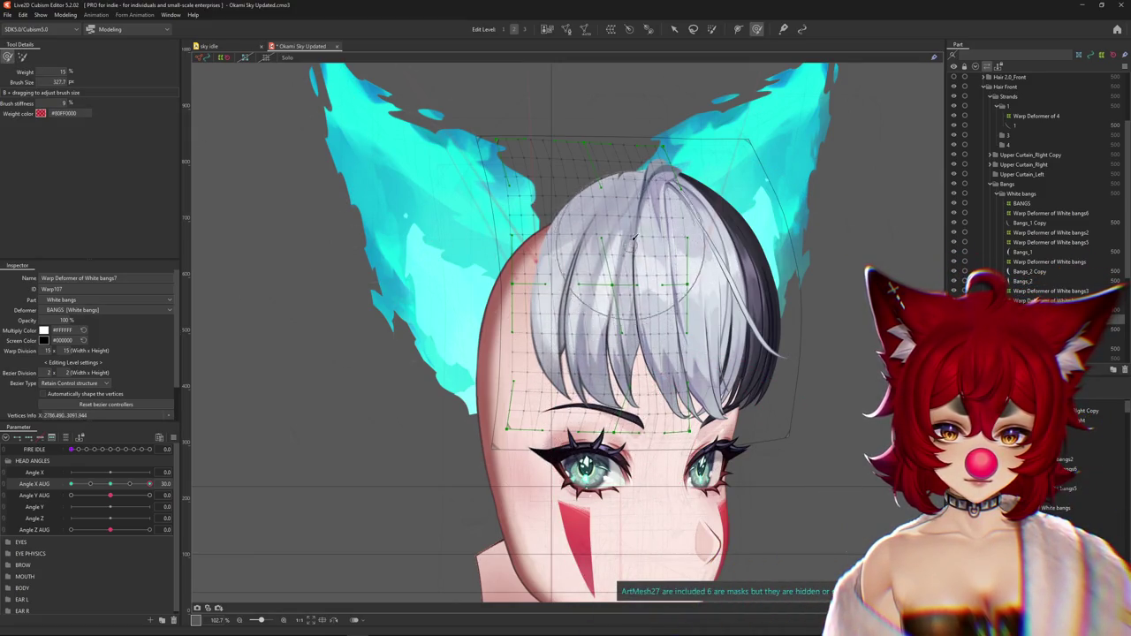
{"action": "left_click_drag", "start_coordinate": [648, 212], "coordinate": [574, 234]}
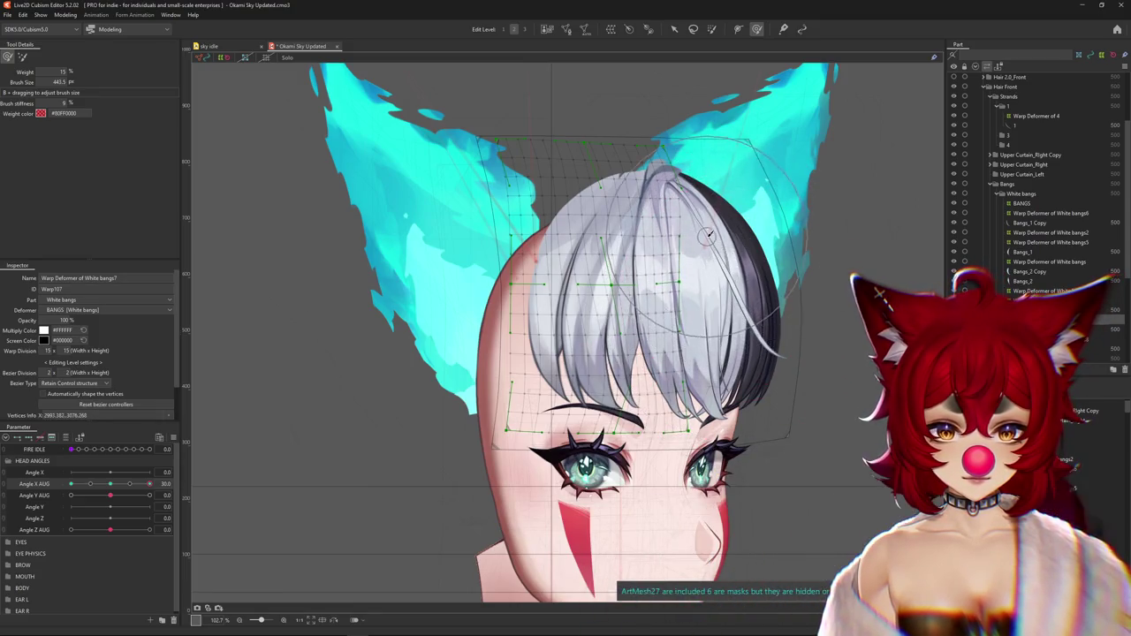
{"action": "key", "text": "ctrl+h"}
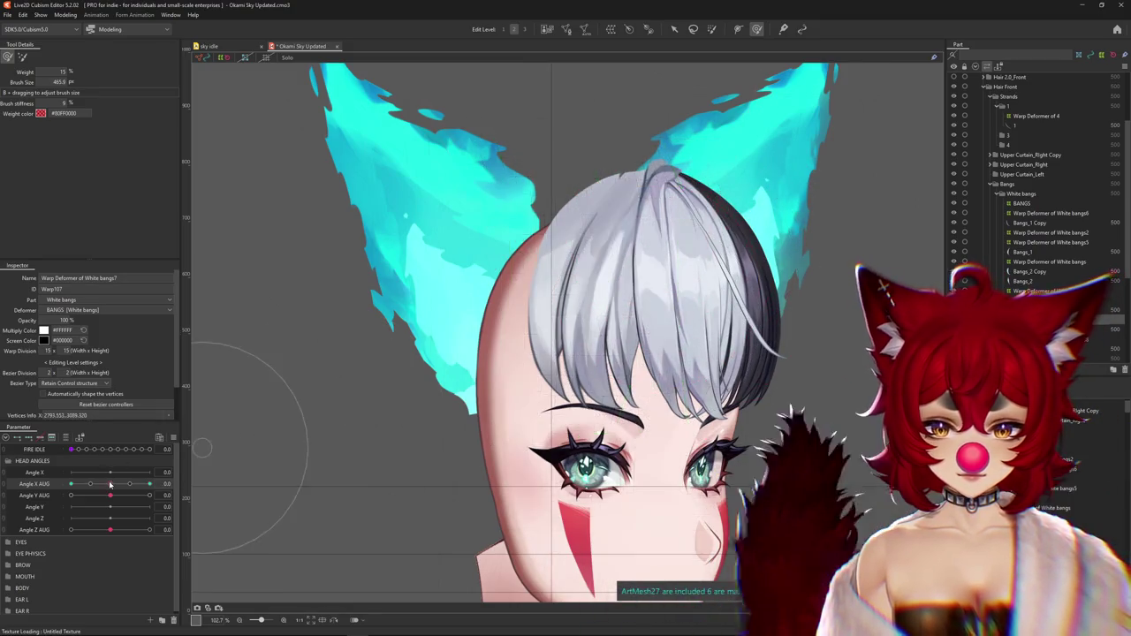
Bend the left strand's White bangs8 deformer at Angle X AUG 30, comparing against the front pose
{"action": "mouse_move", "coordinate": [620, 333]}
{"action": "left_mouse_down"}
{"action": "mouse_move", "coordinate": [552, 473]}
{"action": "mouse_move", "coordinate": [594, 339]}
{"action": "left_mouse_up"}
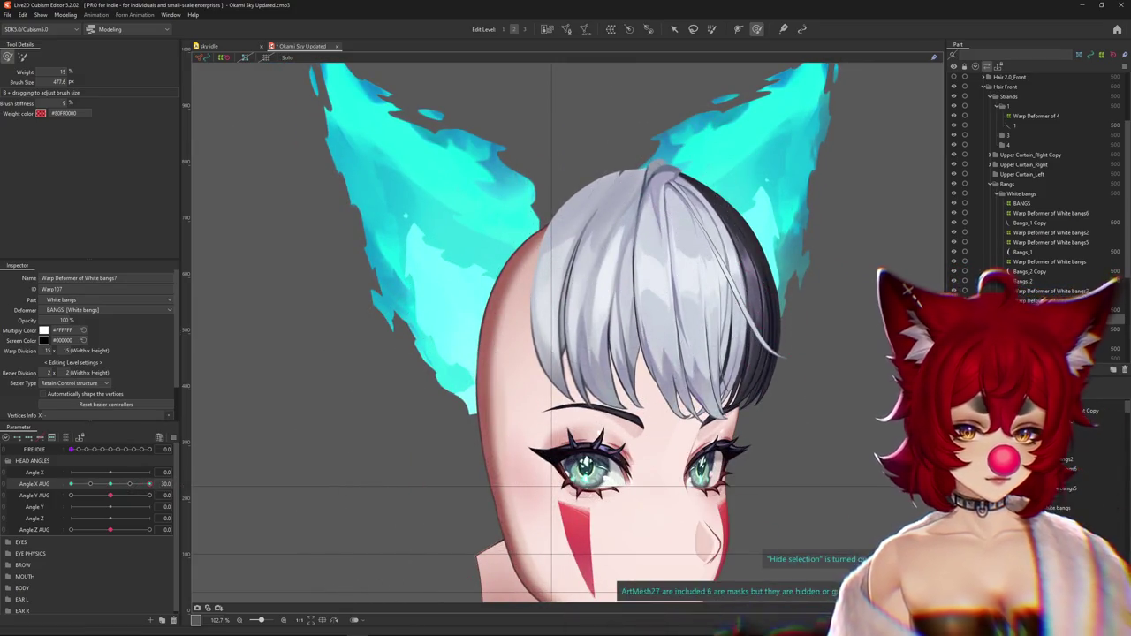
{"action": "left_click_drag", "start_coordinate": [181, 493], "coordinate": [195, 490]}
{"action": "left_click_drag", "start_coordinate": [113, 487], "coordinate": [149, 484]}
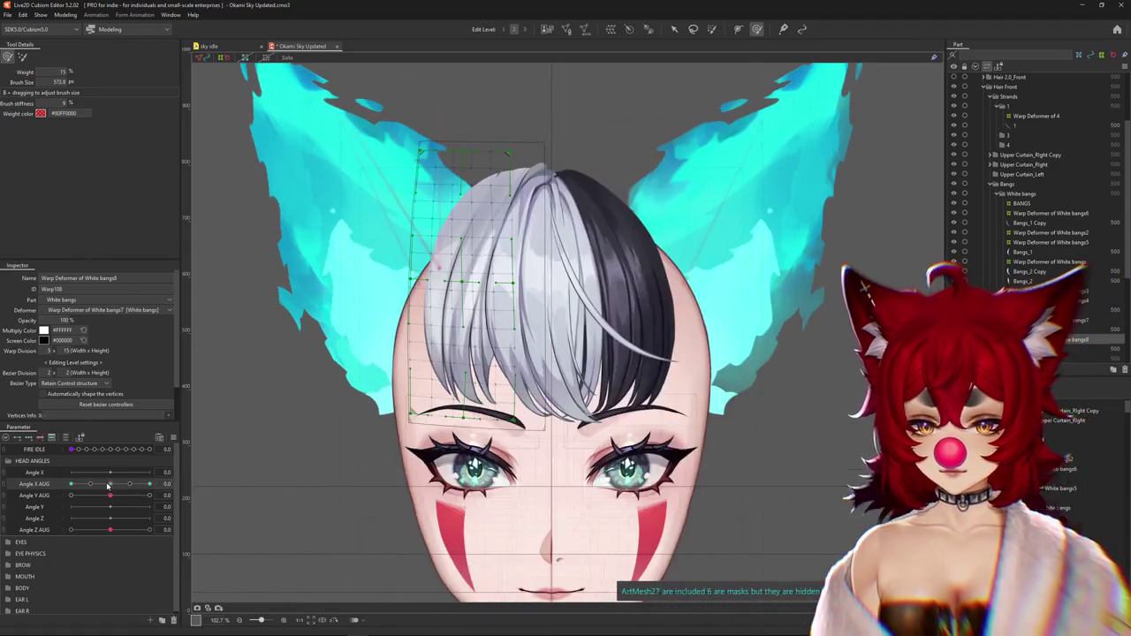
{"action": "left_click", "coordinate": [110, 484]}
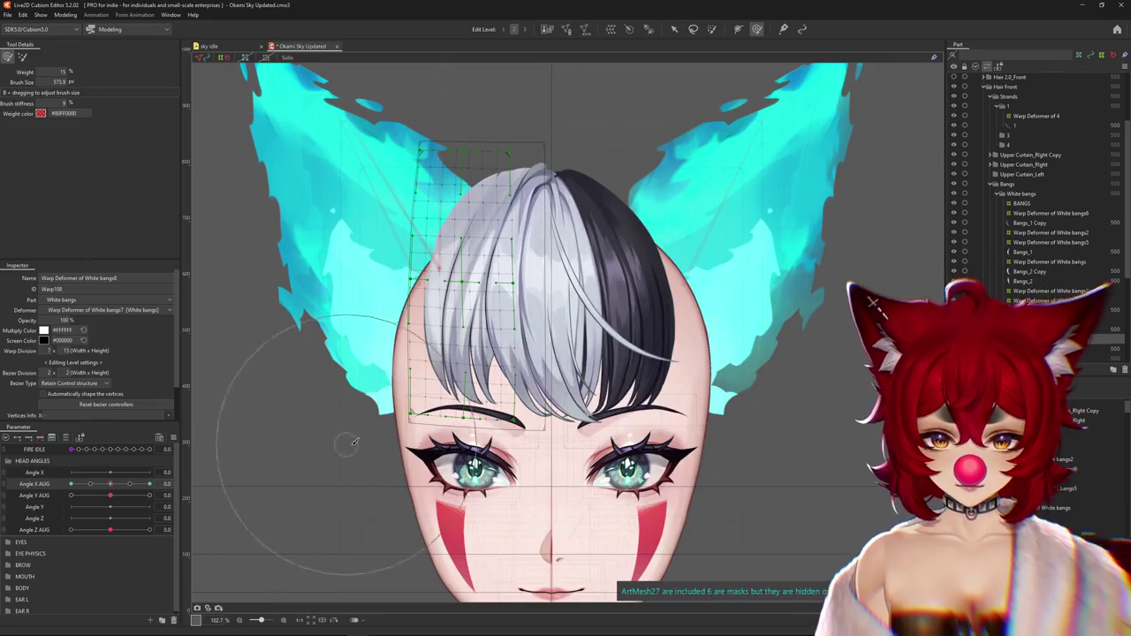
{"action": "mouse_move", "coordinate": [353, 441]}
{"action": "left_mouse_down"}
{"action": "mouse_move", "coordinate": [533, 457]}
{"action": "mouse_move", "coordinate": [498, 264]}
{"action": "left_mouse_up"}
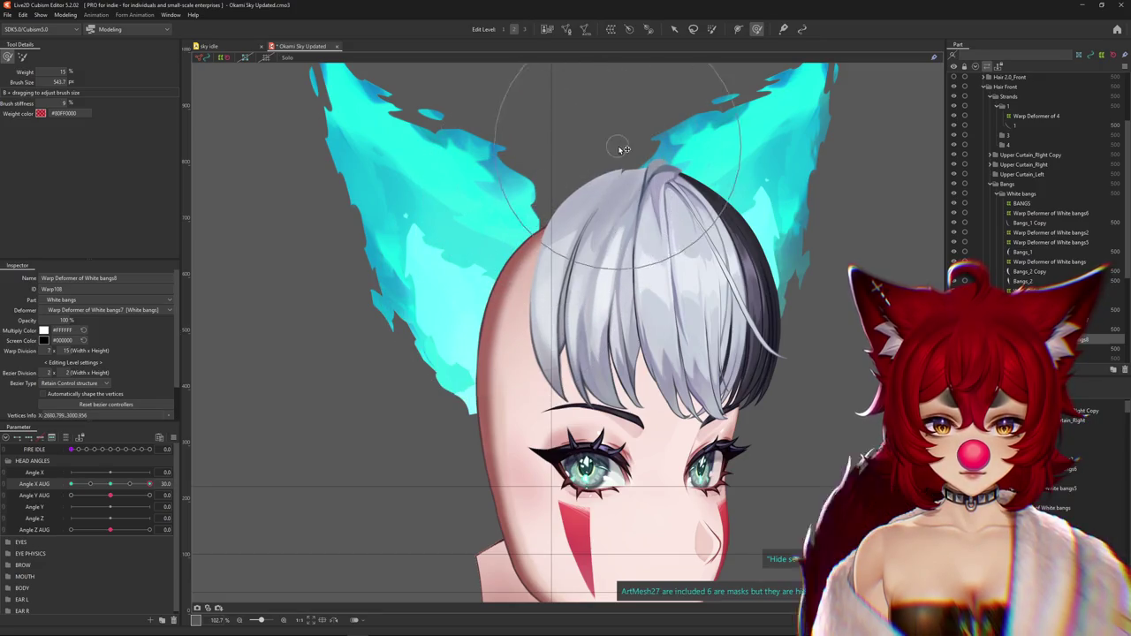
{"action": "mouse_move", "coordinate": [549, 195]}
{"action": "left_mouse_down"}
{"action": "mouse_move", "coordinate": [510, 279]}
{"action": "mouse_move", "coordinate": [519, 160]}
{"action": "left_mouse_up"}
{"action": "key", "text": "ctrl+h"}
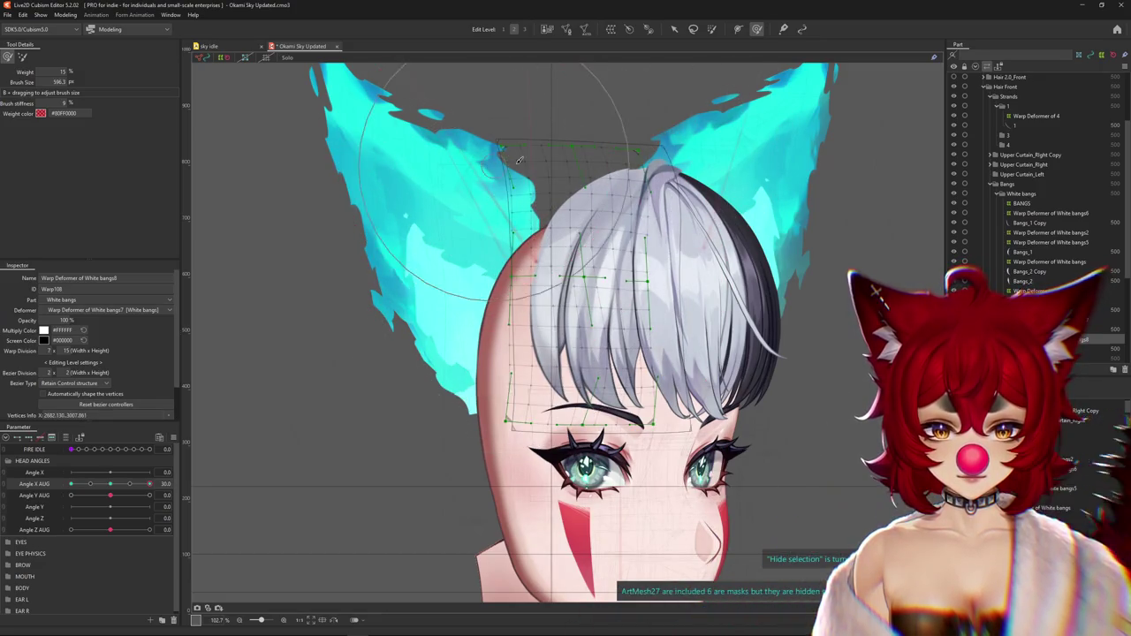
{"action": "left_click_drag", "start_coordinate": [212, 95], "coordinate": [409, 149]}
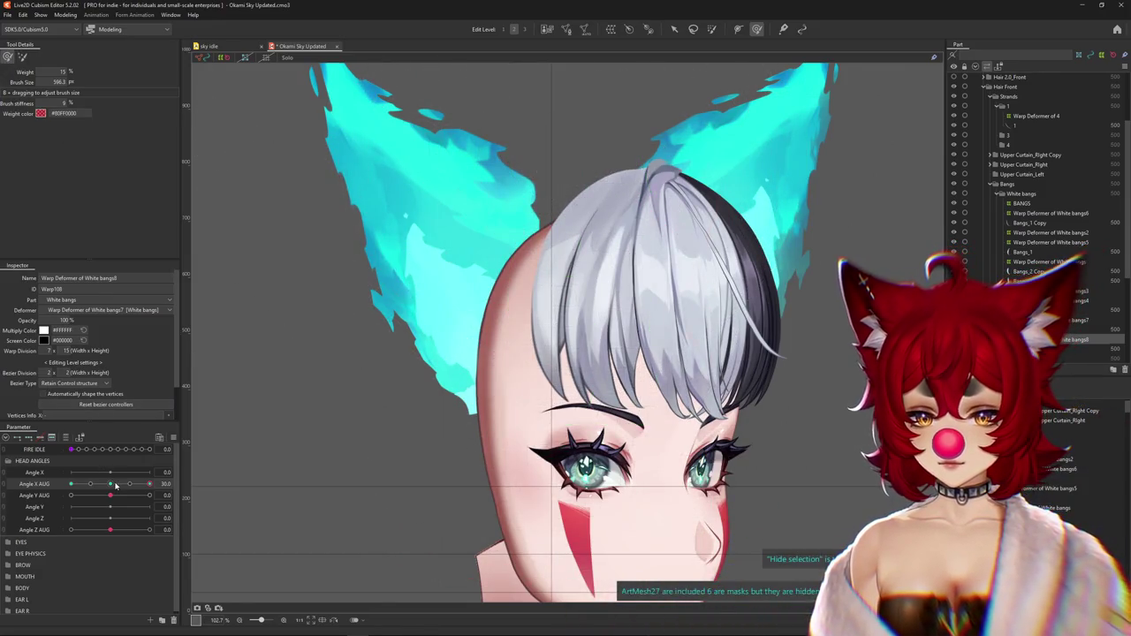
{"action": "mouse_move", "coordinate": [149, 484]}
{"action": "left_mouse_down"}
{"action": "mouse_move", "coordinate": [122, 485]}
{"action": "mouse_move", "coordinate": [149, 484]}
{"action": "left_mouse_up"}
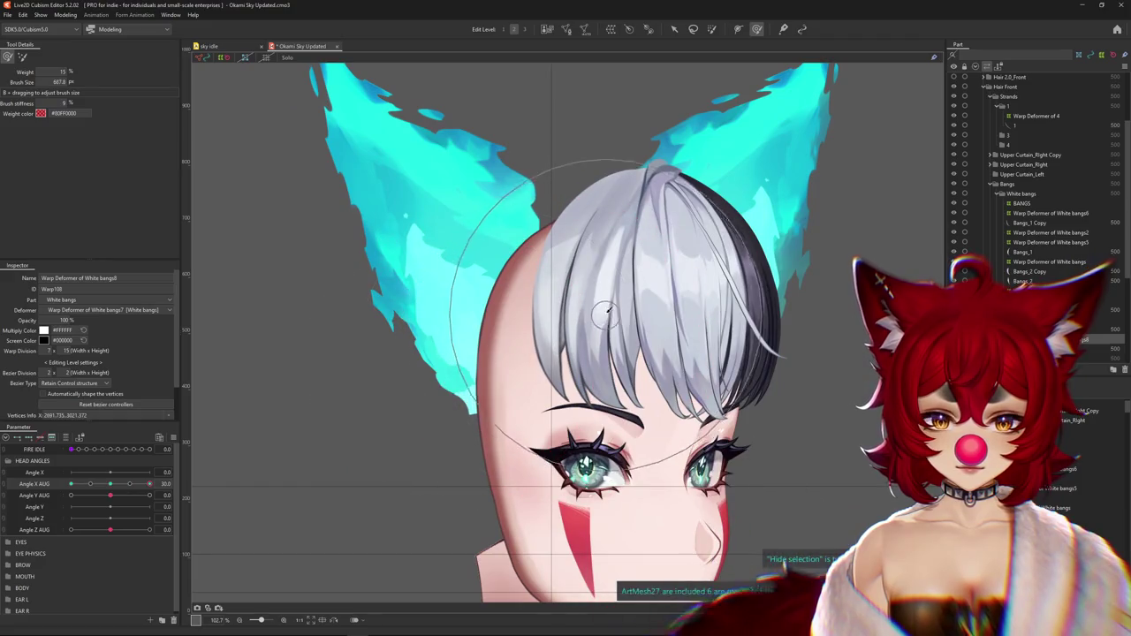
{"action": "scroll", "coordinate": [441, 320], "scroll_direction": "down", "scroll_amount": 2}
{"action": "scroll", "coordinate": [371, 305], "scroll_direction": "down", "scroll_amount": 2}
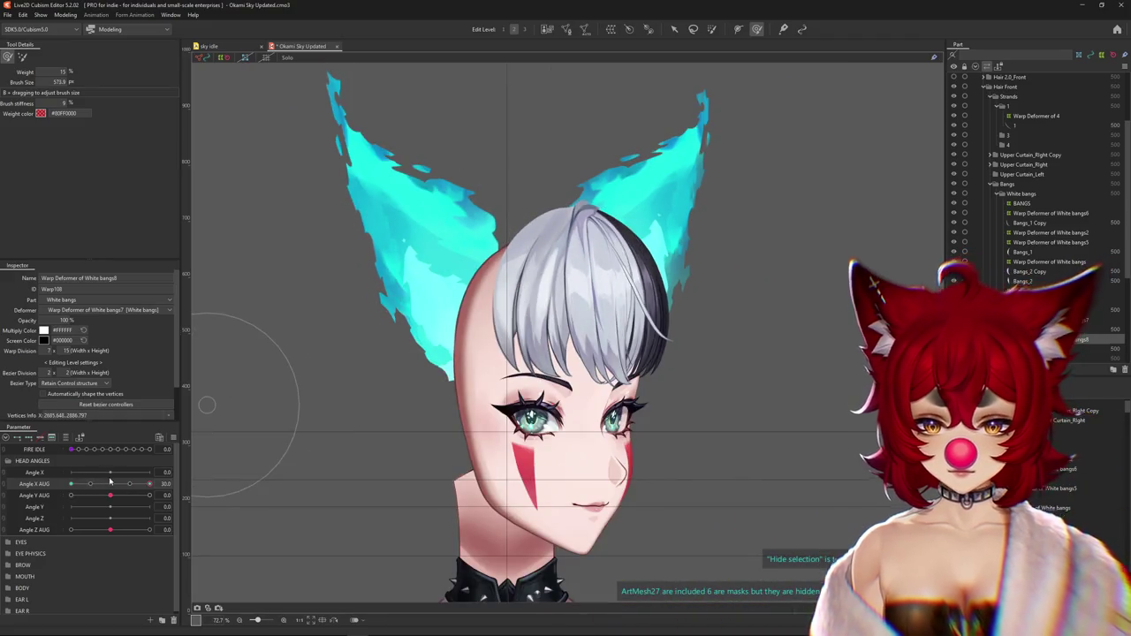
Scrub Angle X AUG from 30 through to -30 to check how the white bangs follow
{"action": "mouse_move", "coordinate": [149, 484]}
{"action": "left_mouse_down"}
{"action": "mouse_move", "coordinate": [109, 484]}
{"action": "mouse_move", "coordinate": [150, 484]}
{"action": "left_mouse_up"}
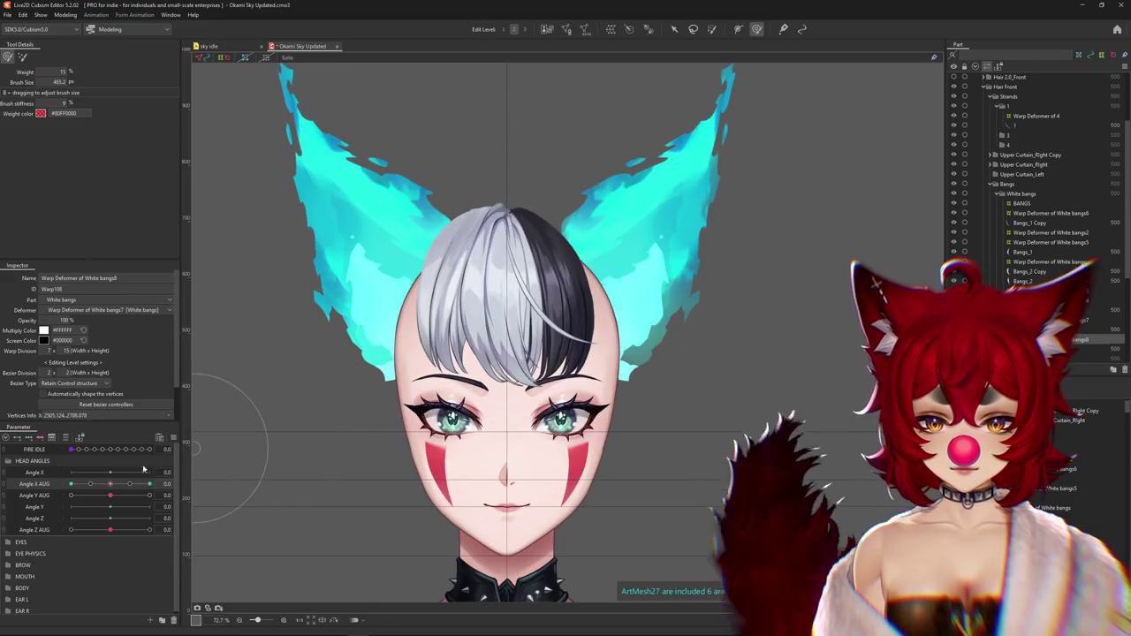
{"action": "left_click_drag", "start_coordinate": [109, 484], "coordinate": [149, 484]}
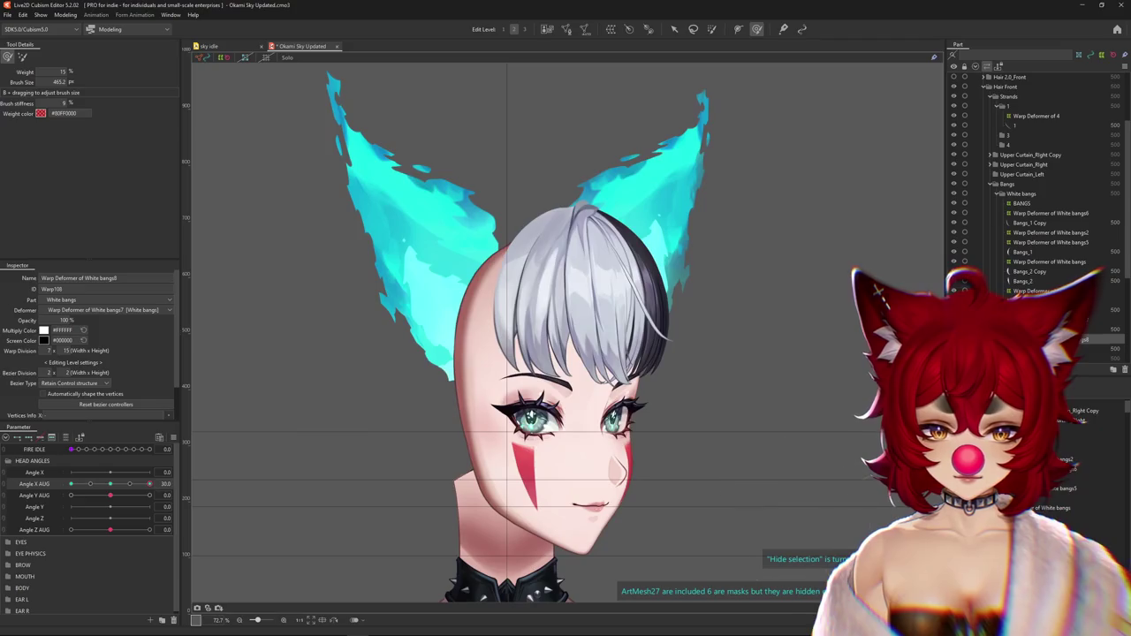
{"action": "left_click", "coordinate": [560, 281]}
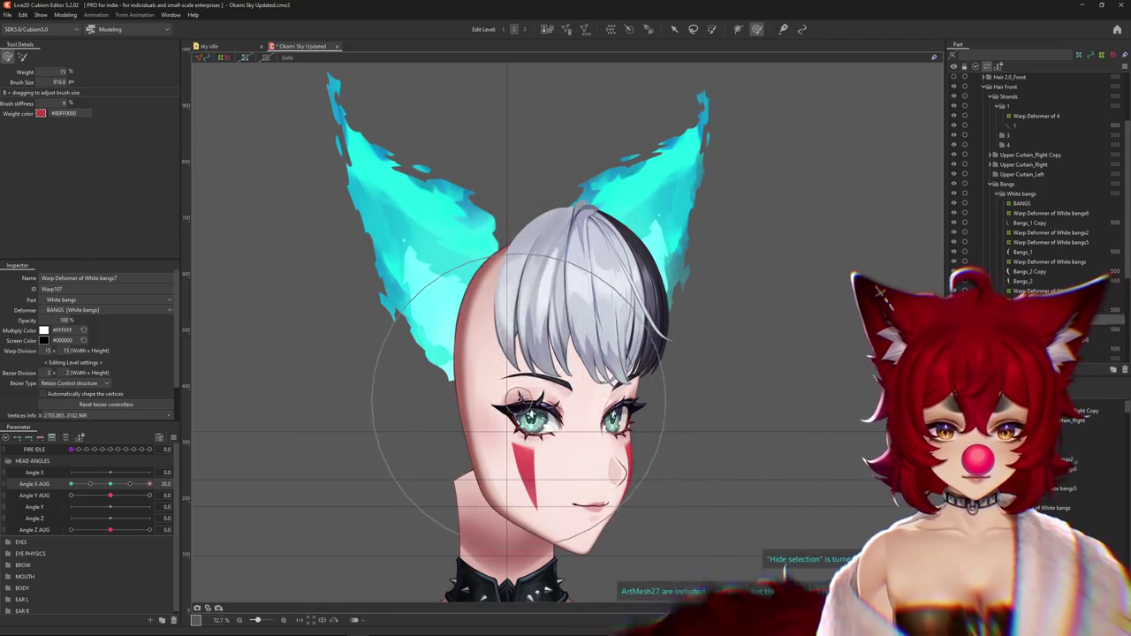
{"action": "left_click_drag", "start_coordinate": [149, 484], "coordinate": [56, 484]}
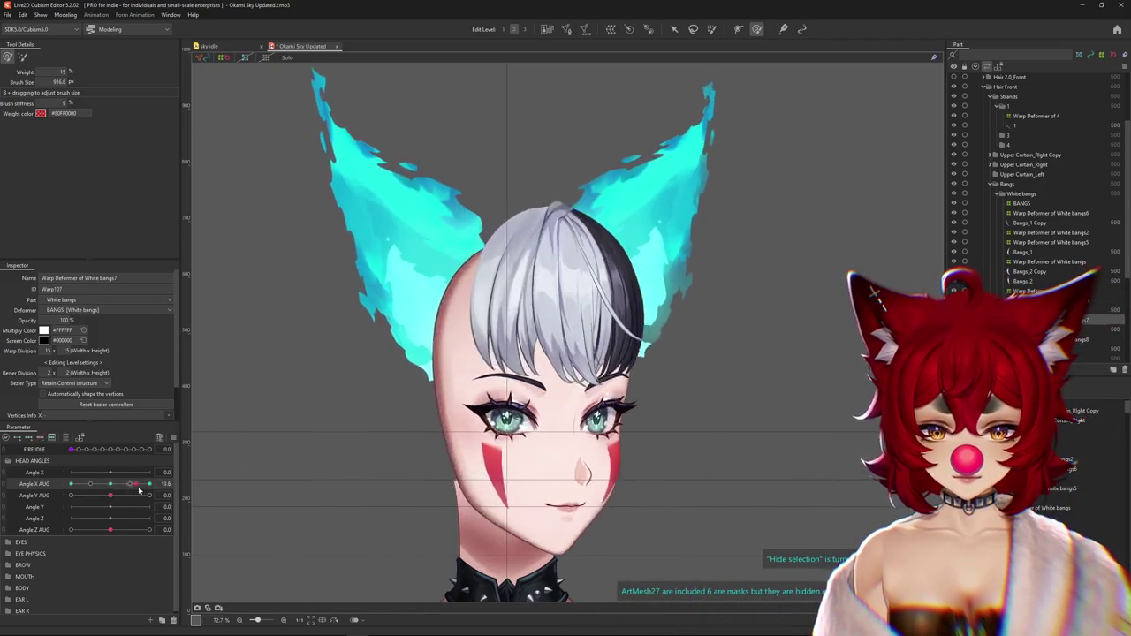
Zoom in on the bangs and select the White bangs8 and White bangs7 warp deformers
{"action": "scroll", "coordinate": [479, 403], "scroll_direction": "up", "scroll_amount": 2}
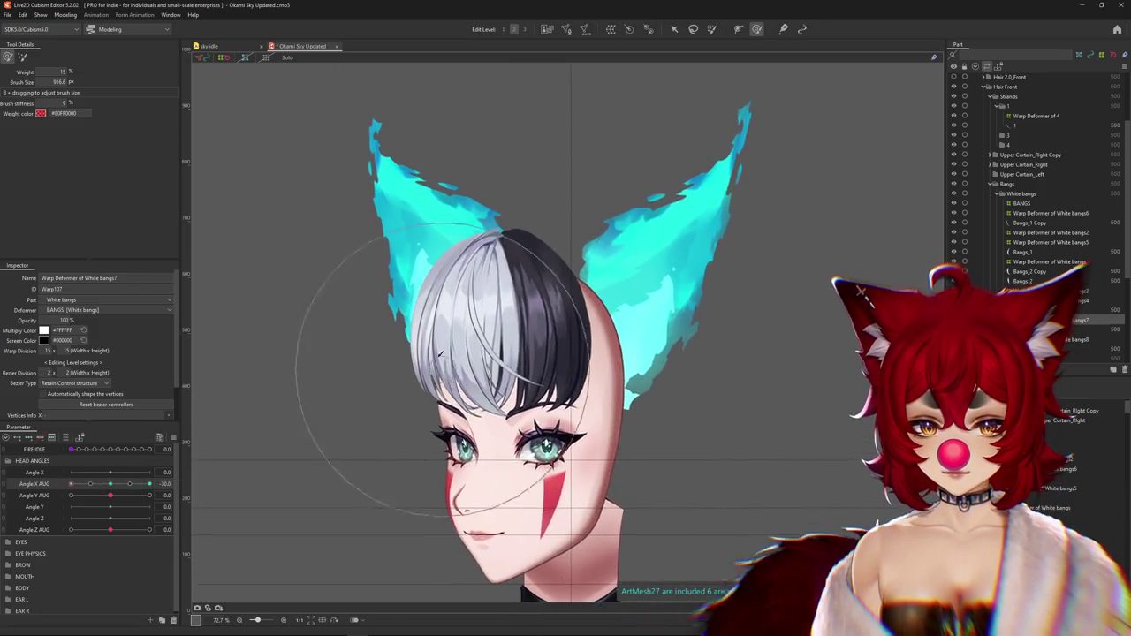
{"action": "scroll", "coordinate": [479, 403], "scroll_direction": "up", "scroll_amount": 1}
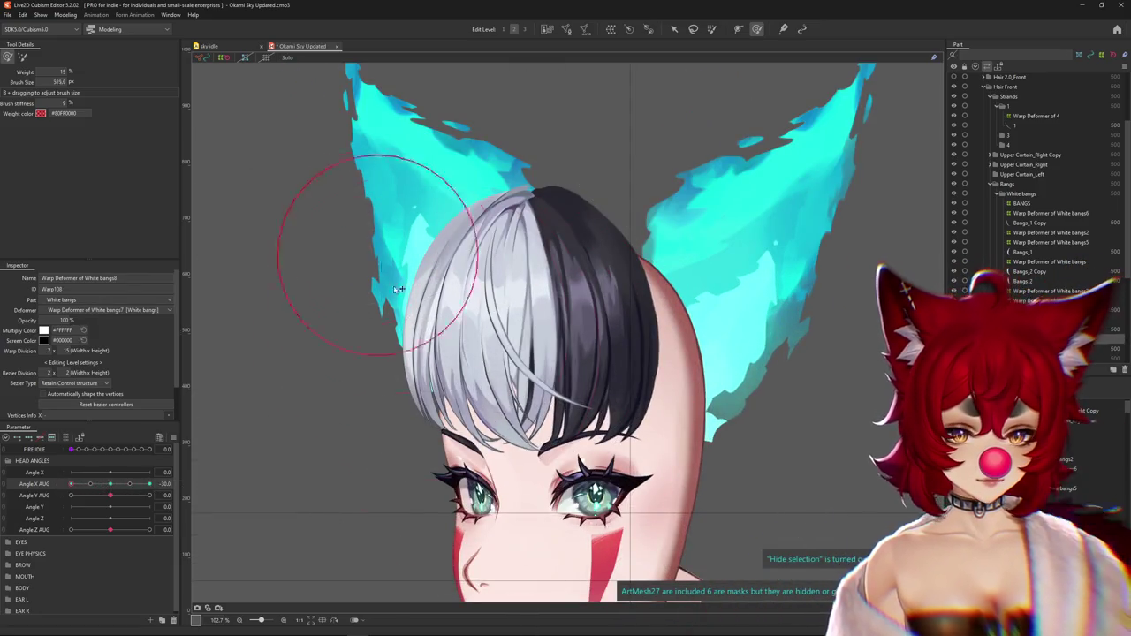
{"action": "left_click_drag", "start_coordinate": [341, 227], "coordinate": [454, 315]}
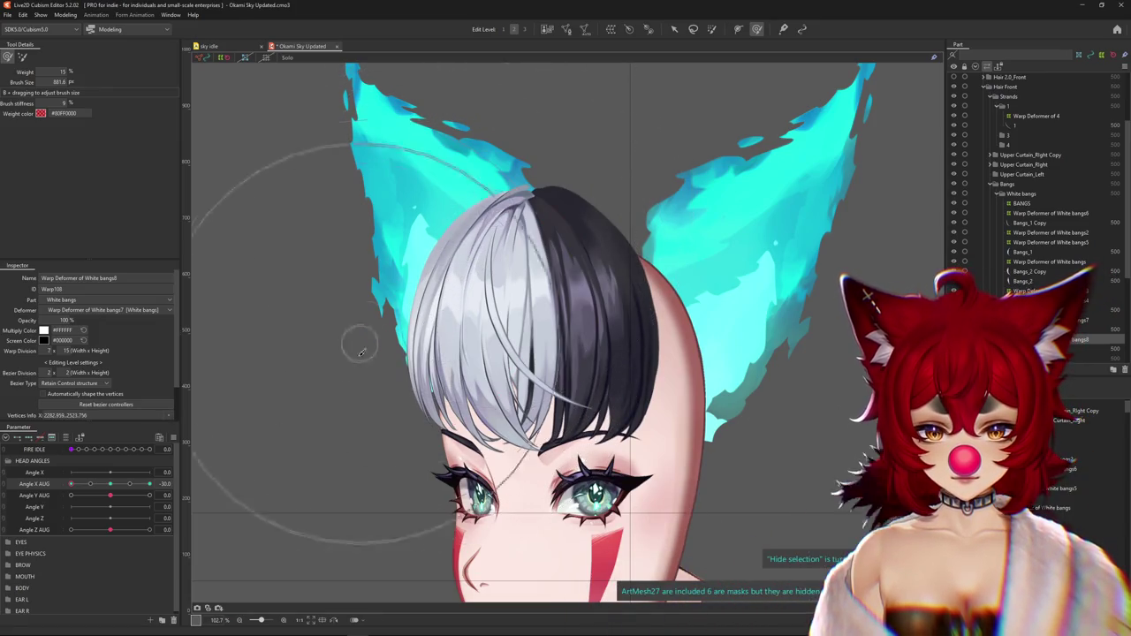
{"action": "left_click_drag", "start_coordinate": [387, 470], "coordinate": [437, 448]}
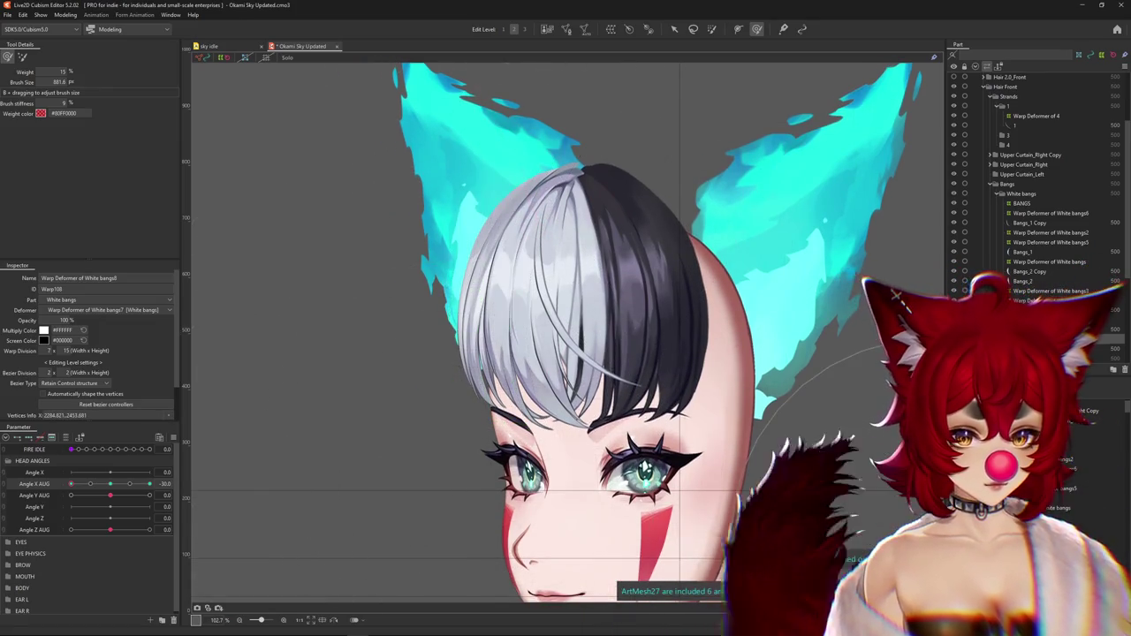
{"action": "left_click", "coordinate": [526, 380]}
{"action": "left_click_drag", "start_coordinate": [526, 381], "coordinate": [549, 343]}
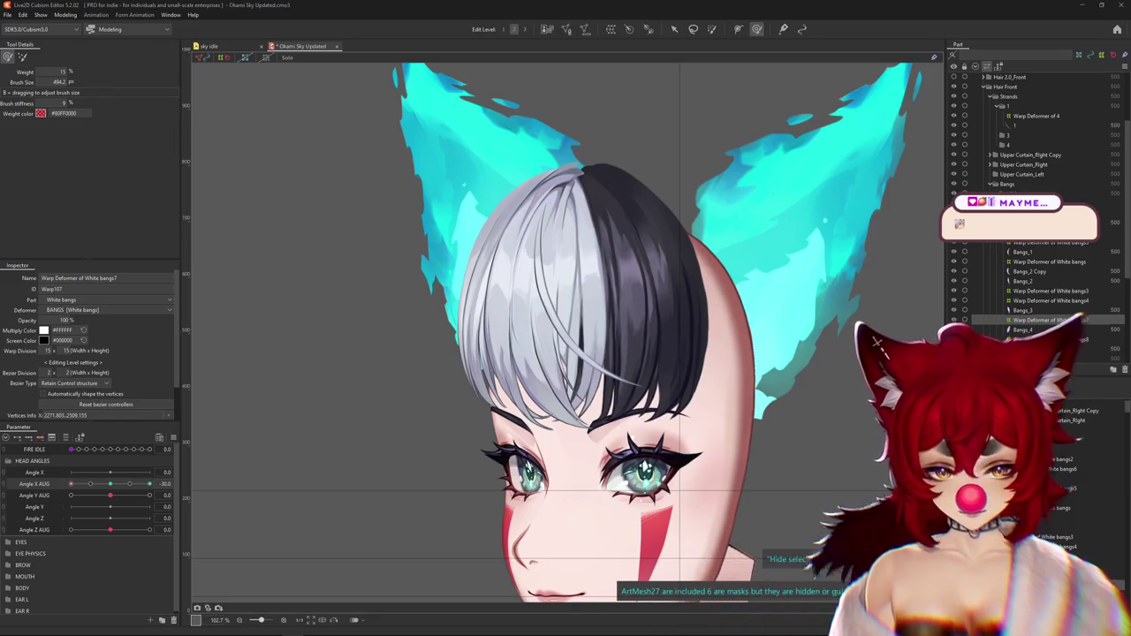
Select the White bangs8 deformer, hide the selection outline, and brush the bangs' warp grid
{"action": "scroll", "coordinate": [566, 354], "scroll_direction": "down", "scroll_amount": 3}
{"action": "scroll", "coordinate": [565, 354], "scroll_direction": "up", "scroll_amount": 3}
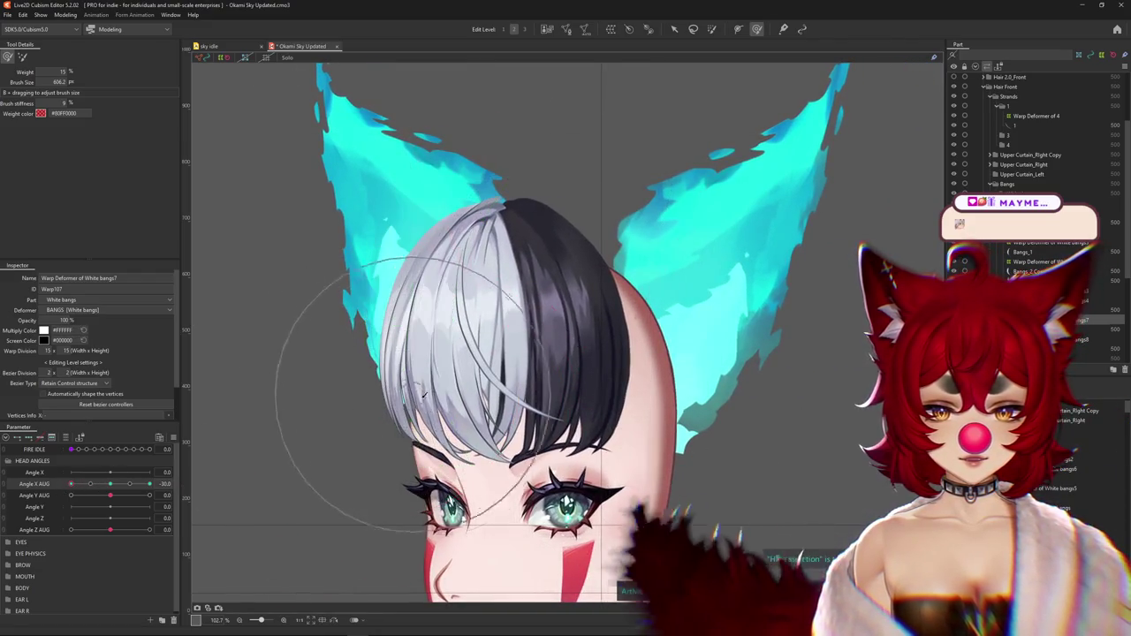
{"action": "left_click_drag", "start_coordinate": [425, 407], "coordinate": [418, 380]}
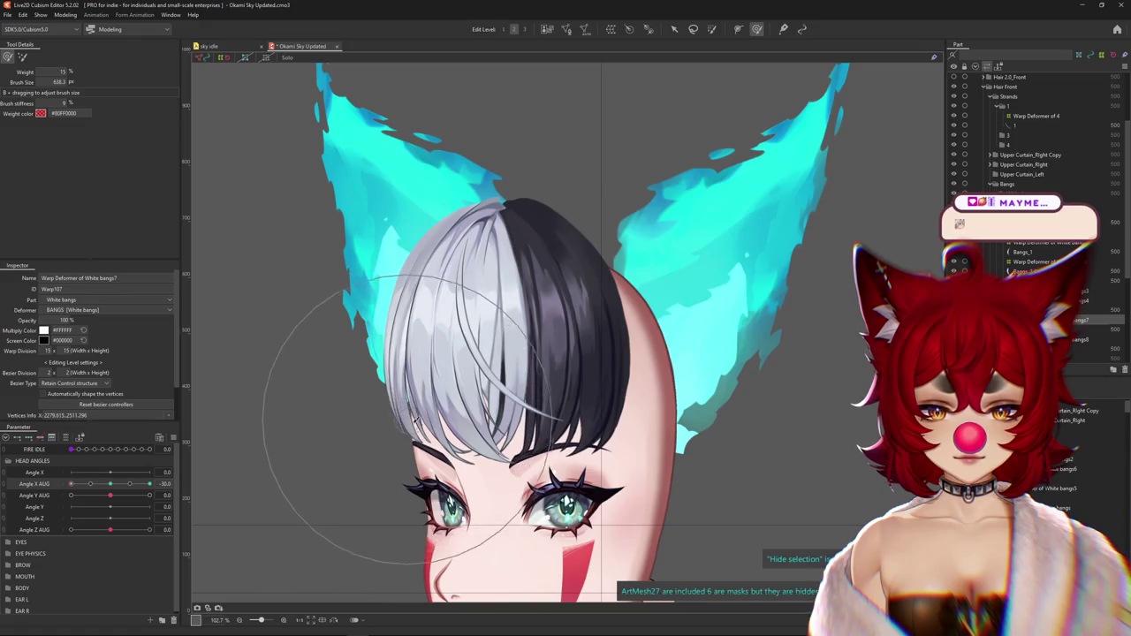
{"action": "left_click_drag", "start_coordinate": [398, 434], "coordinate": [443, 444]}
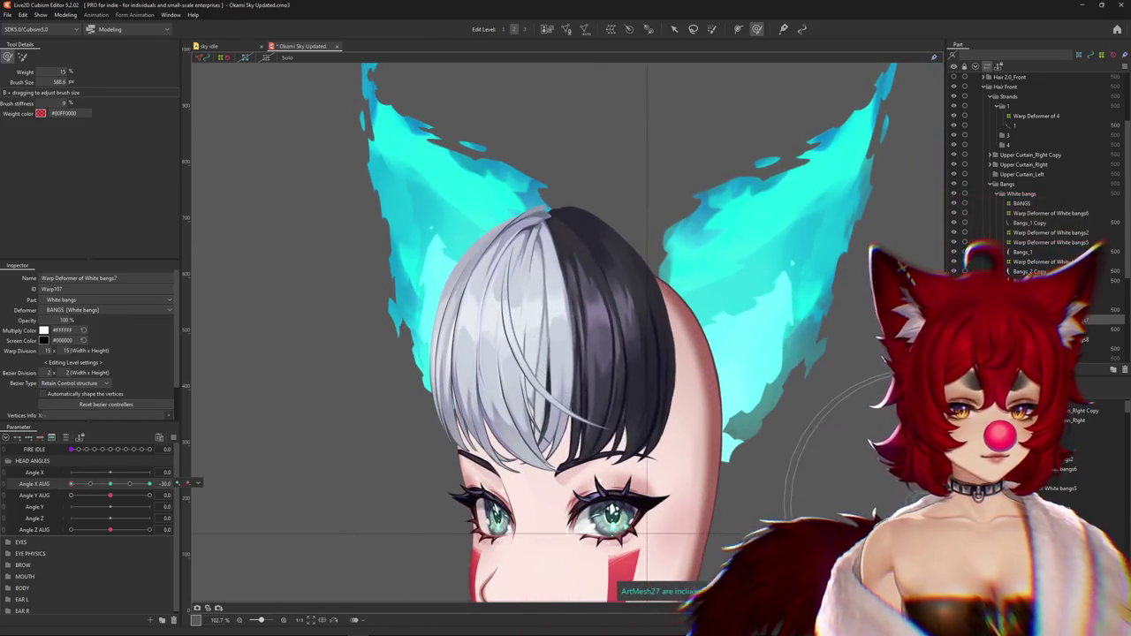
{"action": "left_click", "coordinate": [1051, 261]}
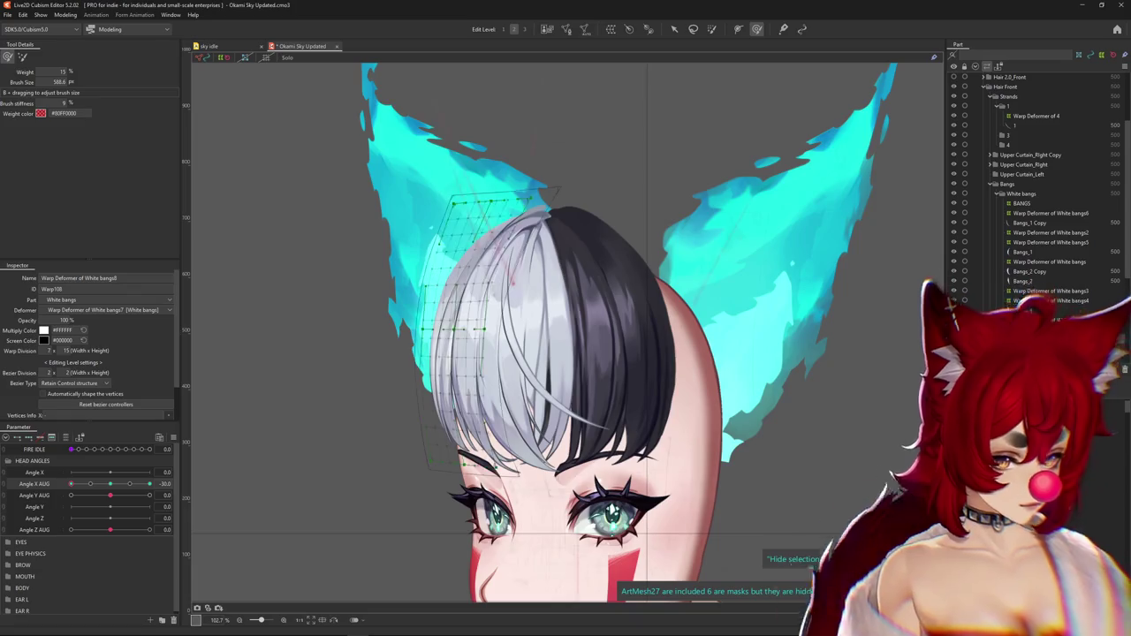
{"action": "key", "text": "ctrl+h"}
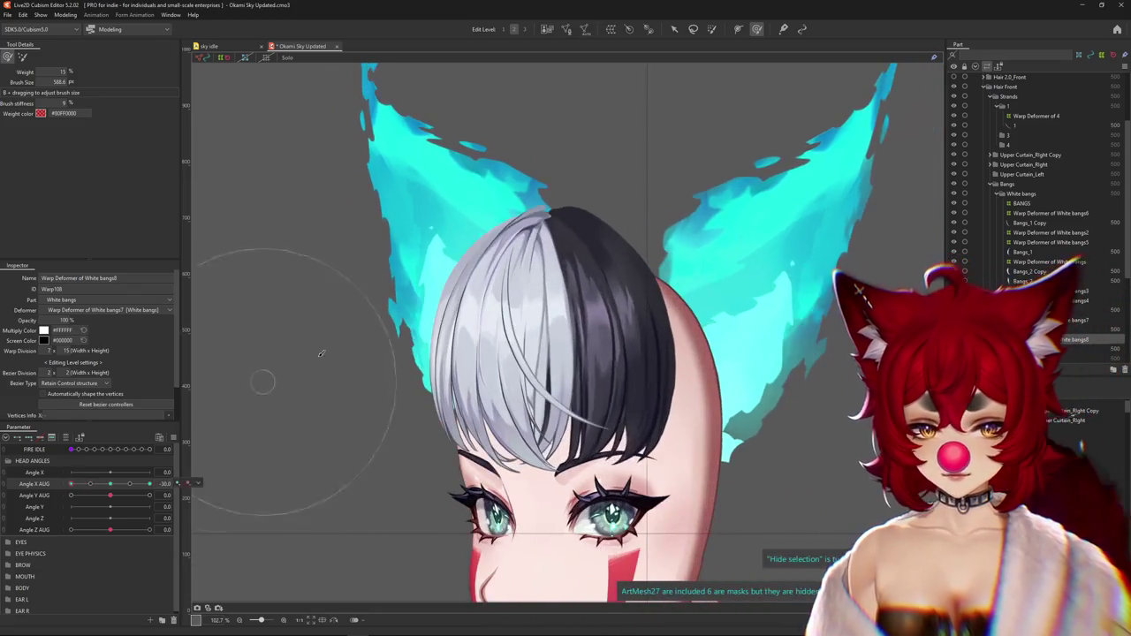
{"action": "left_click_drag", "start_coordinate": [474, 366], "coordinate": [422, 387]}
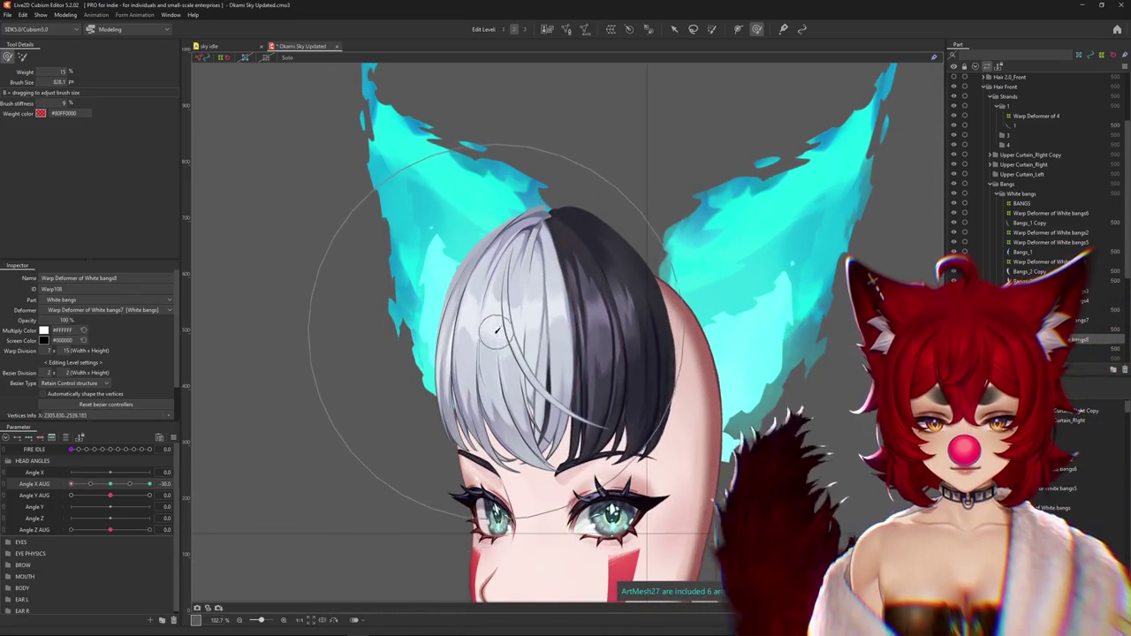
Reshape the bangs' warp grid at Angle X AUG -30, comparing with front, then bring up the browser
{"action": "mouse_move", "coordinate": [71, 484]}
{"action": "left_mouse_down"}
{"action": "mouse_move", "coordinate": [95, 487]}
{"action": "mouse_move", "coordinate": [70, 485]}
{"action": "left_mouse_up"}
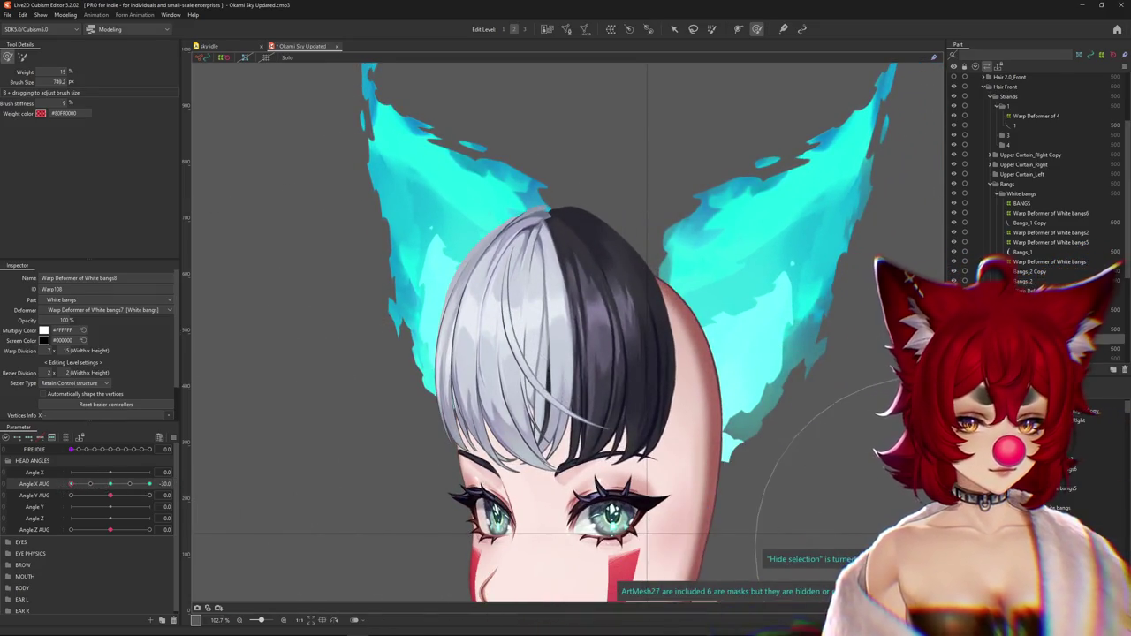
{"action": "left_click", "coordinate": [413, 469]}
{"action": "left_click_drag", "start_coordinate": [412, 469], "coordinate": [307, 466]}
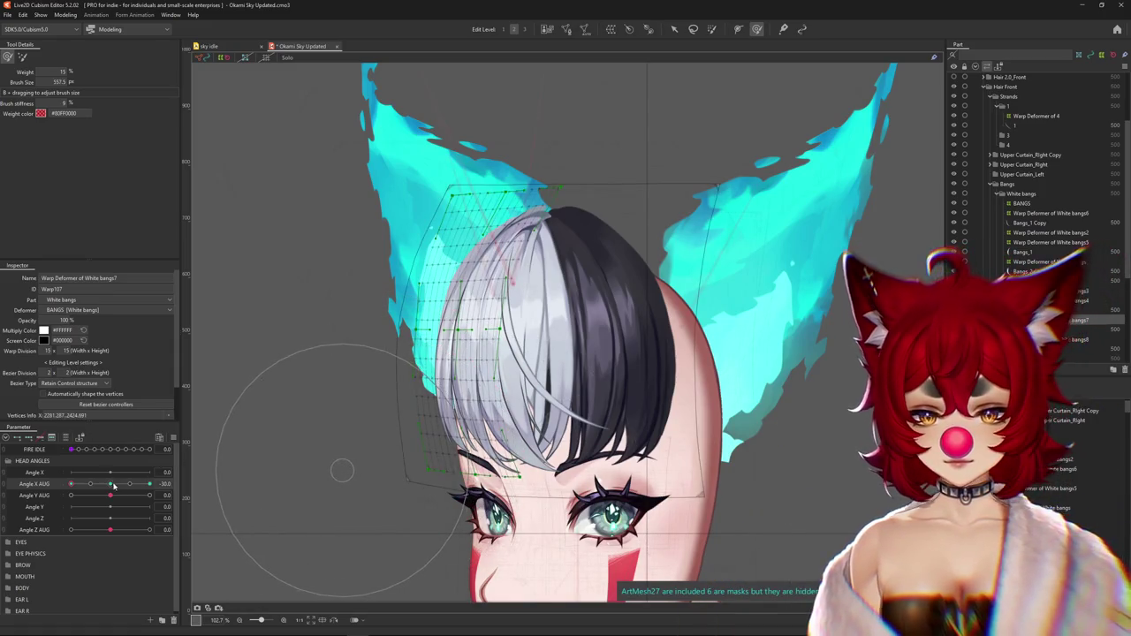
{"action": "left_click", "coordinate": [113, 485]}
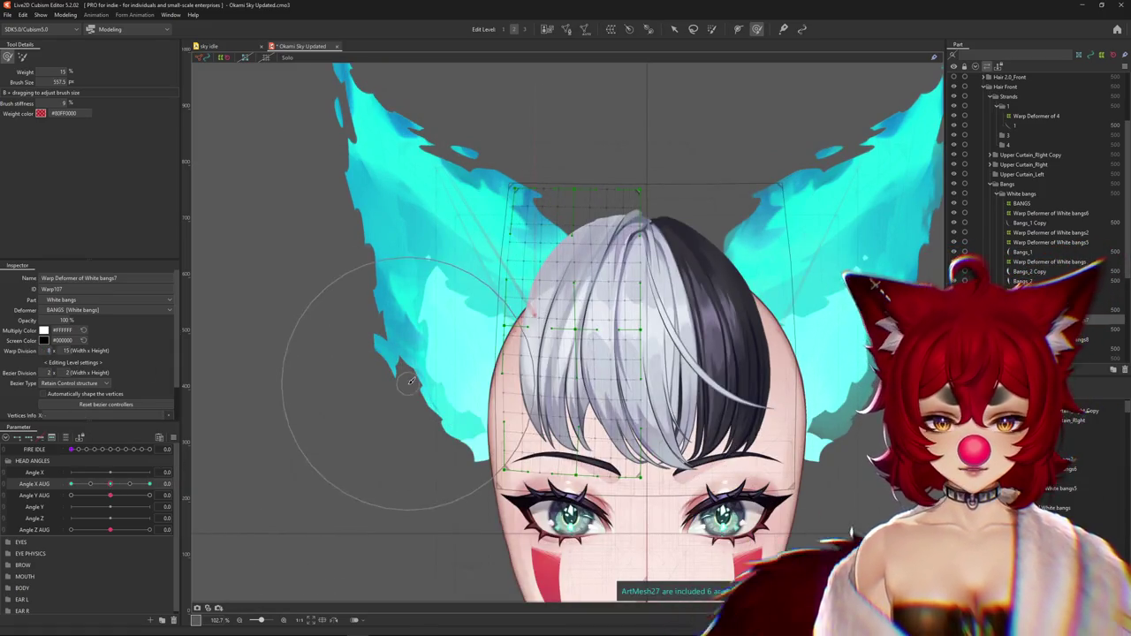
{"action": "key", "text": "ctrl+z"}
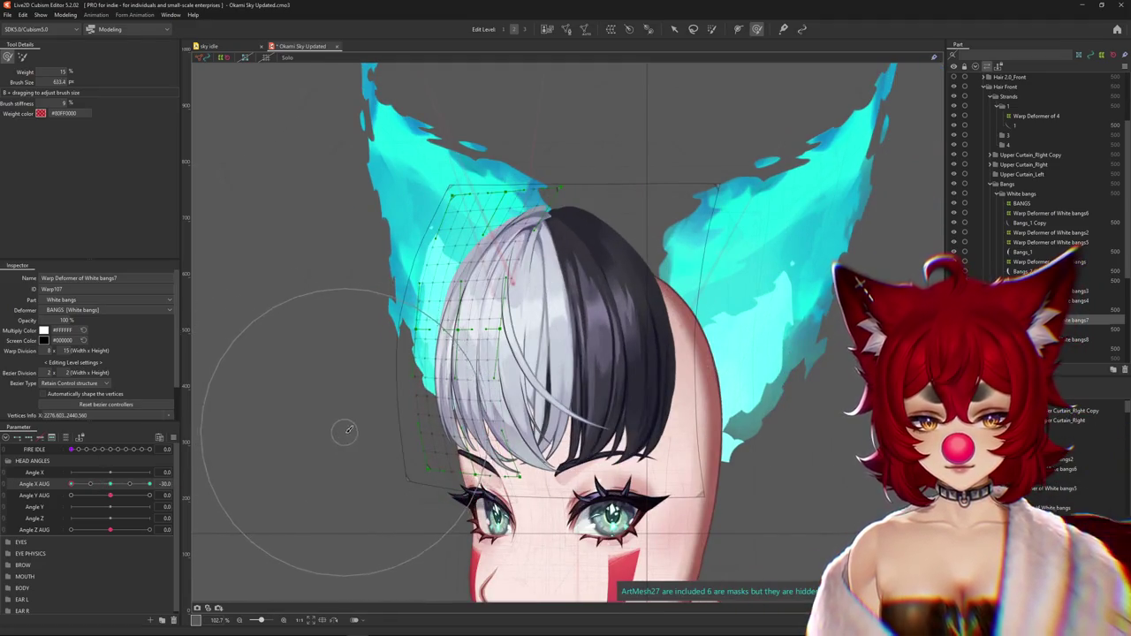
{"action": "left_click_drag", "start_coordinate": [442, 398], "coordinate": [409, 397]}
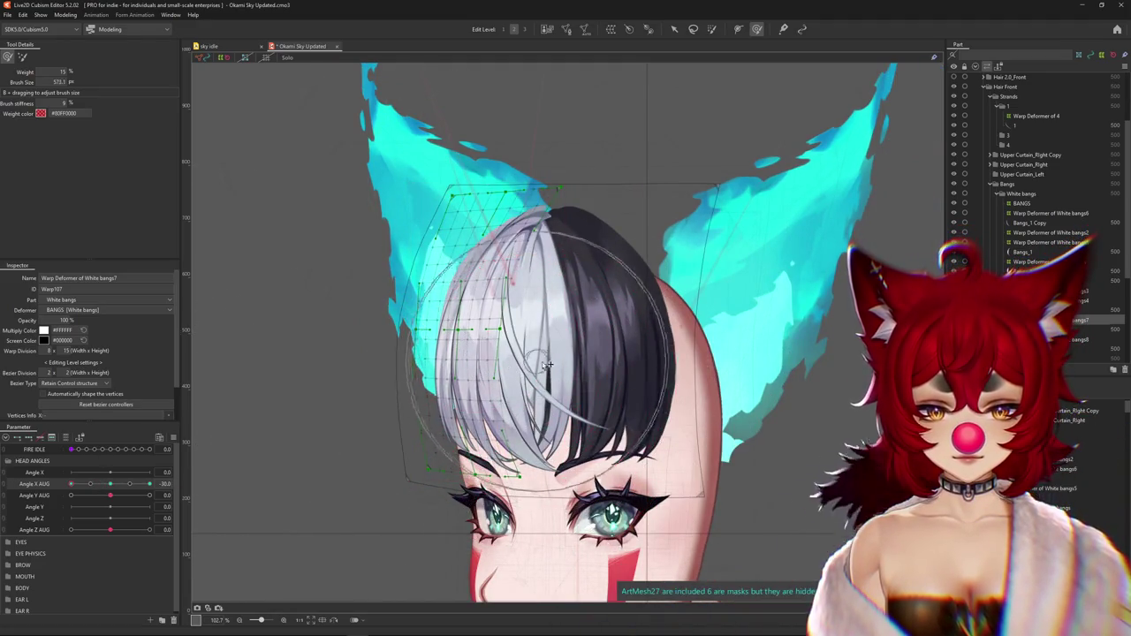
{"action": "left_click_drag", "start_coordinate": [546, 289], "coordinate": [610, 269]}
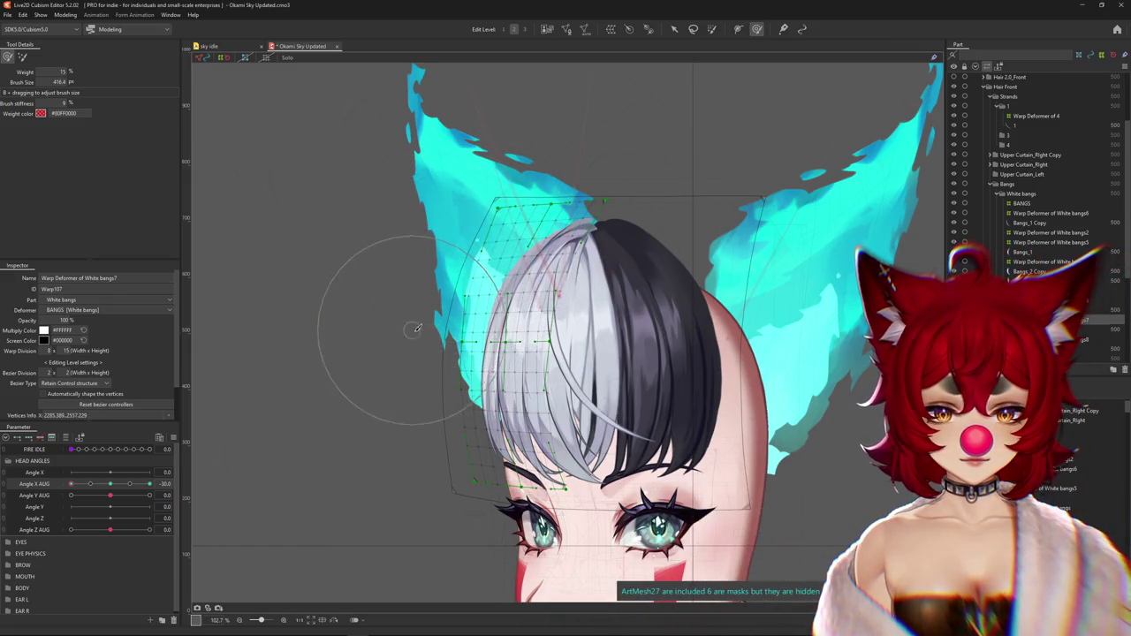
{"action": "left_click_drag", "start_coordinate": [422, 427], "coordinate": [579, 375]}
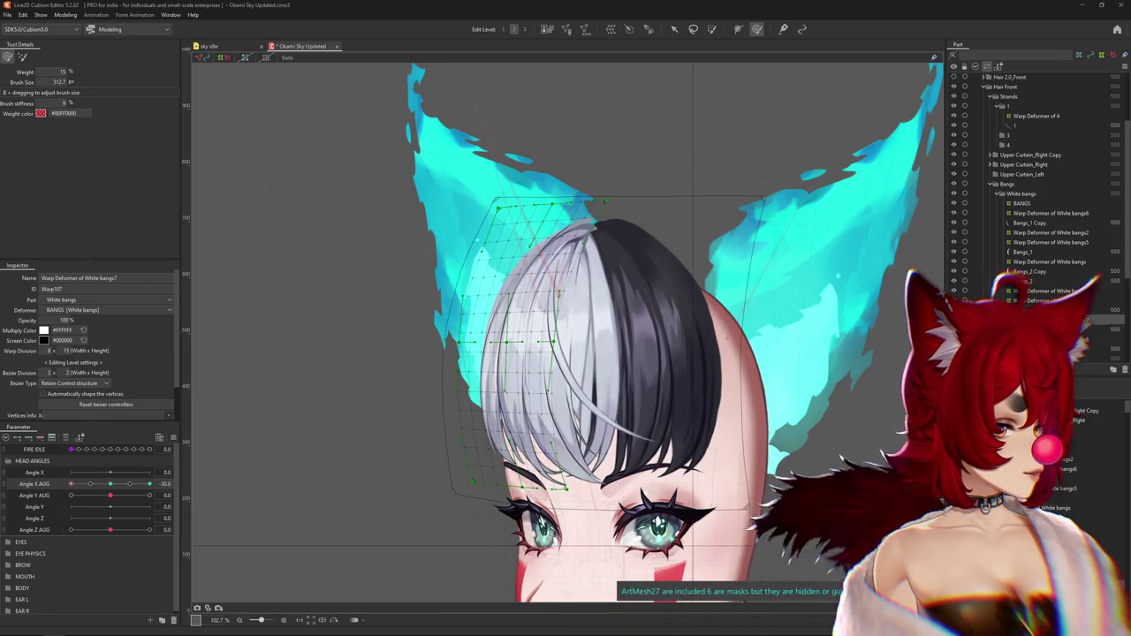
{"action": "key", "text": "alt+Tab"}
{"action": "left_click_drag", "start_coordinate": [418, 78], "coordinate": [403, 73]}
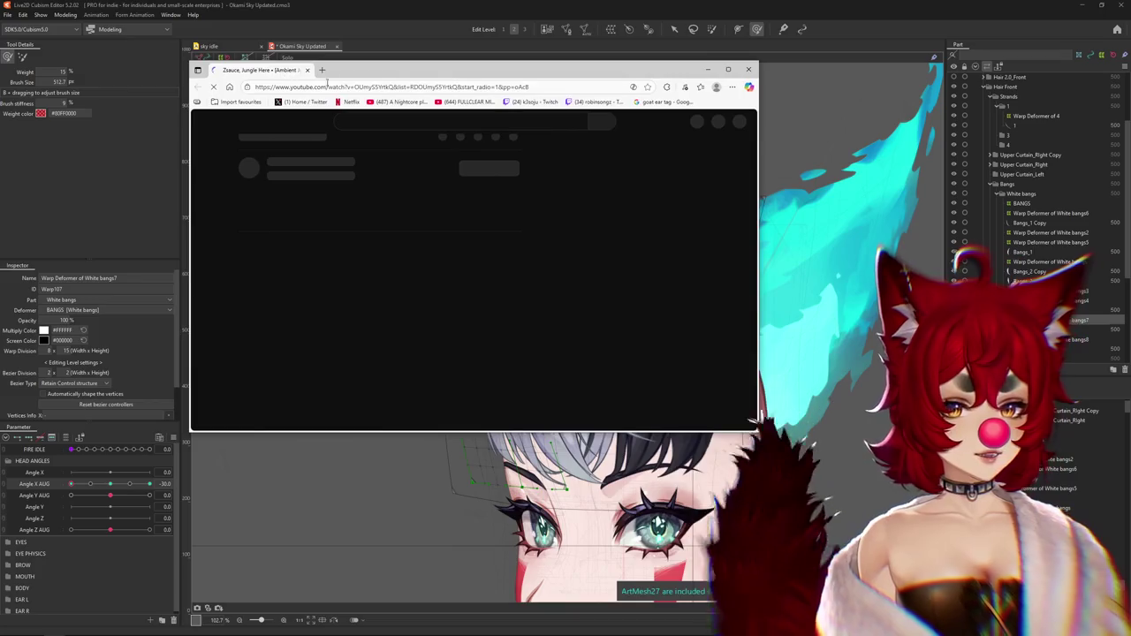
Maximize the browser and play the Zsauce 'Jungle Here' ambient jungle/DnB mix, seeking within it
{"action": "double_click", "coordinate": [403, 73]}
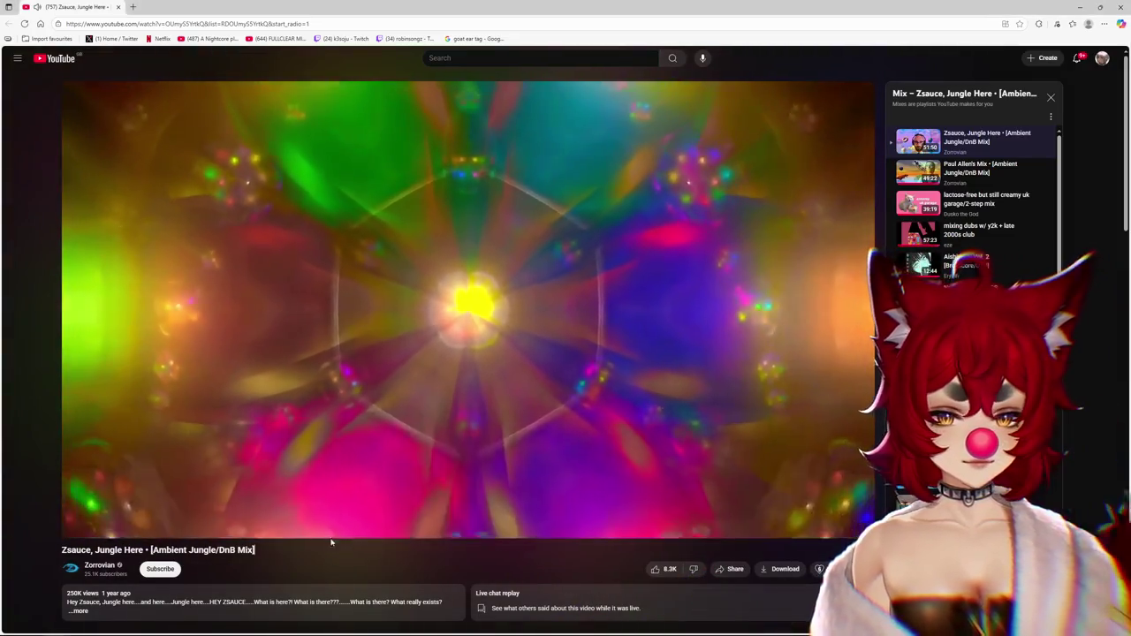
{"action": "scroll", "coordinate": [330, 495], "scroll_direction": "down", "scroll_amount": 3}
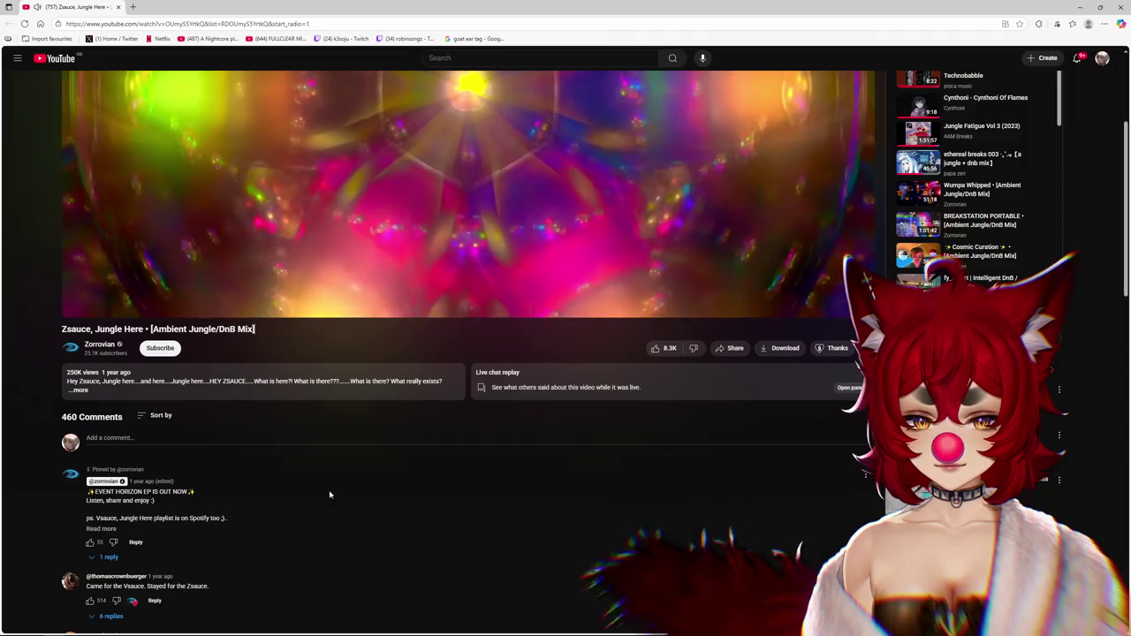
{"action": "scroll", "coordinate": [266, 577], "scroll_direction": "down", "scroll_amount": 2}
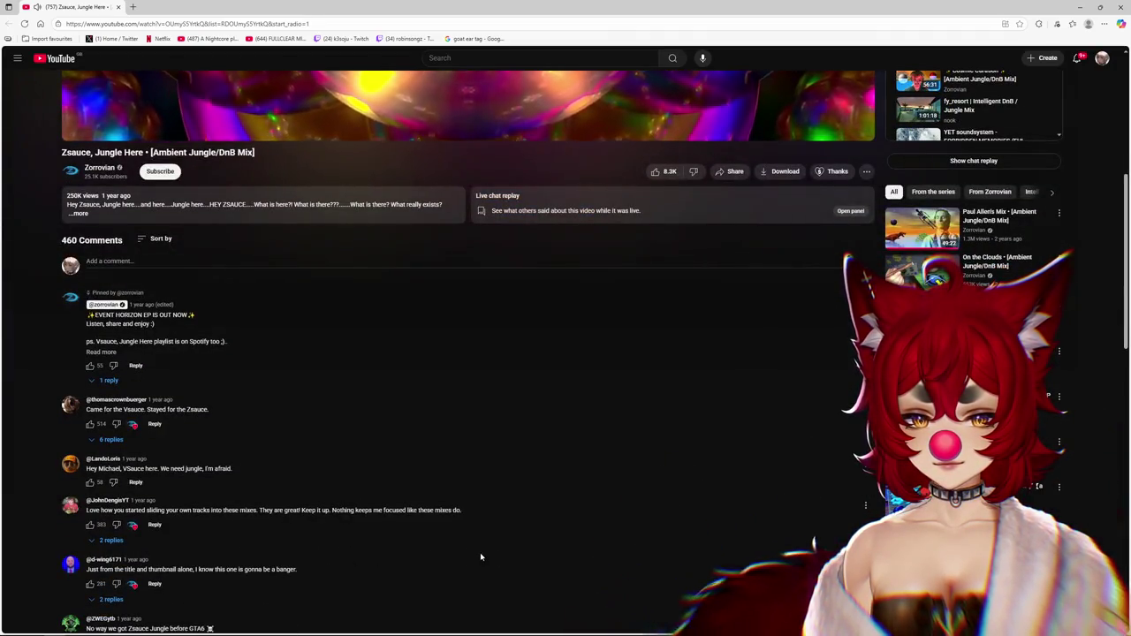
{"action": "scroll", "coordinate": [485, 439], "scroll_direction": "up", "scroll_amount": 1}
{"action": "scroll", "coordinate": [486, 439], "scroll_direction": "up", "scroll_amount": 5}
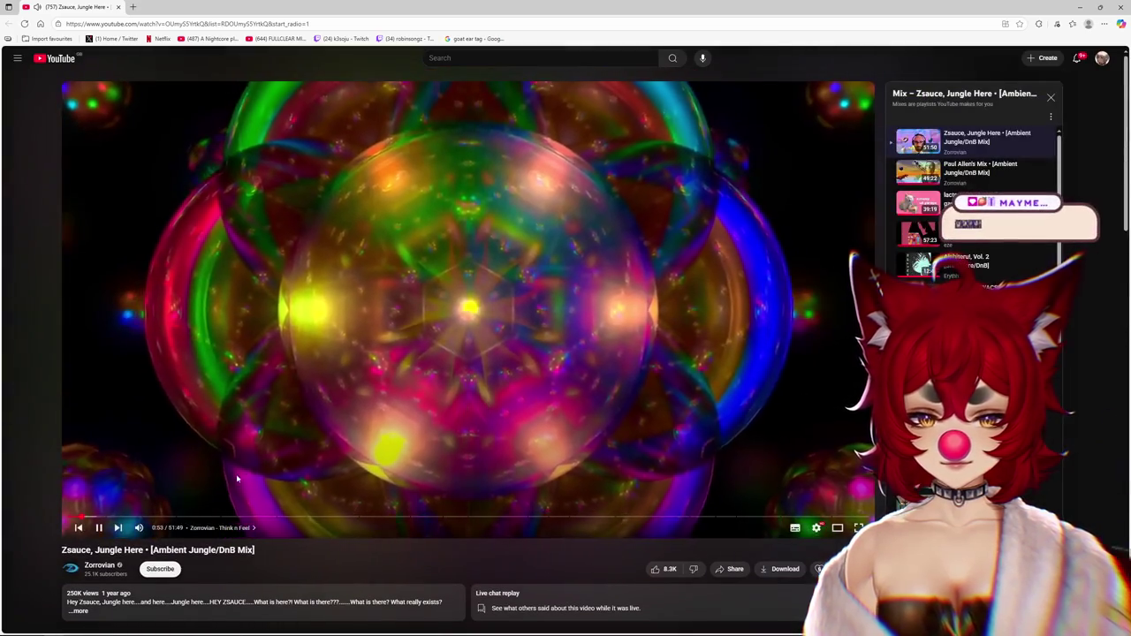
{"action": "mouse_move", "coordinate": [122, 518]}
{"action": "left_mouse_down"}
{"action": "mouse_move", "coordinate": [100, 521]}
{"action": "mouse_move", "coordinate": [125, 519]}
{"action": "left_mouse_up"}
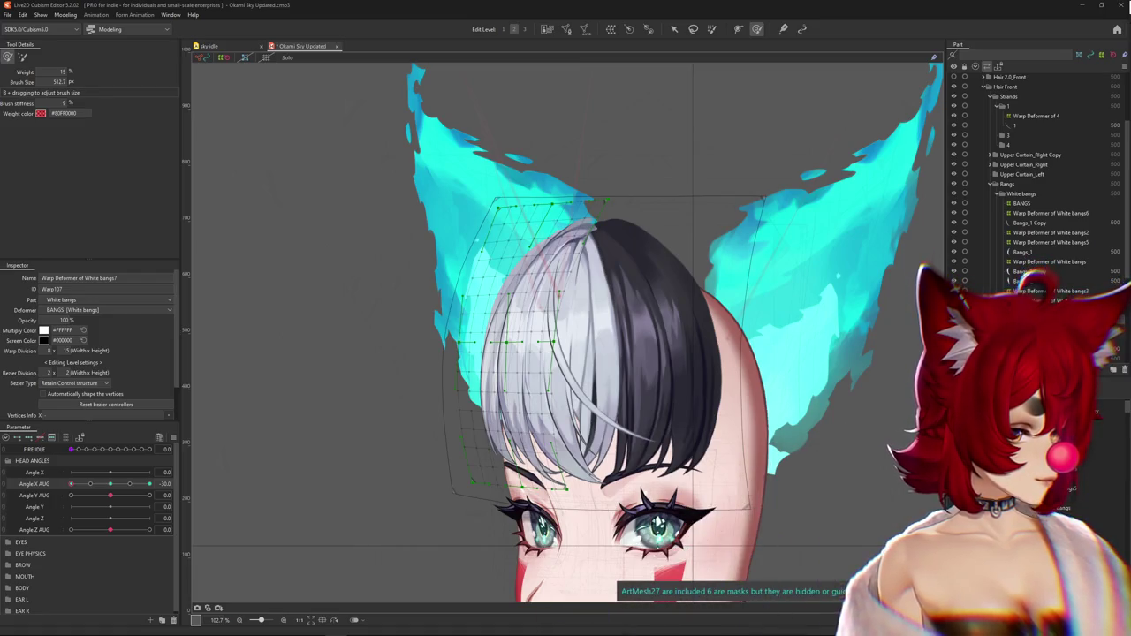
{"action": "scroll", "coordinate": [307, 427], "scroll_direction": "down", "scroll_amount": 3}
{"action": "scroll", "coordinate": [307, 428], "scroll_direction": "up", "scroll_amount": 3}
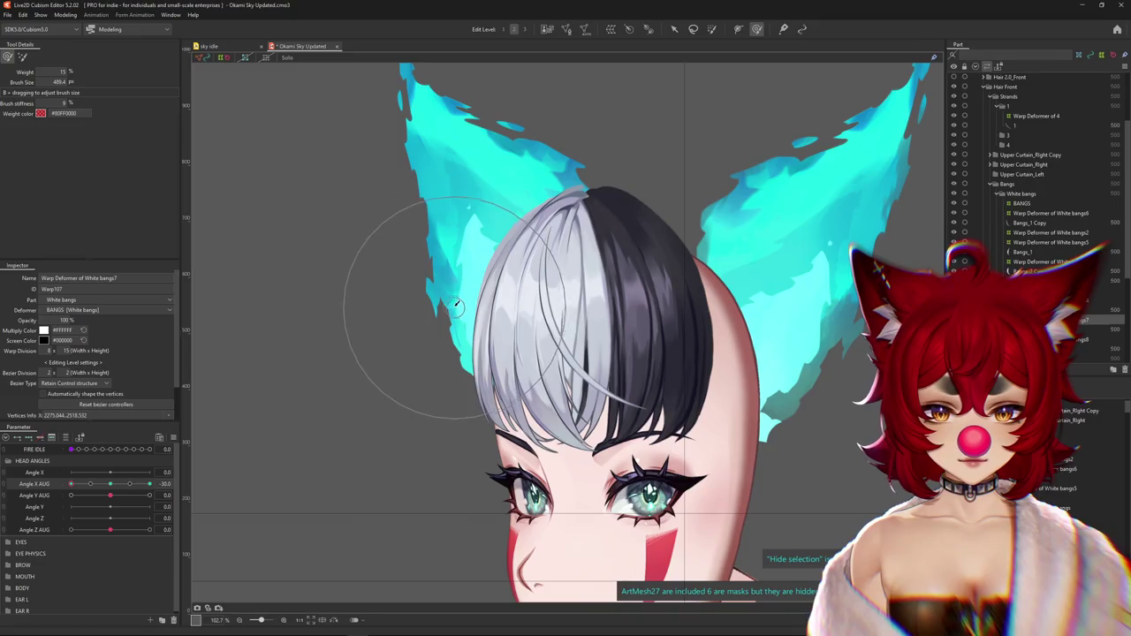
{"action": "mouse_move", "coordinate": [72, 484]}
{"action": "left_mouse_down"}
{"action": "mouse_move", "coordinate": [95, 489]}
{"action": "mouse_move", "coordinate": [72, 484]}
{"action": "left_mouse_up"}
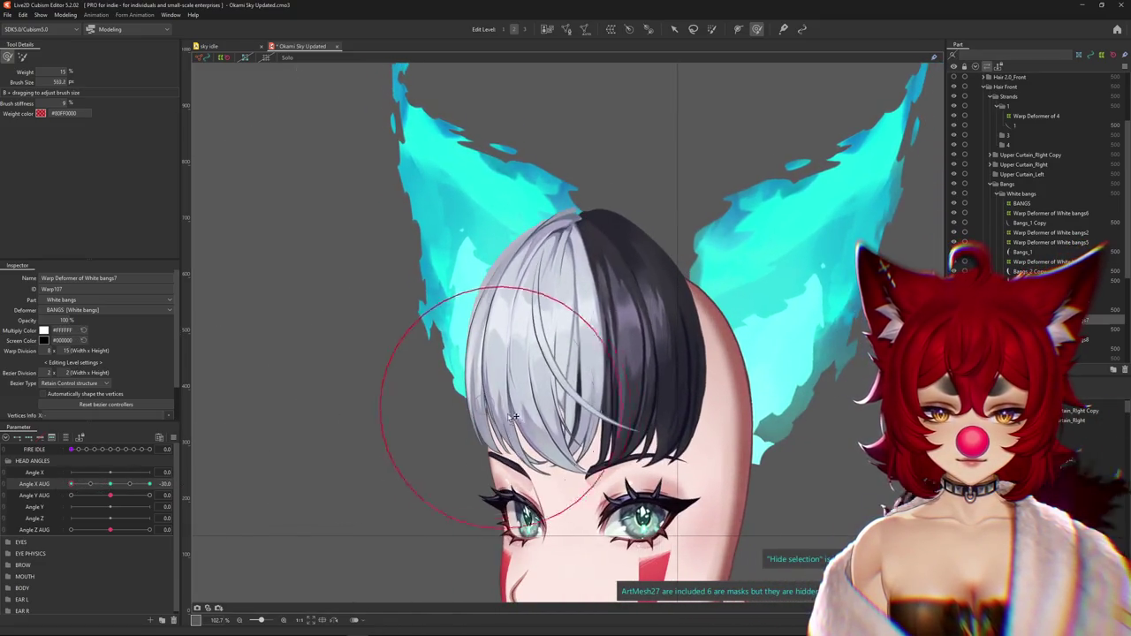
{"action": "key", "text": "ctrl+h"}
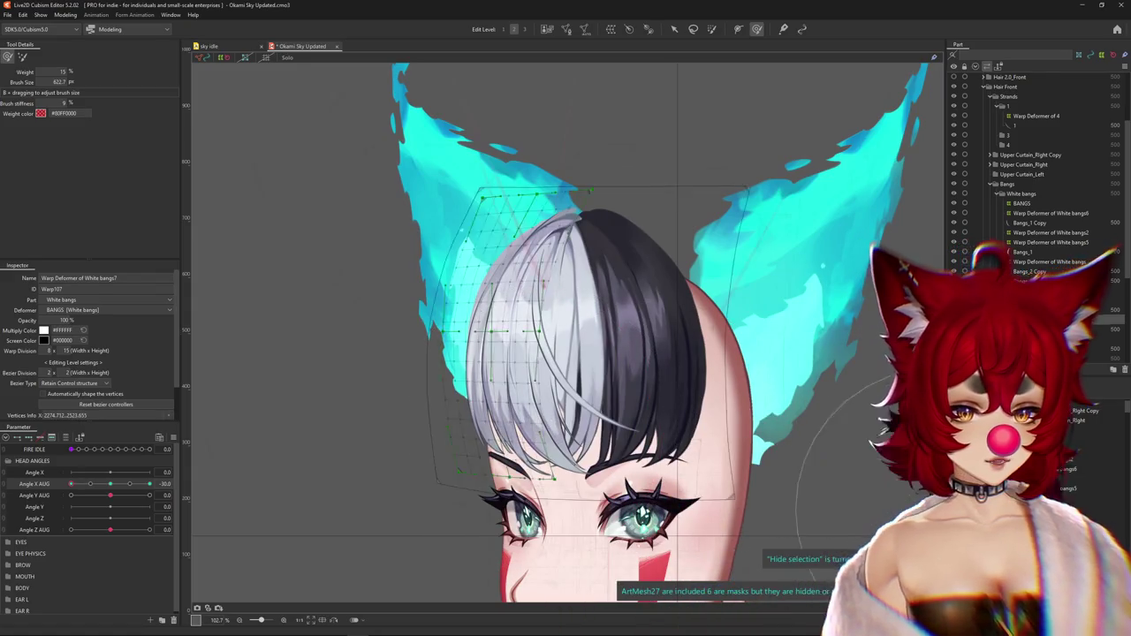
{"action": "left_click", "coordinate": [461, 367]}
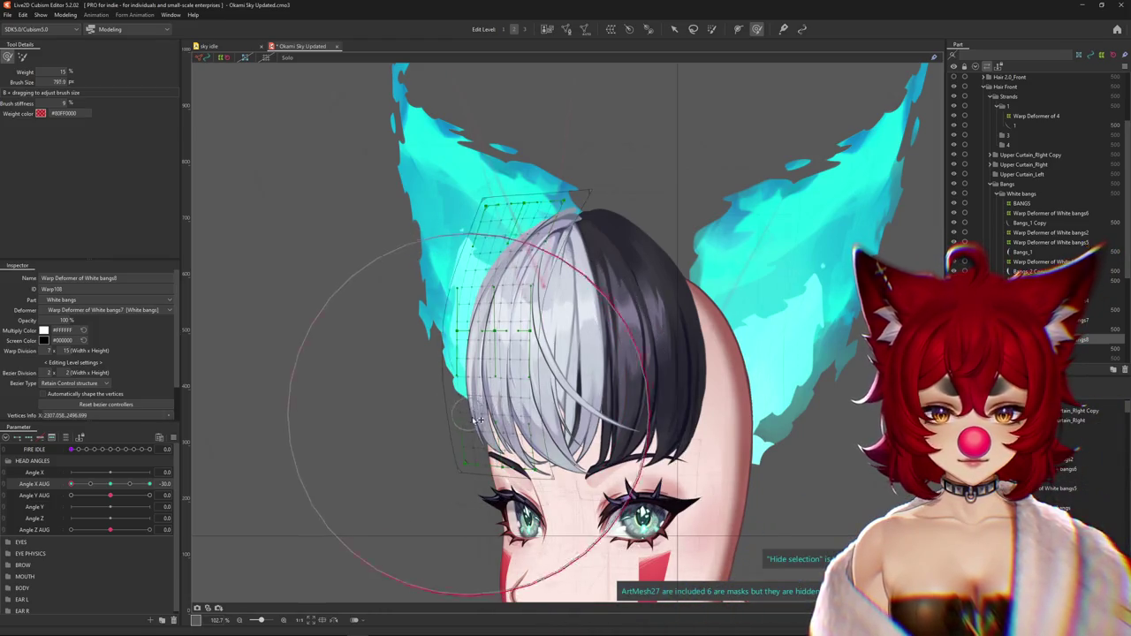
{"action": "left_click_drag", "start_coordinate": [484, 420], "coordinate": [471, 428]}
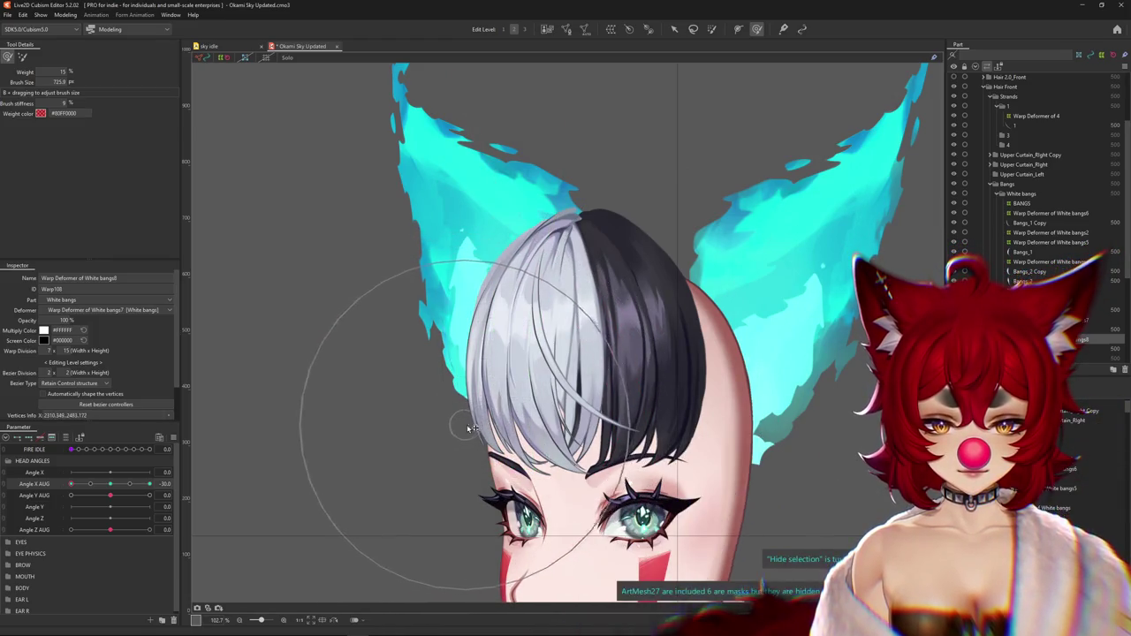
{"action": "scroll", "coordinate": [496, 427], "scroll_direction": "down", "scroll_amount": 1}
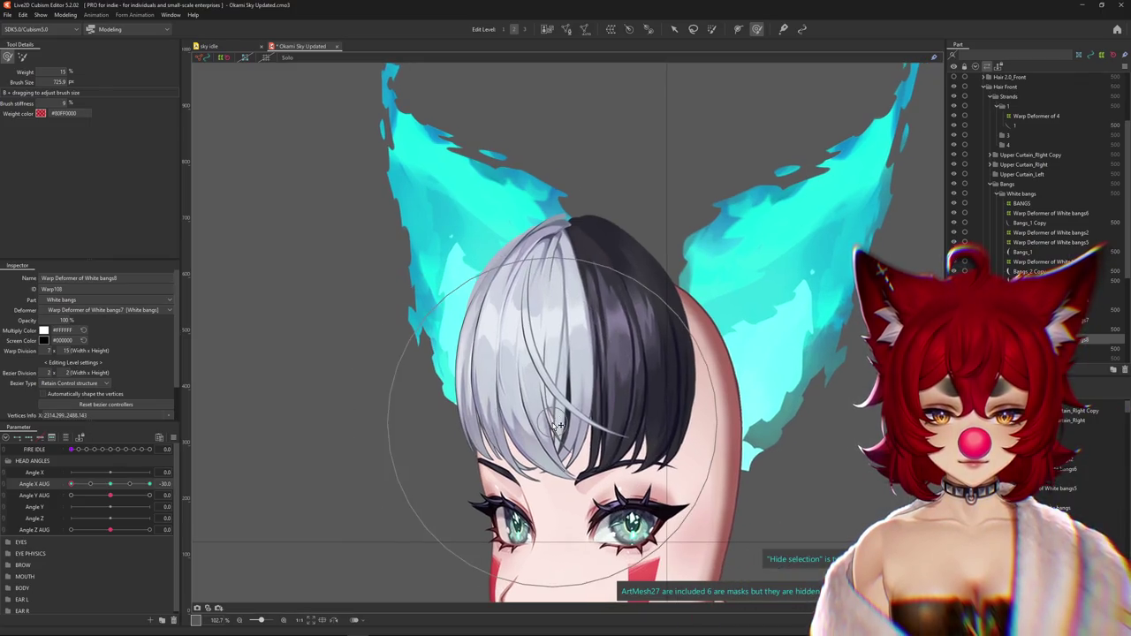
{"action": "scroll", "coordinate": [482, 429], "scroll_direction": "down", "scroll_amount": 1}
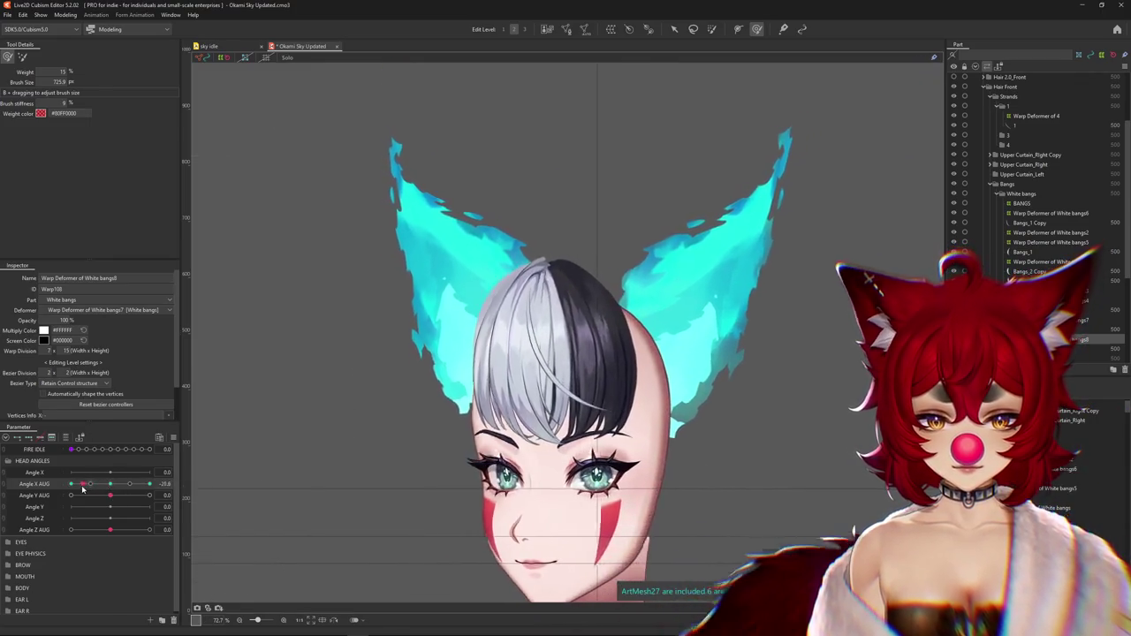
{"action": "right_click", "coordinate": [178, 484]}
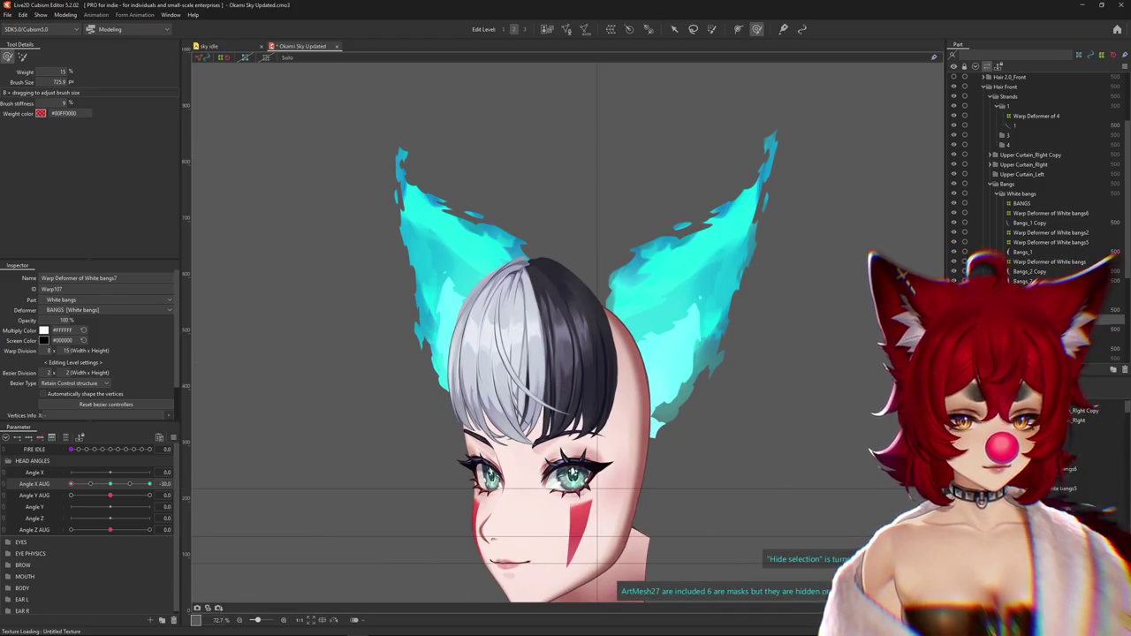
{"action": "left_click_drag", "start_coordinate": [365, 303], "coordinate": [384, 304]}
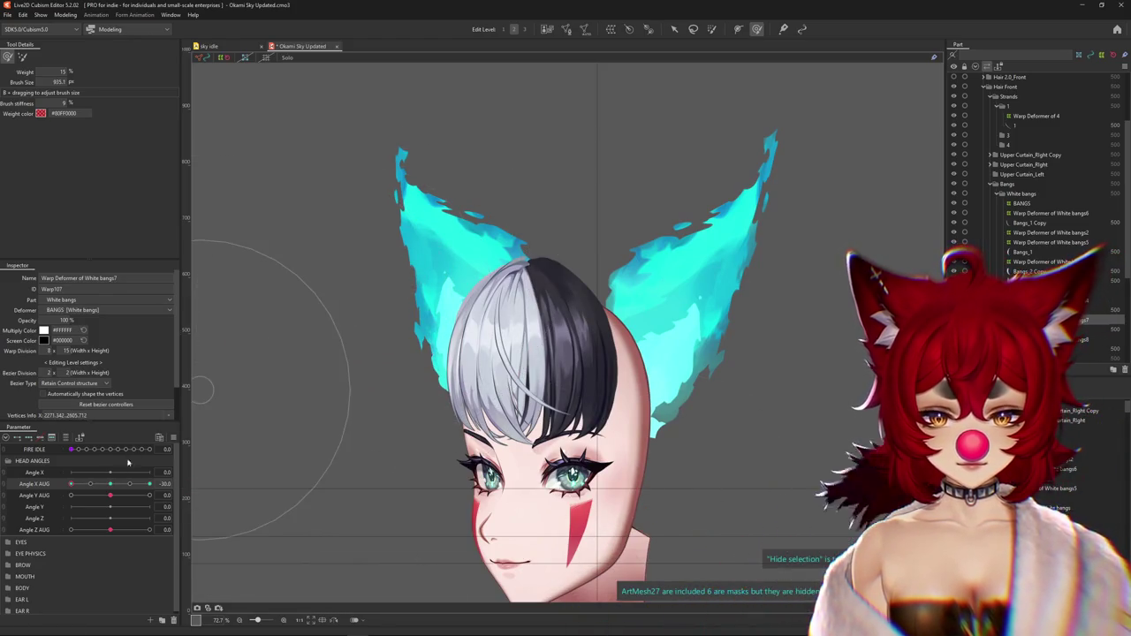
{"action": "right_click", "coordinate": [177, 484]}
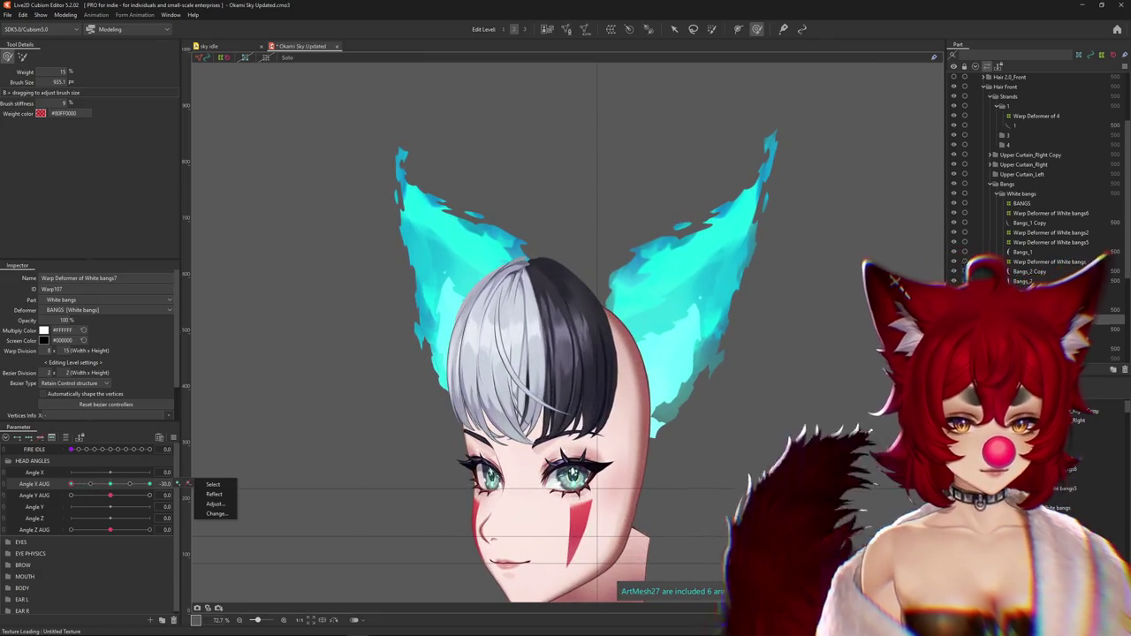
{"action": "left_click", "coordinate": [374, 379]}
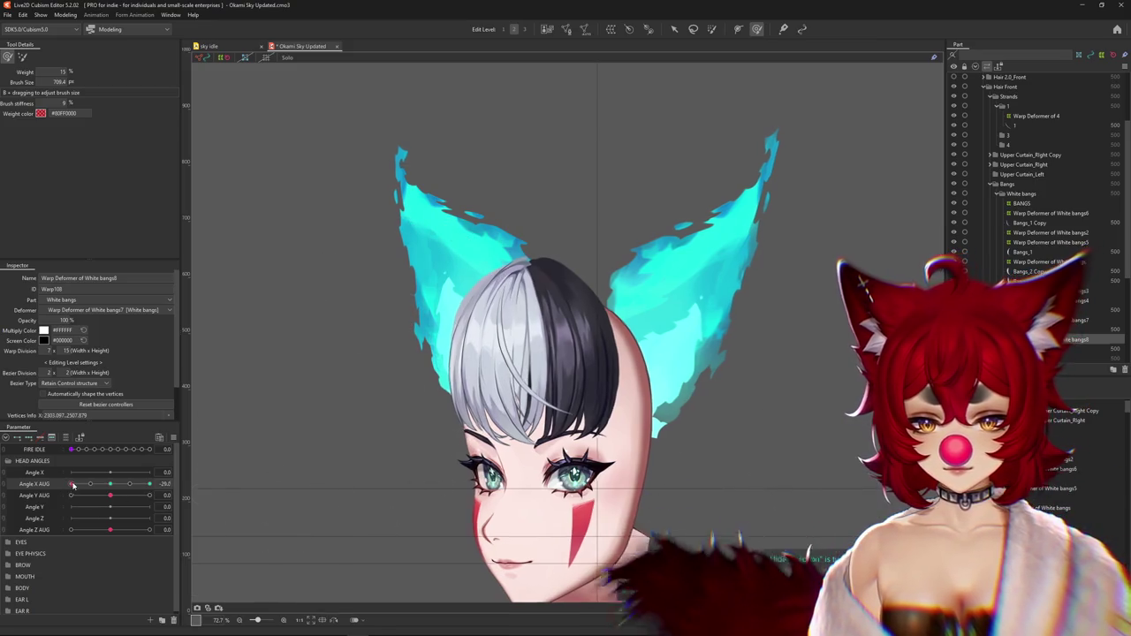
{"action": "mouse_move", "coordinate": [71, 484]}
{"action": "left_mouse_down"}
{"action": "mouse_move", "coordinate": [81, 495]}
{"action": "mouse_move", "coordinate": [69, 495]}
{"action": "mouse_move", "coordinate": [132, 489]}
{"action": "mouse_move", "coordinate": [71, 484]}
{"action": "left_mouse_up"}
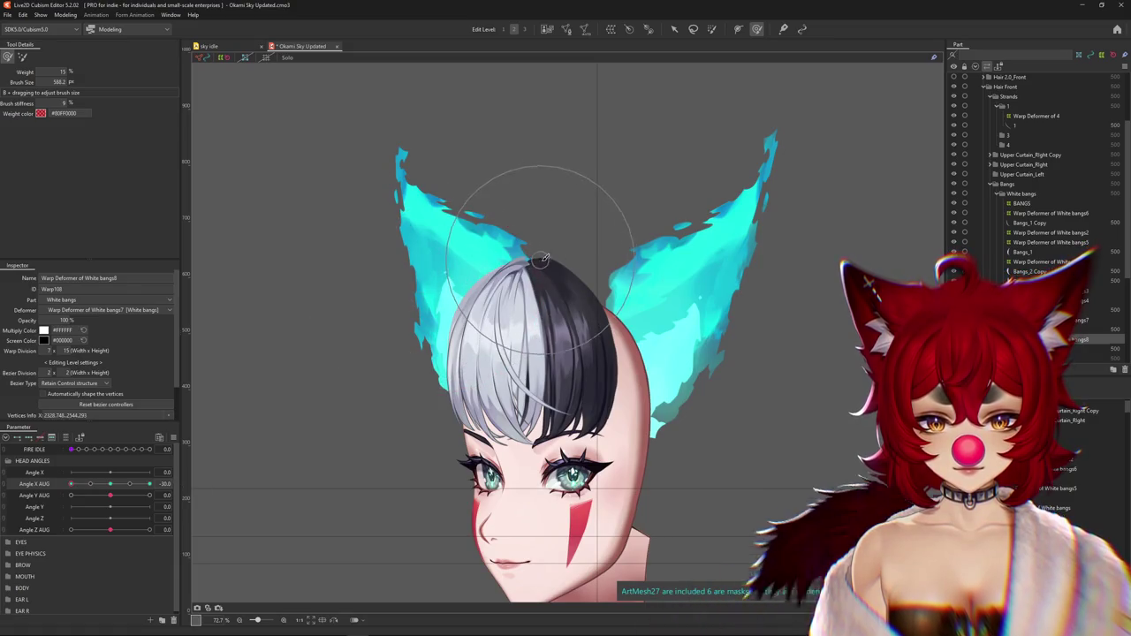
{"action": "left_click", "coordinate": [1060, 319]}
{"action": "left_click_drag", "start_coordinate": [429, 252], "coordinate": [510, 250]}
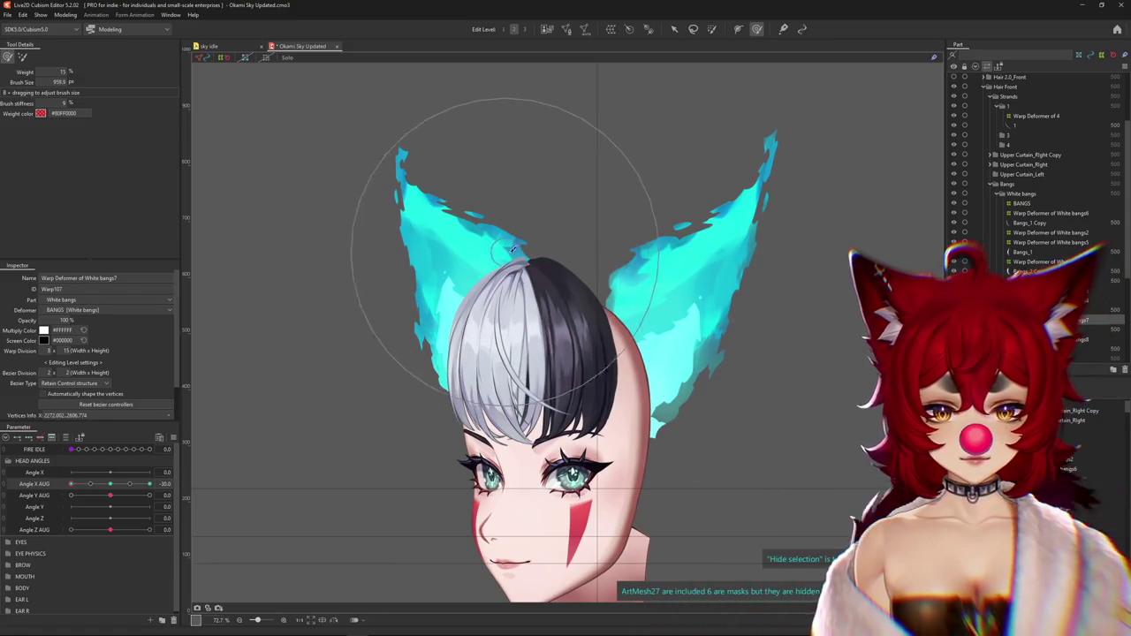
{"action": "scroll", "coordinate": [510, 250], "scroll_direction": "down", "scroll_amount": 2}
{"action": "mouse_move", "coordinate": [71, 484]}
{"action": "left_mouse_down"}
{"action": "mouse_move", "coordinate": [109, 485]}
{"action": "mouse_move", "coordinate": [57, 487]}
{"action": "mouse_move", "coordinate": [108, 485]}
{"action": "mouse_move", "coordinate": [71, 486]}
{"action": "left_mouse_up"}
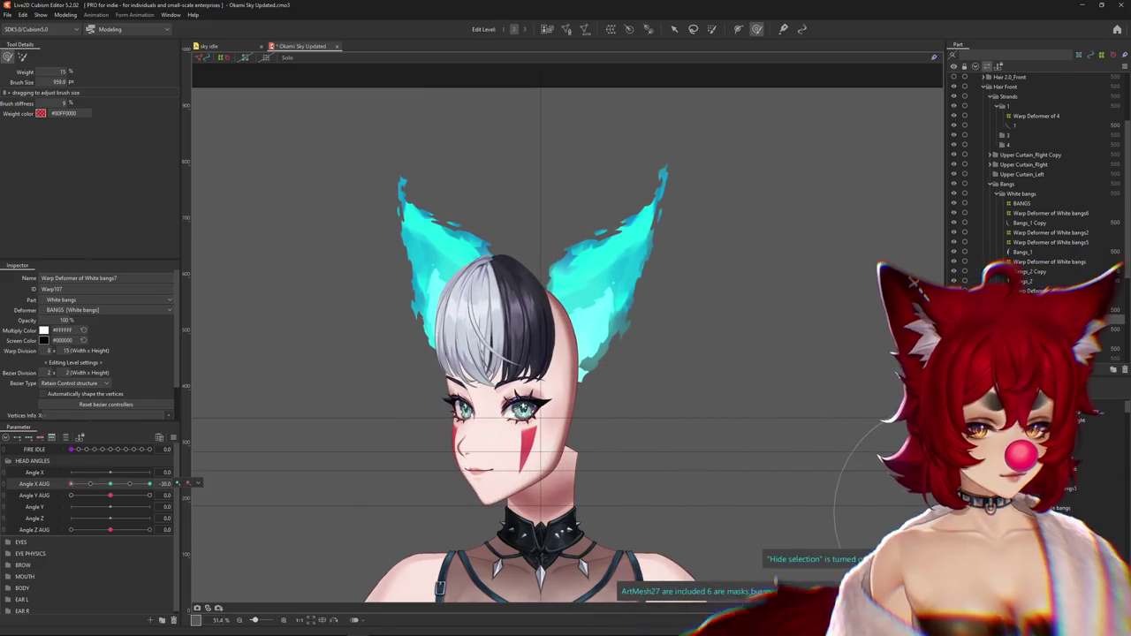
{"action": "left_click", "coordinate": [484, 318]}
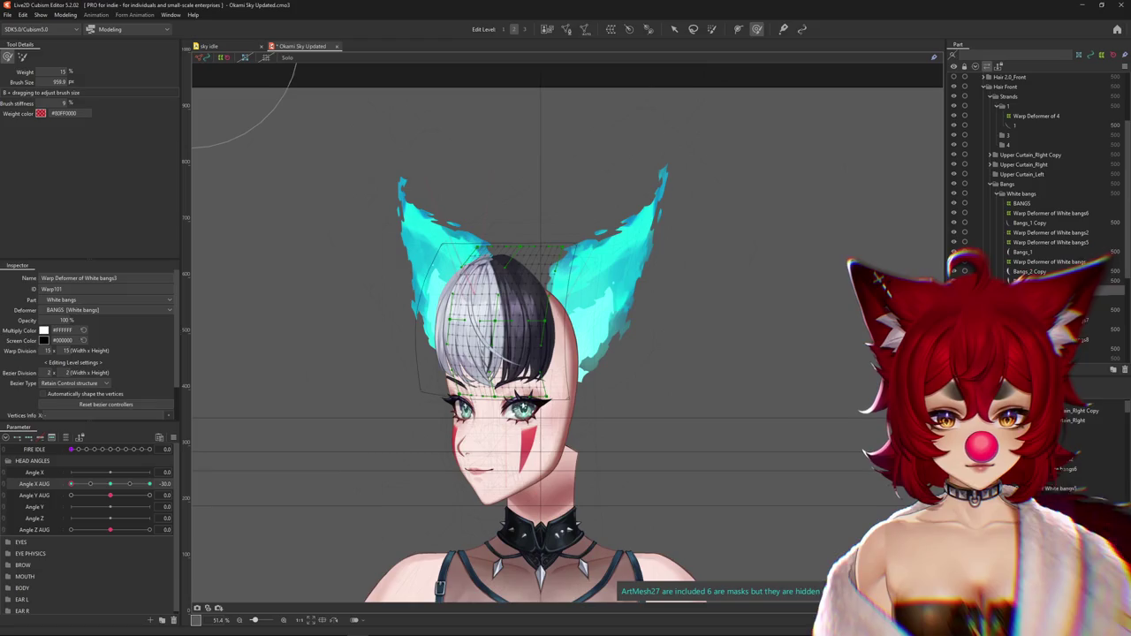
{"action": "scroll", "coordinate": [291, 283], "scroll_direction": "up", "scroll_amount": 3}
{"action": "key", "text": "ctrl+h"}
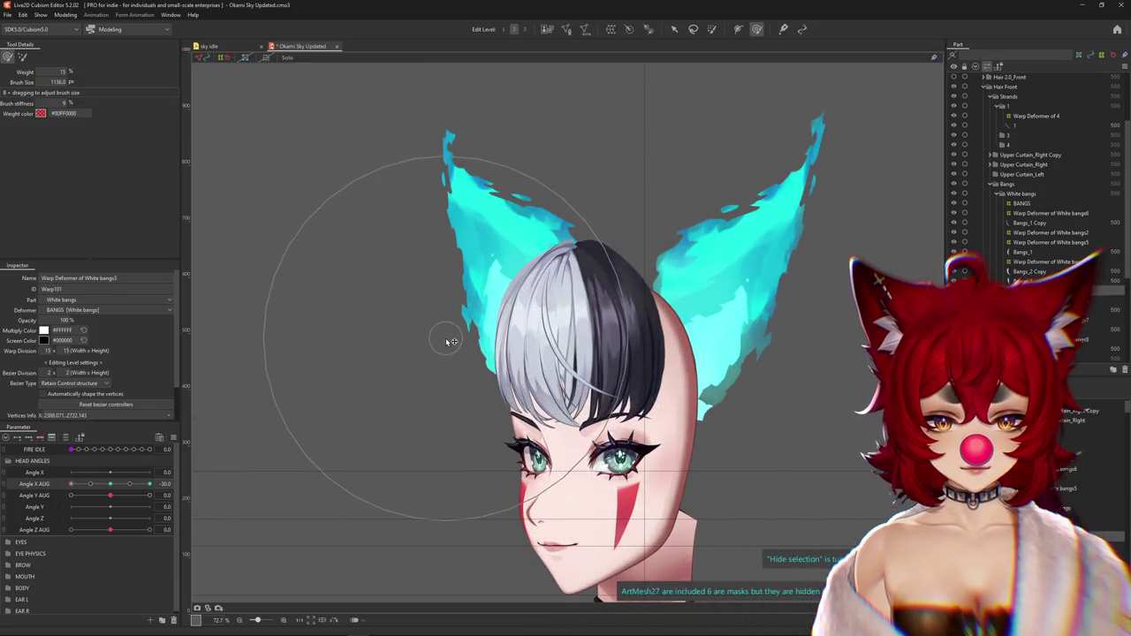
{"action": "left_click", "coordinate": [555, 335]}
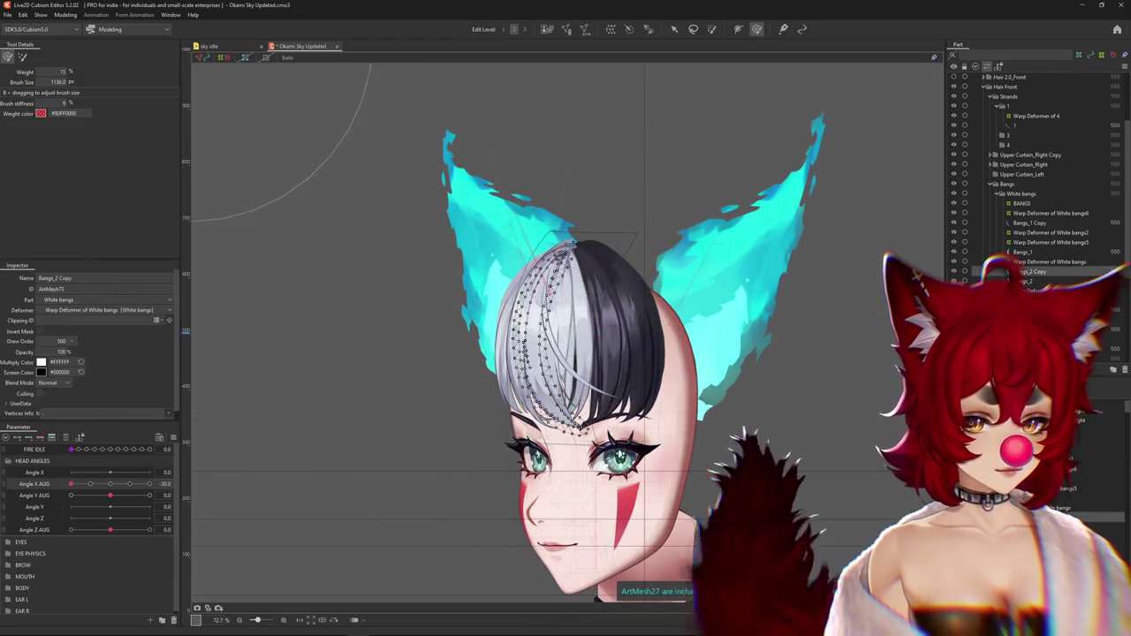
{"action": "mouse_move", "coordinate": [70, 483]}
{"action": "left_mouse_down"}
{"action": "mouse_move", "coordinate": [91, 484]}
{"action": "mouse_move", "coordinate": [70, 483]}
{"action": "left_mouse_up"}
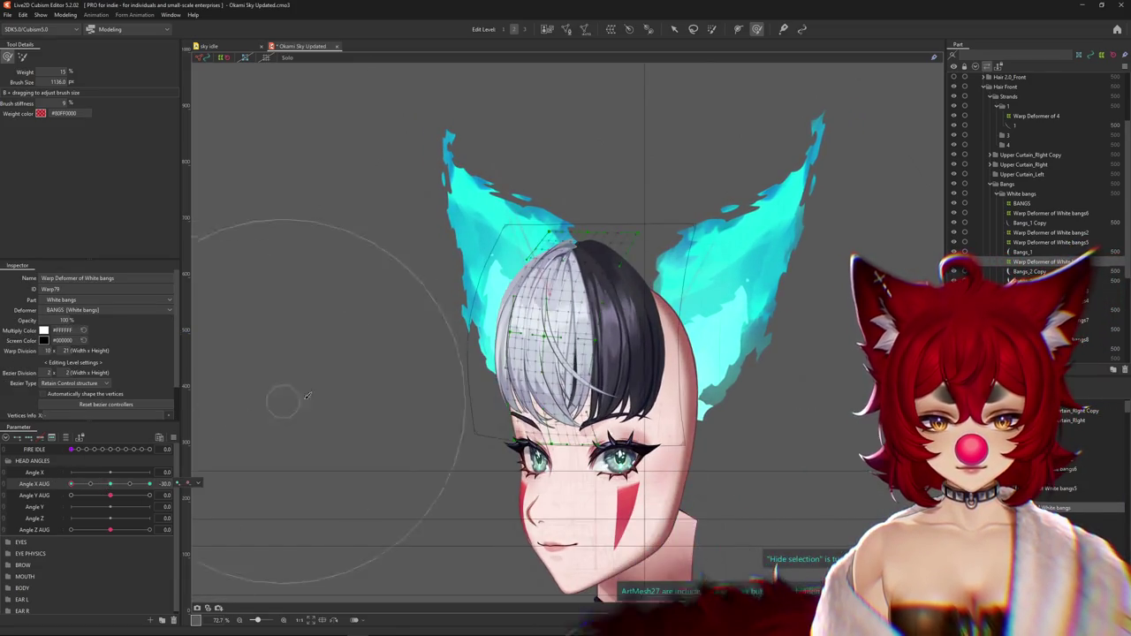
{"action": "left_click", "coordinate": [552, 353]}
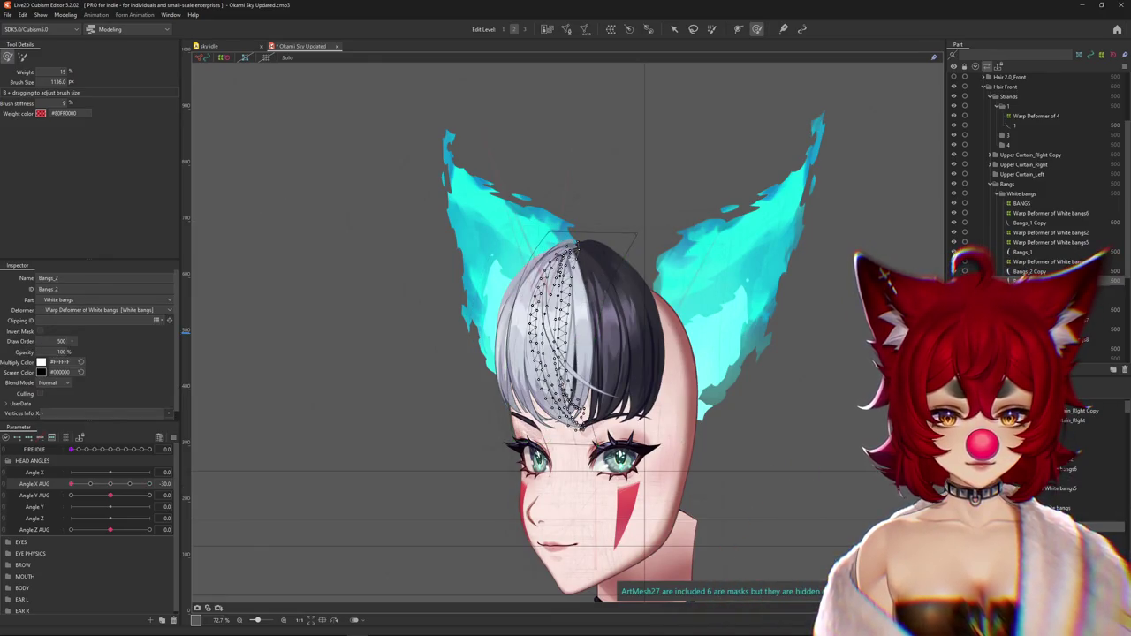
{"action": "scroll", "coordinate": [530, 366], "scroll_direction": "up", "scroll_amount": 3}
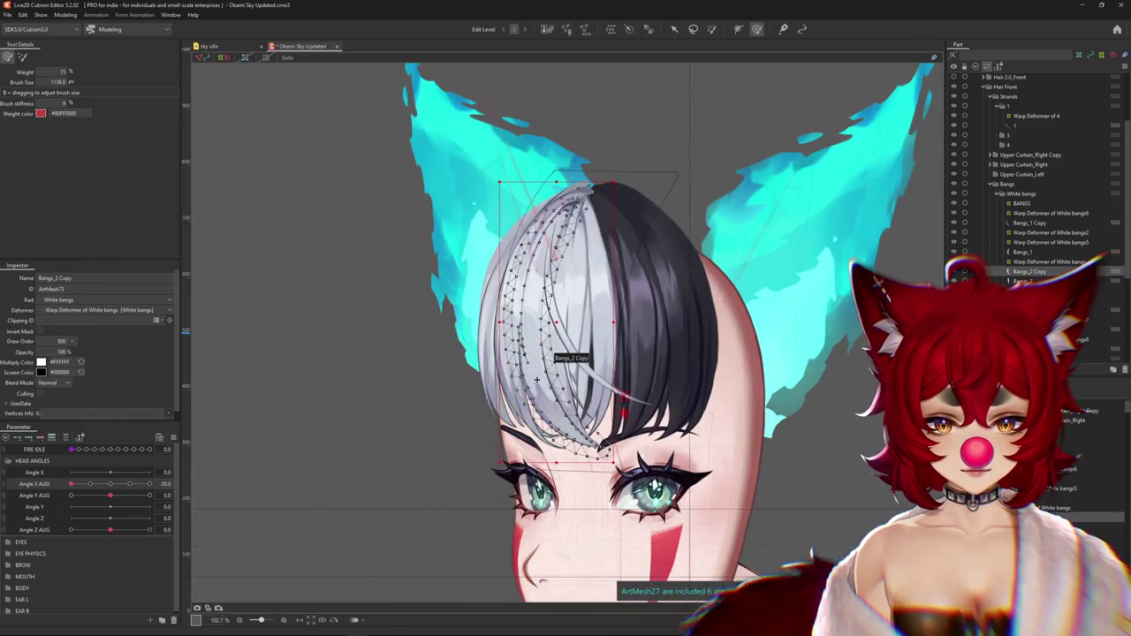
{"action": "left_click", "coordinate": [534, 351]}
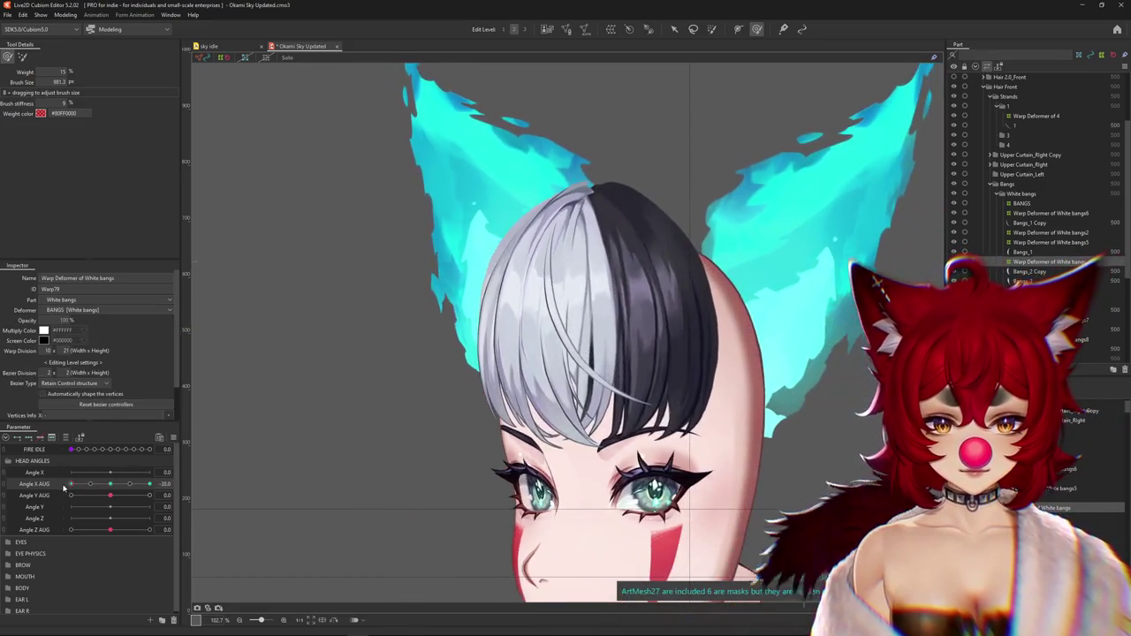
{"action": "right_click", "coordinate": [512, 324]}
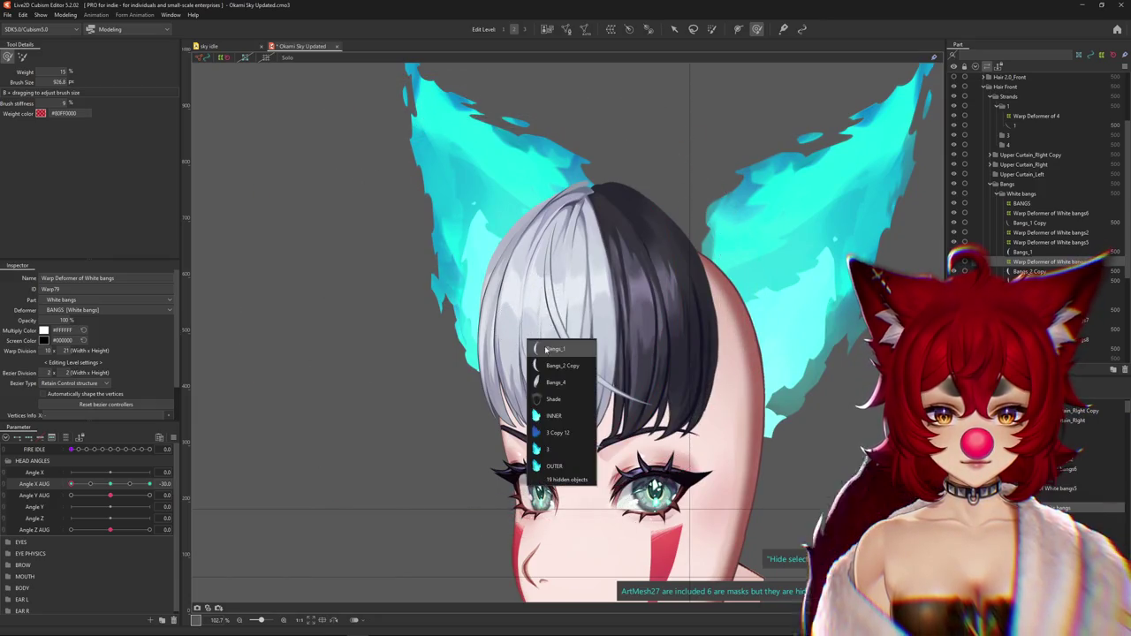
{"action": "left_click", "coordinate": [552, 415]}
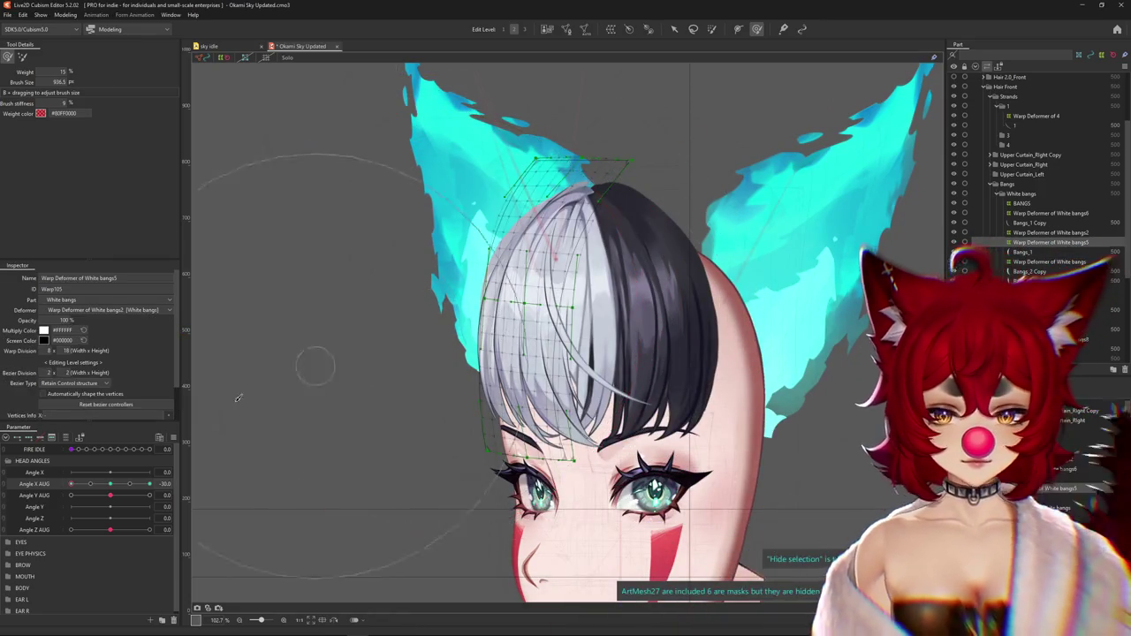
{"action": "left_click_drag", "start_coordinate": [149, 484], "coordinate": [63, 485]}
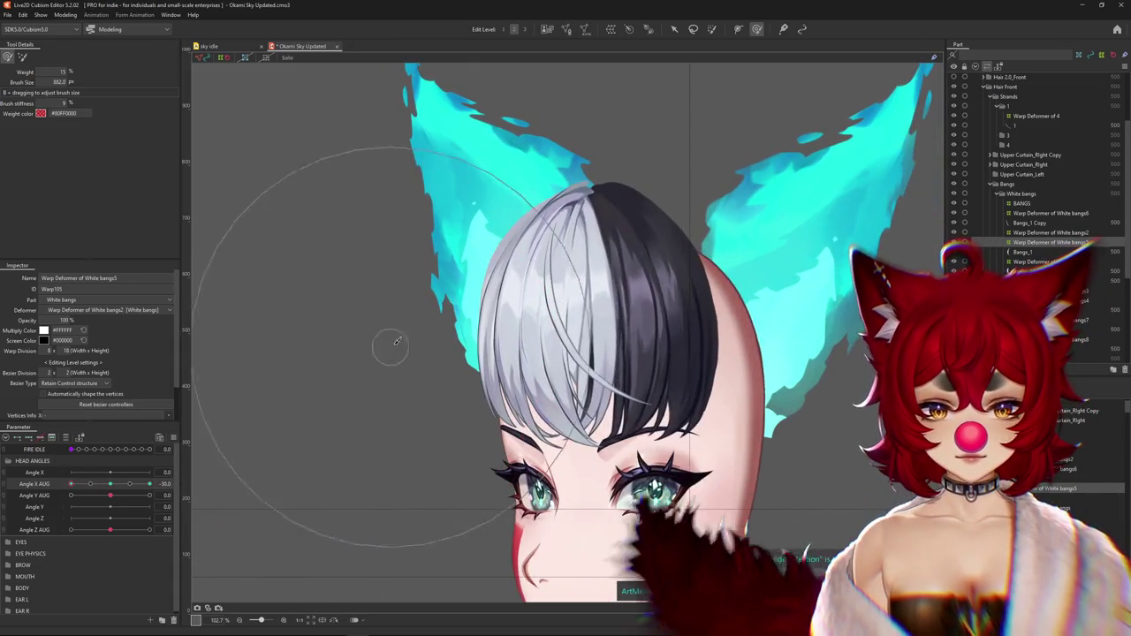
{"action": "left_click_drag", "start_coordinate": [391, 341], "coordinate": [469, 319]}
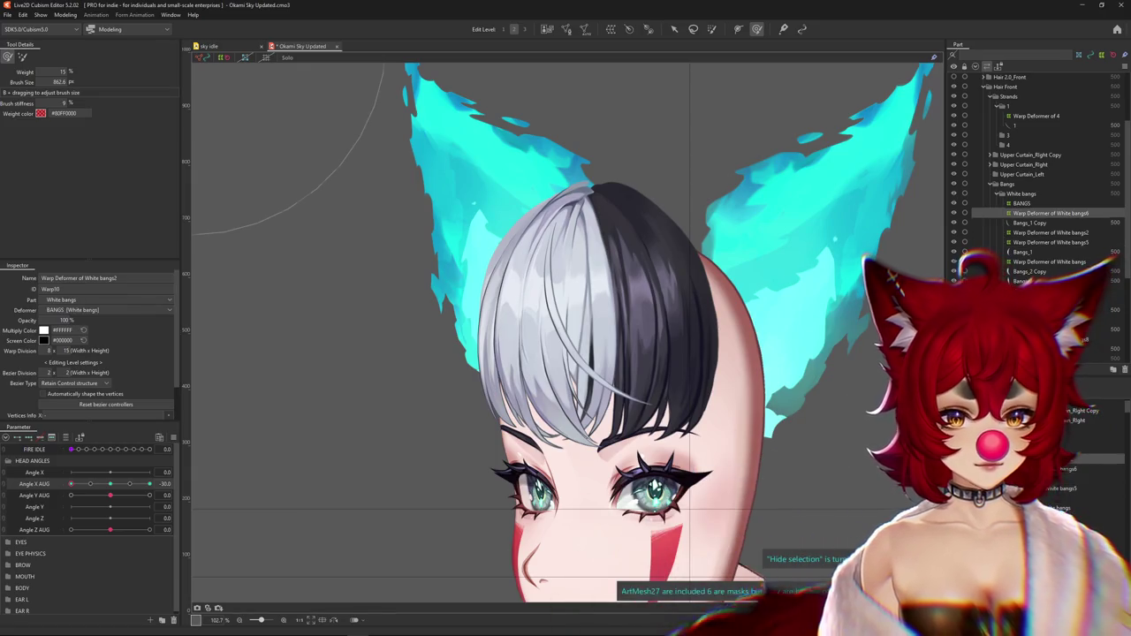
{"action": "left_click", "coordinate": [522, 438]}
{"action": "left_click_drag", "start_coordinate": [126, 494], "coordinate": [62, 487]}
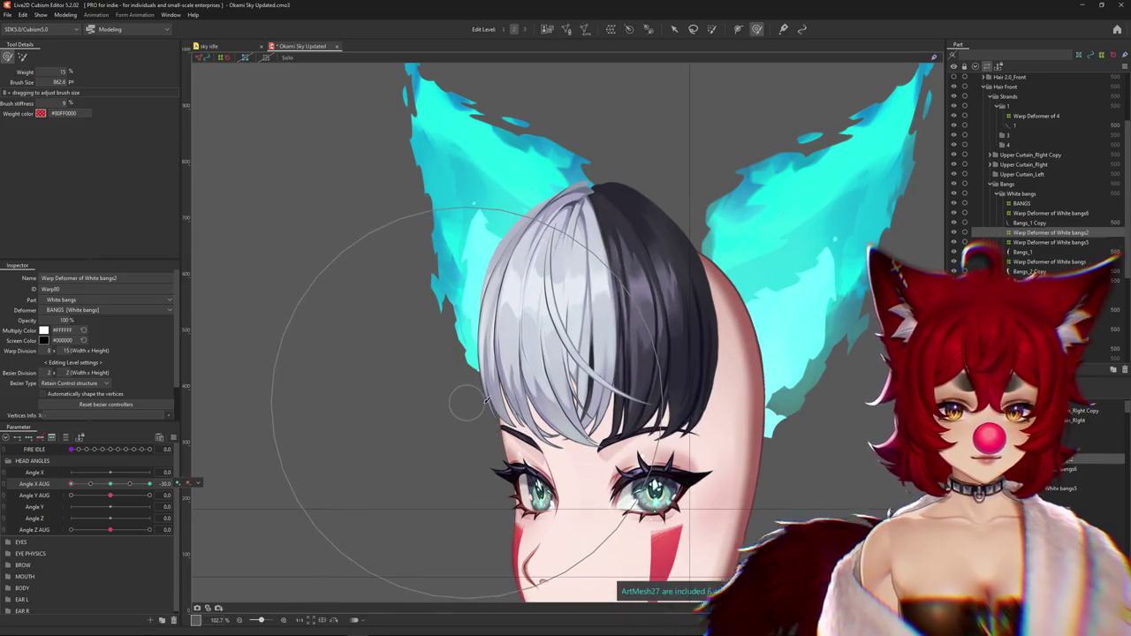
{"action": "key", "text": "ctrl+h"}
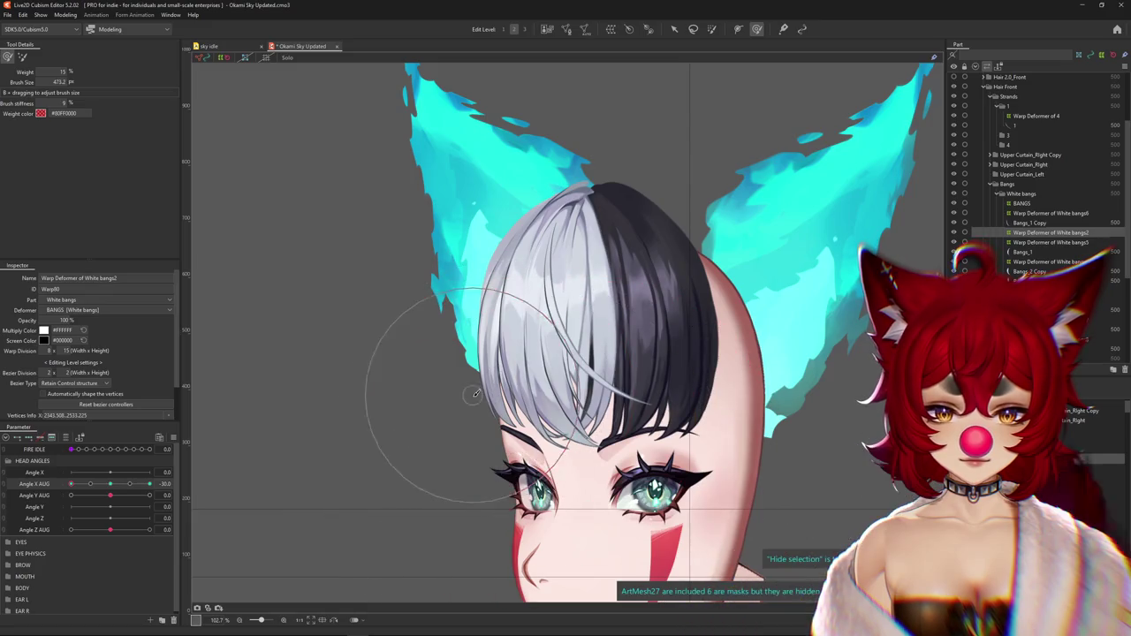
{"action": "left_click_drag", "start_coordinate": [88, 492], "coordinate": [110, 495]}
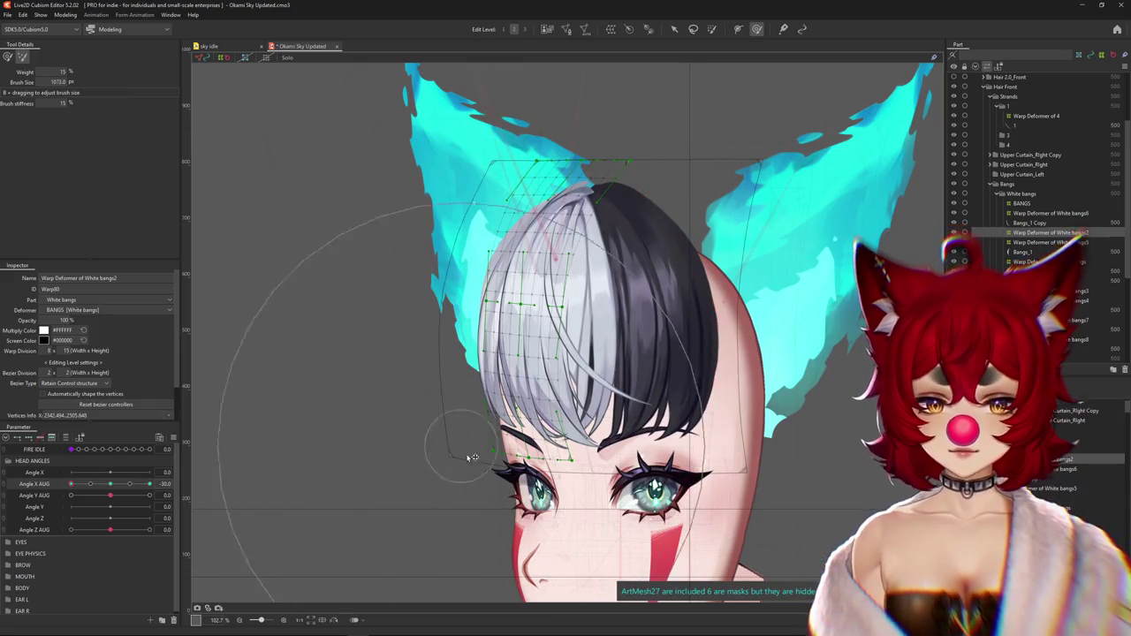
{"action": "left_click_drag", "start_coordinate": [467, 456], "coordinate": [422, 477]}
{"action": "left_click_drag", "start_coordinate": [545, 13], "coordinate": [459, 494]}
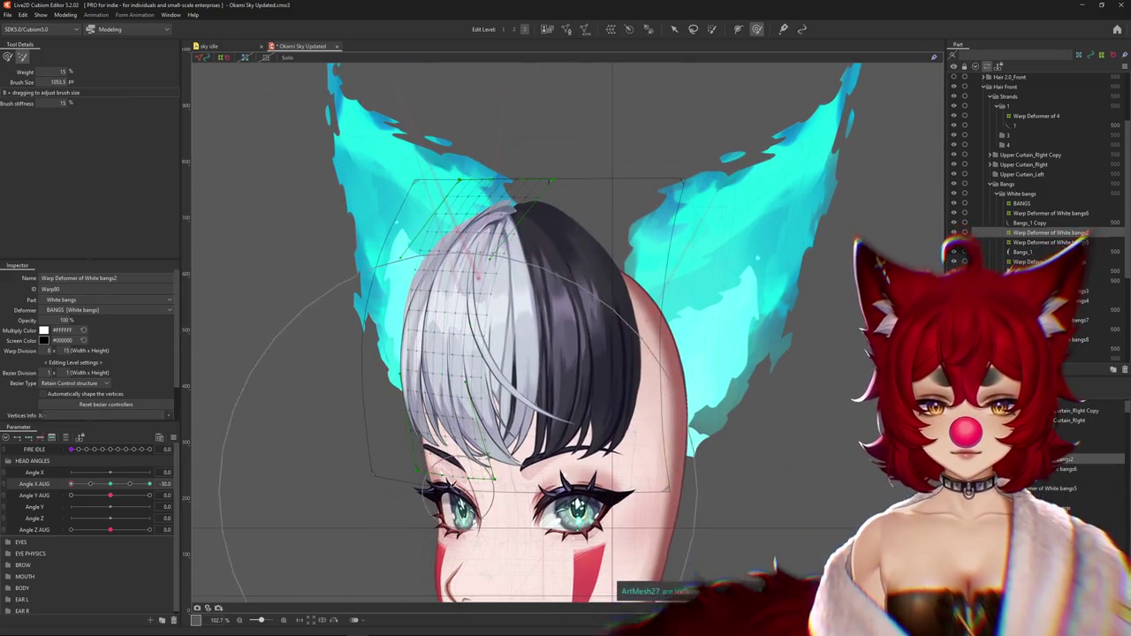
{"action": "left_click_drag", "start_coordinate": [149, 484], "coordinate": [71, 485]}
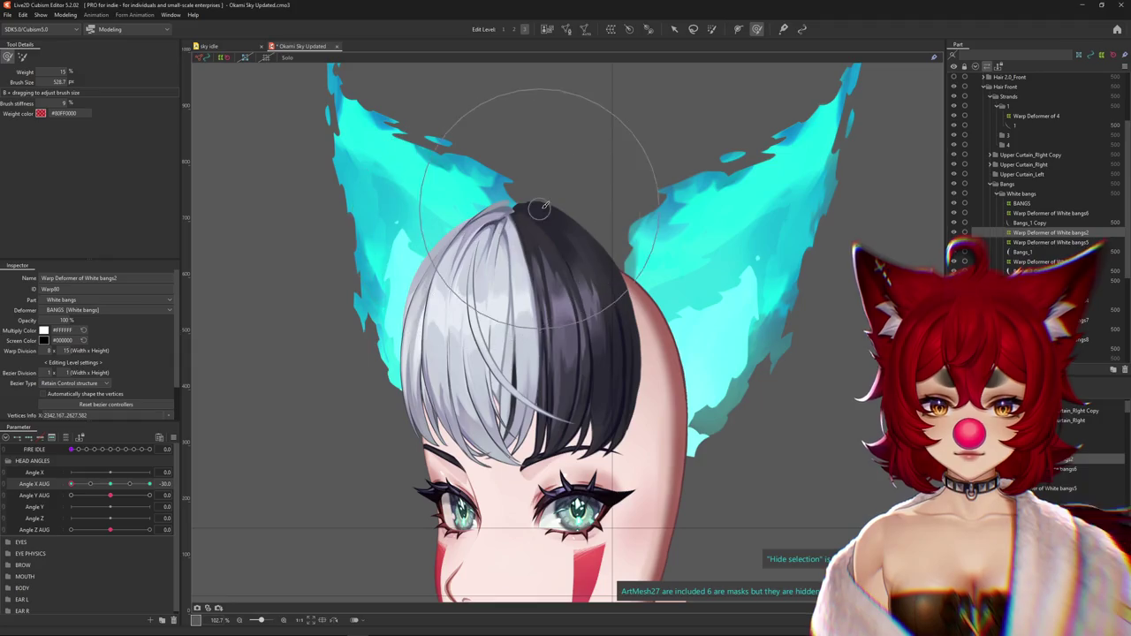
{"action": "scroll", "coordinate": [540, 206], "scroll_direction": "down", "scroll_amount": 3}
{"action": "mouse_move", "coordinate": [71, 484]}
{"action": "left_mouse_down"}
{"action": "mouse_move", "coordinate": [83, 485]}
{"action": "mouse_move", "coordinate": [71, 484]}
{"action": "left_mouse_up"}
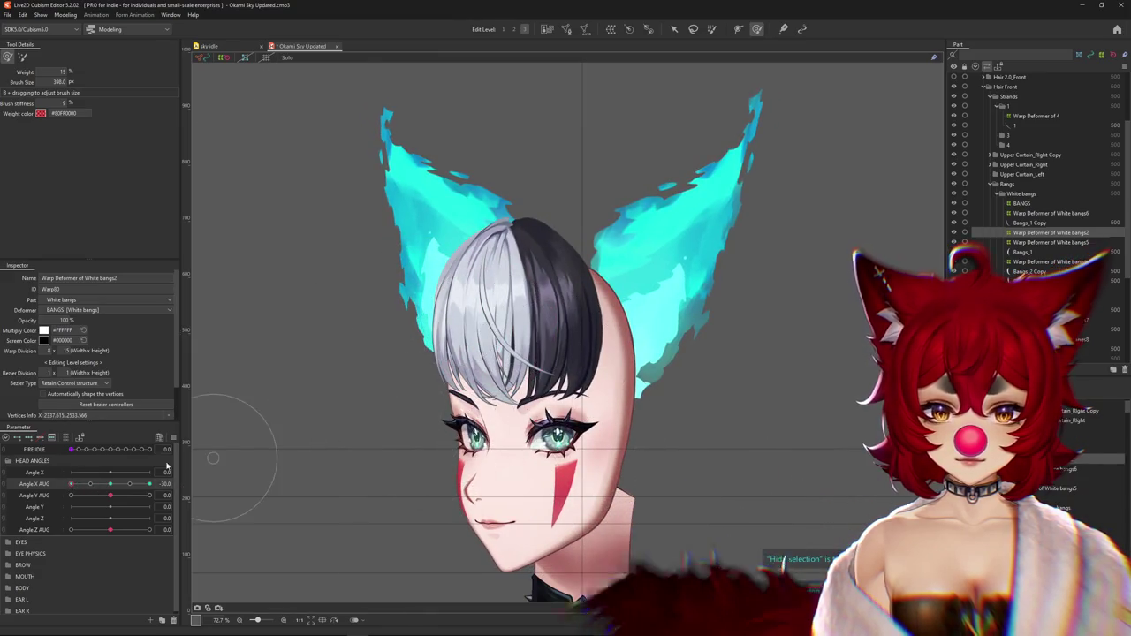
{"action": "left_click", "coordinate": [111, 484]}
{"action": "left_click_drag", "start_coordinate": [111, 484], "coordinate": [149, 484]}
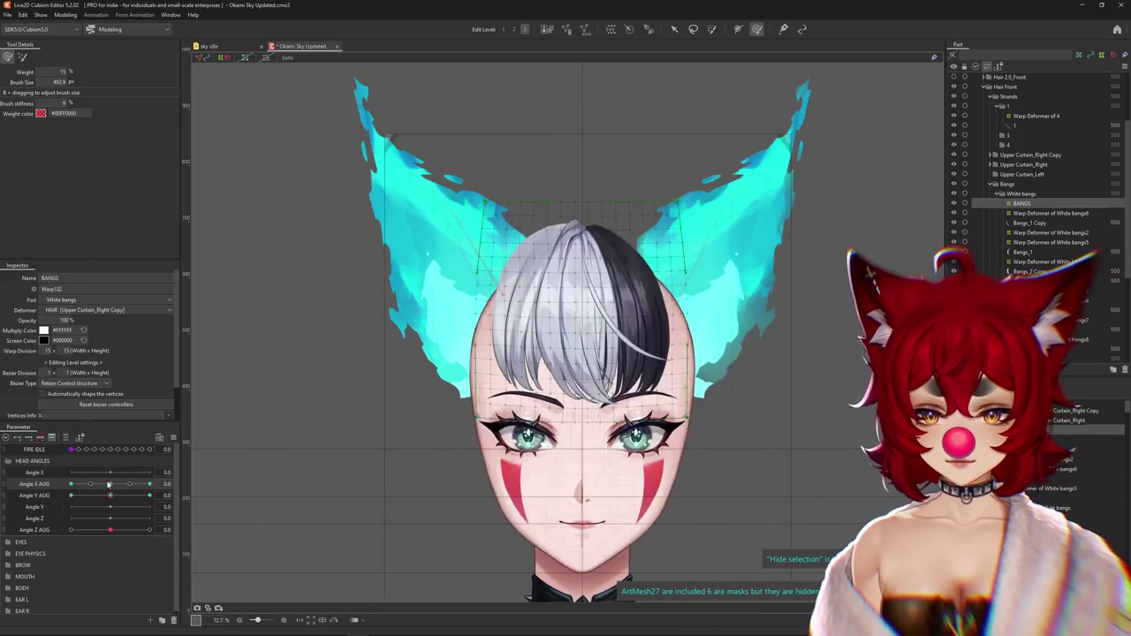
{"action": "left_click_drag", "start_coordinate": [149, 484], "coordinate": [71, 484]}
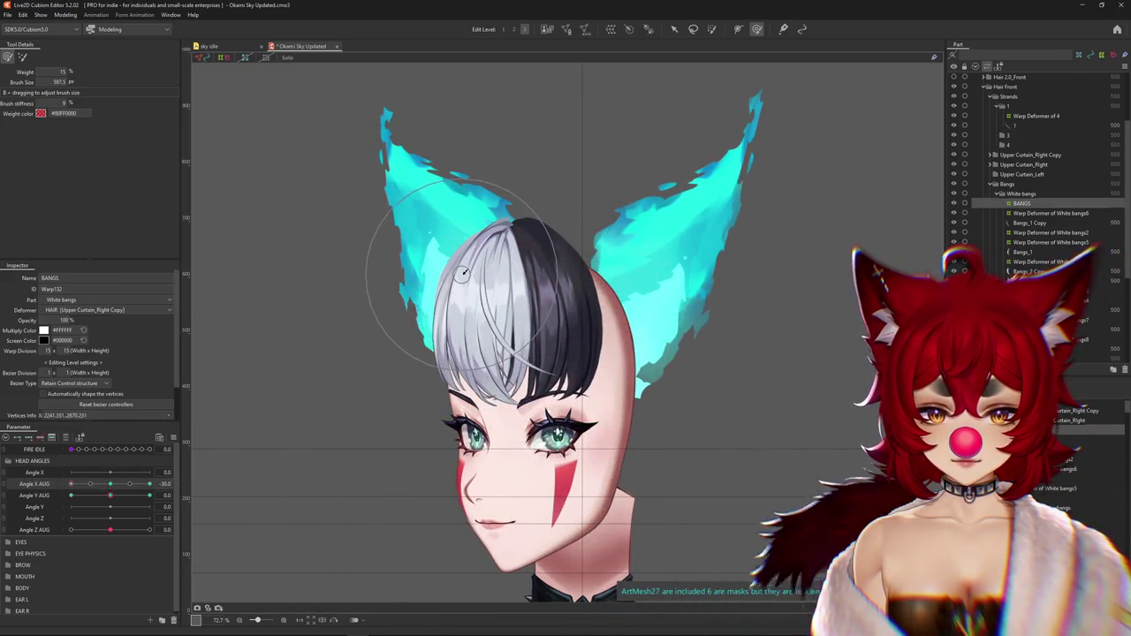
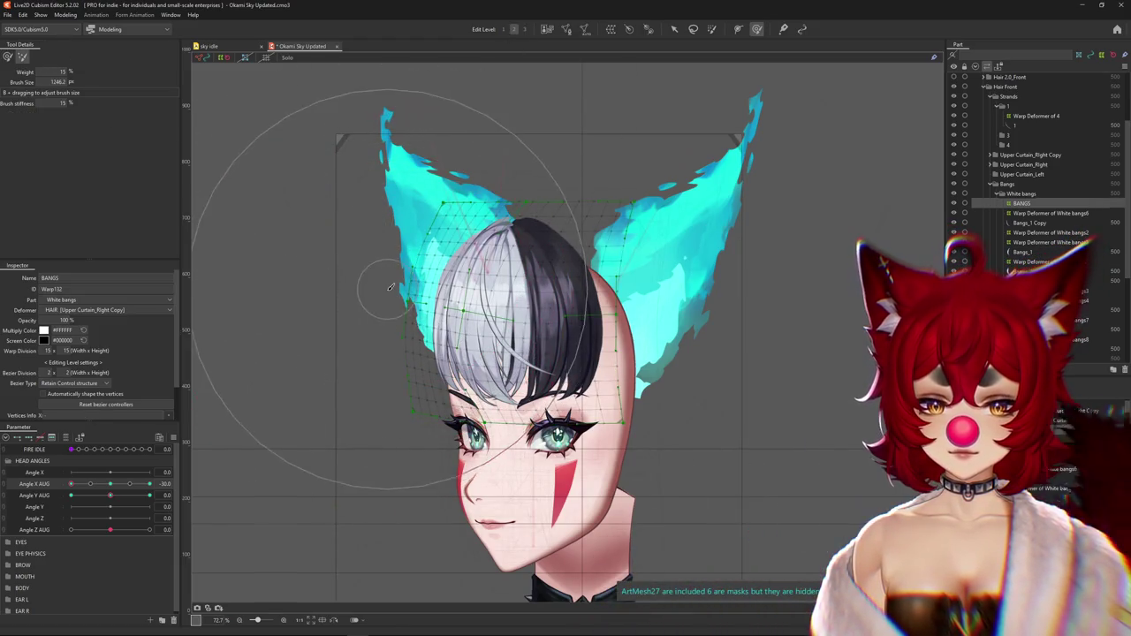
Select Angle X AUG and scrub the head left and right to preview the bangs
{"action": "left_click", "coordinate": [71, 485]}
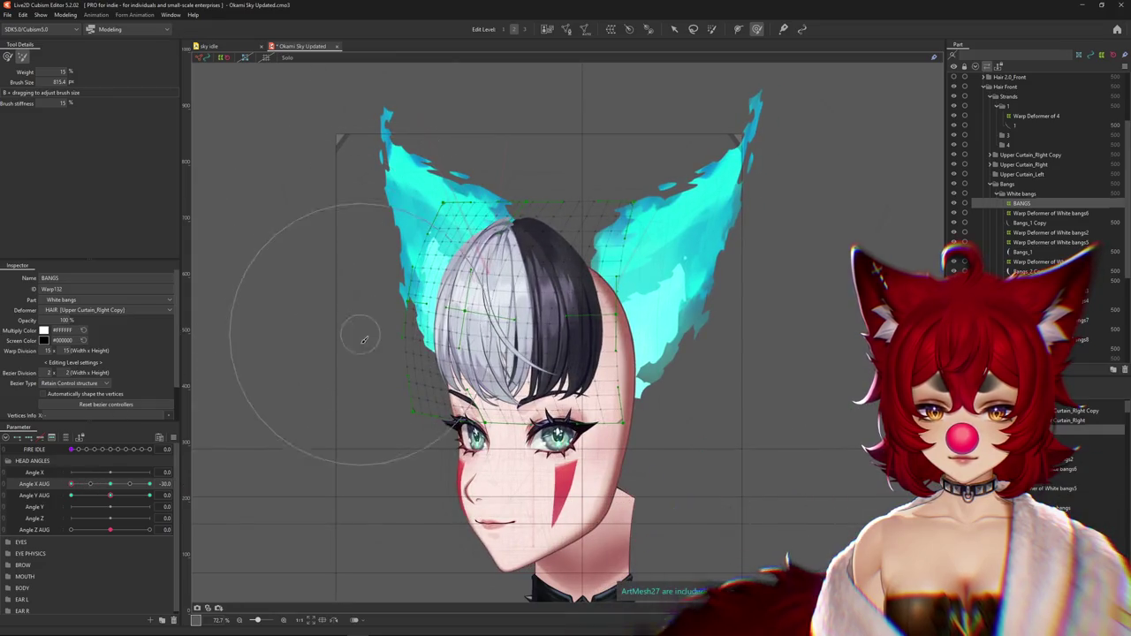
{"action": "left_click_drag", "start_coordinate": [98, 484], "coordinate": [169, 485]}
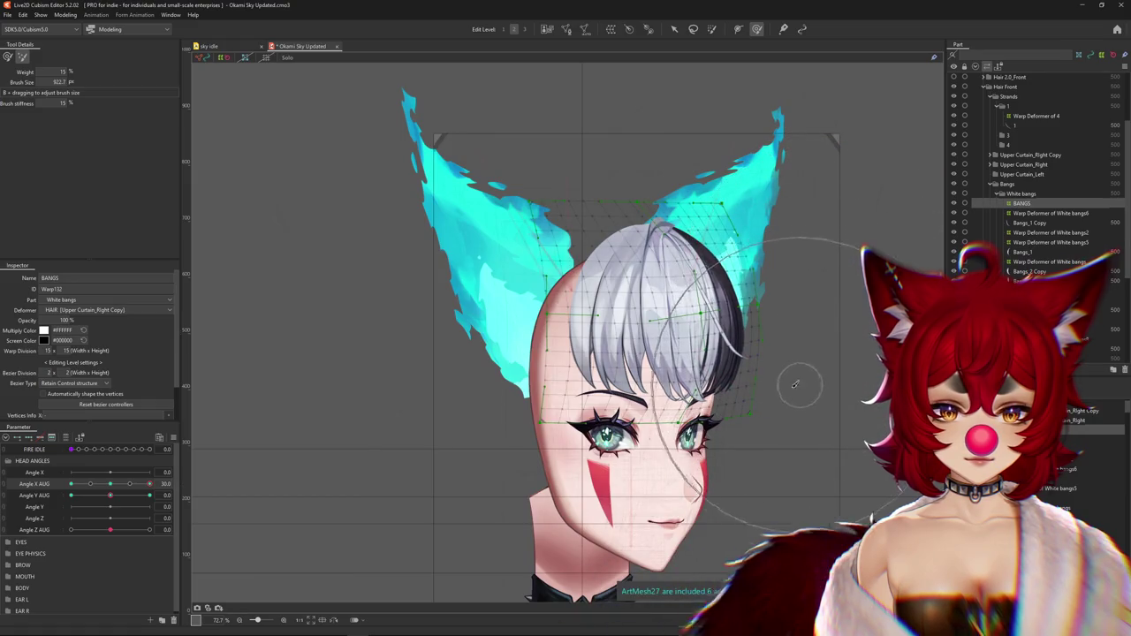
{"action": "mouse_move", "coordinate": [129, 484]}
{"action": "left_mouse_down"}
{"action": "mouse_move", "coordinate": [168, 484]}
{"action": "mouse_move", "coordinate": [79, 483]}
{"action": "left_mouse_up"}
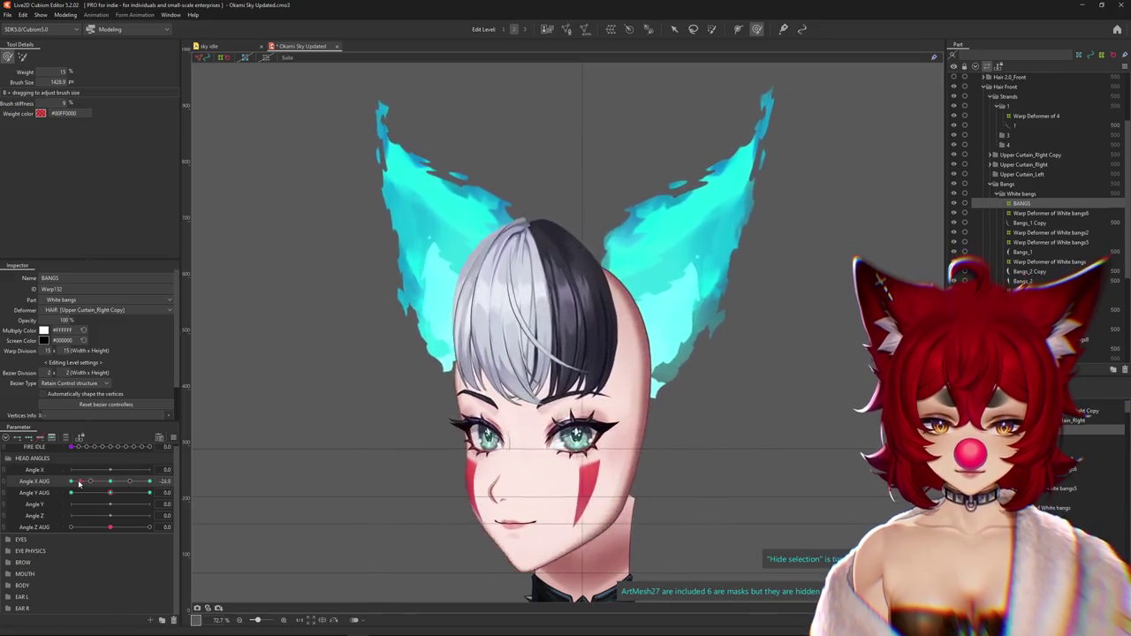
{"action": "mouse_move", "coordinate": [78, 483]}
{"action": "left_mouse_down"}
{"action": "mouse_move", "coordinate": [102, 481]}
{"action": "mouse_move", "coordinate": [65, 482]}
{"action": "left_mouse_up"}
Mirror the canvas view, shrink the deform brush to about 702, and list objects under the hair
{"action": "left_click", "coordinate": [334, 621]}
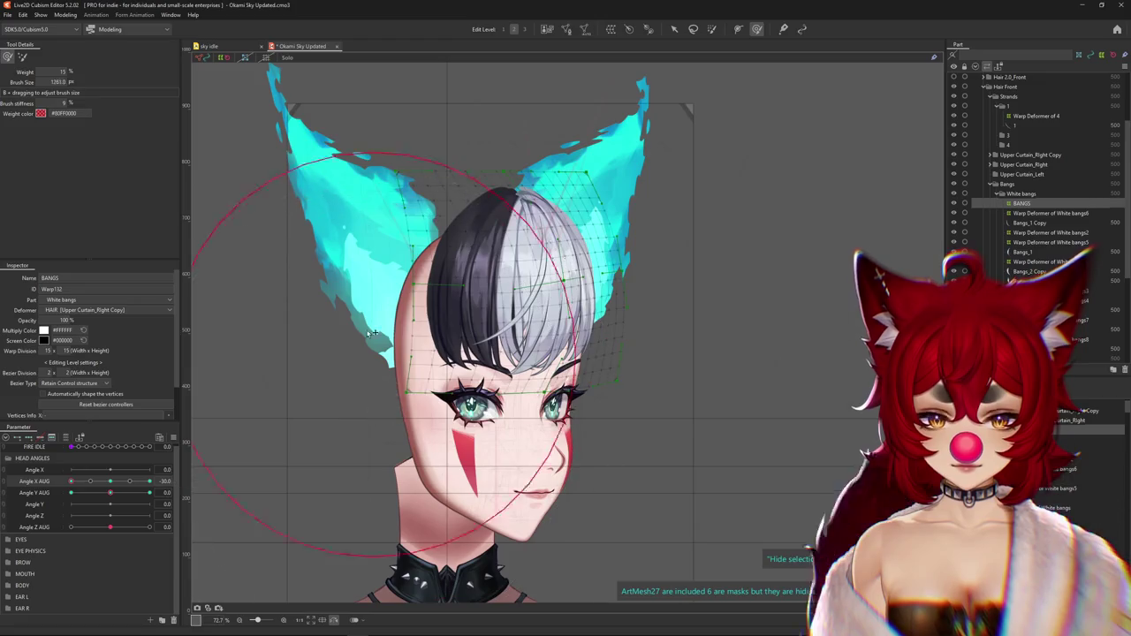
{"action": "left_click_drag", "start_coordinate": [373, 332], "coordinate": [418, 291]}
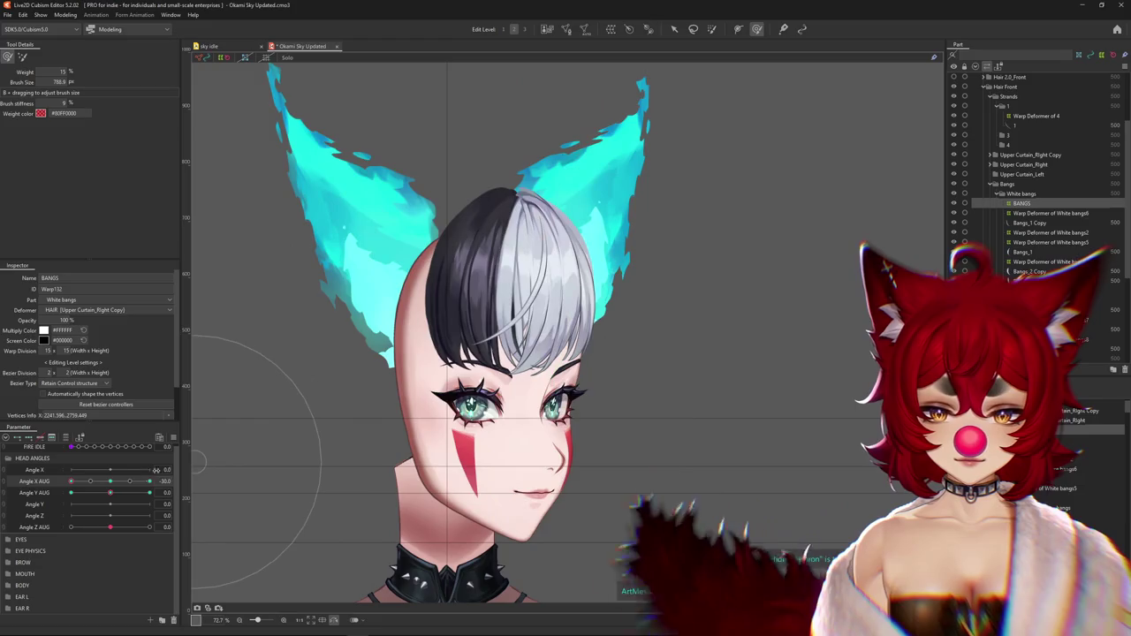
{"action": "mouse_move", "coordinate": [71, 482]}
{"action": "left_mouse_down"}
{"action": "mouse_move", "coordinate": [110, 481]}
{"action": "mouse_move", "coordinate": [71, 480]}
{"action": "left_mouse_up"}
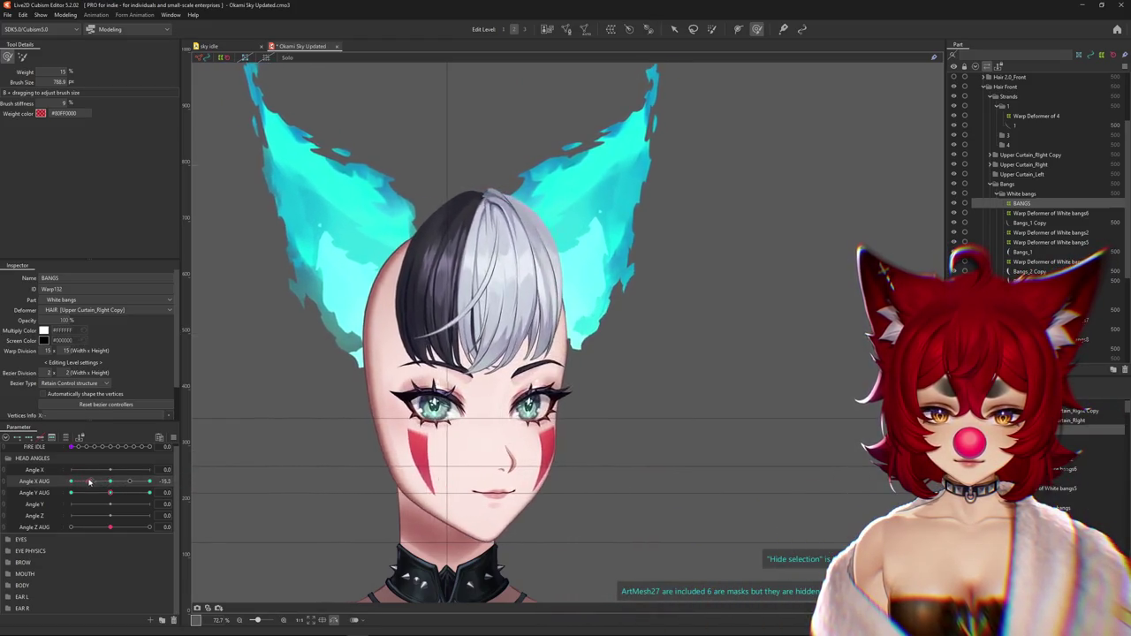
{"action": "scroll", "coordinate": [564, 297], "scroll_direction": "up", "scroll_amount": 1}
{"action": "scroll", "coordinate": [563, 297], "scroll_direction": "up", "scroll_amount": 2}
{"action": "right_click", "coordinate": [578, 309]}
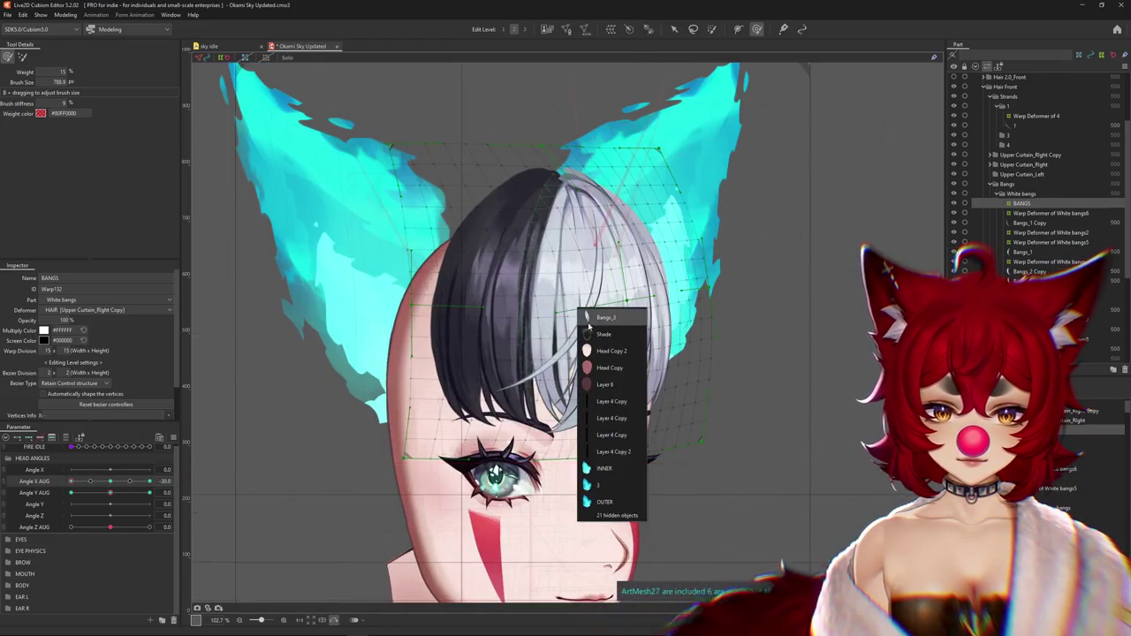
Select the White bangs3 warp deformer and brush-warp it, resizing the brush to about 674
{"action": "left_click", "coordinate": [590, 318]}
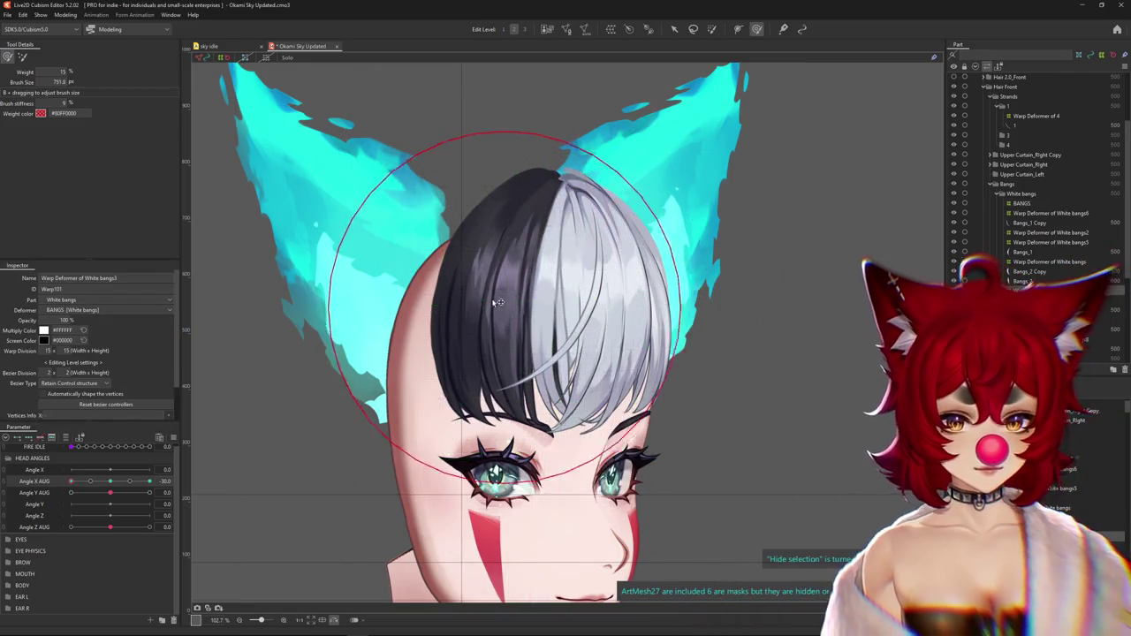
{"action": "mouse_move", "coordinate": [534, 304]}
{"action": "left_mouse_down"}
{"action": "mouse_move", "coordinate": [510, 310]}
{"action": "mouse_move", "coordinate": [541, 411]}
{"action": "left_mouse_up"}
{"action": "left_click_drag", "start_coordinate": [123, 489], "coordinate": [149, 480]}
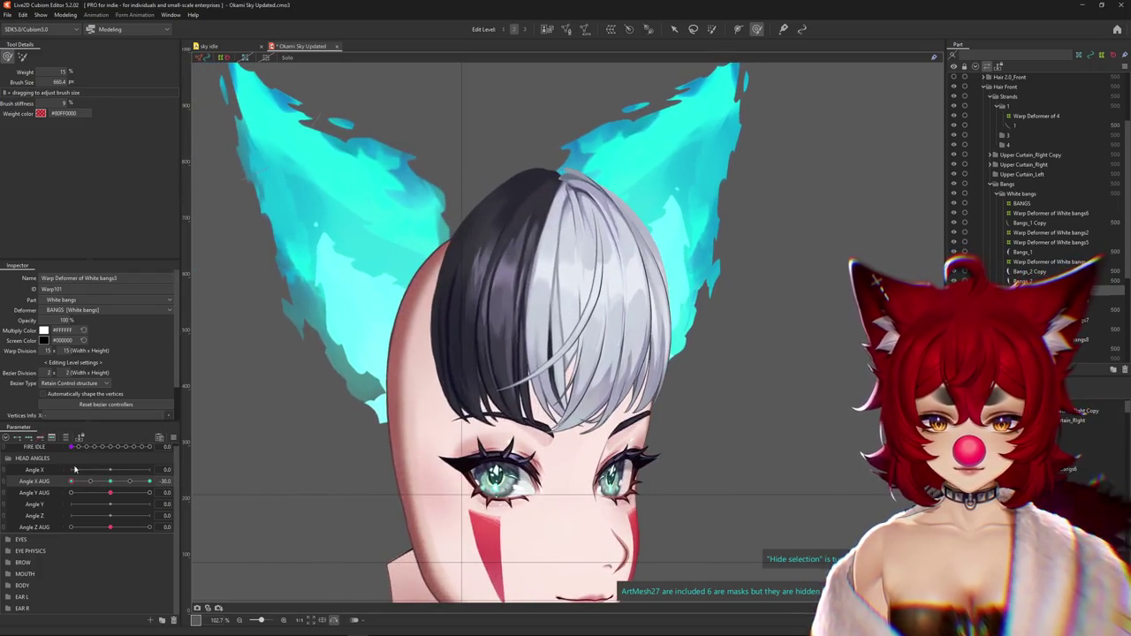
{"action": "left_click_drag", "start_coordinate": [533, 232], "coordinate": [535, 388]}
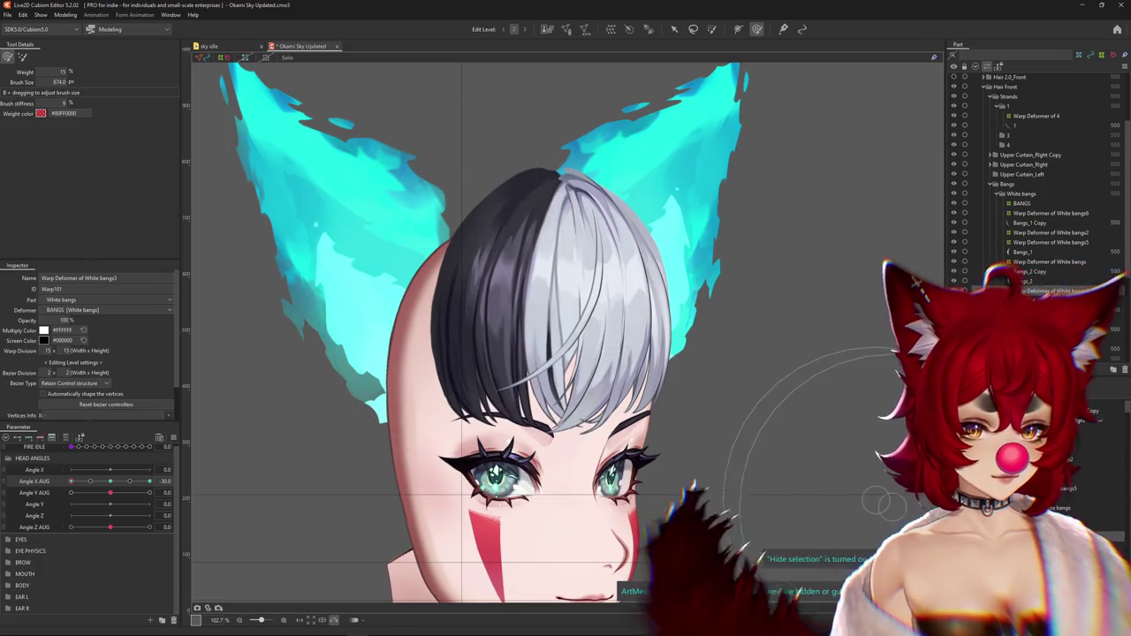
Select the Black bangs warp deformer and scrub Angle X AUG to compare front and side
{"action": "left_click", "coordinate": [427, 296]}
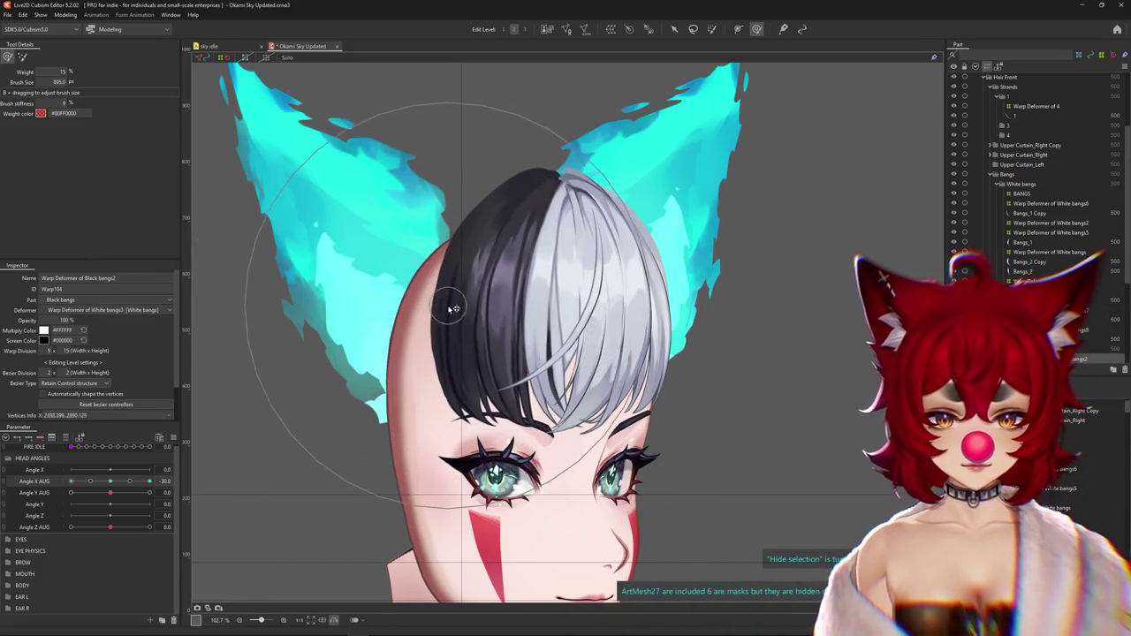
{"action": "left_click", "coordinate": [1029, 271]}
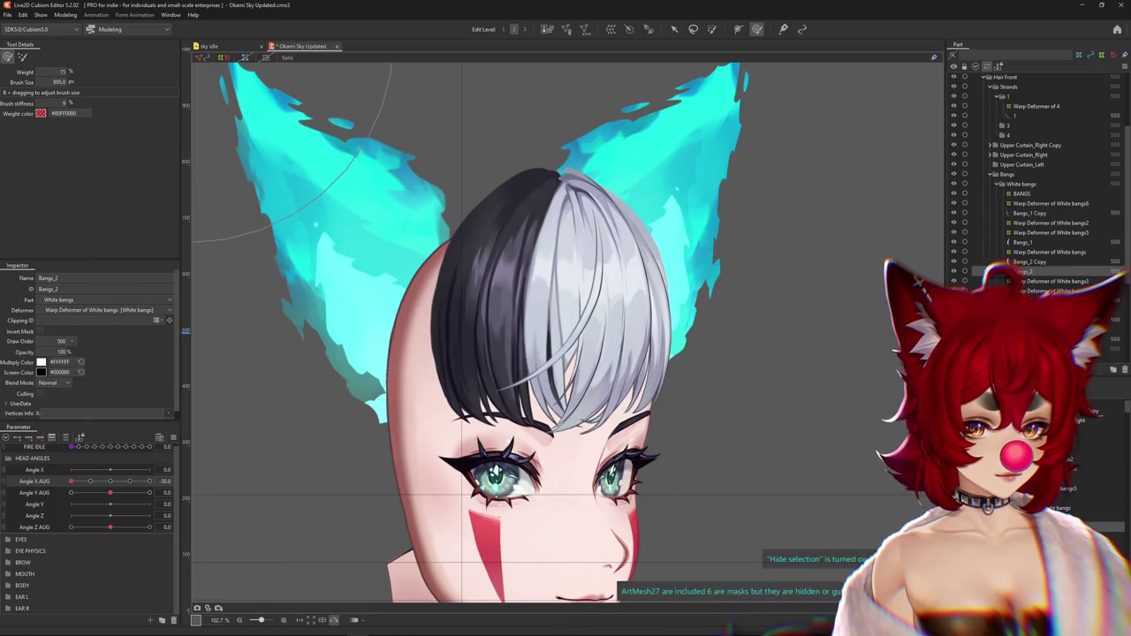
{"action": "left_click", "coordinate": [477, 292]}
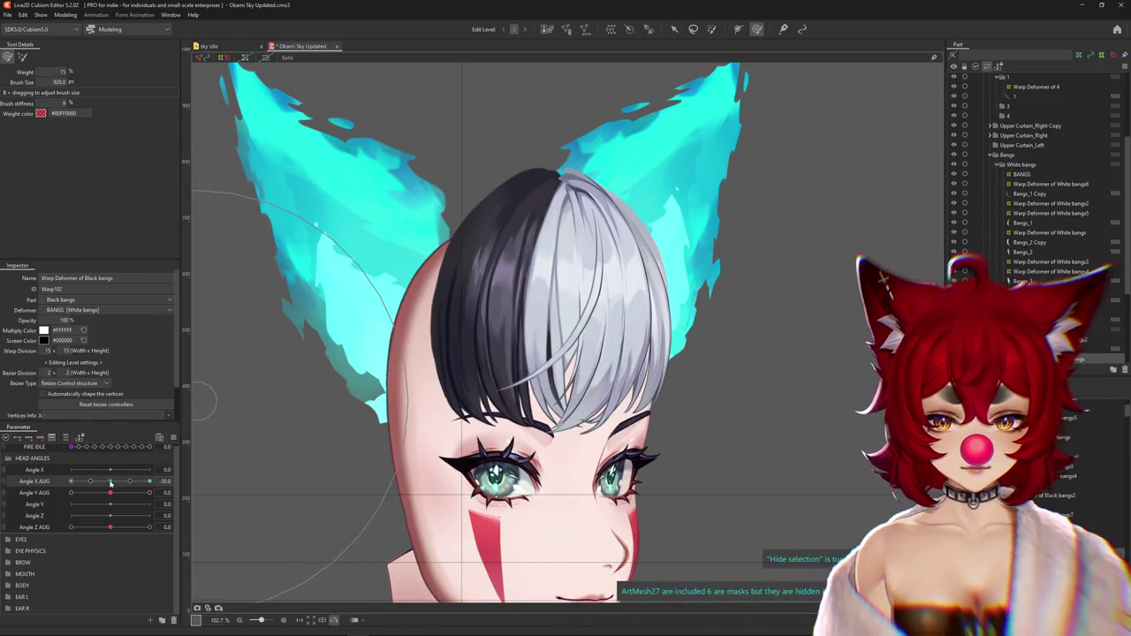
{"action": "left_click_drag", "start_coordinate": [71, 481], "coordinate": [149, 480]}
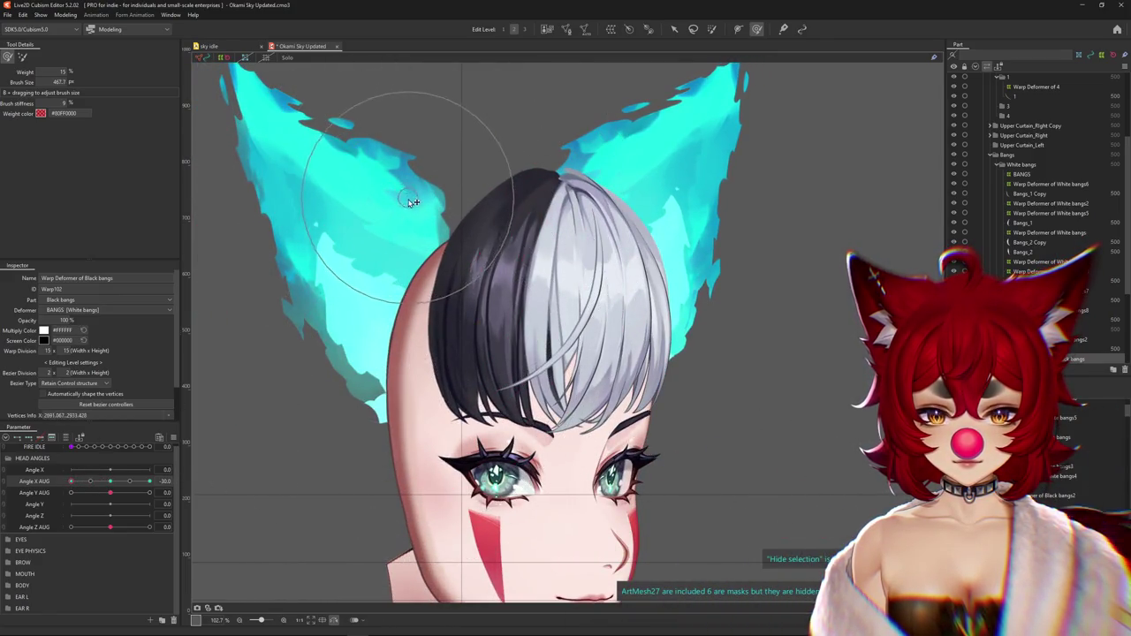
{"action": "scroll", "coordinate": [412, 202], "scroll_direction": "down", "scroll_amount": 5}
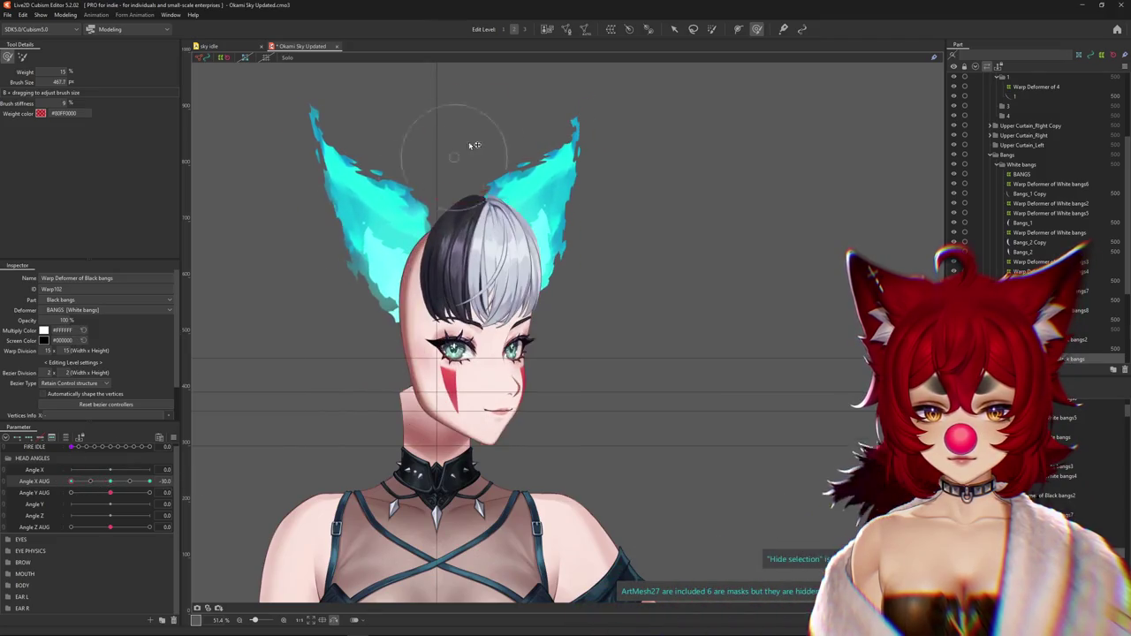
{"action": "left_click_drag", "start_coordinate": [130, 480], "coordinate": [63, 478]}
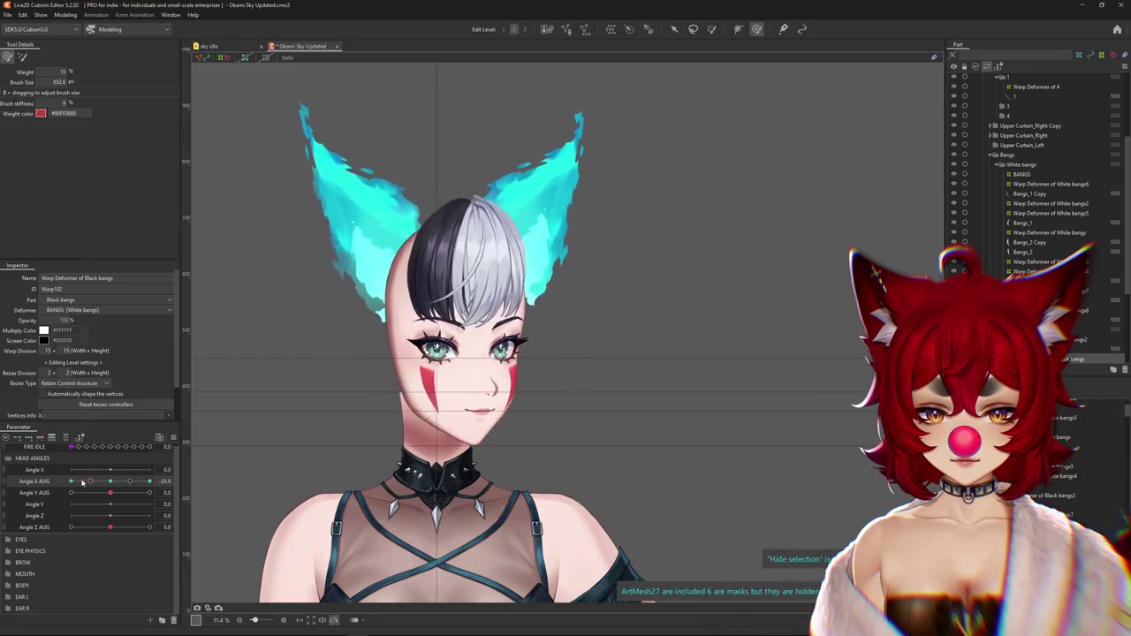
{"action": "scroll", "coordinate": [496, 267], "scroll_direction": "up", "scroll_amount": 3}
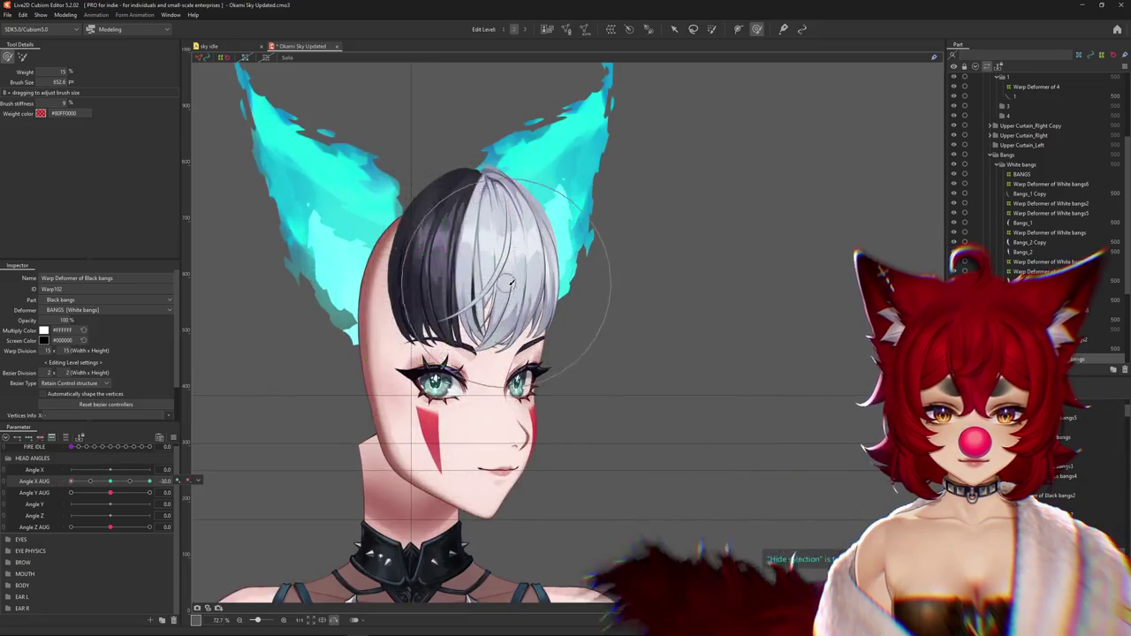
{"action": "mouse_move", "coordinate": [126, 481]}
{"action": "left_mouse_down"}
{"action": "mouse_move", "coordinate": [66, 491]}
{"action": "mouse_move", "coordinate": [112, 481]}
{"action": "mouse_move", "coordinate": [71, 481]}
{"action": "left_mouse_up"}
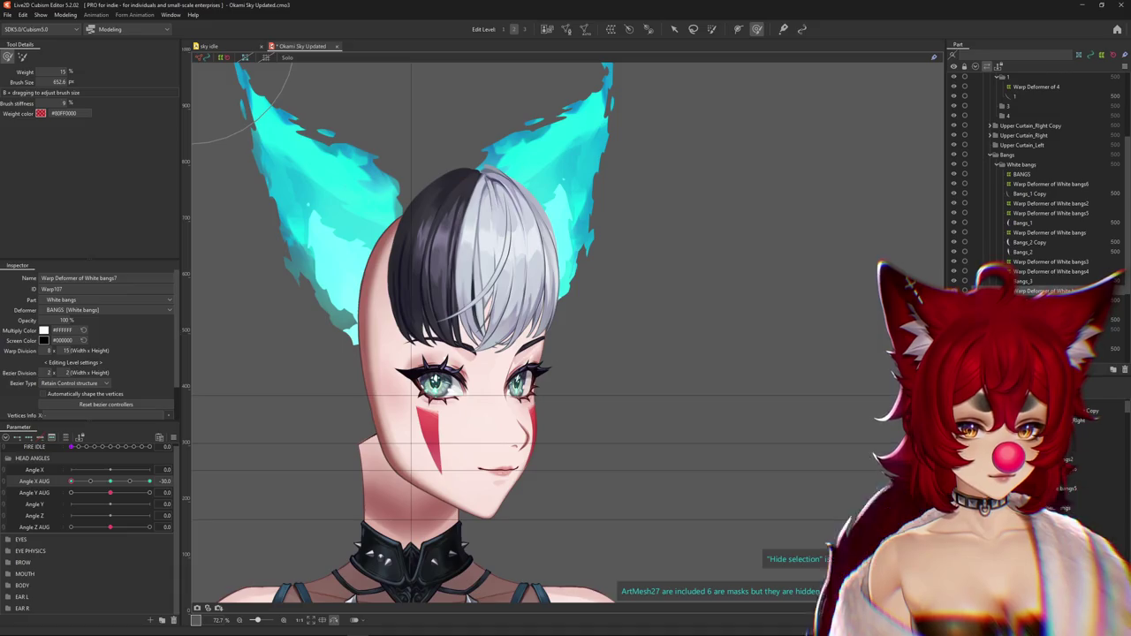
Select the White bangs2 warp deformer, hide its mesh, and turn the head fully sideways
{"action": "left_click", "coordinate": [1036, 86]}
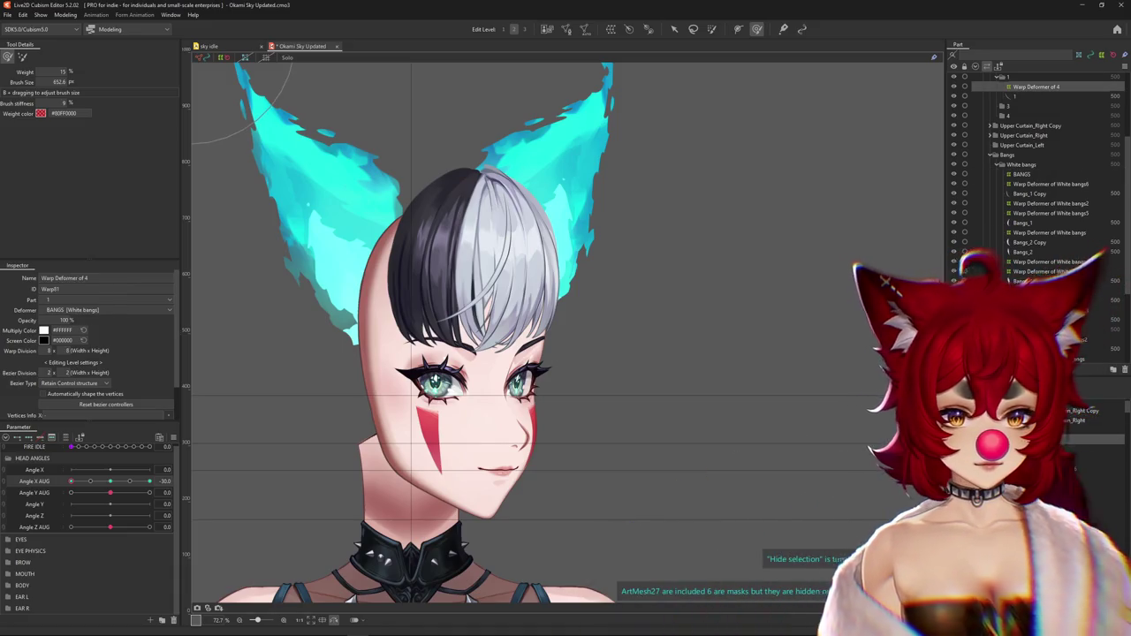
{"action": "left_click", "coordinate": [1051, 203]}
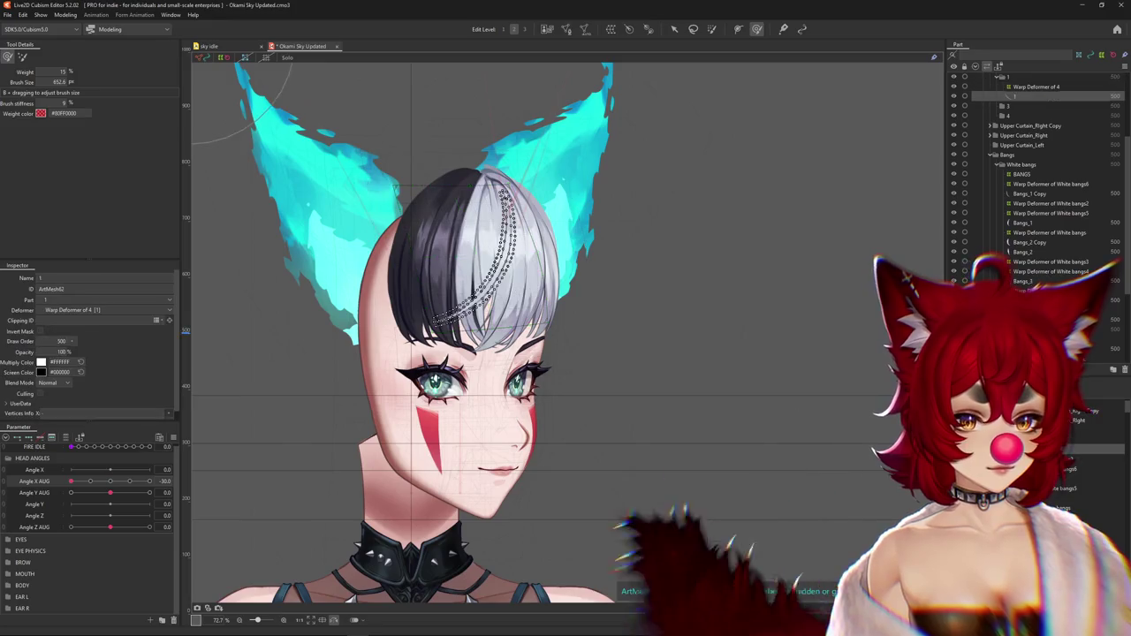
{"action": "key", "text": "ctrl+h"}
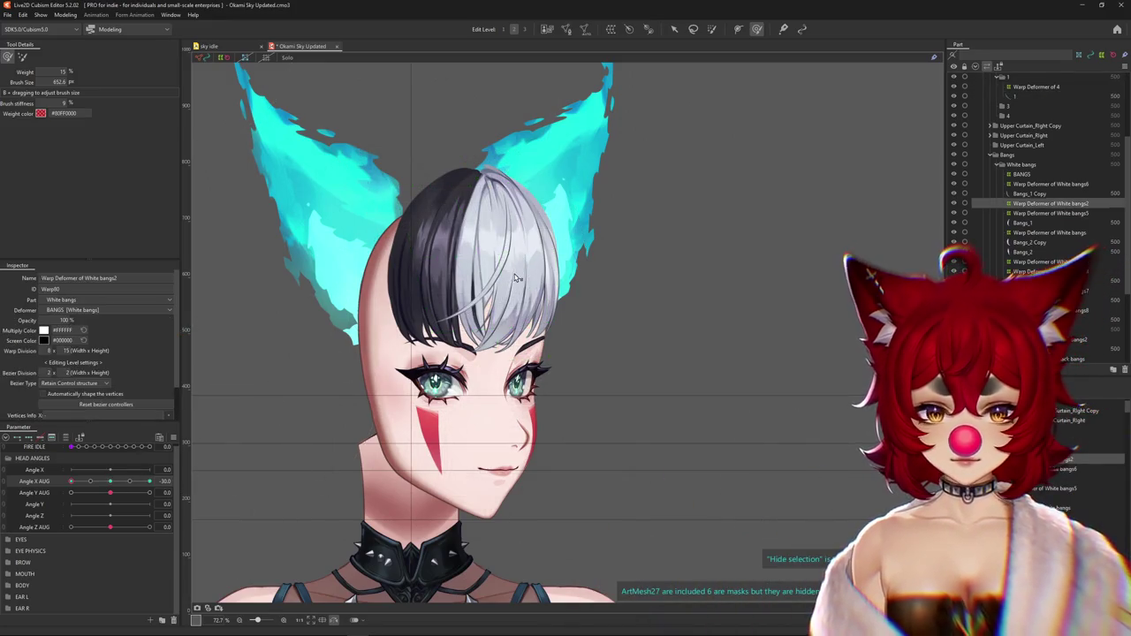
{"action": "key", "text": "ctrl+h"}
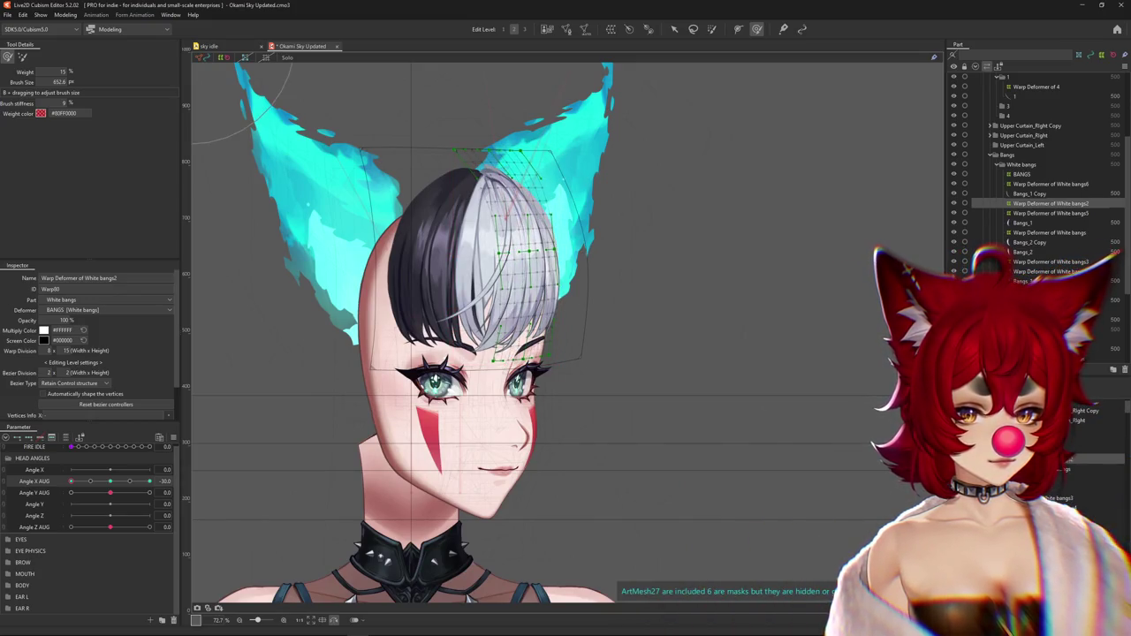
{"action": "key", "text": "ctrl+h"}
{"action": "mouse_move", "coordinate": [149, 481]}
{"action": "left_mouse_down"}
{"action": "mouse_move", "coordinate": [98, 483]}
{"action": "mouse_move", "coordinate": [3, 408]}
{"action": "left_mouse_up"}
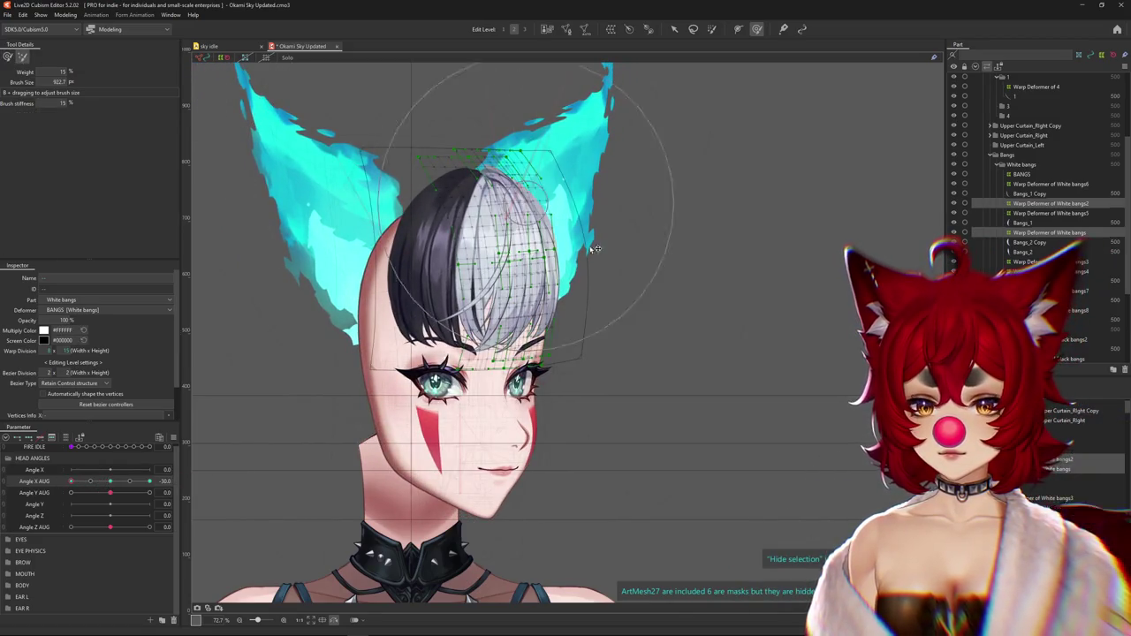
{"action": "left_click", "coordinate": [110, 481]}
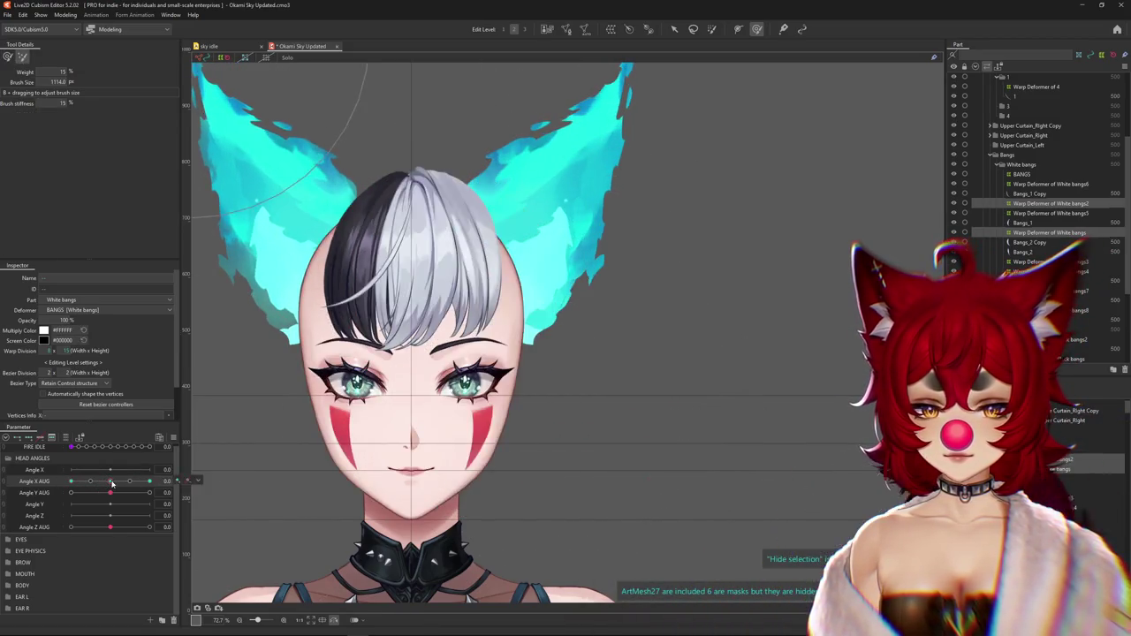
{"action": "left_click_drag", "start_coordinate": [112, 484], "coordinate": [68, 490]}
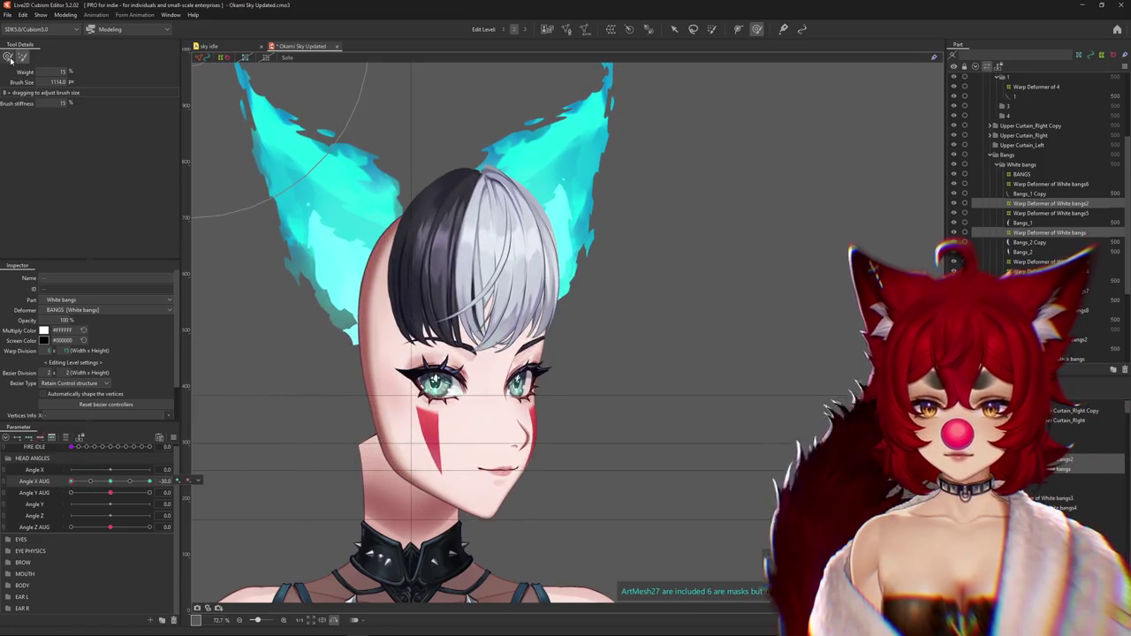
Brush the White bangs2 deformer with an enlarged brush, checking the head turn on Angle X AUG
{"action": "left_click", "coordinate": [8, 58]}
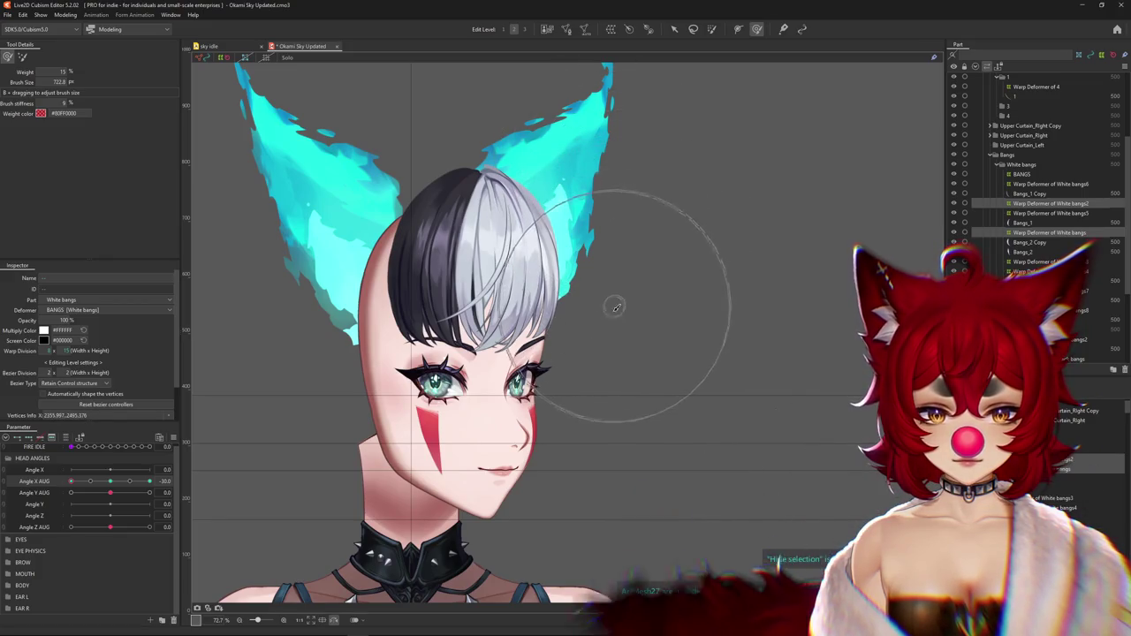
{"action": "left_click_drag", "start_coordinate": [71, 481], "coordinate": [71, 485]}
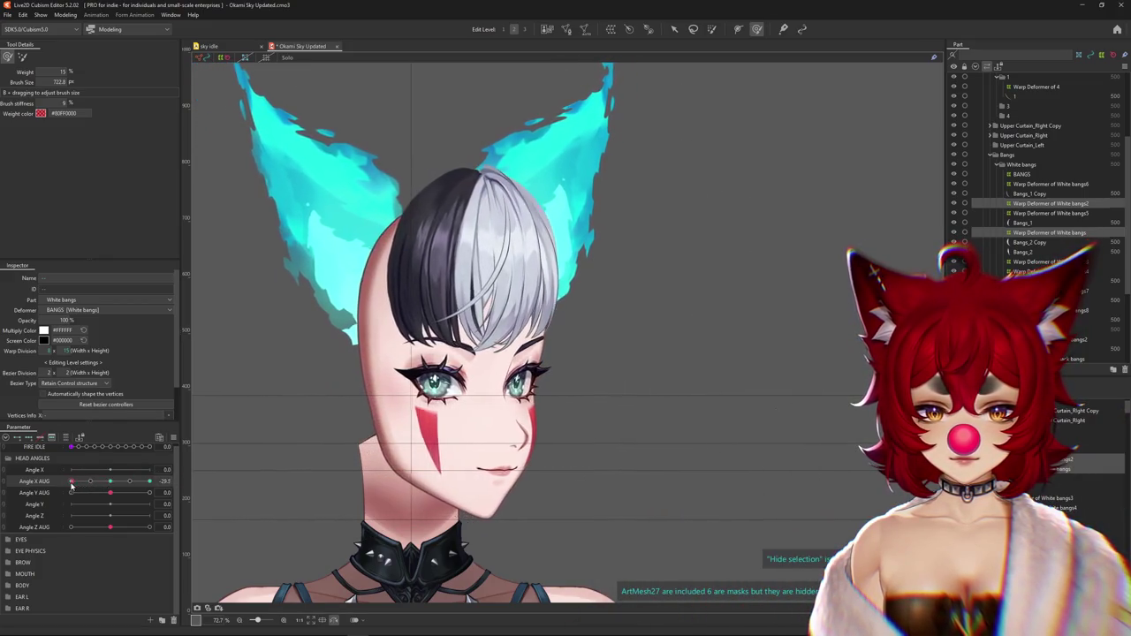
{"action": "left_click", "coordinate": [1050, 203]}
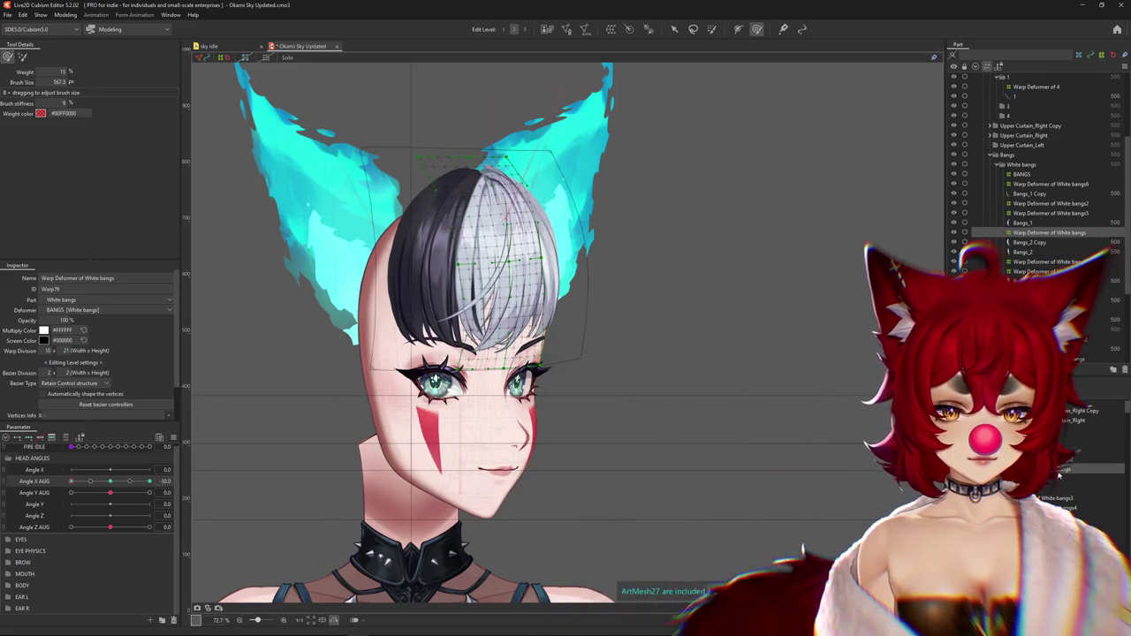
{"action": "key", "text": "ctrl+h"}
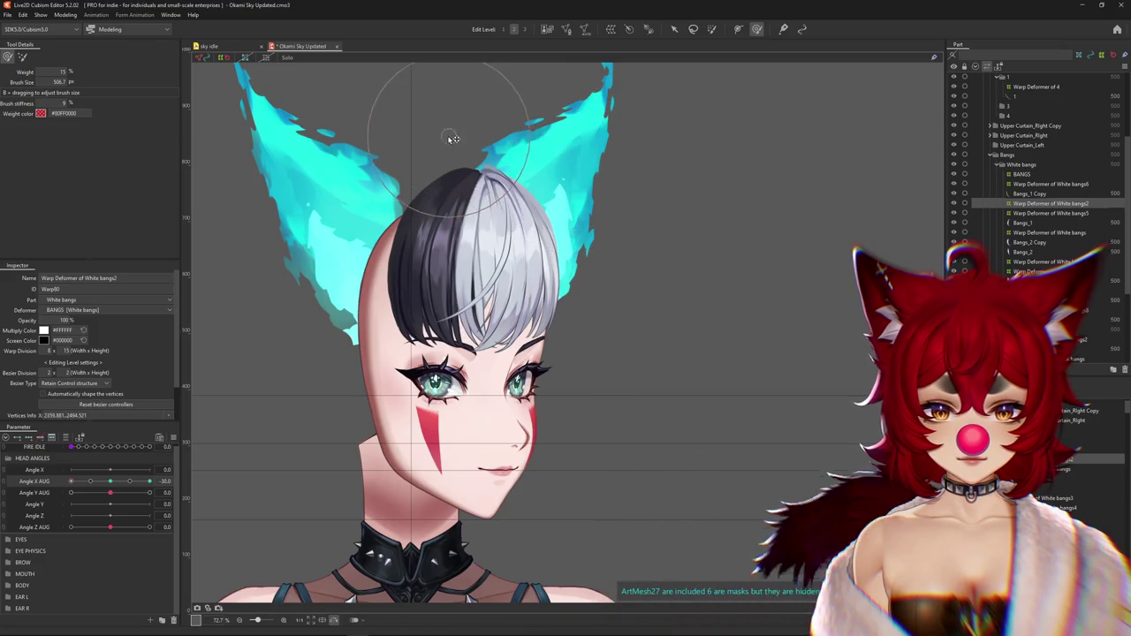
{"action": "left_click_drag", "start_coordinate": [112, 484], "coordinate": [111, 481]}
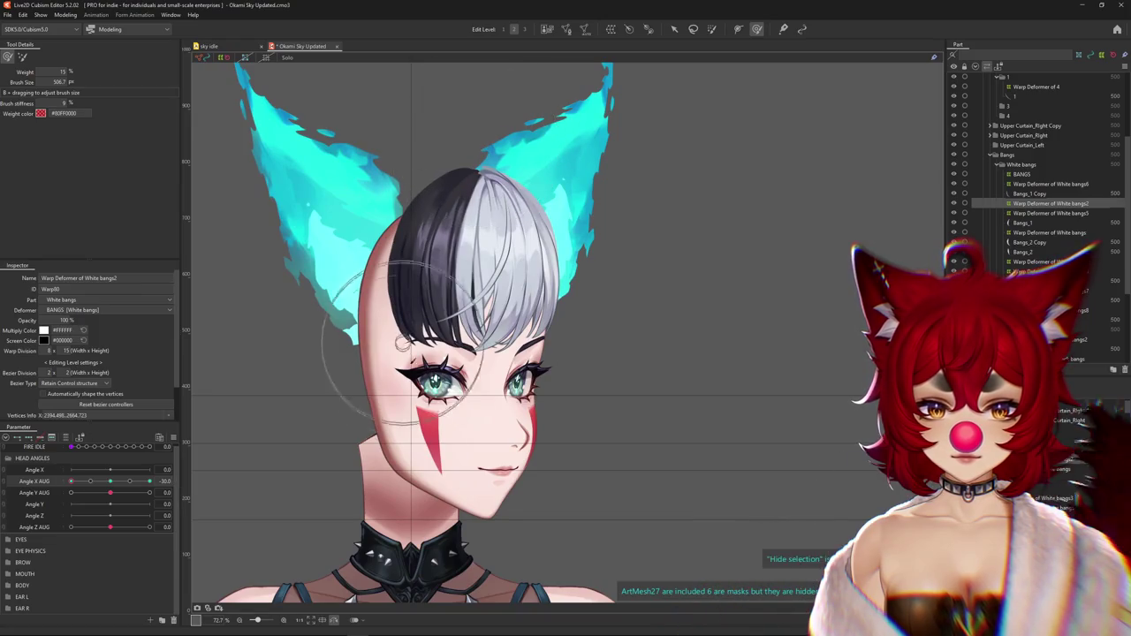
{"action": "mouse_move", "coordinate": [121, 479]}
{"action": "left_mouse_down"}
{"action": "mouse_move", "coordinate": [56, 485]}
{"action": "mouse_move", "coordinate": [71, 483]}
{"action": "left_mouse_up"}
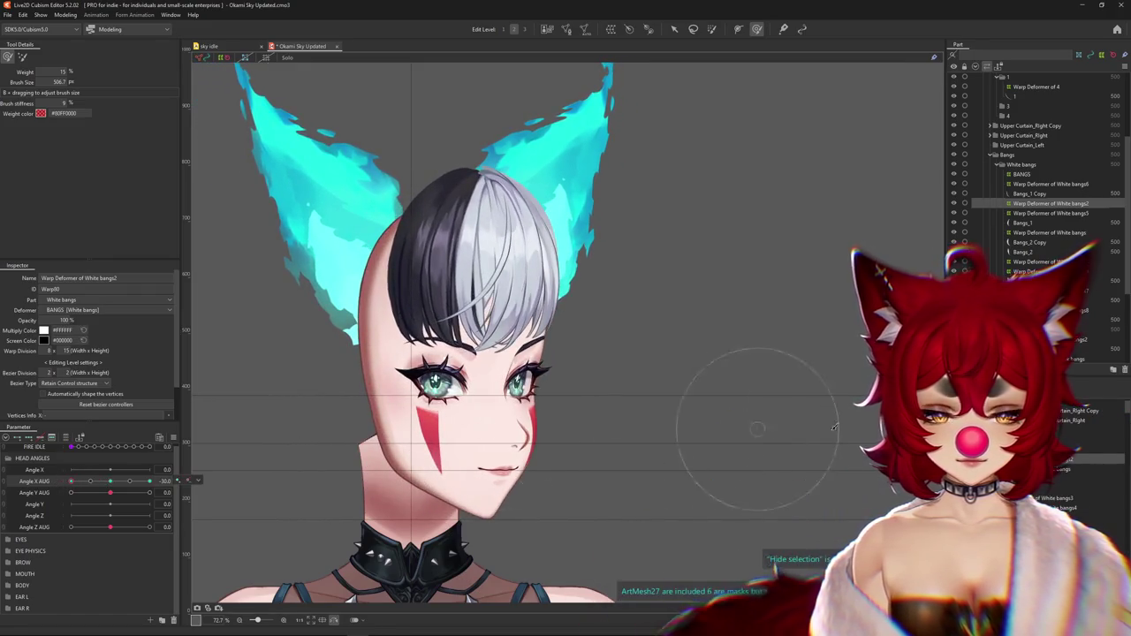
{"action": "left_click_drag", "start_coordinate": [512, 387], "coordinate": [566, 388]}
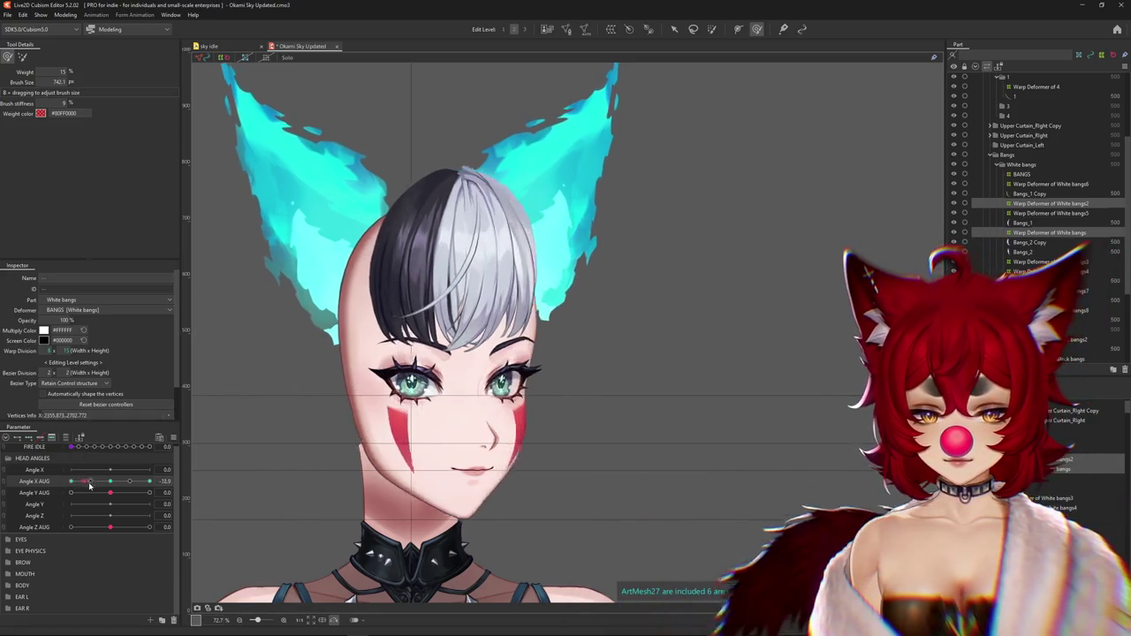
{"action": "mouse_move", "coordinate": [70, 480]}
{"action": "left_mouse_down"}
{"action": "mouse_move", "coordinate": [118, 484]}
{"action": "mouse_move", "coordinate": [64, 484]}
{"action": "left_mouse_up"}
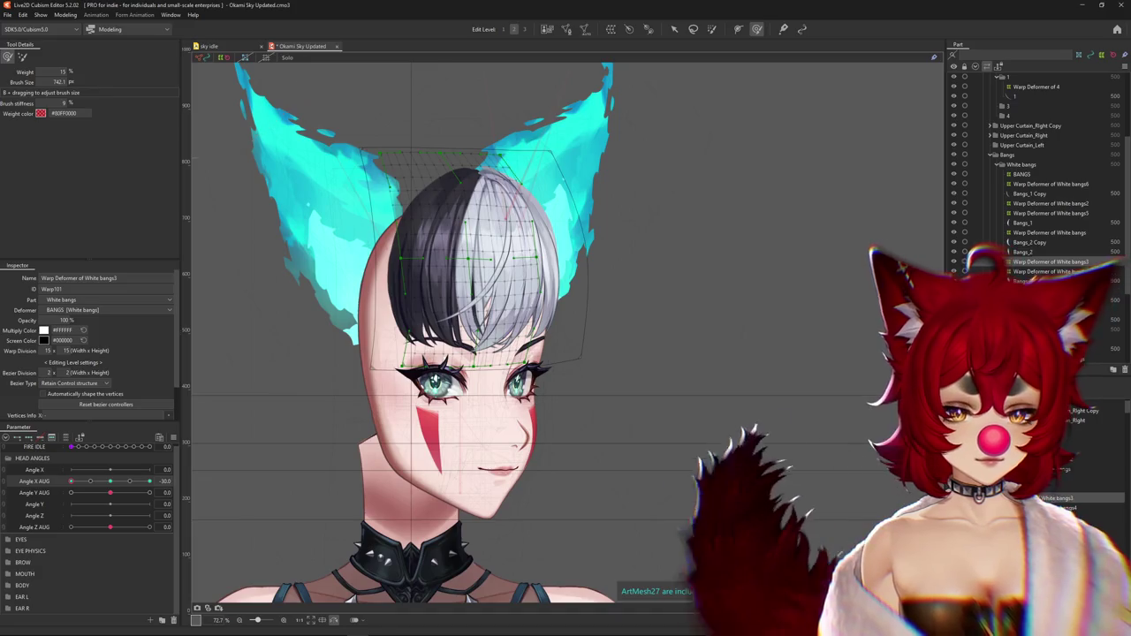
Select the White bangs7 and Black bangs warp deformers and hide the grid to view the hair
{"action": "left_click", "coordinate": [530, 256]}
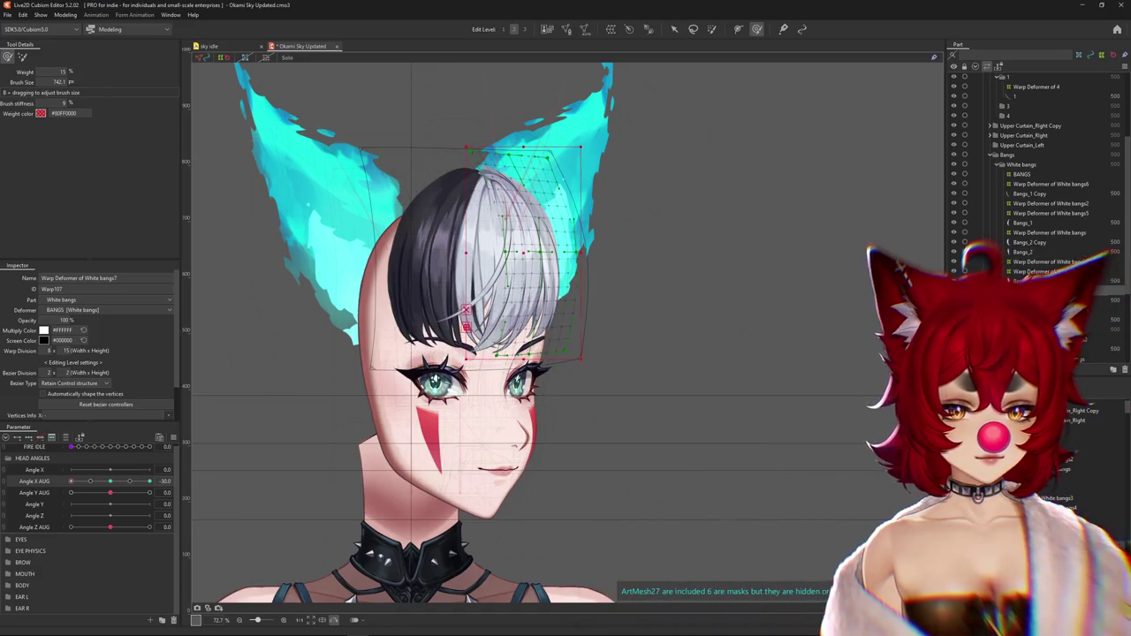
{"action": "left_click", "coordinate": [415, 265]}
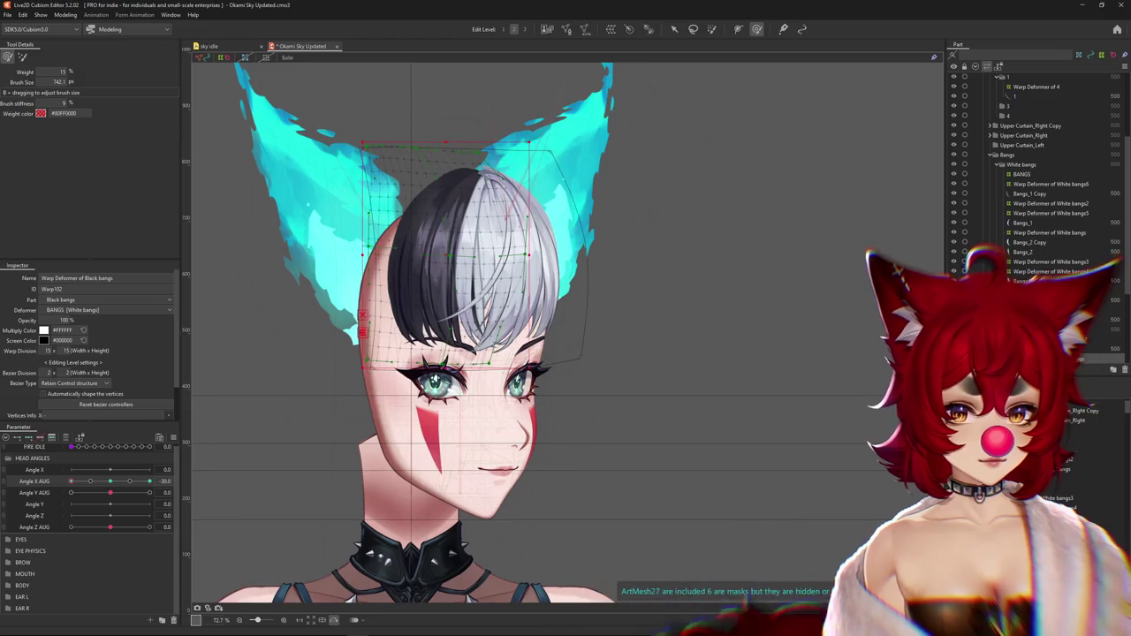
{"action": "key", "text": "ctrl+h"}
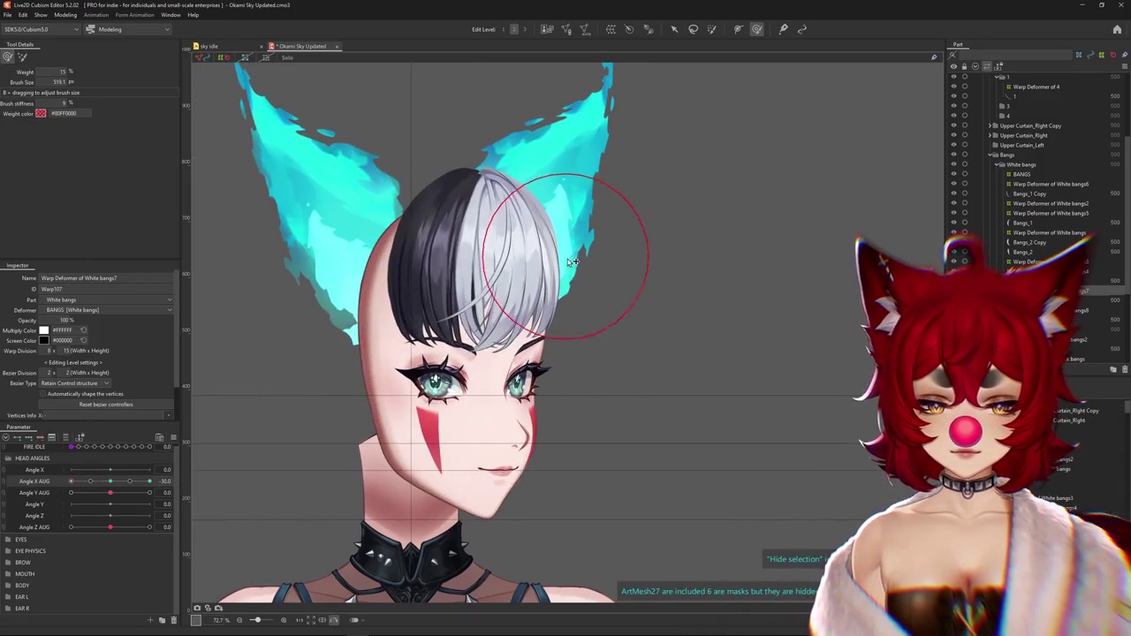
{"action": "scroll", "coordinate": [538, 201], "scroll_direction": "down", "scroll_amount": 2}
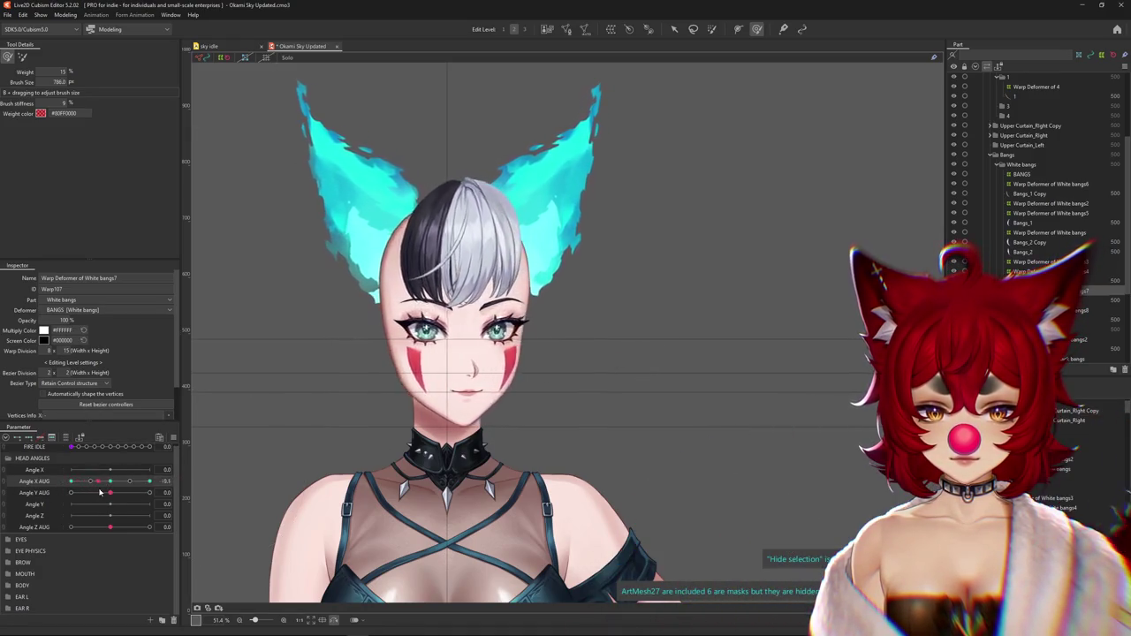
{"action": "scroll", "coordinate": [425, 287], "scroll_direction": "up", "scroll_amount": 2}
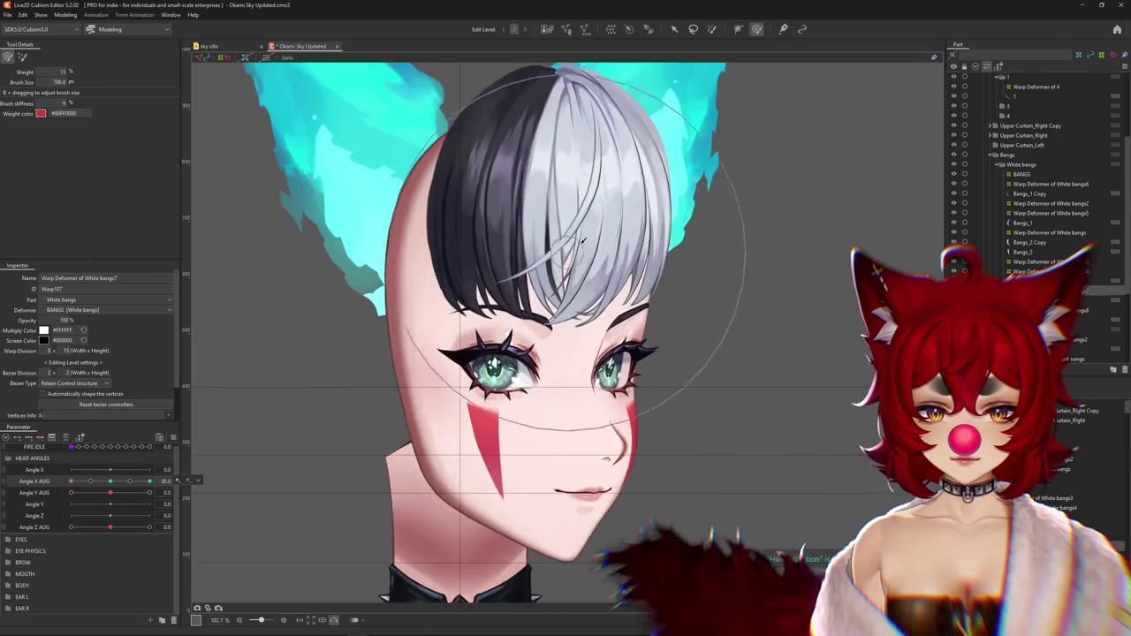
Pick the bangs deformer from the canvas overlap menu, hide its mesh, and scrub the head turn
{"action": "right_click", "coordinate": [610, 221]}
{"action": "left_click", "coordinate": [654, 247]}
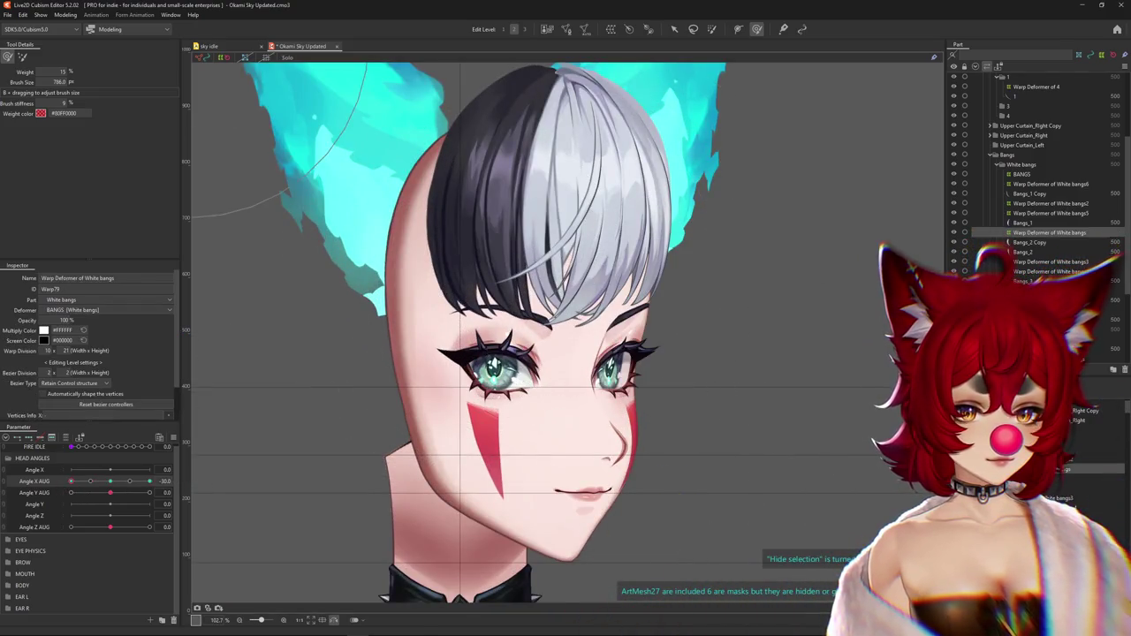
{"action": "scroll", "coordinate": [753, 406], "scroll_direction": "down", "scroll_amount": 2}
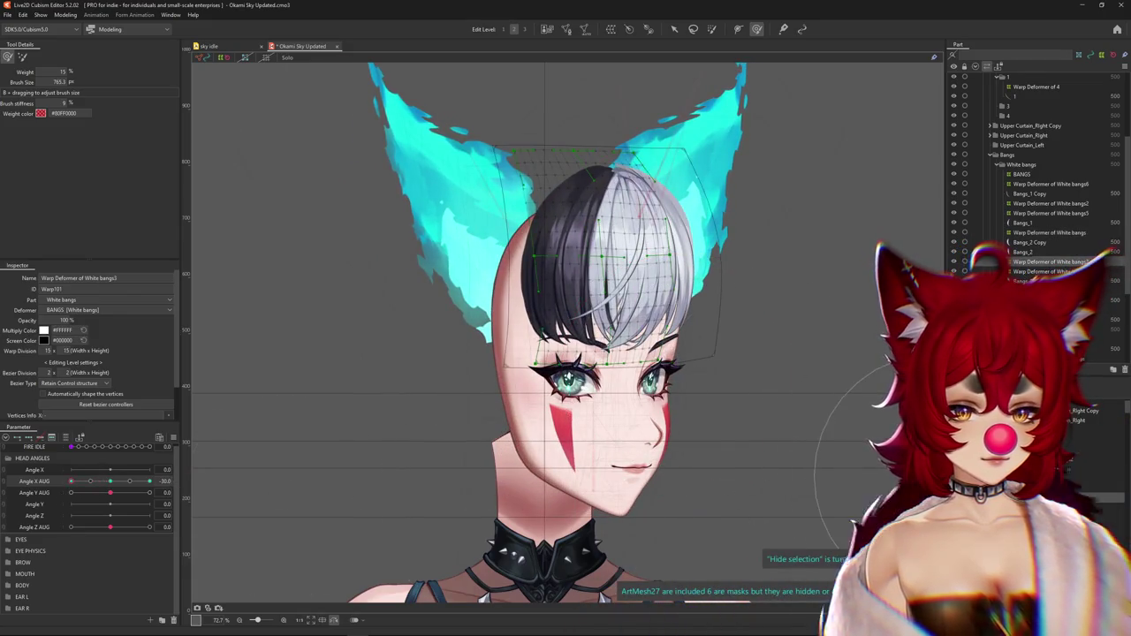
{"action": "left_click", "coordinate": [694, 428]}
{"action": "left_click", "coordinate": [599, 308]}
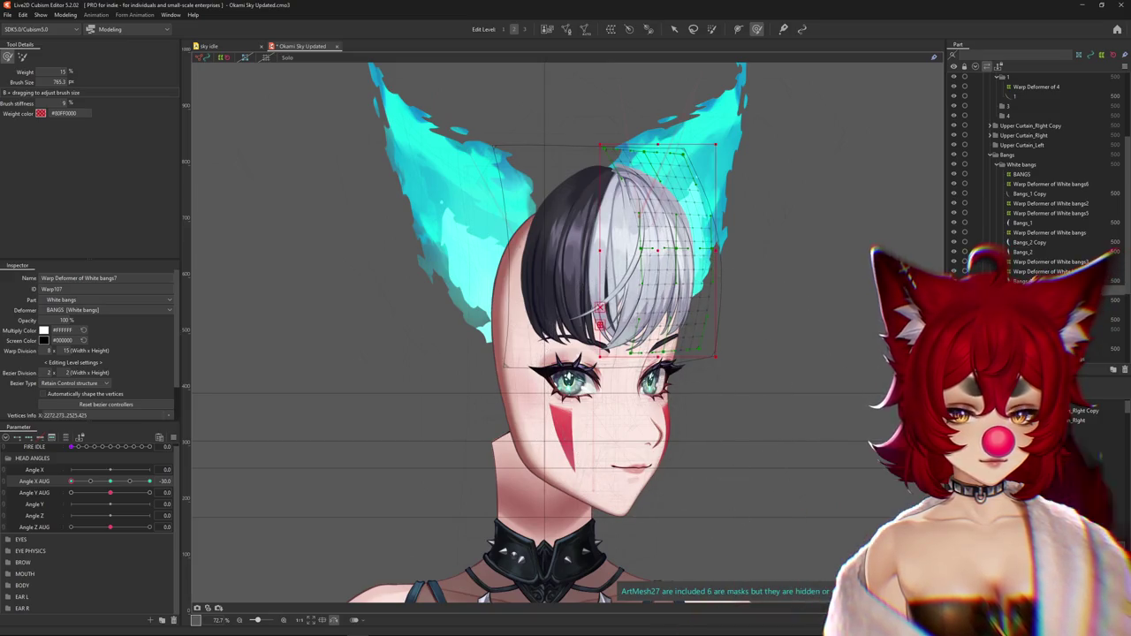
{"action": "key", "text": "ctrl+h"}
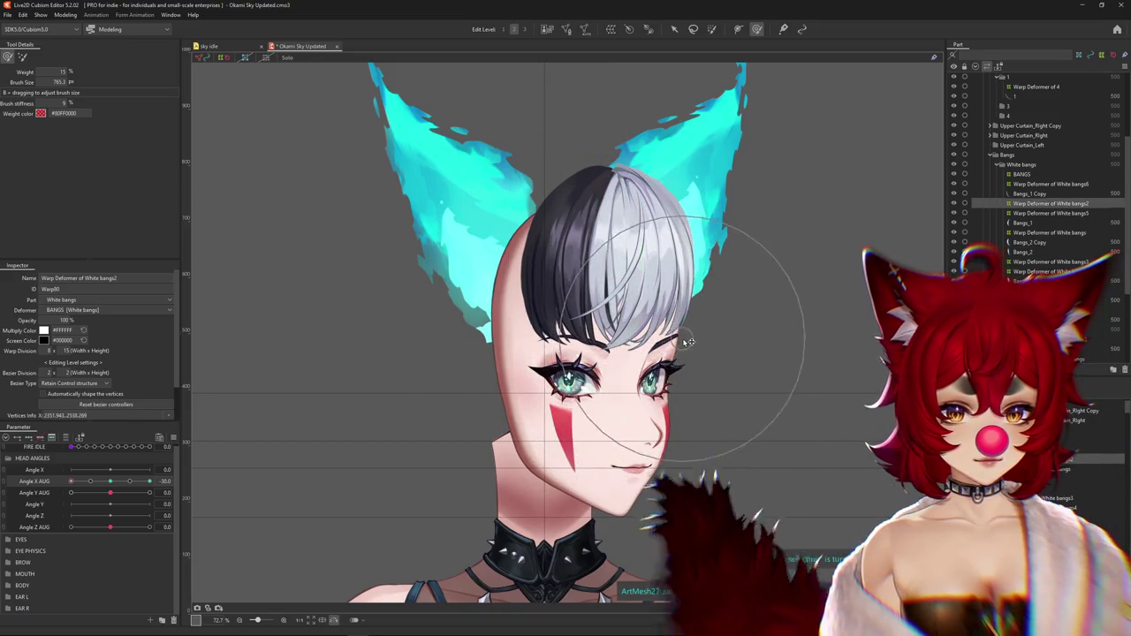
{"action": "left_click_drag", "start_coordinate": [109, 481], "coordinate": [70, 481]}
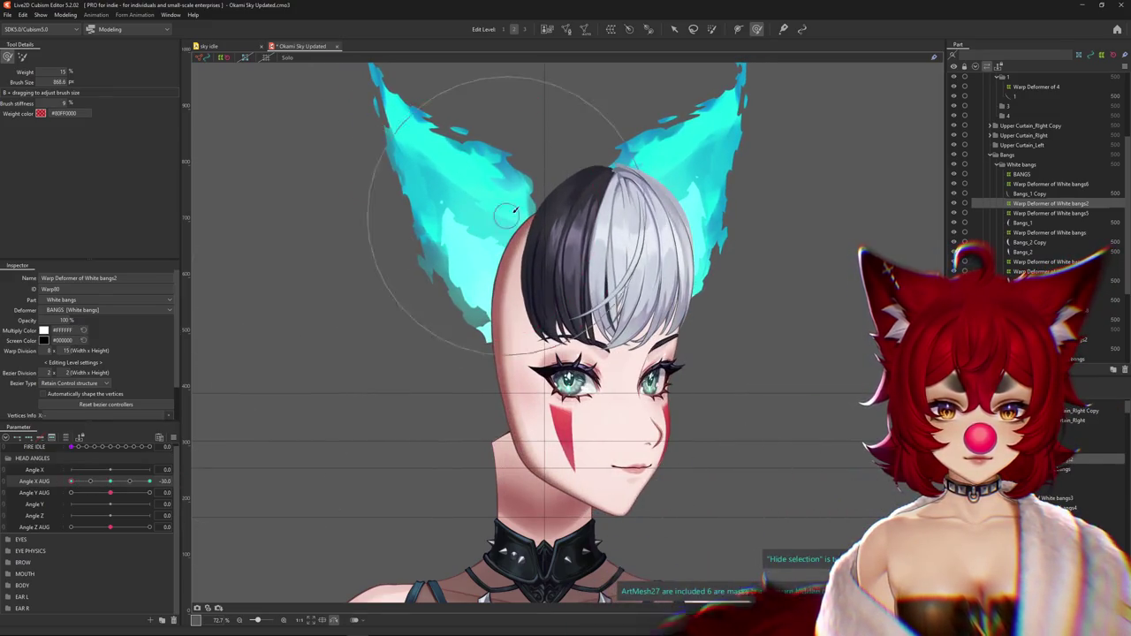
Select the Warp Deformer of White bangs with its mesh hidden and check it at Angle X AUG -30
{"action": "key", "text": "ctrl+h"}
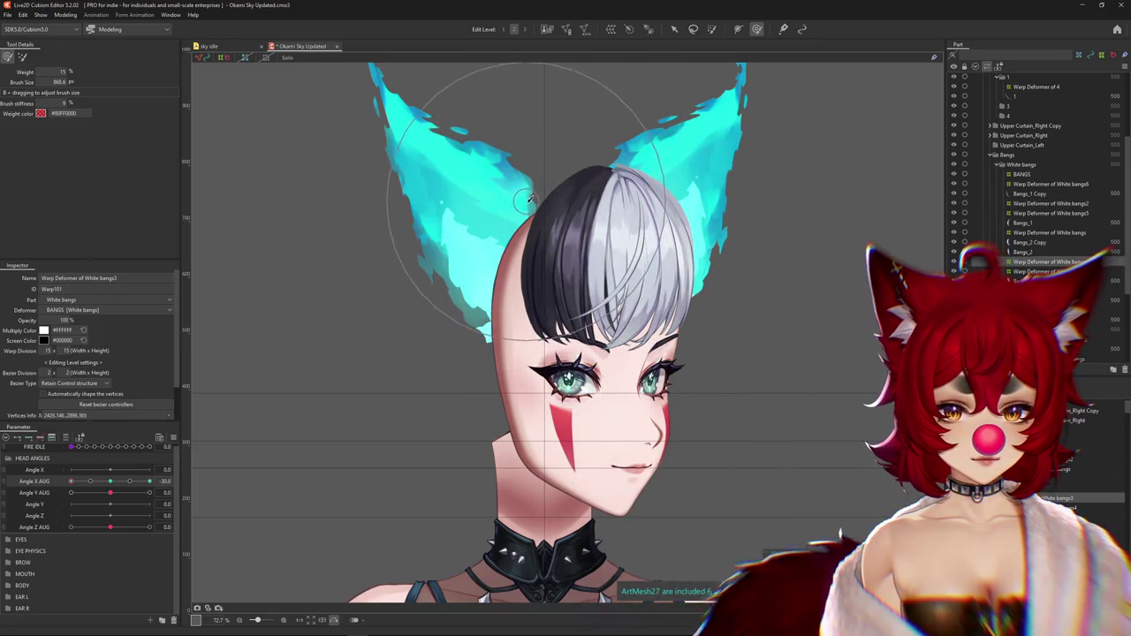
{"action": "key", "text": "ctrl+h"}
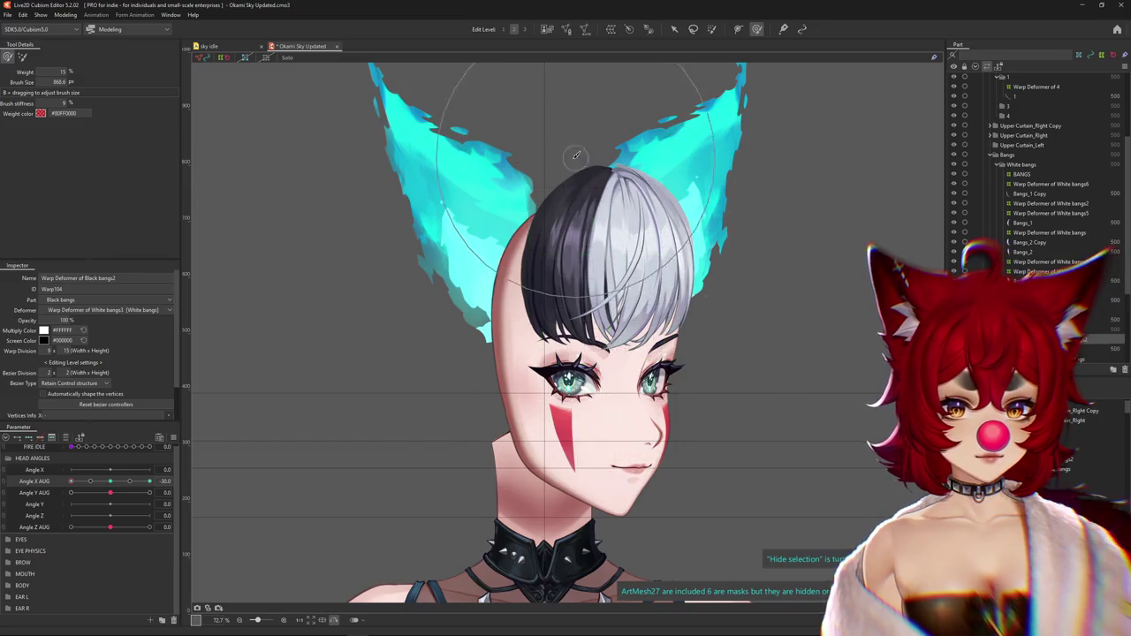
{"action": "key", "text": "ctrl+h"}
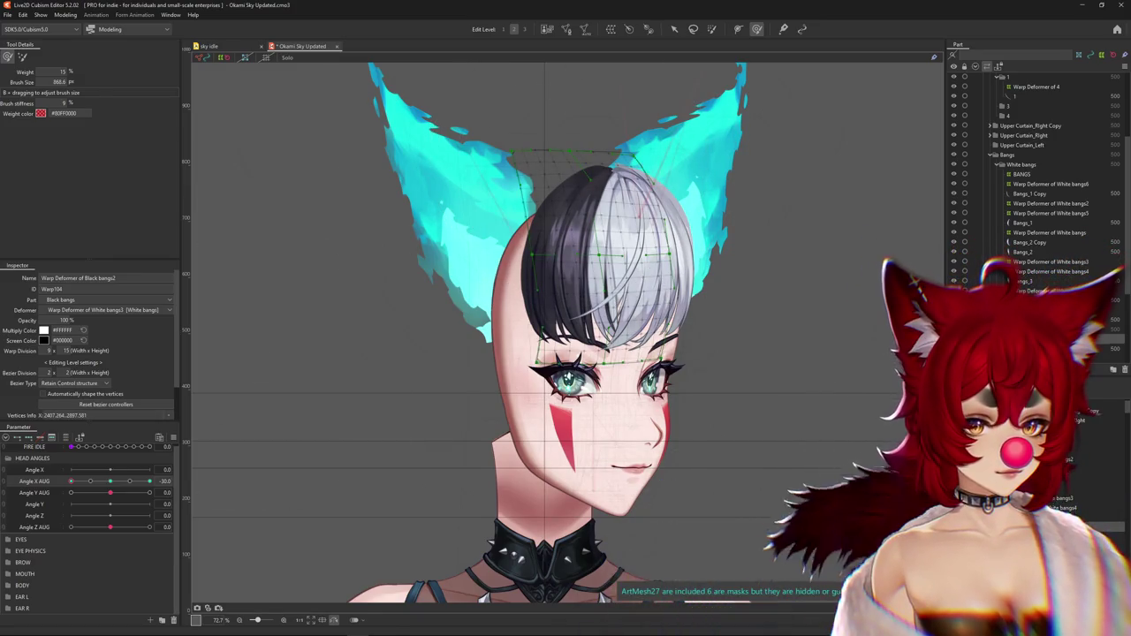
{"action": "key", "text": "ctrl+h"}
{"action": "right_click", "coordinate": [648, 313]}
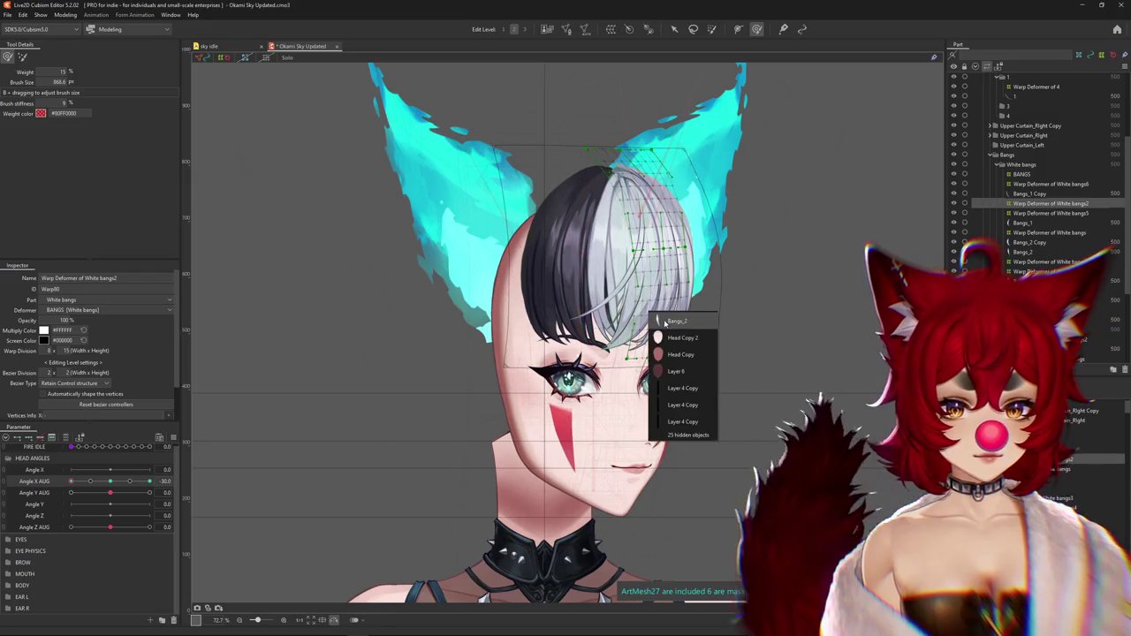
{"action": "left_click", "coordinate": [678, 324]}
{"action": "left_click_drag", "start_coordinate": [70, 480], "coordinate": [67, 480]}
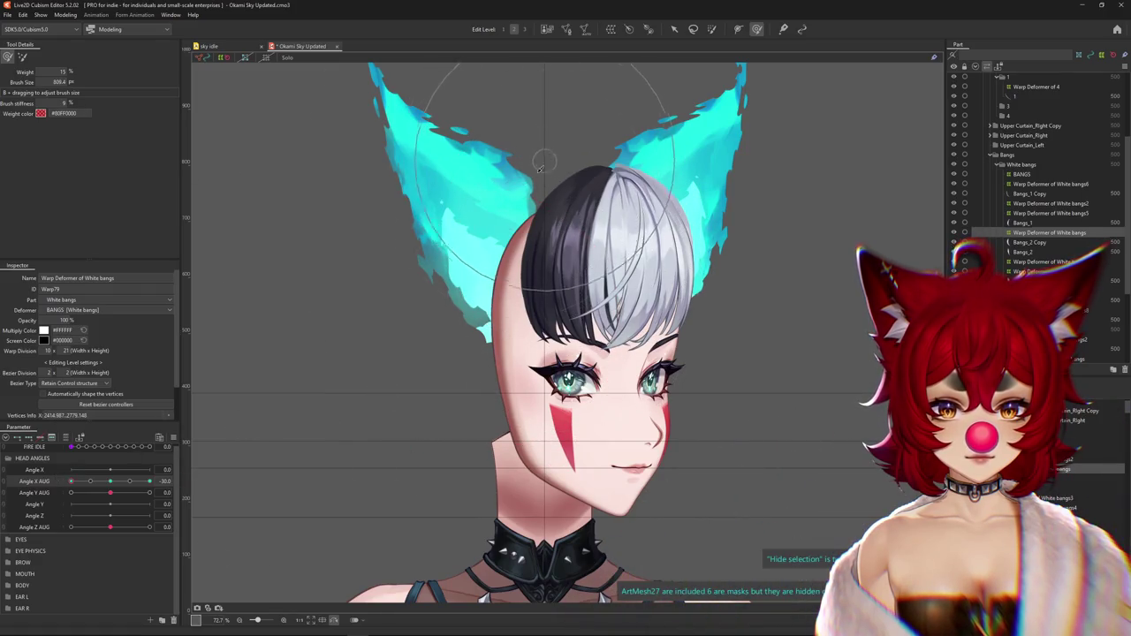
{"action": "left_click_drag", "start_coordinate": [101, 482], "coordinate": [71, 481]}
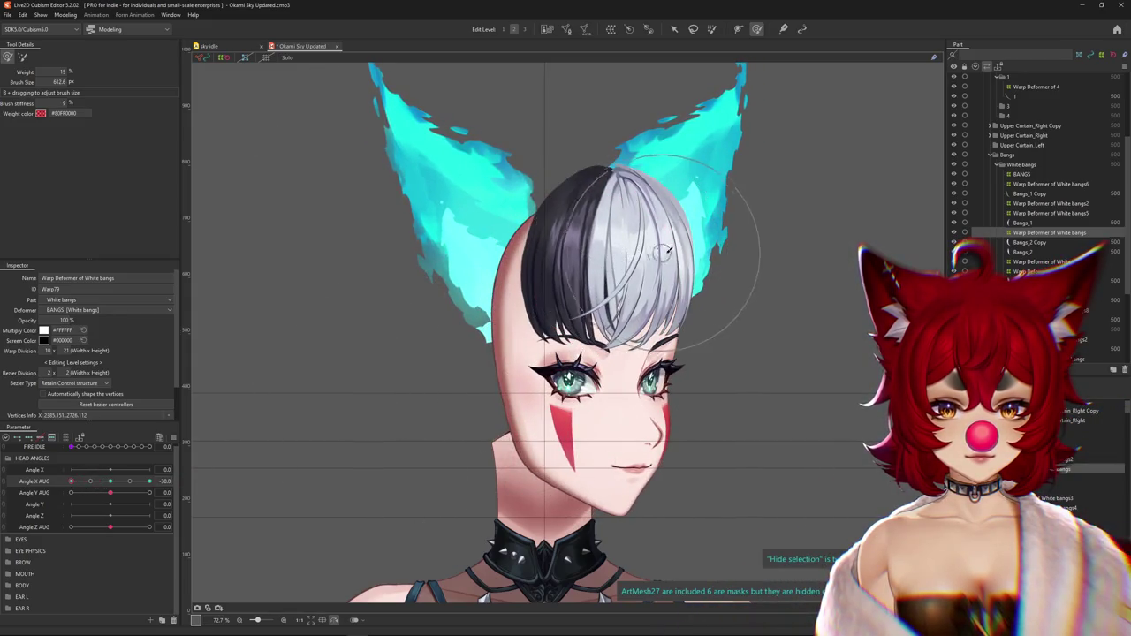
{"action": "left_click_drag", "start_coordinate": [70, 480], "coordinate": [70, 481]}
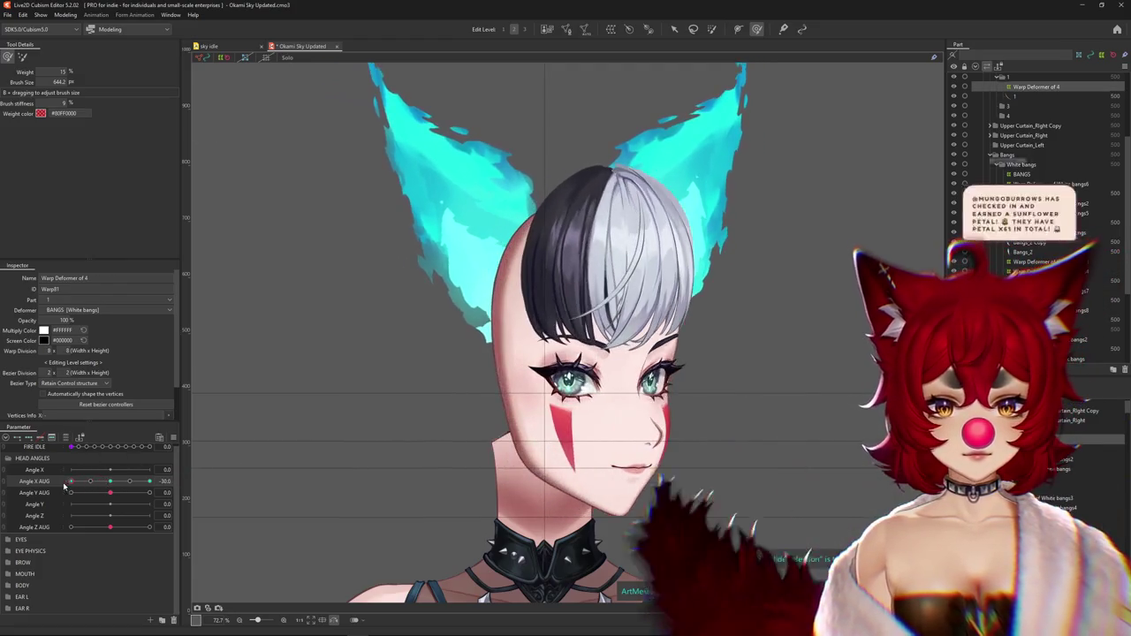
Enlarge the deform brush, set Edit Level 3, and turn the head to Angle X AUG 30
{"action": "left_click_drag", "start_coordinate": [494, 256], "coordinate": [590, 257]}
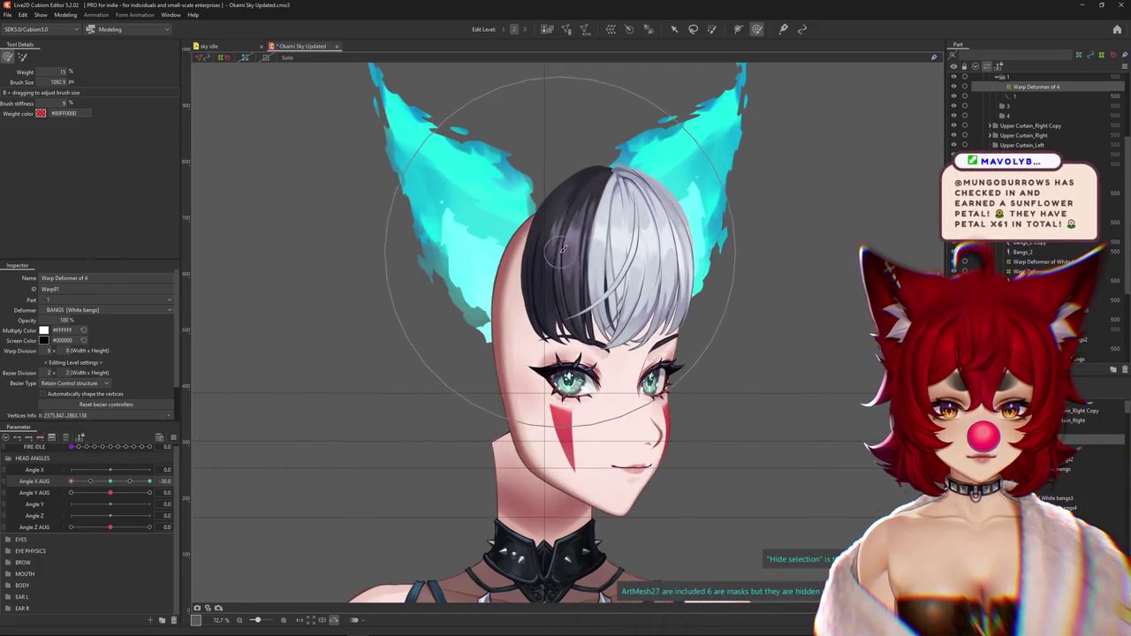
{"action": "mouse_move", "coordinate": [85, 480]}
{"action": "left_mouse_down"}
{"action": "mouse_move", "coordinate": [109, 485]}
{"action": "mouse_move", "coordinate": [71, 482]}
{"action": "left_mouse_up"}
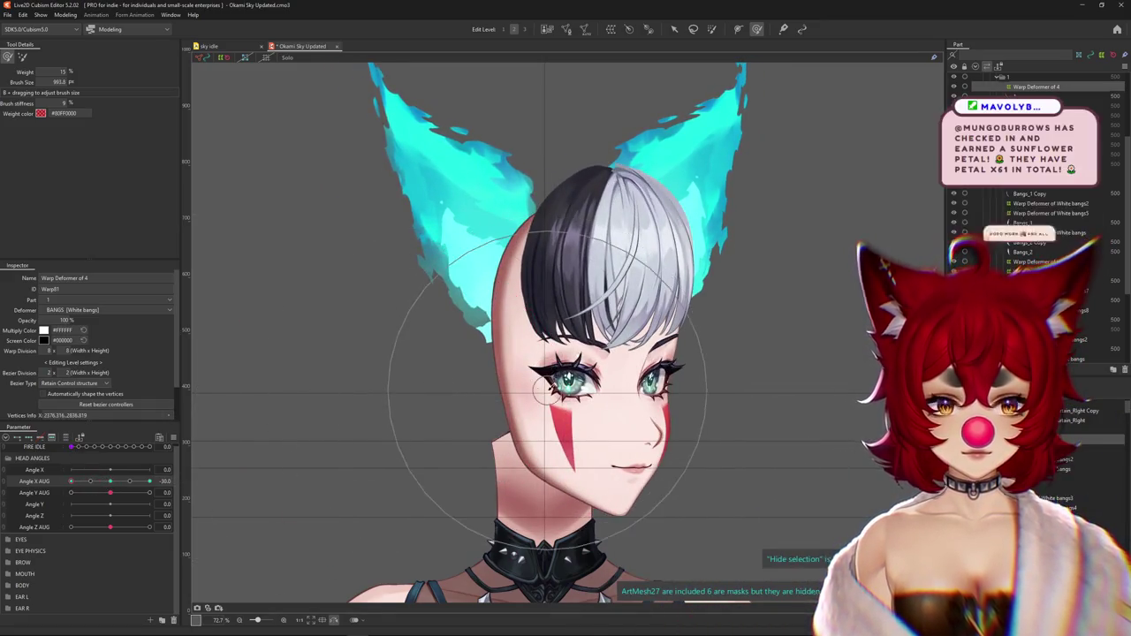
{"action": "left_click_drag", "start_coordinate": [542, 411], "coordinate": [432, 177]}
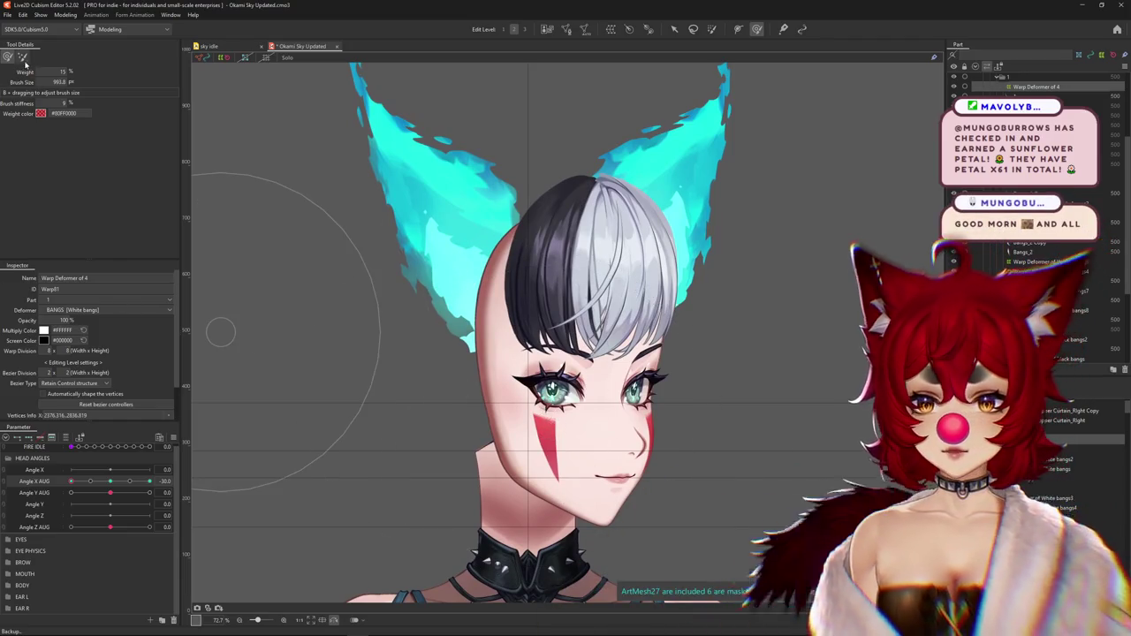
{"action": "left_click", "coordinate": [525, 29]}
{"action": "left_click", "coordinate": [10, 57]}
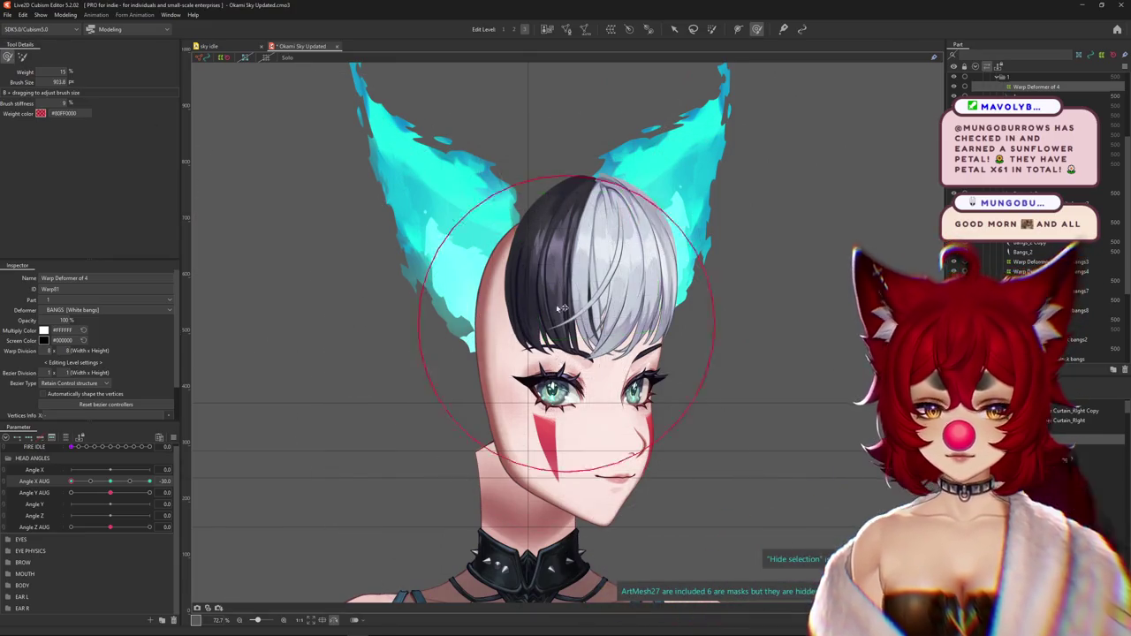
{"action": "left_click_drag", "start_coordinate": [71, 481], "coordinate": [150, 480]}
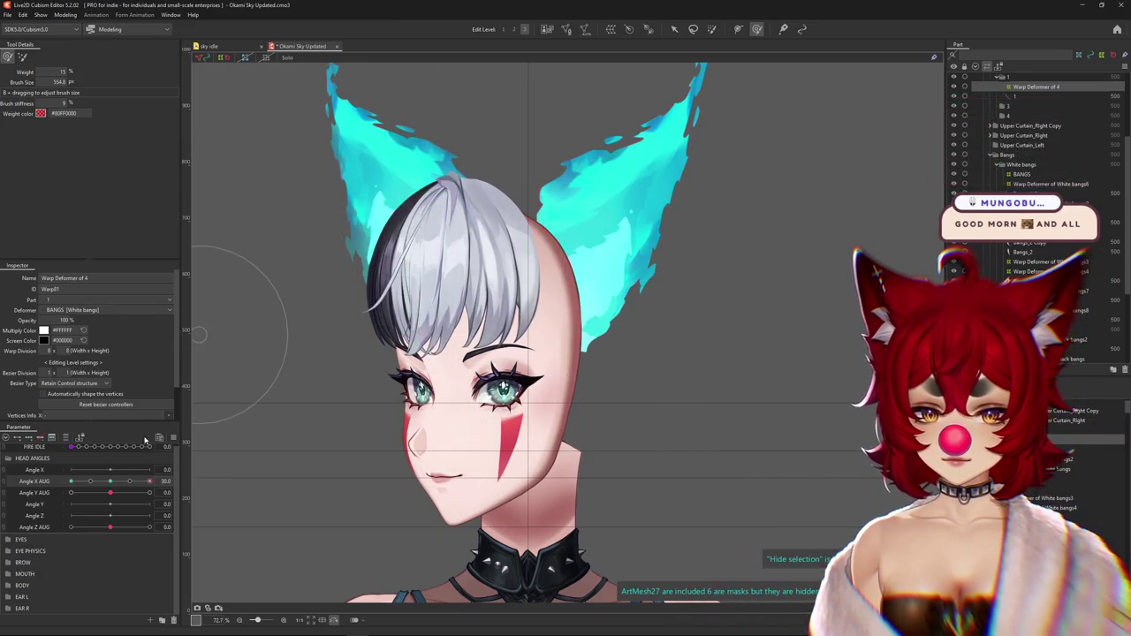
Jump to the Angle X AUG 30 key, switch to the weighted deform brush and enlarge it slightly
{"action": "left_click", "coordinate": [150, 480]}
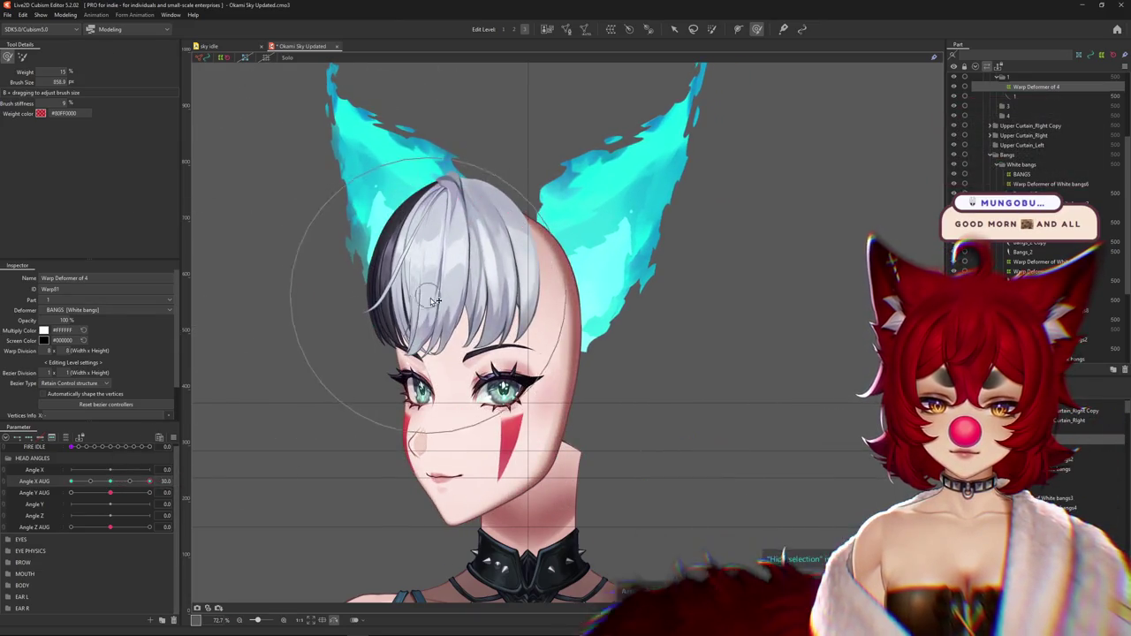
{"action": "left_click", "coordinate": [22, 56]}
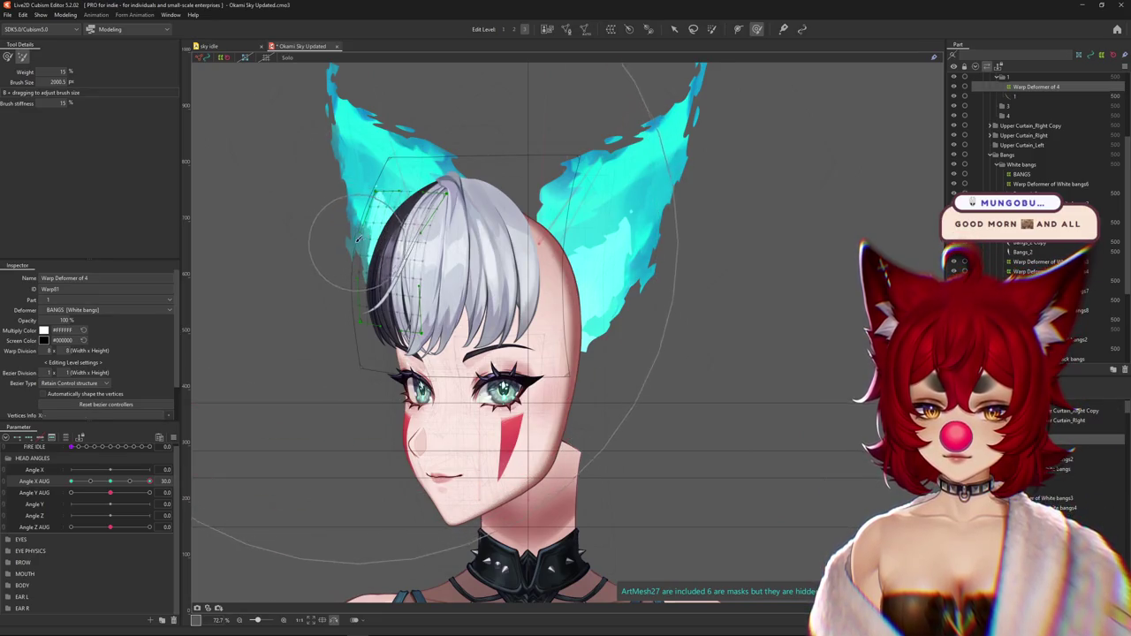
{"action": "left_click", "coordinate": [514, 29]}
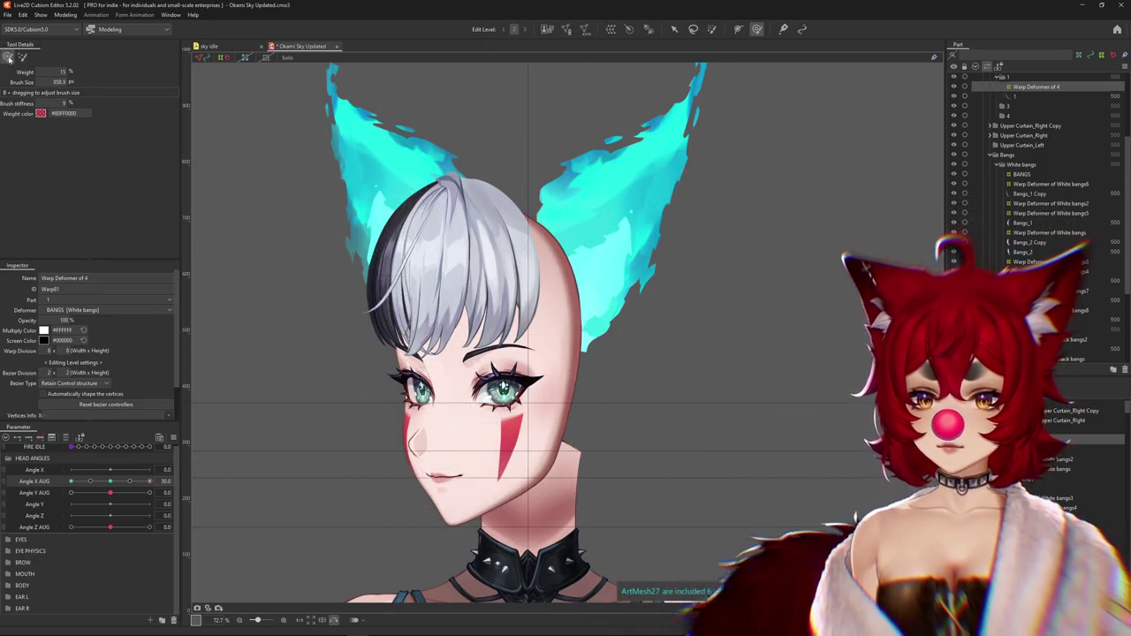
{"action": "left_click_drag", "start_coordinate": [372, 229], "coordinate": [436, 292]}
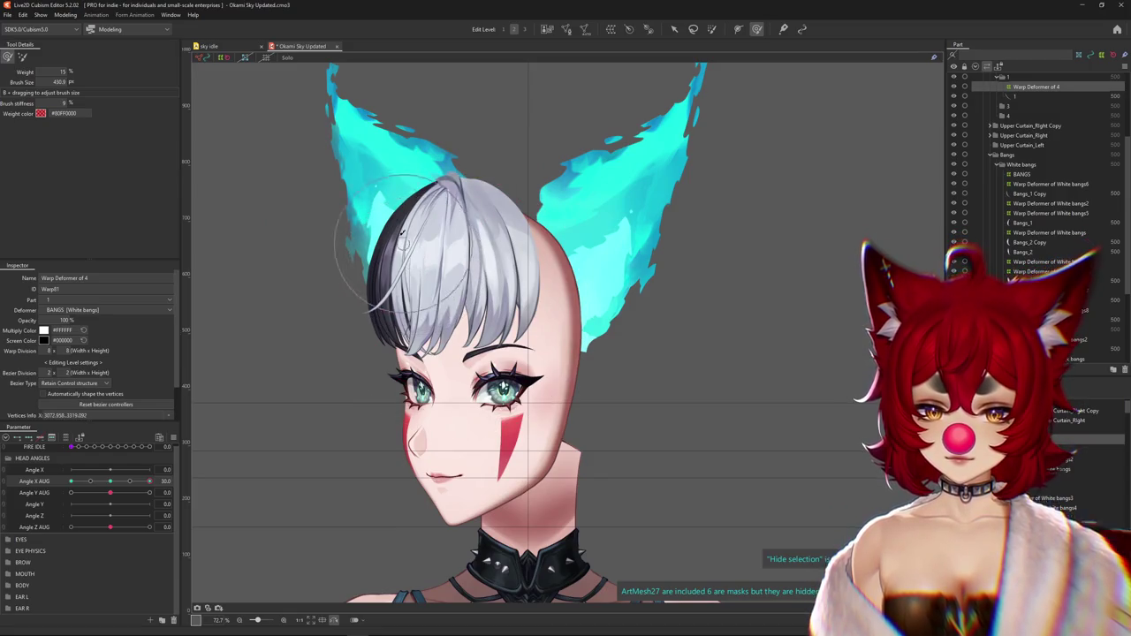
{"action": "mouse_move", "coordinate": [150, 481]}
{"action": "left_mouse_down"}
{"action": "mouse_move", "coordinate": [118, 485]}
{"action": "mouse_move", "coordinate": [149, 480]}
{"action": "left_mouse_up"}
{"action": "left_click", "coordinate": [66, 15]}
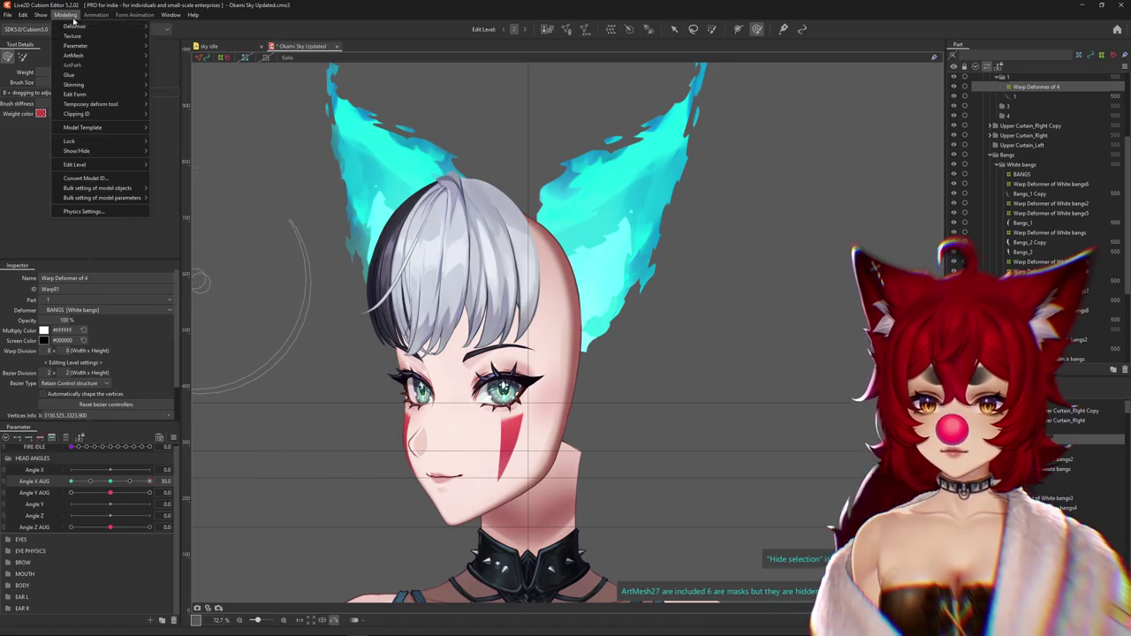
Open Physics Settings and swing the preview head left and right to watch the bangs and ears
{"action": "left_click", "coordinate": [97, 212]}
{"action": "mouse_move", "coordinate": [748, 124]}
{"action": "left_mouse_down"}
{"action": "mouse_move", "coordinate": [744, 356]}
{"action": "mouse_move", "coordinate": [421, 338]}
{"action": "left_mouse_up"}
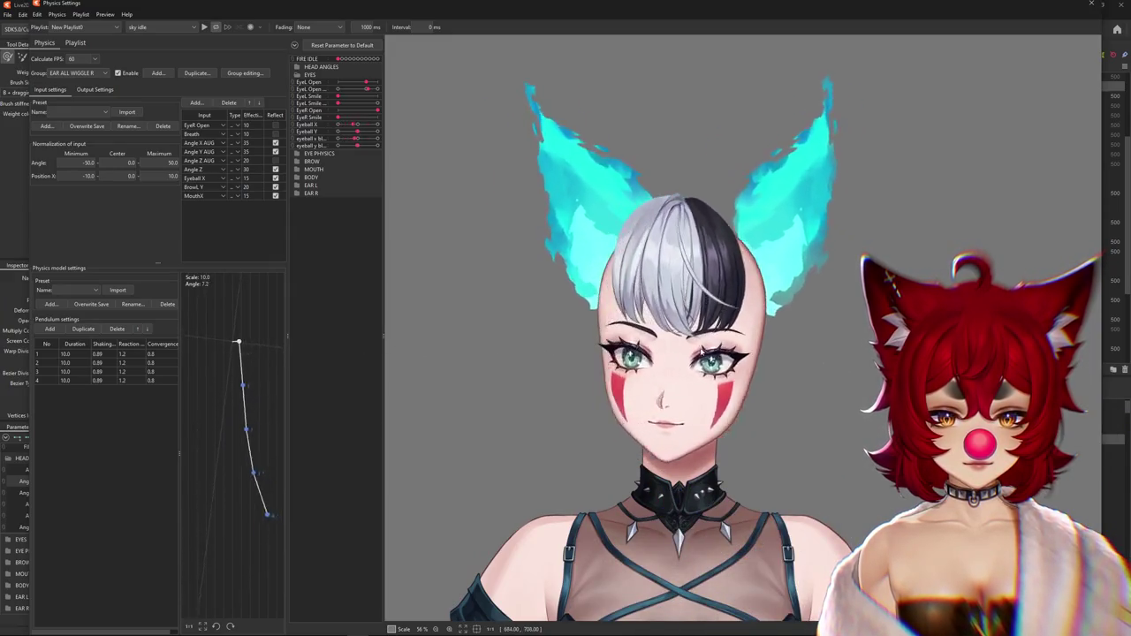
{"action": "mouse_move", "coordinate": [422, 342]}
{"action": "left_mouse_down"}
{"action": "mouse_move", "coordinate": [413, 350]}
{"action": "mouse_move", "coordinate": [421, 339]}
{"action": "mouse_move", "coordinate": [833, 341]}
{"action": "mouse_move", "coordinate": [738, 222]}
{"action": "mouse_move", "coordinate": [688, 256]}
{"action": "left_mouse_up"}
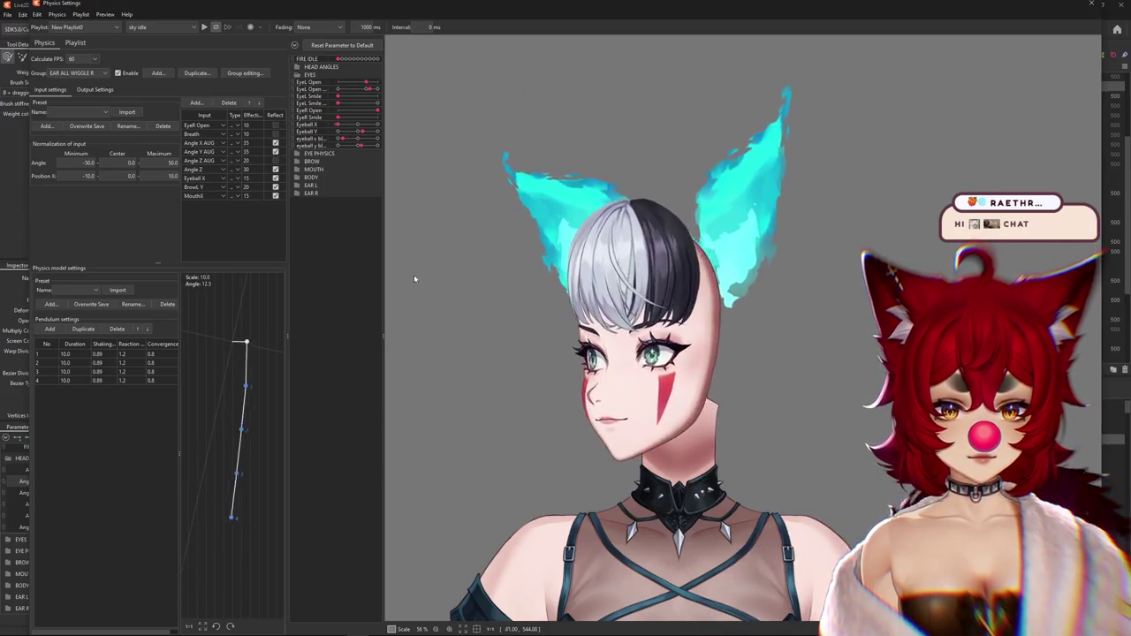
{"action": "left_click_drag", "start_coordinate": [678, 265], "coordinate": [418, 302]}
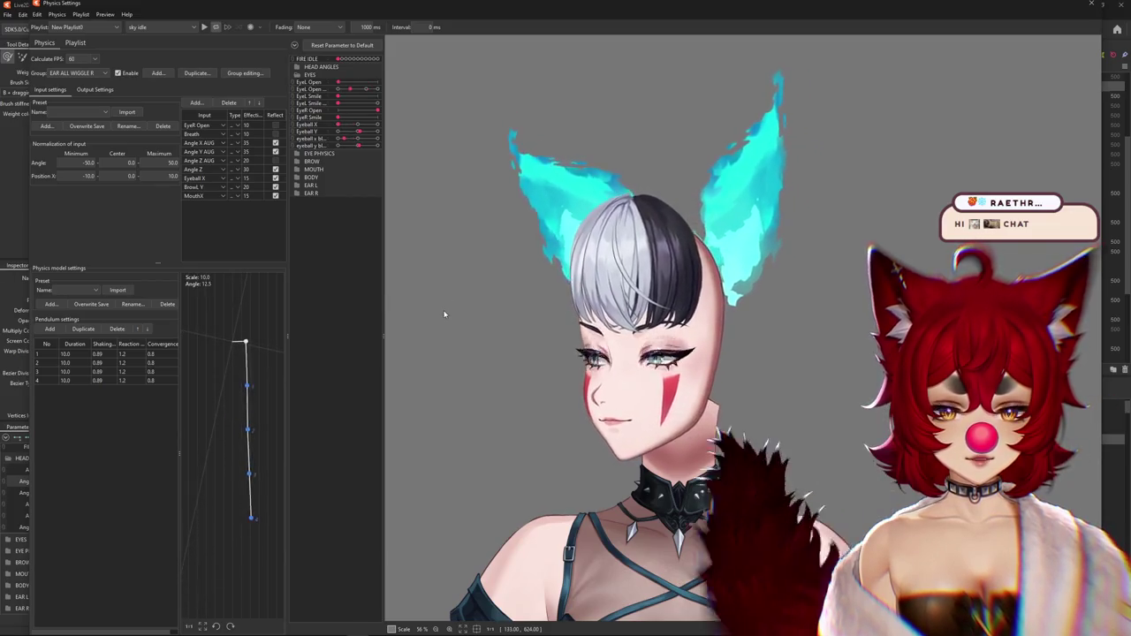
{"action": "left_click_drag", "start_coordinate": [522, 315], "coordinate": [373, 329]}
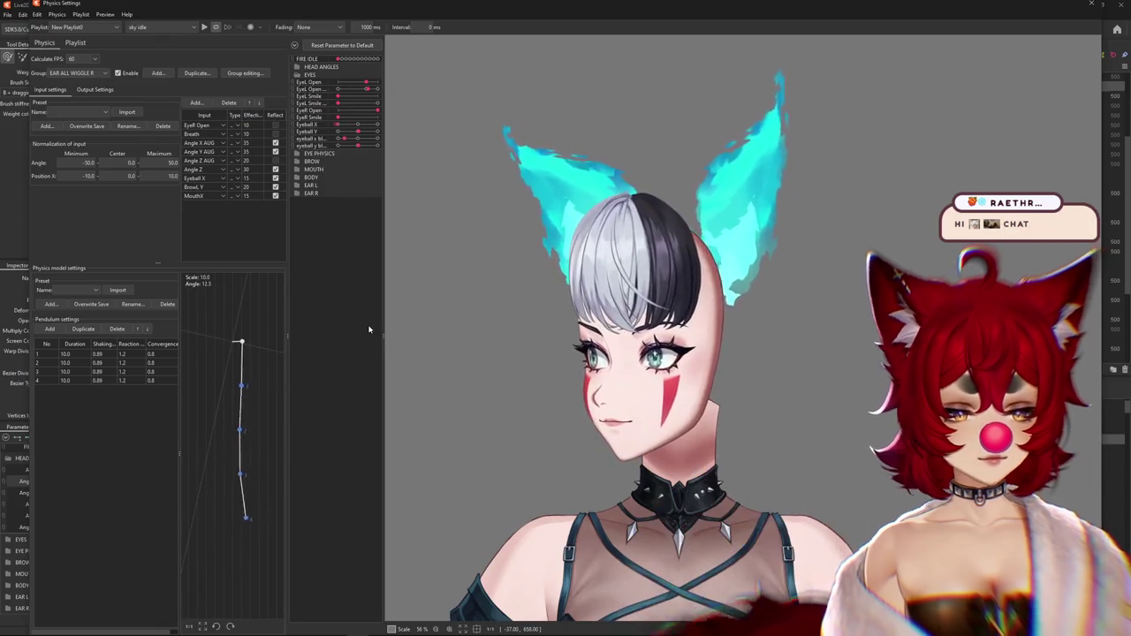